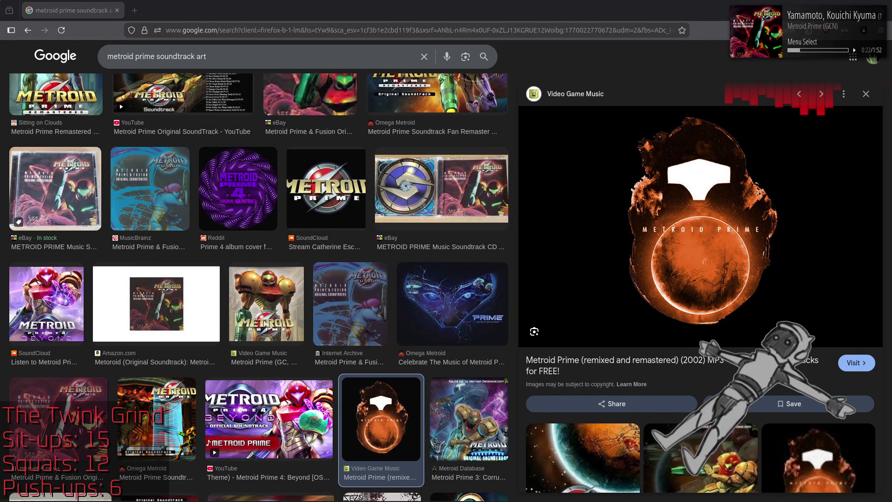
scroll(697, 244, down, 4)
scroll(730, 245, down, 4)
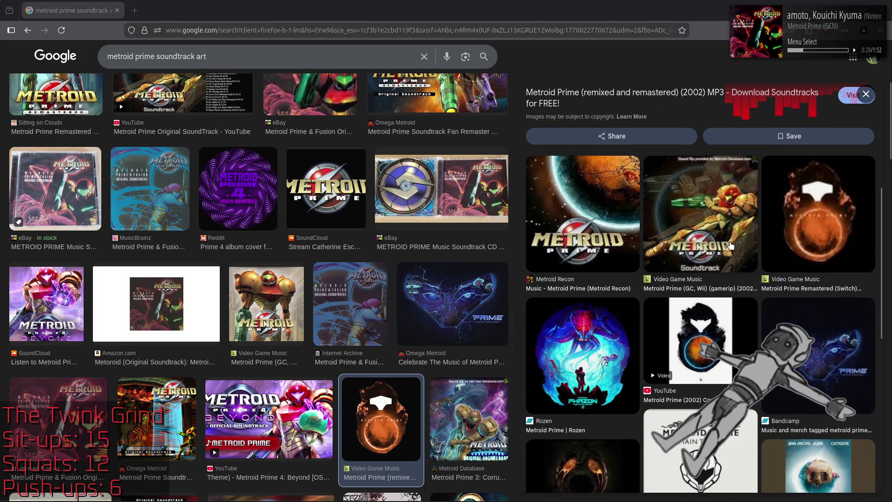
Preview related soundtrack images and visit the source page of the Metroid Prime 2: Echoes artwork
click(800, 228)
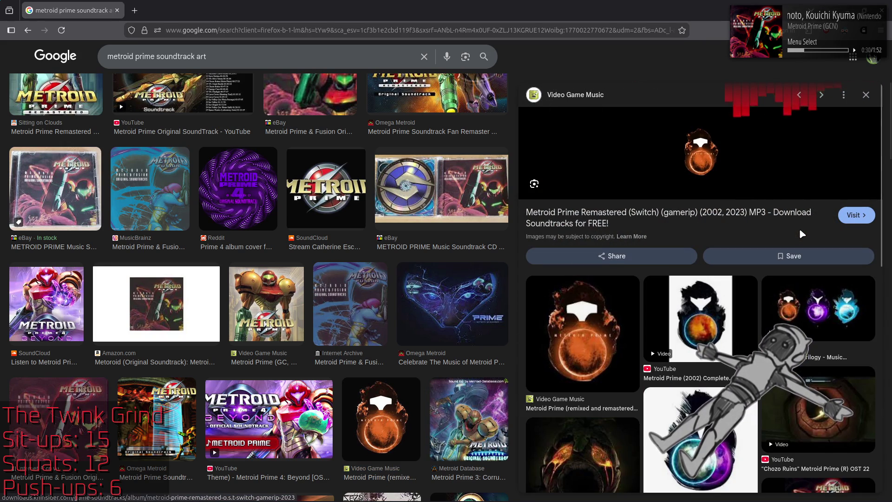
click(718, 300)
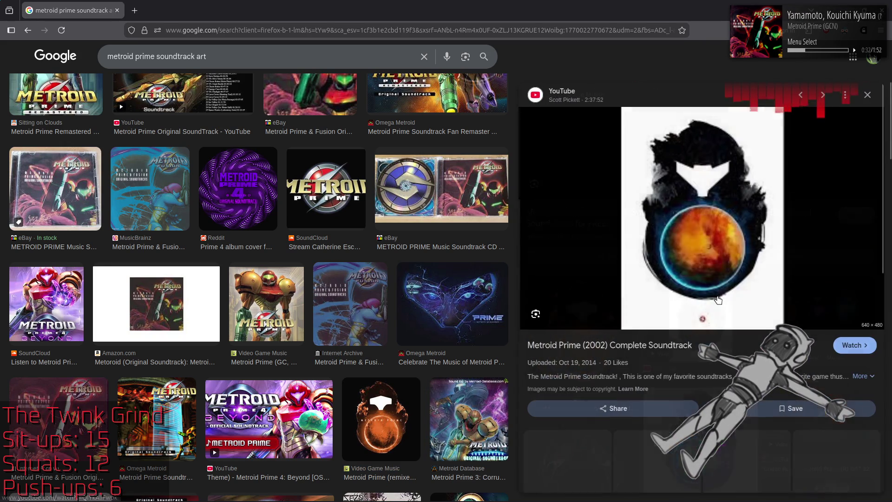
scroll(718, 301, down, 2)
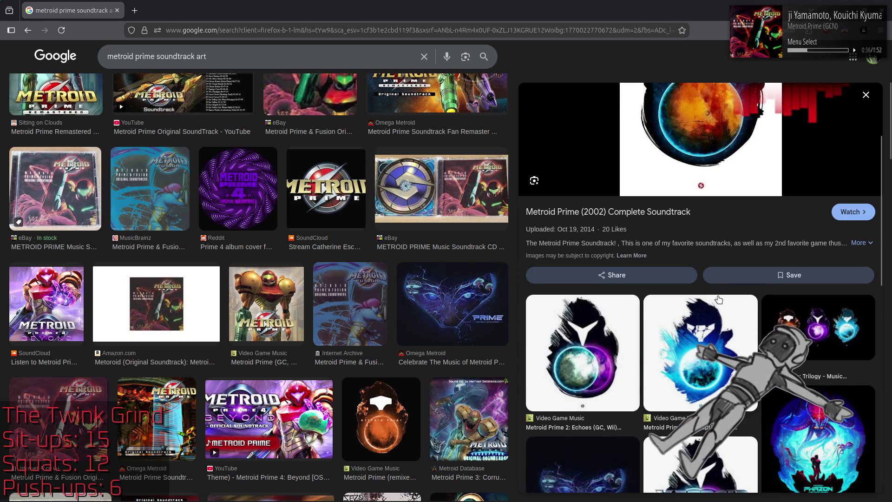
scroll(719, 300, down, 2)
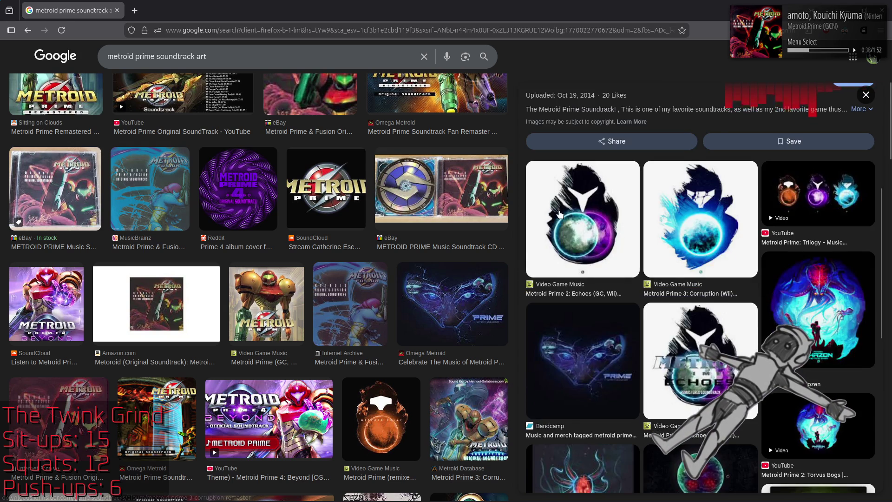
click(560, 215)
click(642, 209)
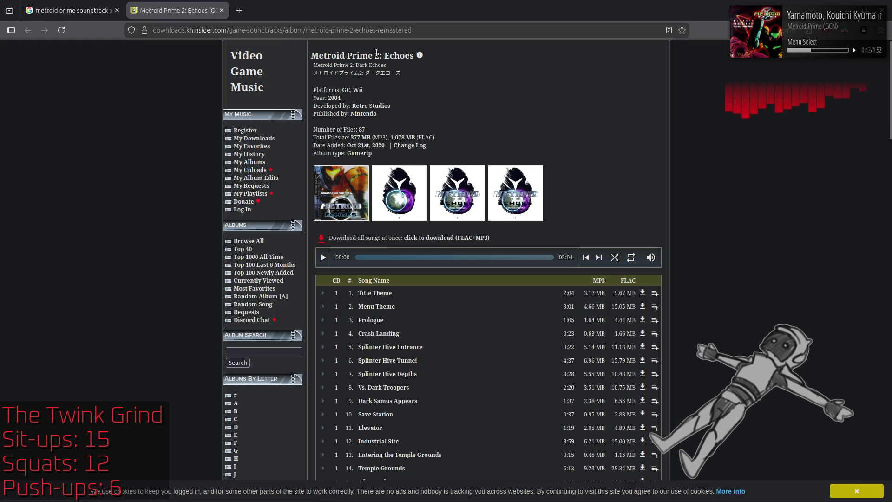
Search KHInsider albums for 'metroid prime' and check the remixed and remastered album
click(255, 353)
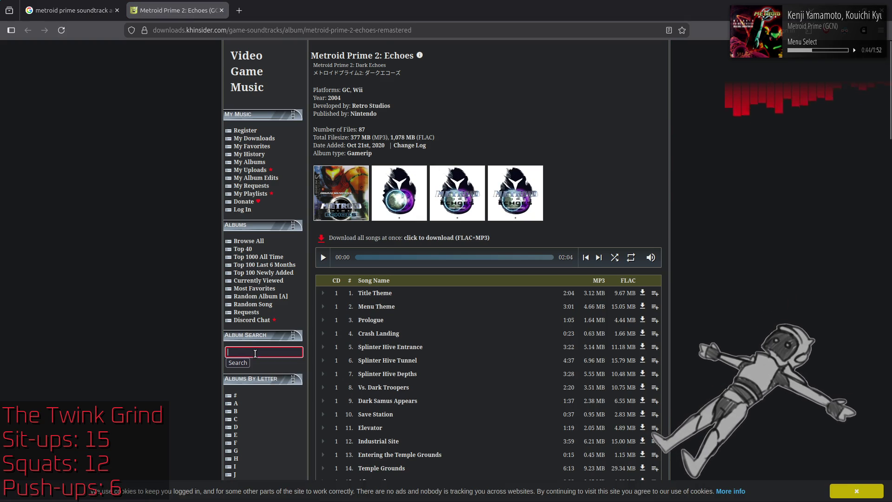
text(metroid prime)
key(Return)
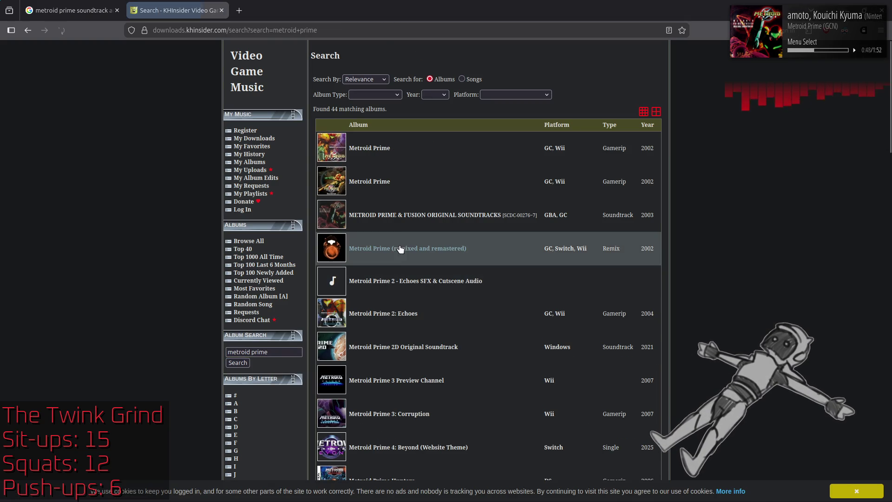
click(425, 248)
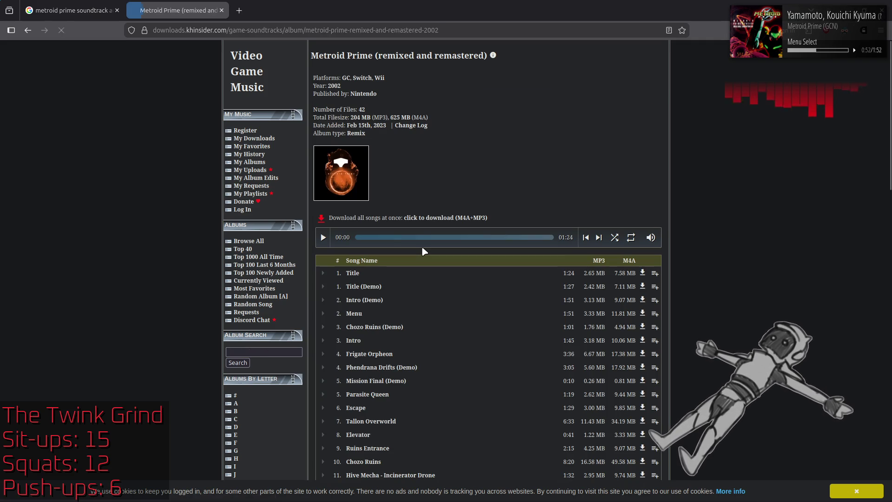
key(alt+Left)
scroll(441, 209, down, 5)
scroll(441, 209, down, 5)
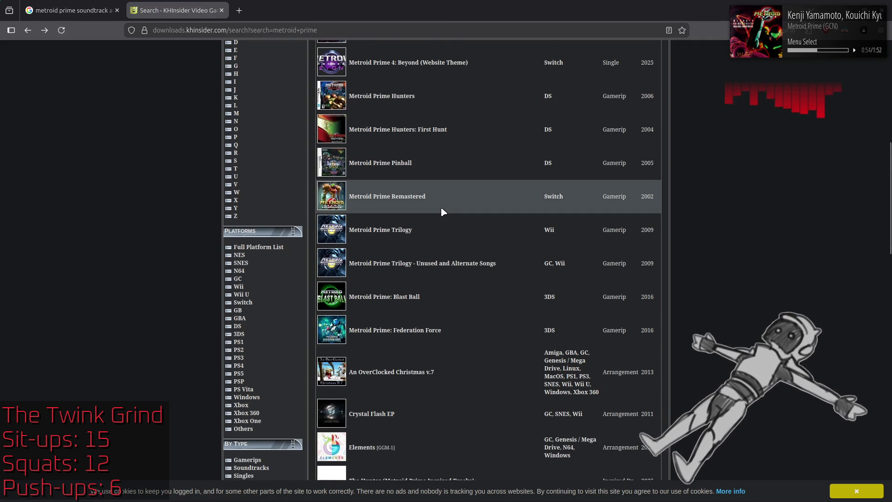
scroll(441, 210, down, 5)
scroll(441, 209, down, 3)
scroll(441, 209, up, 10)
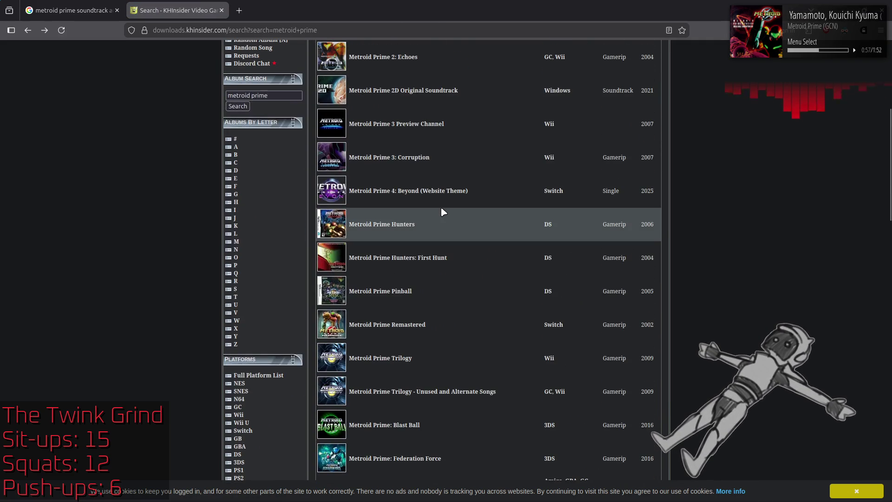
Check the Metroid Prime Pinball album, then land on Metroid Prime Trilogy - Unused and Alternate Songs
click(394, 296)
key(alt+Left)
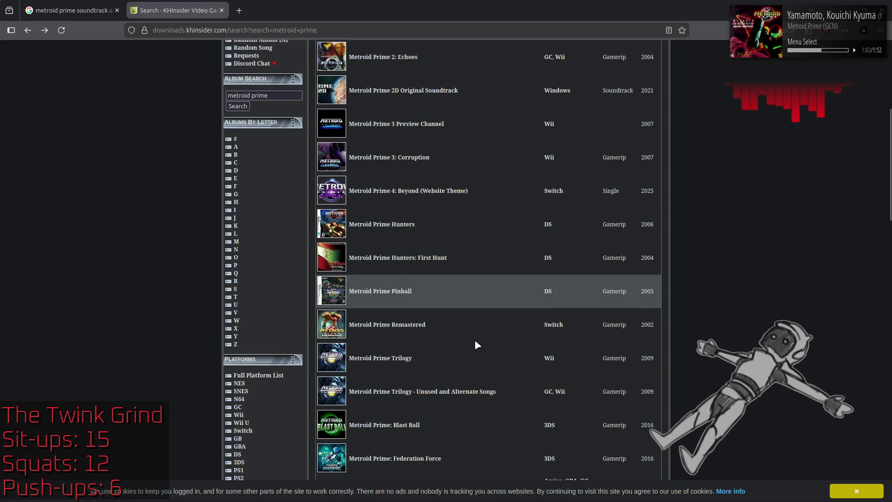
click(471, 398)
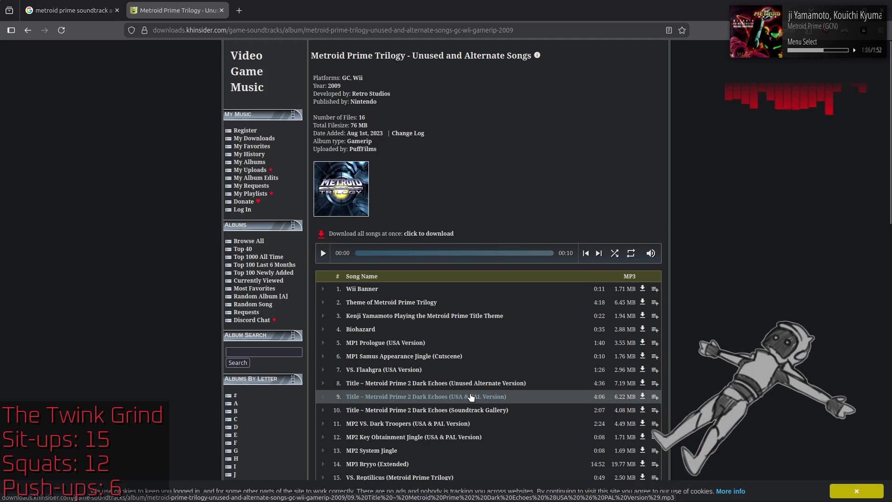
scroll(721, 284, down, 5)
scroll(720, 283, down, 3)
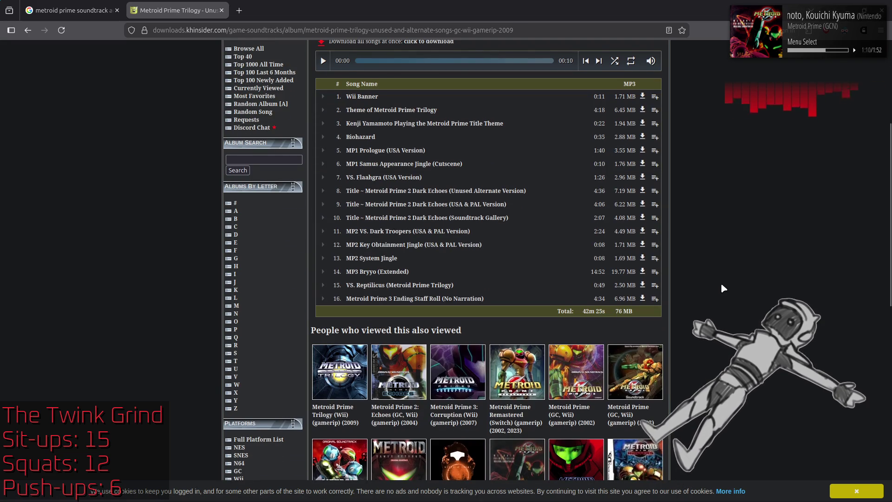
scroll(721, 283, down, 2)
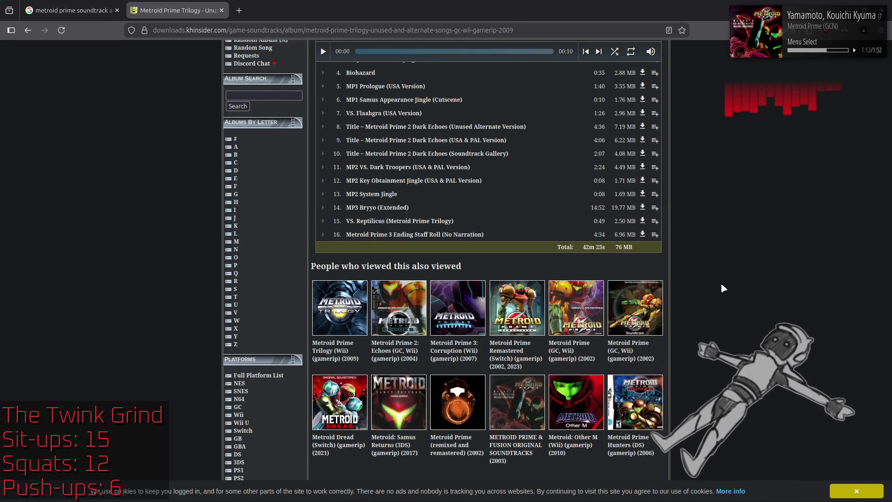
From the search results, go to the Metroid Prime 2: Echoes album and view Cover-5.png full size
key(alt+Left)
scroll(721, 282, up, 5)
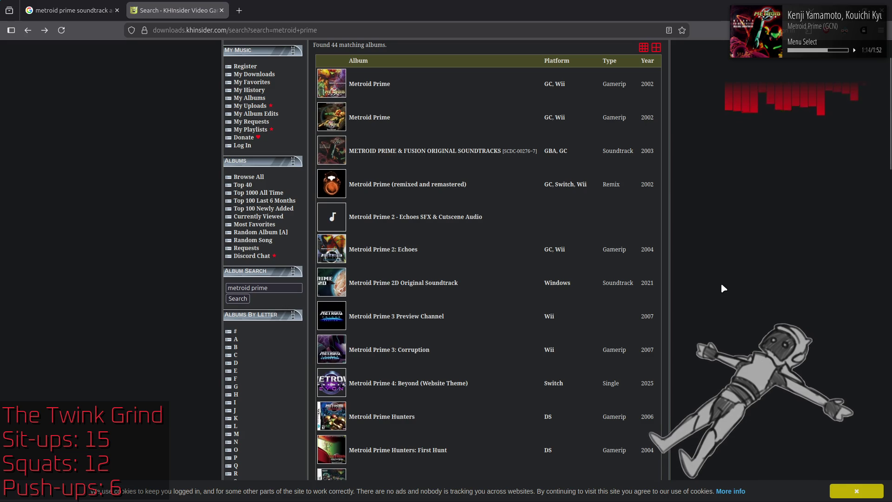
scroll(721, 283, up, 2)
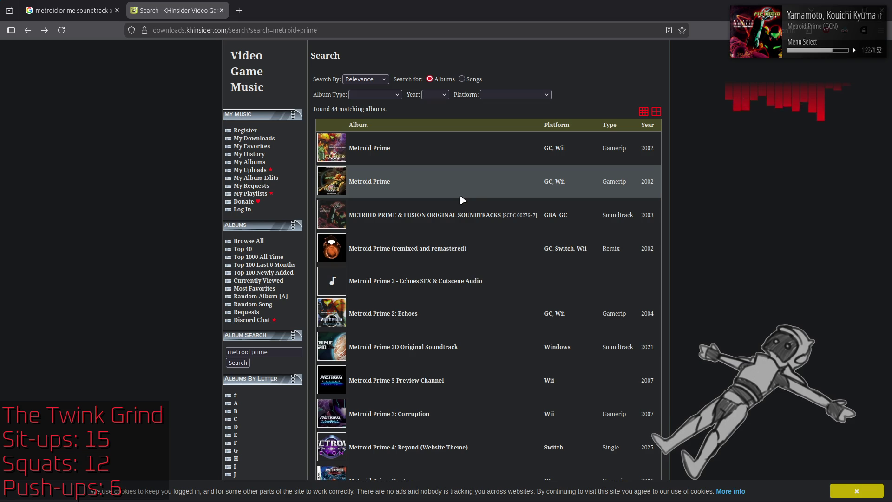
click(401, 315)
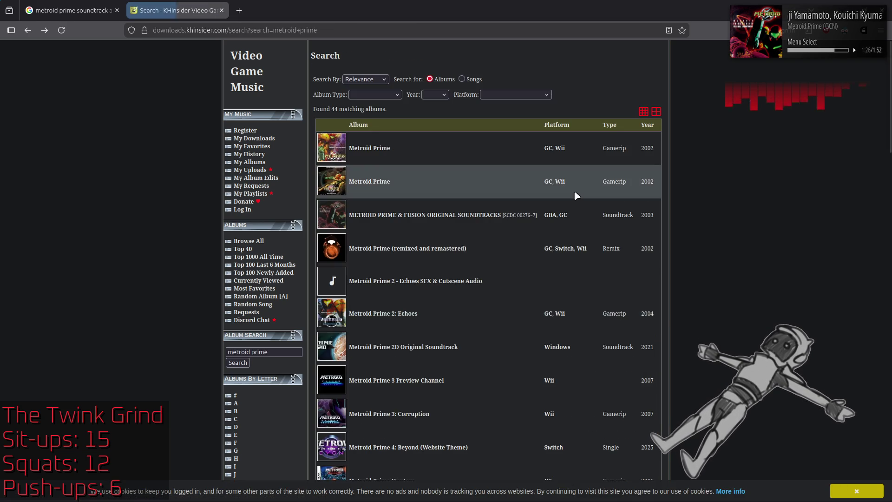
click(496, 202)
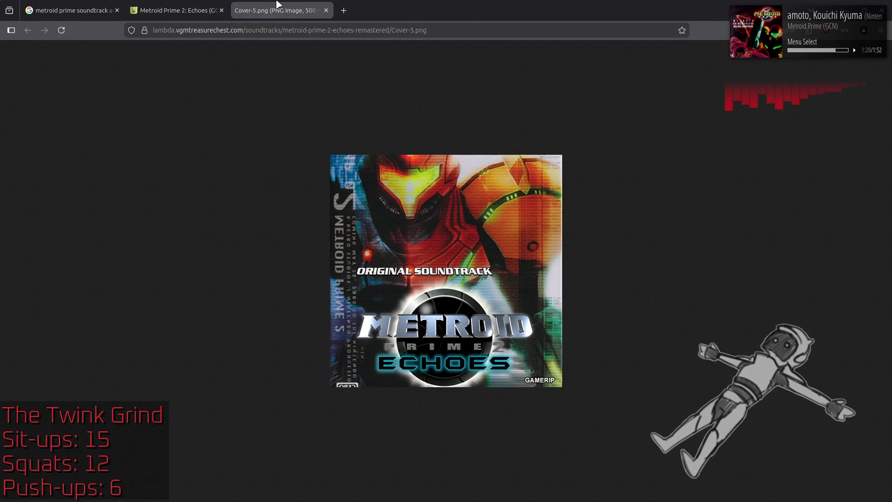
Close and reopen the Echoes cover image tabs, then close the album page tab
key(ctrl+w)
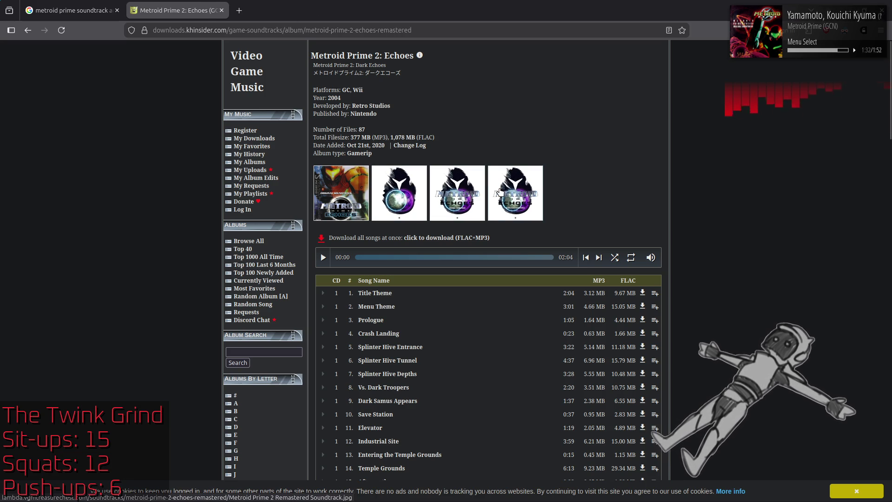
click(457, 196)
key(ctrl+w)
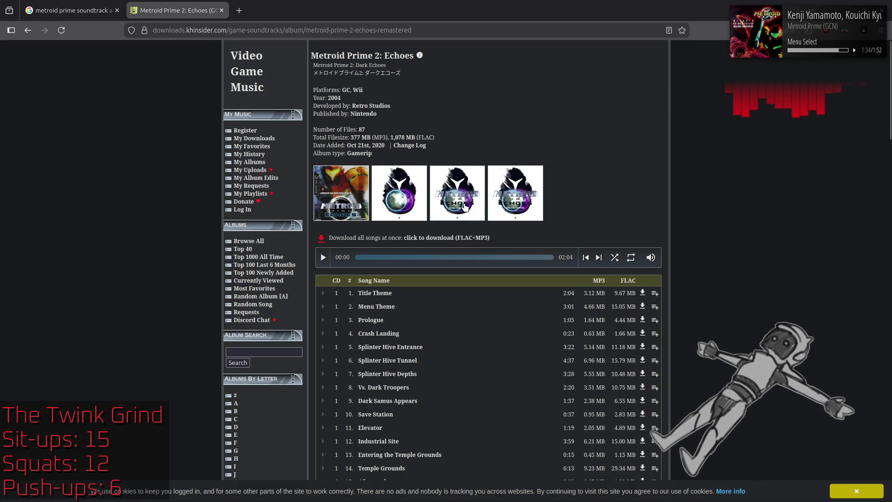
key(ctrl+shift+t)
click(327, 10)
text(metroid prime)
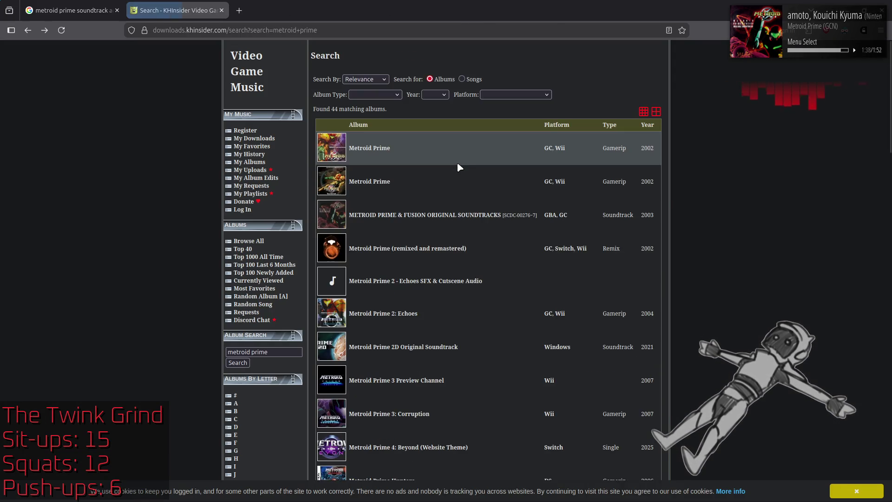
middle_click(177, 9)
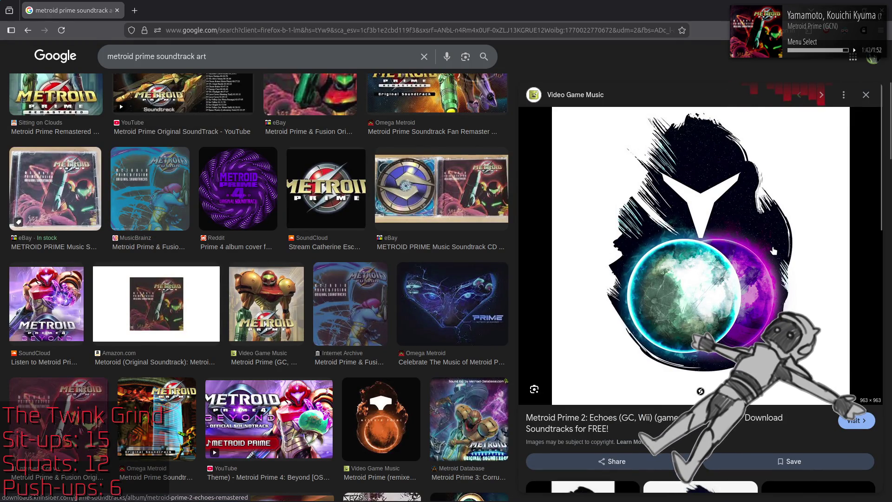
Follow the Google image result's source link back to the KHInsider Echoes album page
click(661, 419)
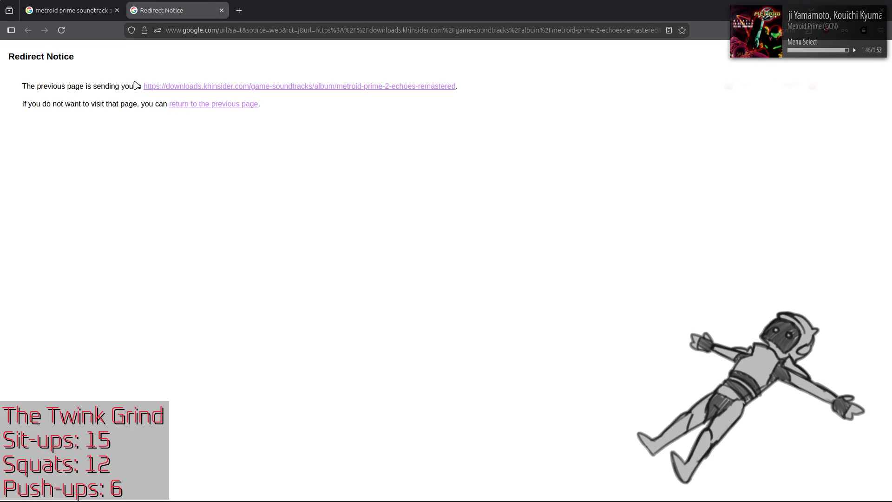
click(216, 86)
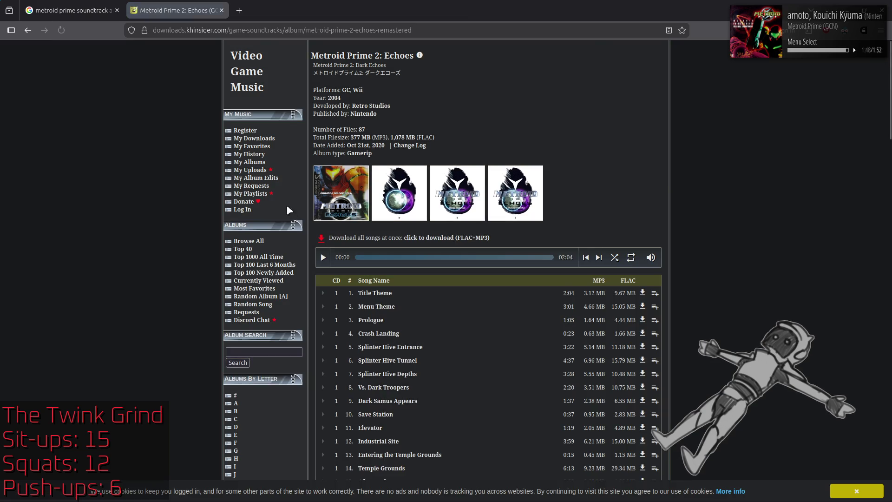
scroll(175, 217, down, 10)
scroll(175, 216, down, 10)
scroll(182, 216, down, 5)
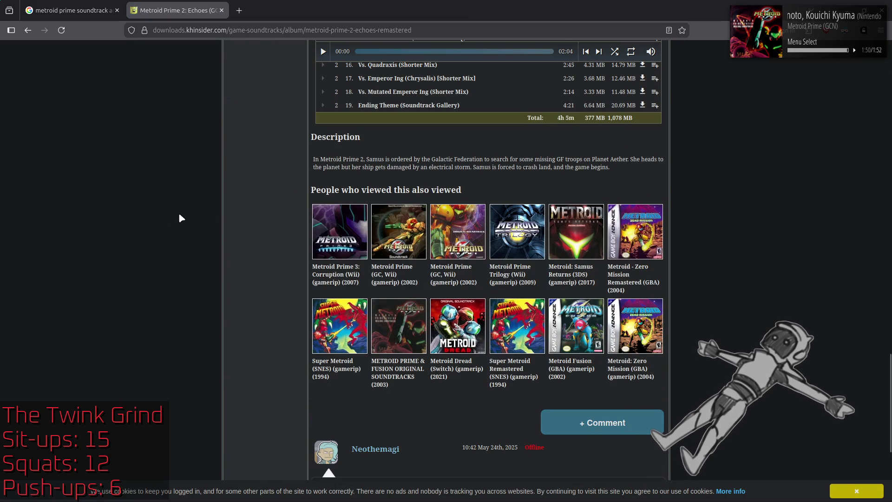
scroll(178, 212, down, 5)
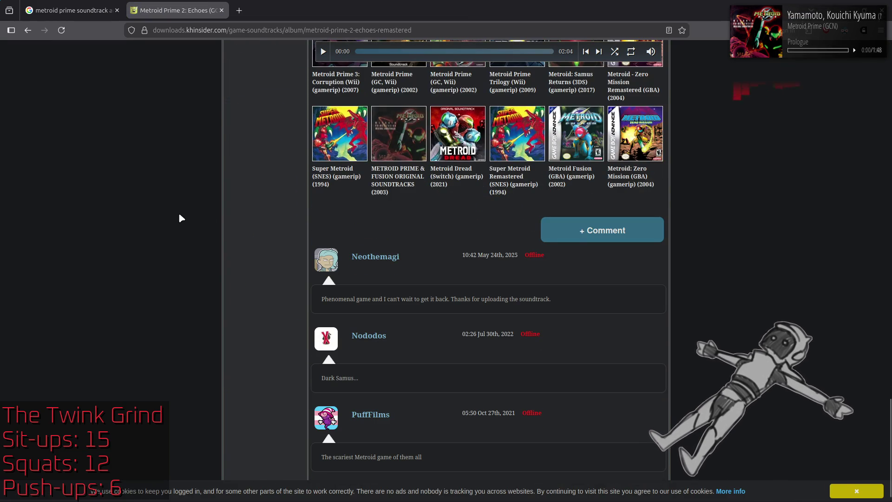
scroll(179, 213, down, 1)
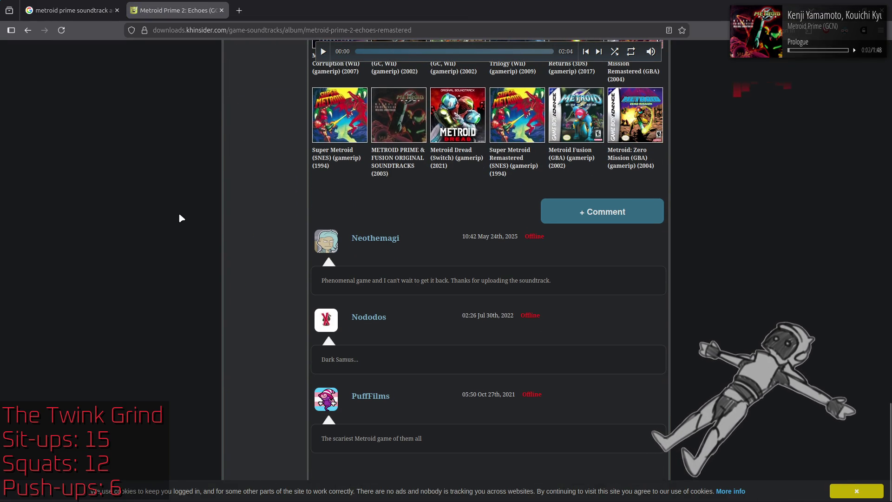
scroll(178, 213, up, 6)
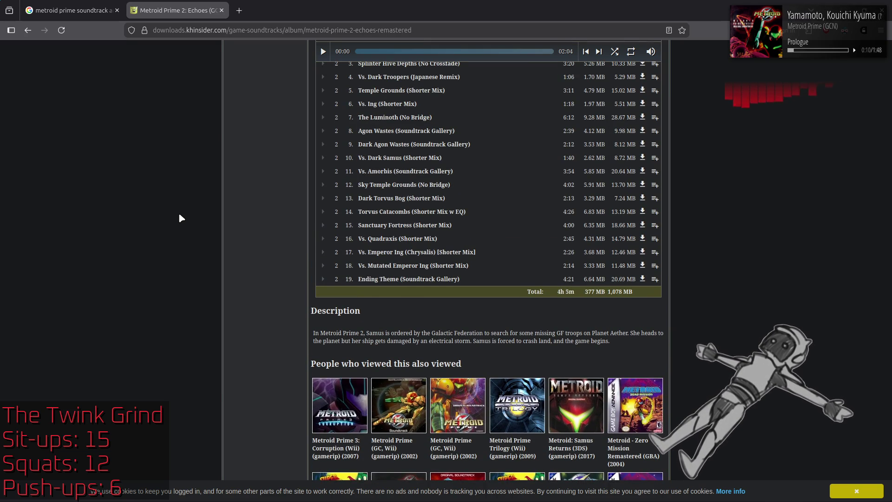
View the Echoes album's info text file, then close it and the album page to return to the image results
key(Home)
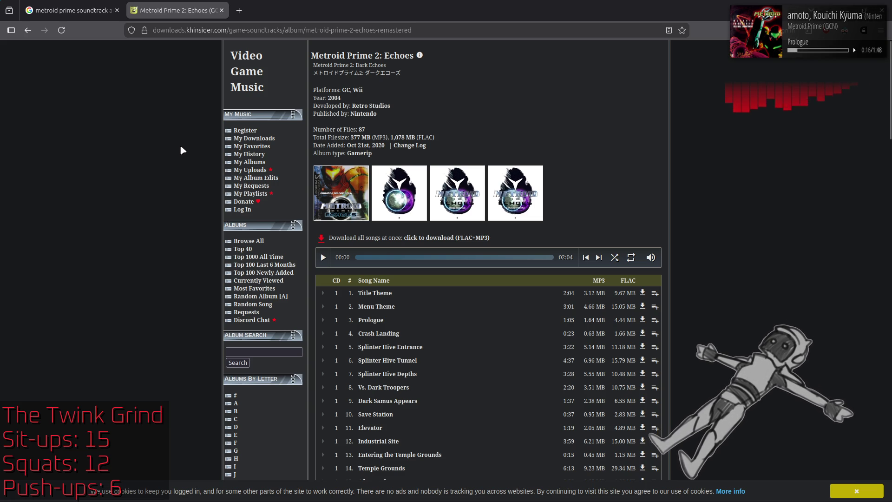
click(420, 56)
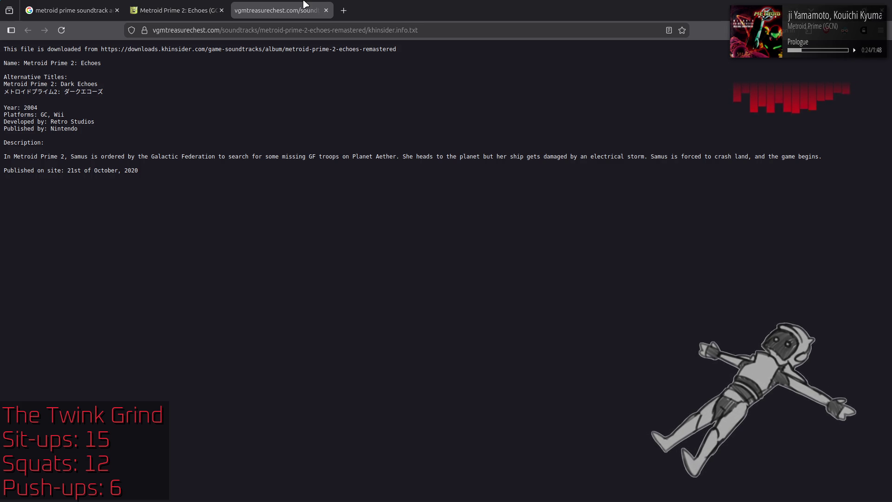
click(326, 9)
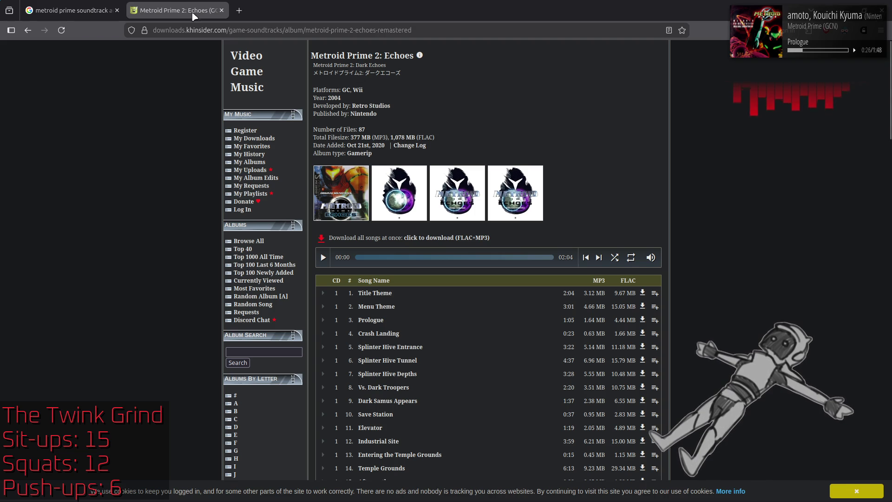
key(ctrl+w)
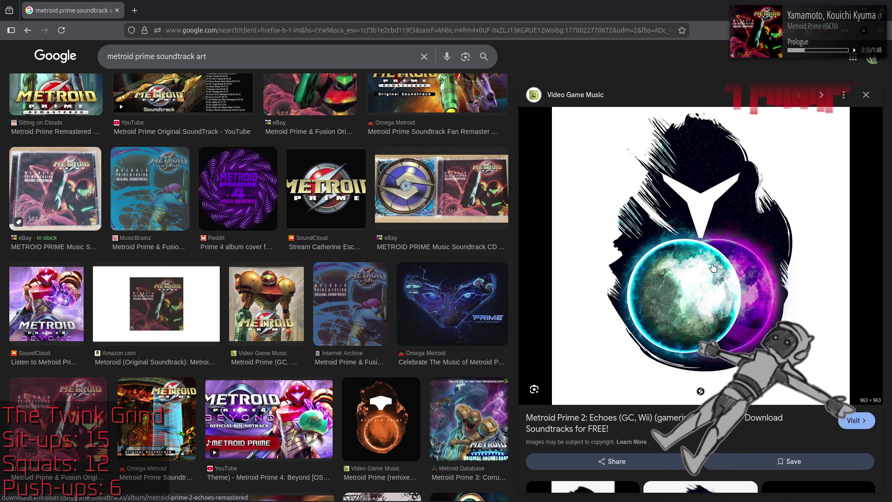
scroll(713, 268, down, 4)
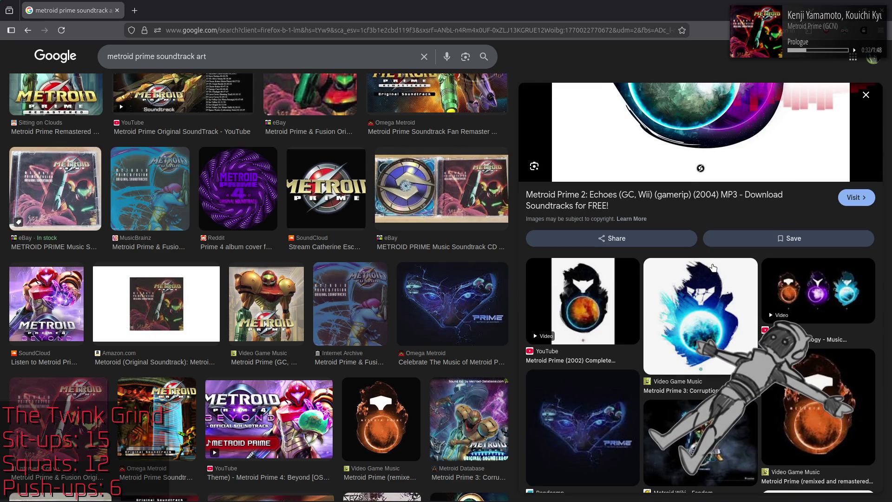
scroll(713, 268, down, 4)
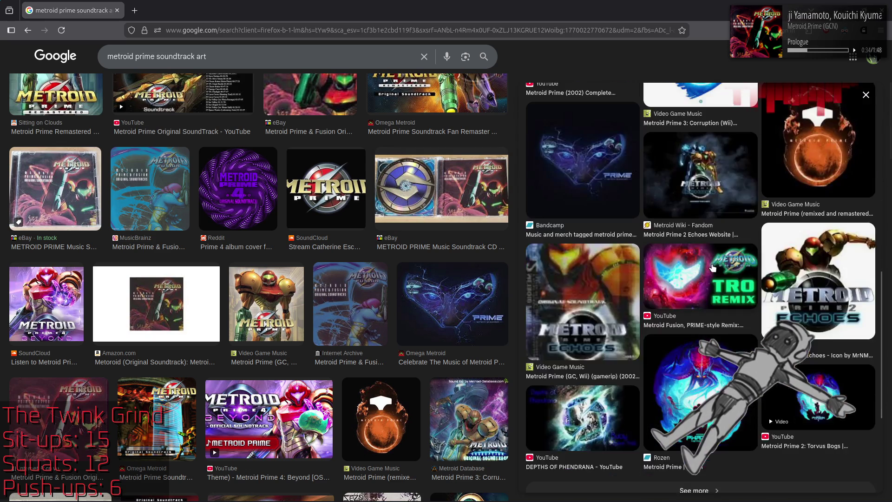
scroll(713, 268, down, 4)
scroll(425, 223, down, 2)
scroll(425, 222, down, 1)
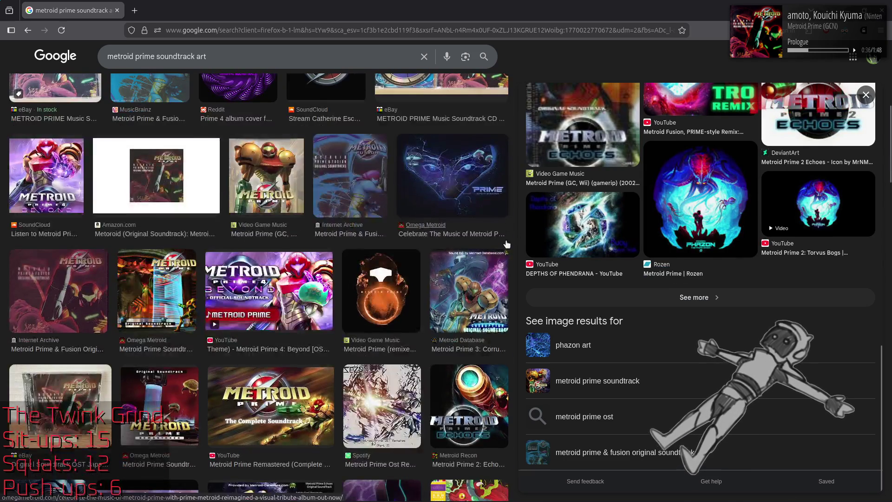
Preview the Metroid Prime (2002) Complete Soundtrack image and show its full related-images page
click(381, 291)
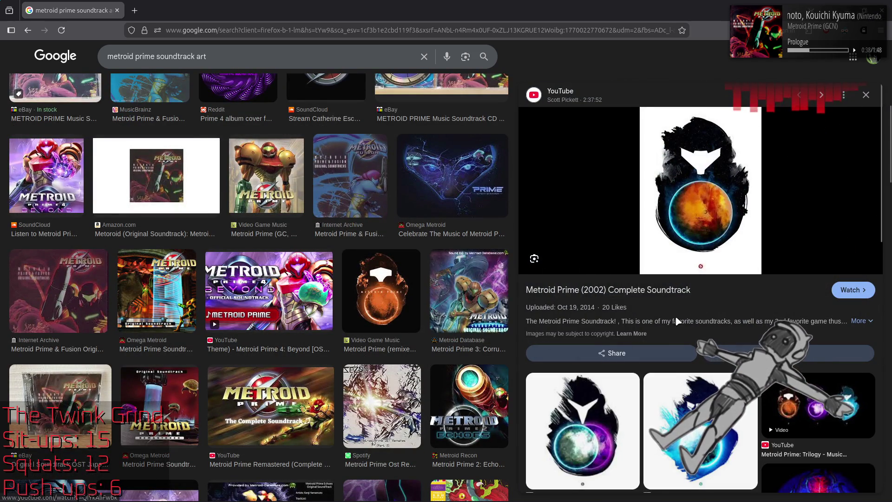
scroll(675, 325, down, 4)
scroll(697, 307, down, 4)
scroll(707, 298, down, 4)
scroll(707, 299, down, 4)
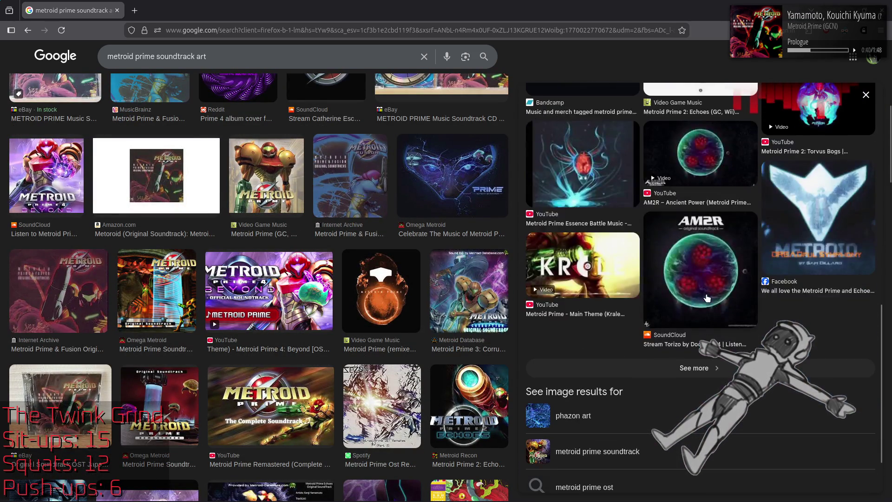
click(698, 369)
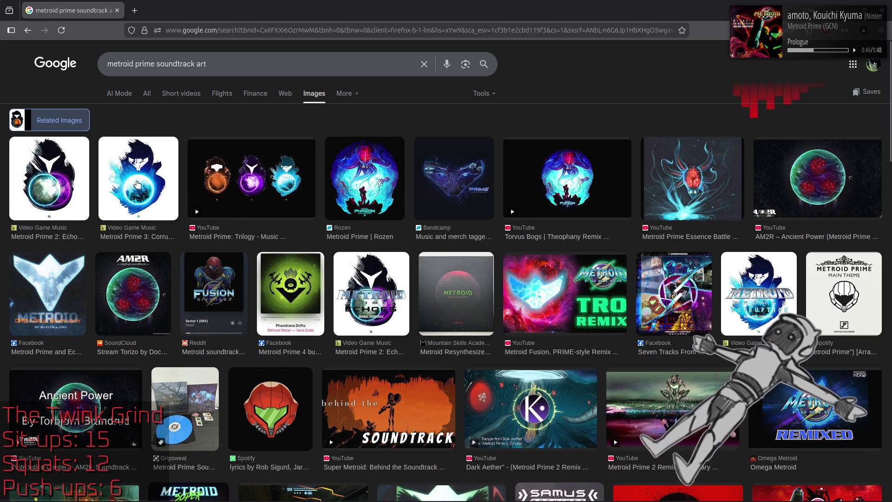
scroll(138, 185, down, 4)
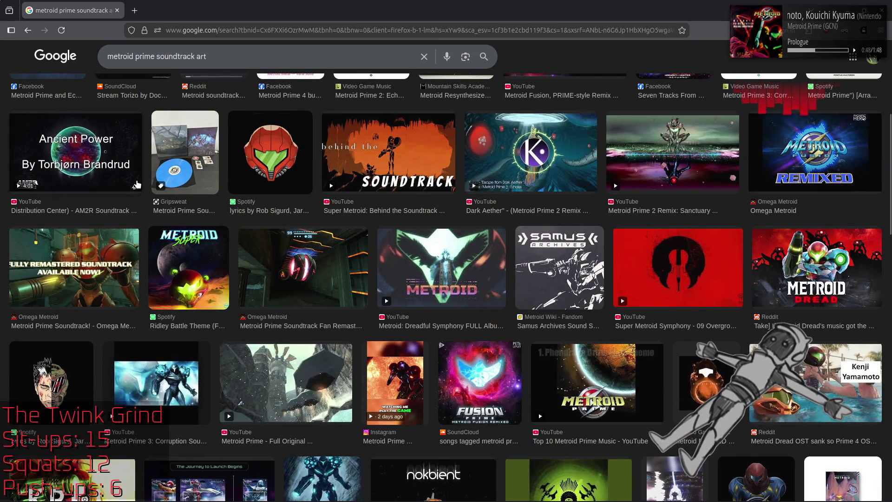
scroll(137, 185, down, 4)
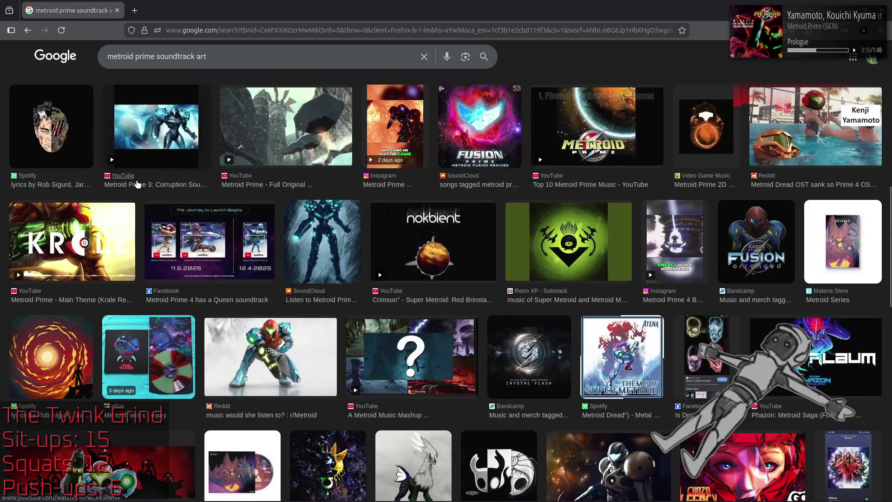
scroll(137, 185, down, 5)
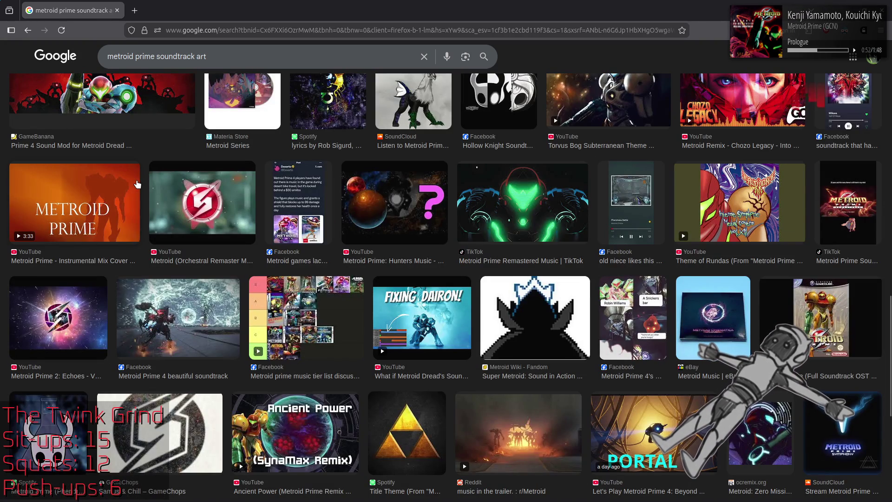
scroll(137, 185, up, 10)
scroll(178, 185, up, 5)
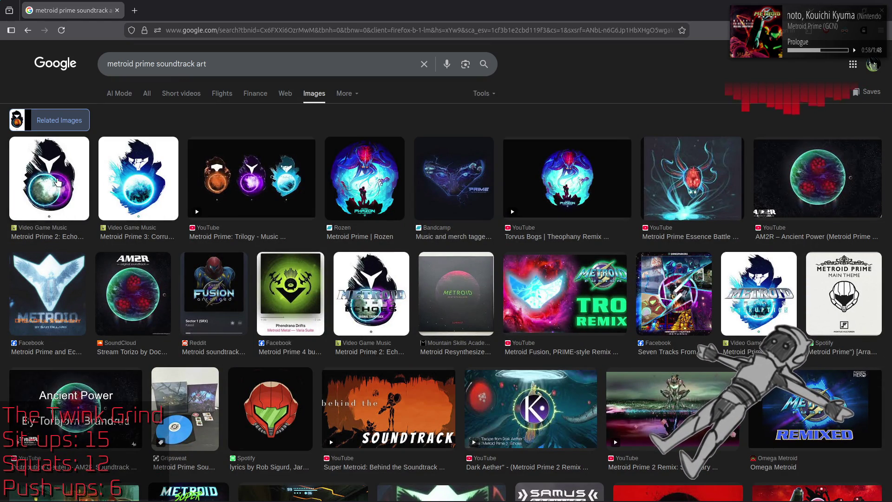
Preview the first Metroid Prime 2: Echoes cover art thumbnail in the related images grid
click(55, 182)
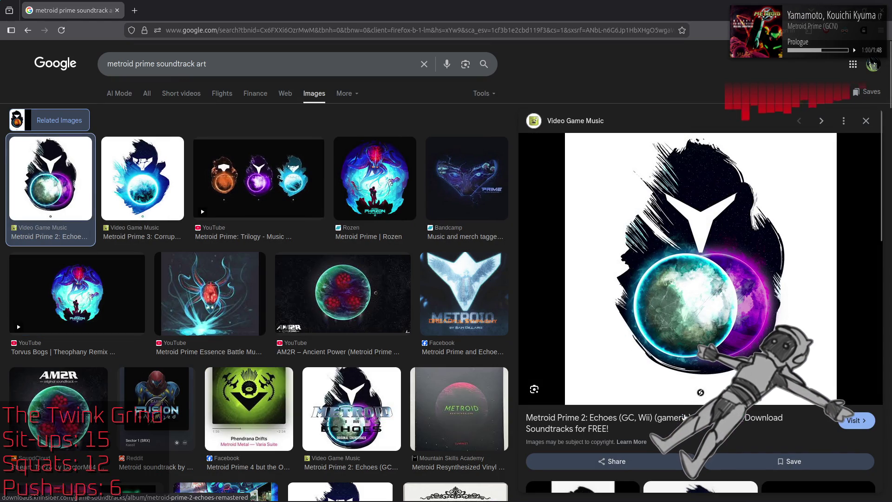
Visit the KHInsider Echoes album page, view its full-size cover, and start a blank new tab
click(687, 417)
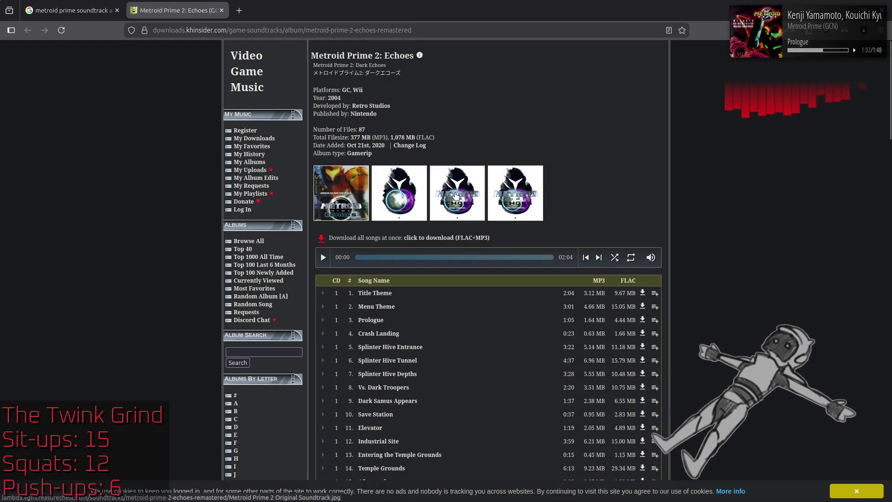
click(457, 193)
click(343, 10)
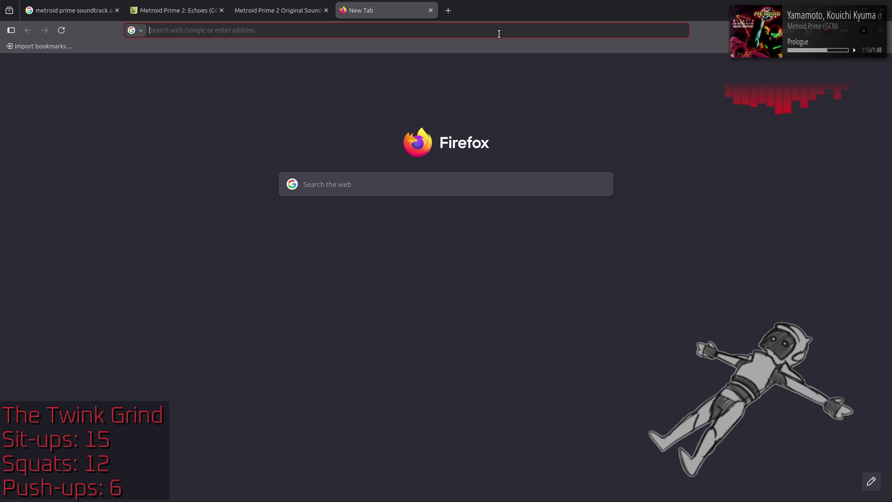
text(goog)
text(mages)
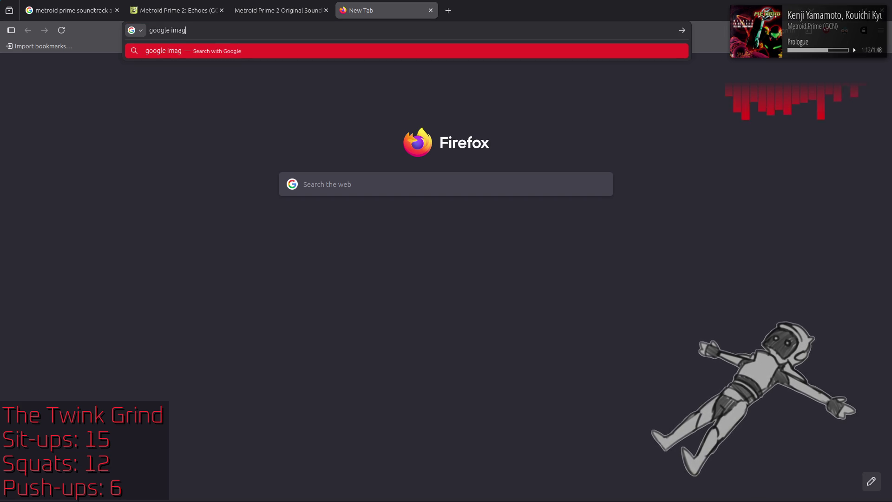
Go to Google Images, start a Lens search and copy the full-size Echoes cover's image link
key(Return)
click(122, 143)
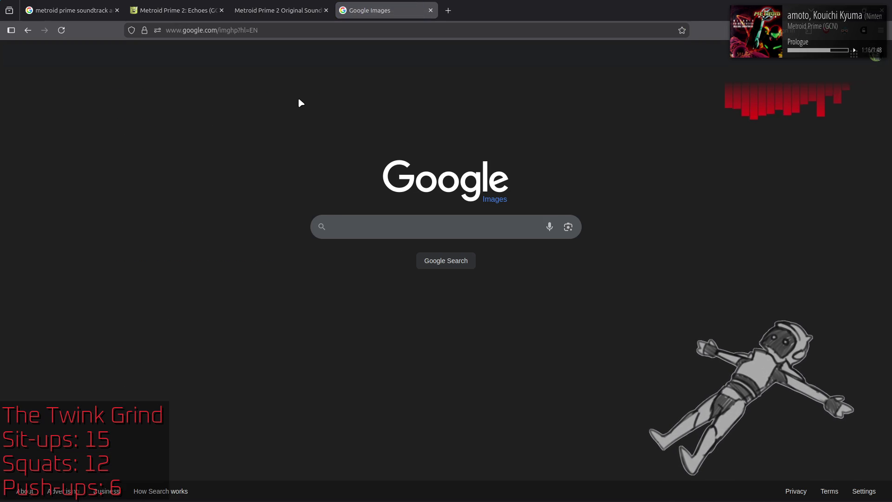
click(572, 227)
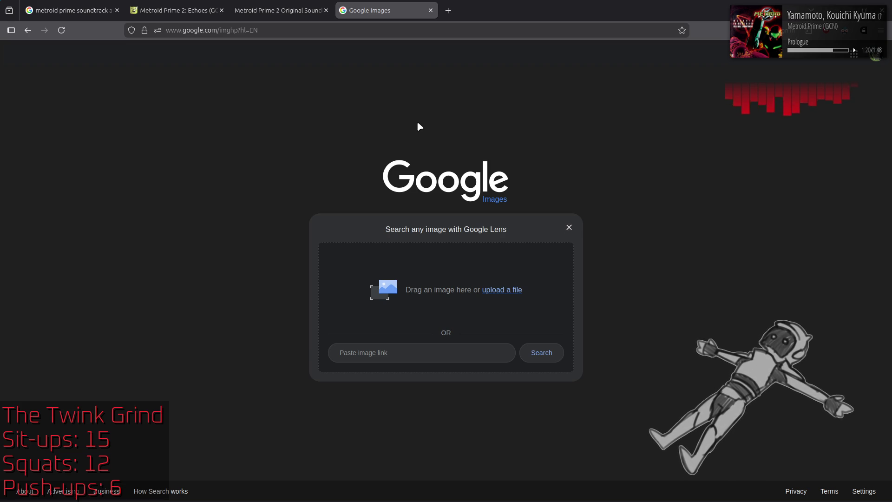
click(279, 11)
right_click(413, 208)
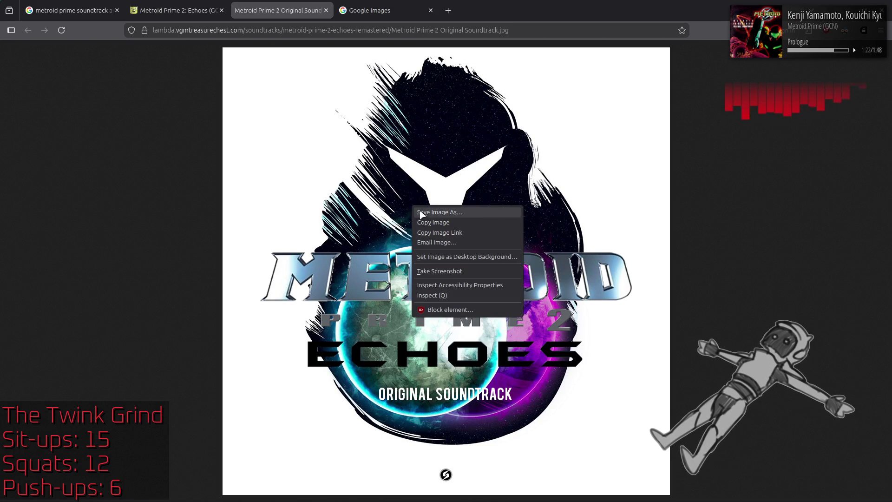
click(436, 224)
Paste the cover image link into Lens and run the reverse image search
click(387, 10)
click(421, 352)
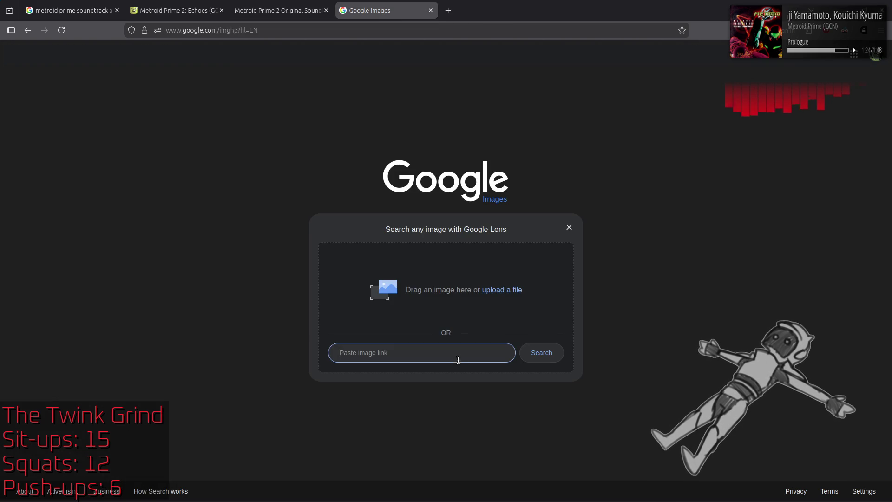
key(ctrl+v)
click(542, 353)
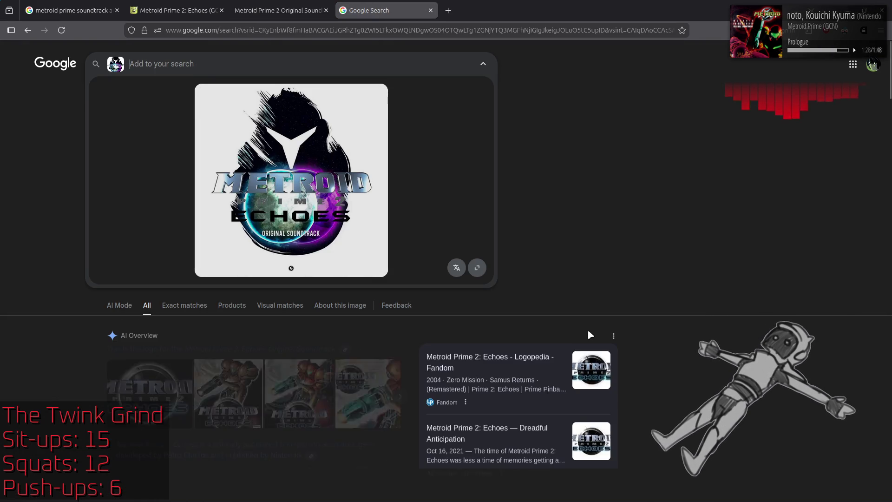
Compare exact and visual matches for the Echoes cover, then open the Title Theme video result
click(184, 305)
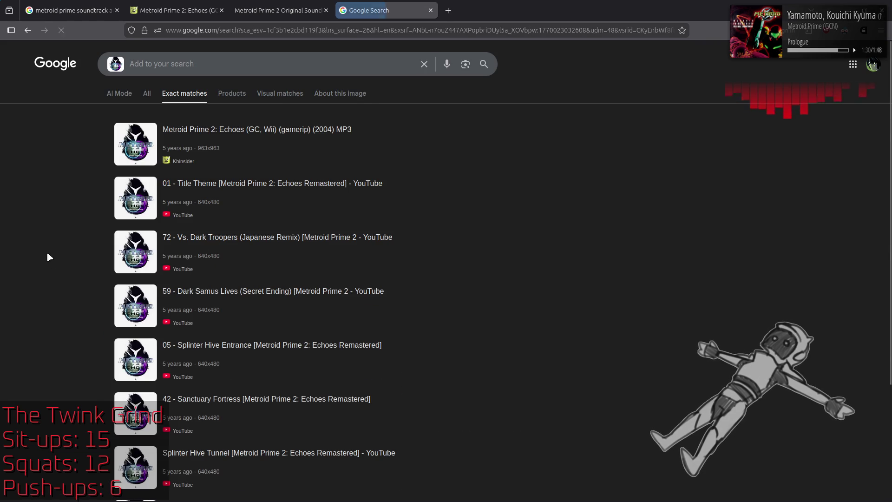
scroll(50, 254, down, 5)
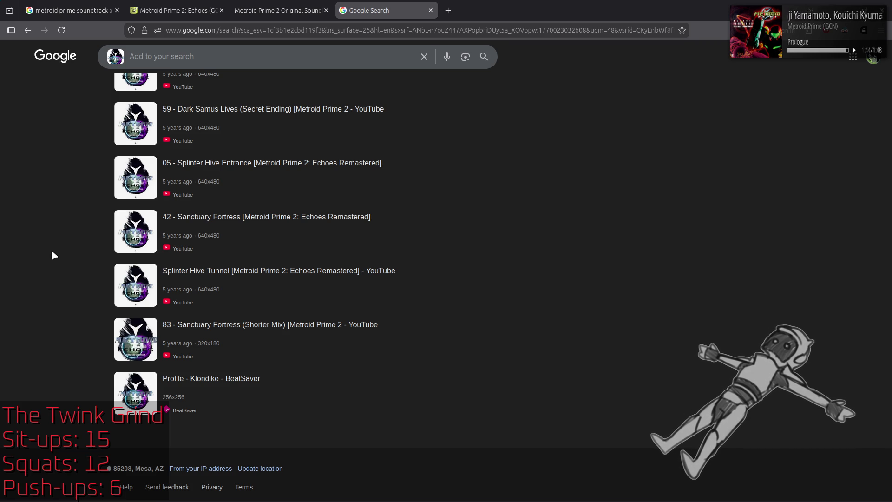
scroll(51, 250, up, 4)
scroll(51, 250, down, 1)
scroll(51, 250, down, 1)
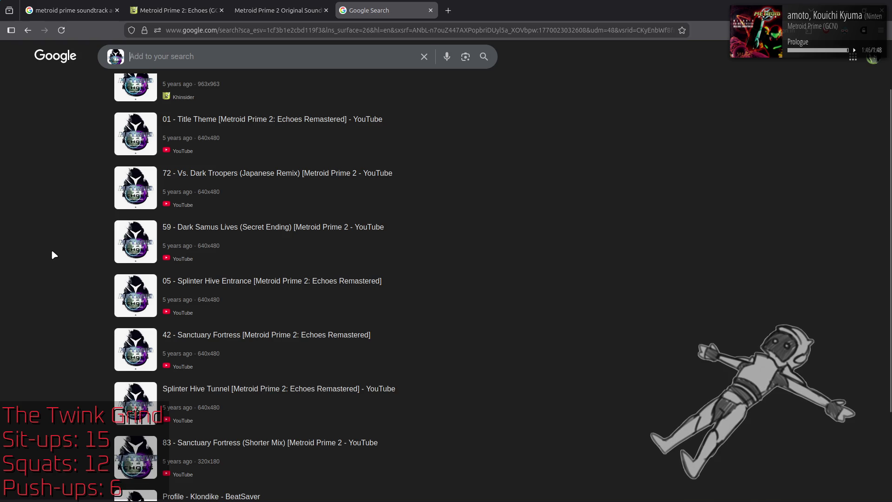
scroll(54, 255, up, 1)
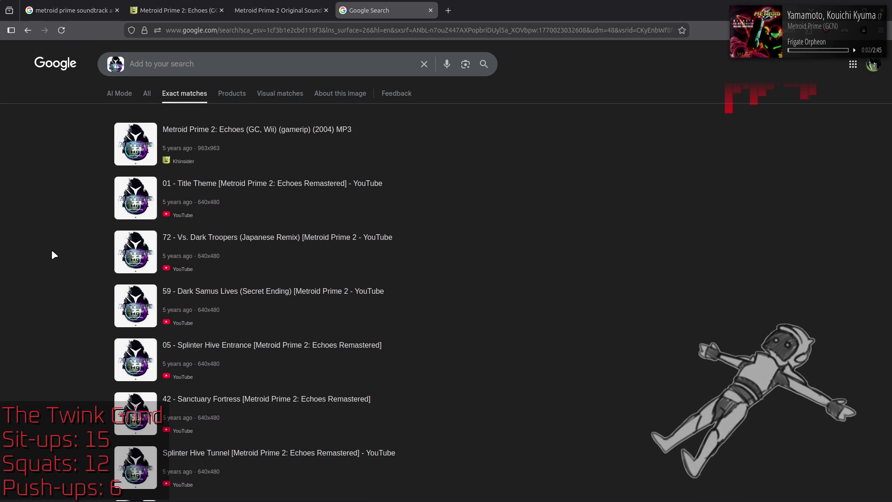
click(280, 93)
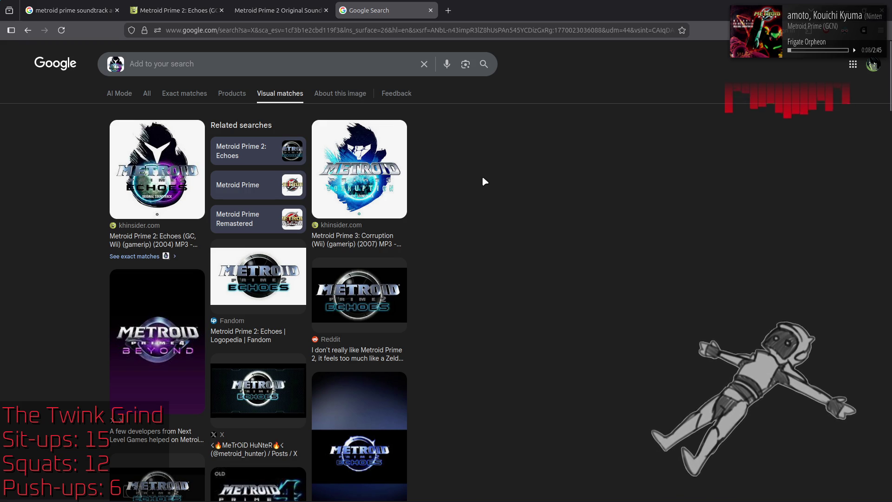
scroll(482, 176, down, 5)
scroll(481, 176, down, 5)
scroll(482, 177, down, 4)
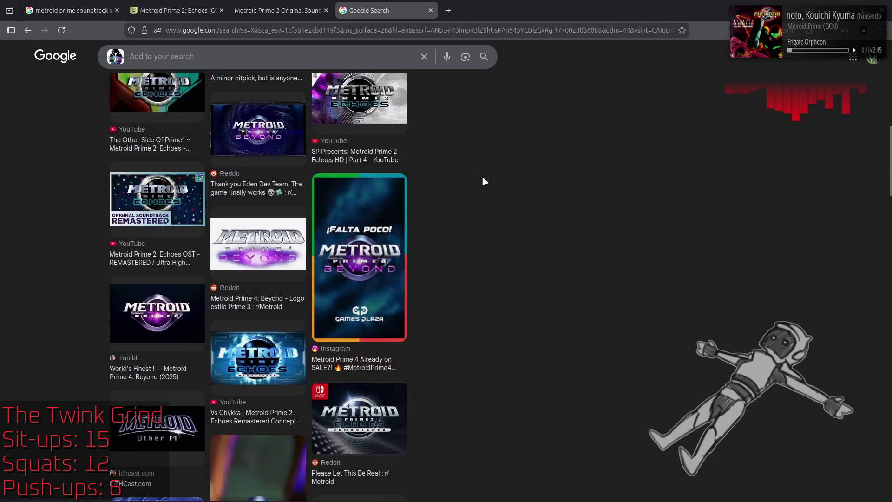
scroll(482, 176, down, 5)
scroll(482, 176, down, 3)
scroll(482, 175, down, 3)
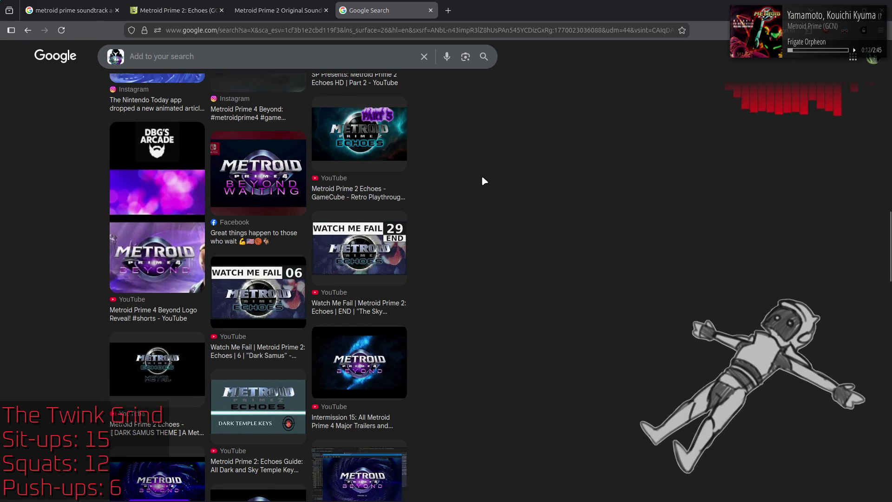
scroll(483, 181, down, 4)
scroll(484, 181, down, 5)
scroll(485, 181, down, 4)
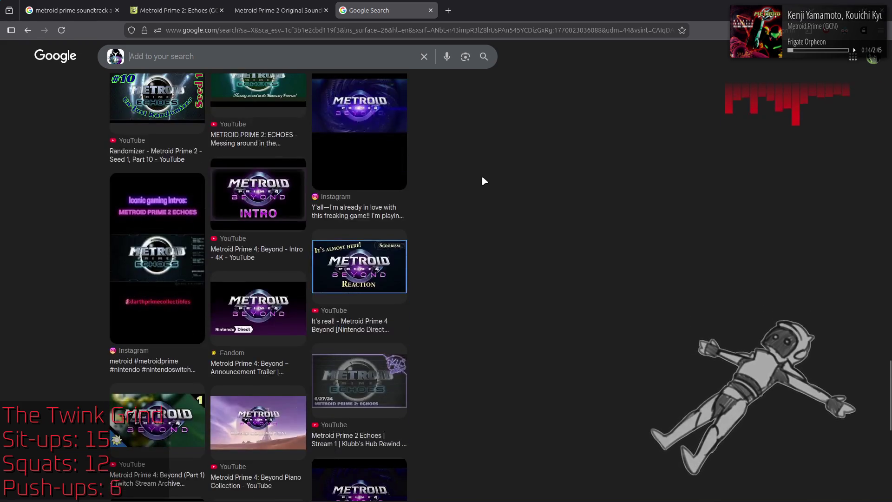
scroll(483, 181, down, 4)
scroll(484, 181, up, 8)
scroll(482, 175, up, 2)
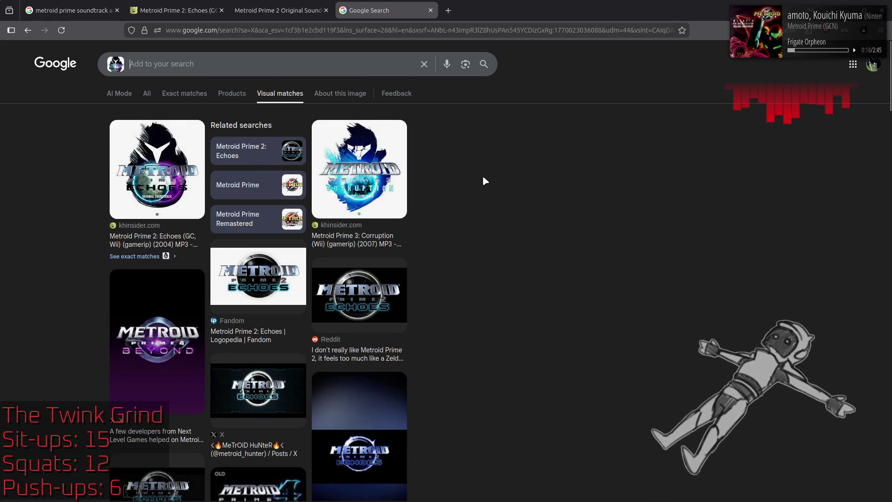
key(alt+Left)
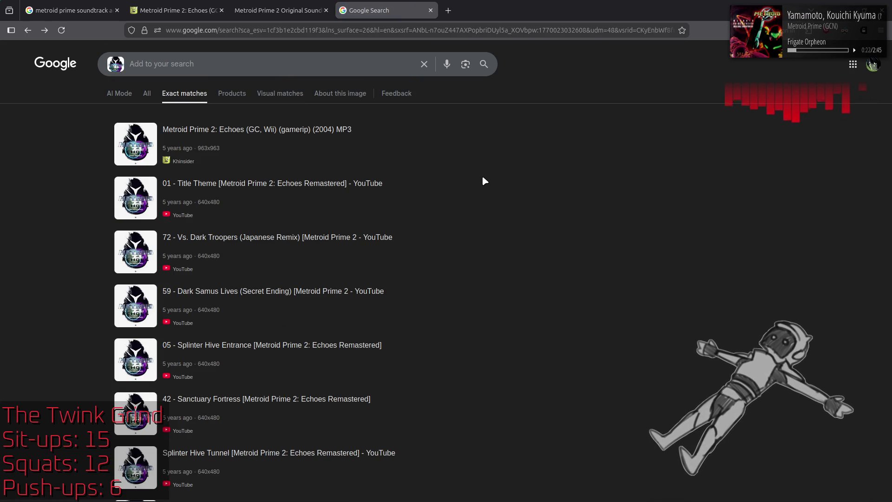
click(334, 187)
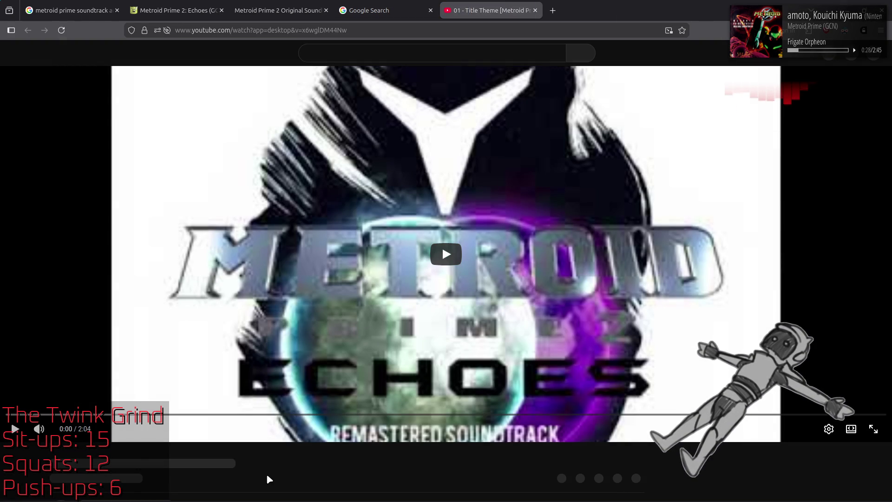
scroll(266, 473, down, 2)
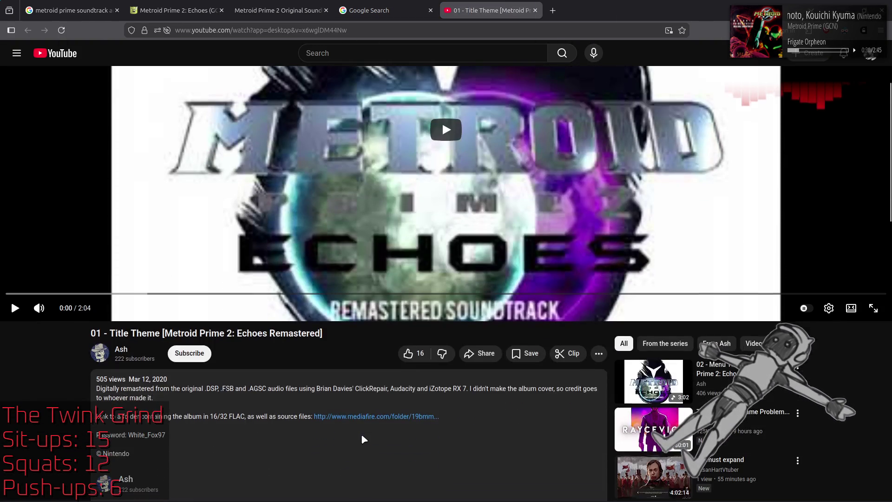
scroll(340, 435, down, 2)
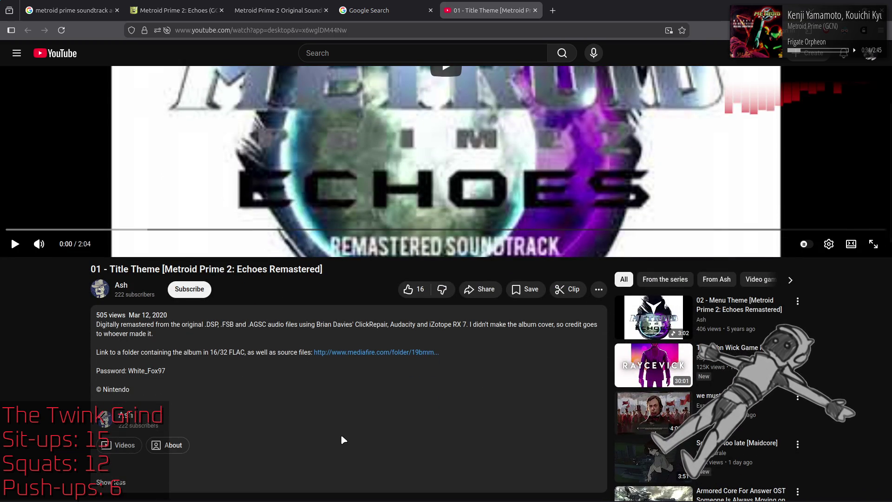
Read the album-cover credit in the Title Theme description, close the video and return to the overall image results
mouse_move(472, 325)
mouse_down()
mouse_move(532, 327)
mouse_move(404, 340)
mouse_up()
click(211, 328)
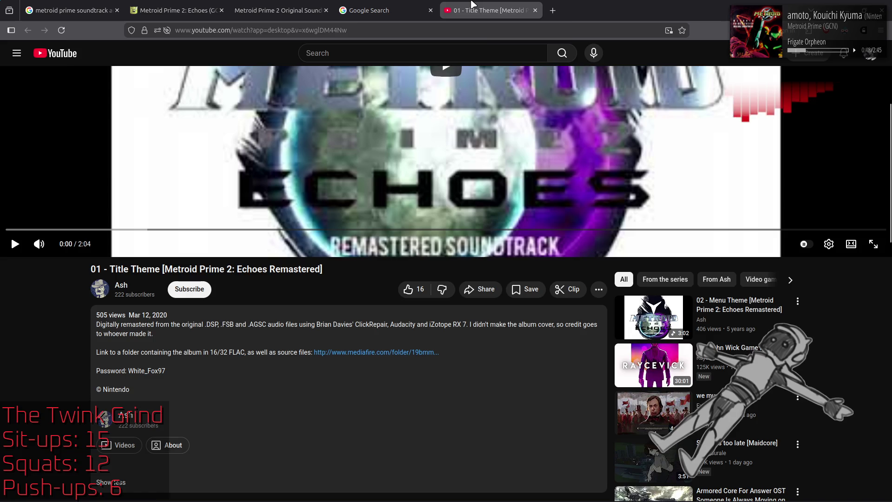
middle_click(460, 10)
key(alt+Left)
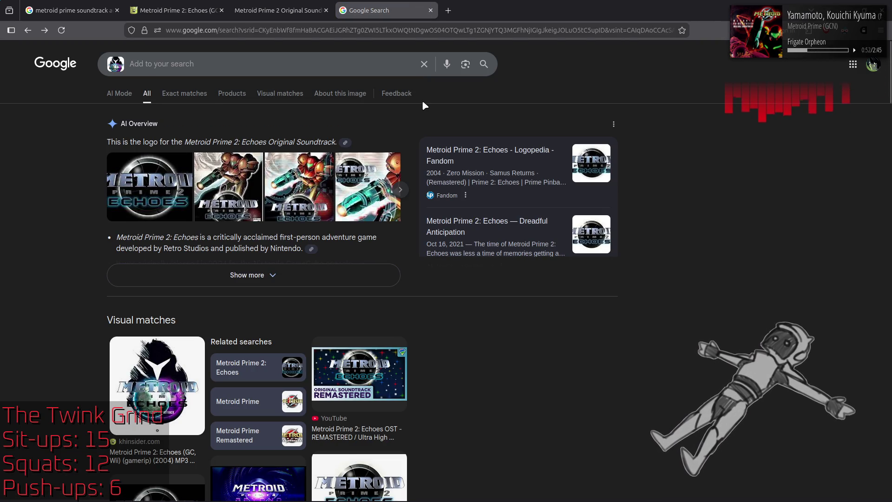
Close the first soundtrack search tab and switch over to the Notepad++ window
middle_click(74, 10)
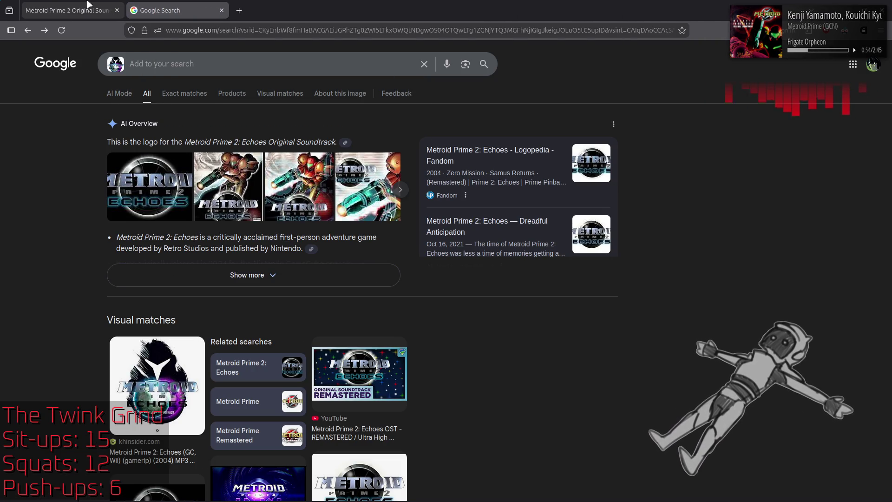
key(alt+Tab)
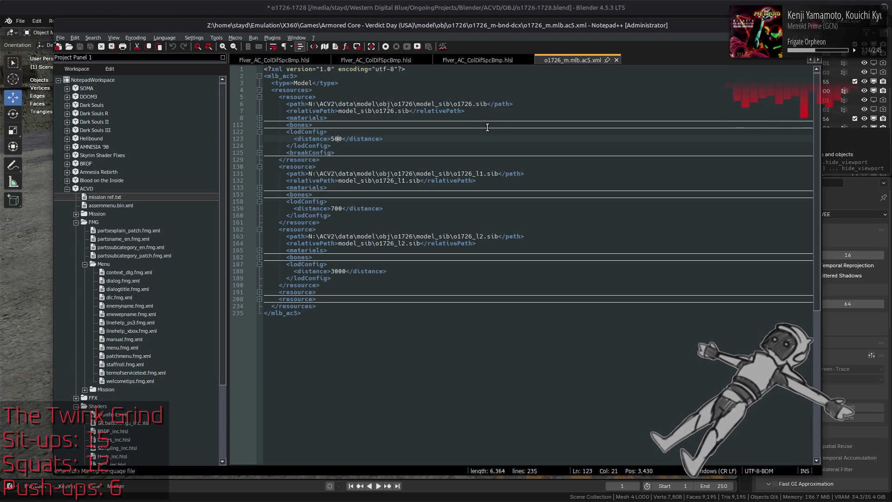
Save the o1726-1728 Blender scene with Ctrl+S and bring 010 Editor to the front
key(alt+Tab)
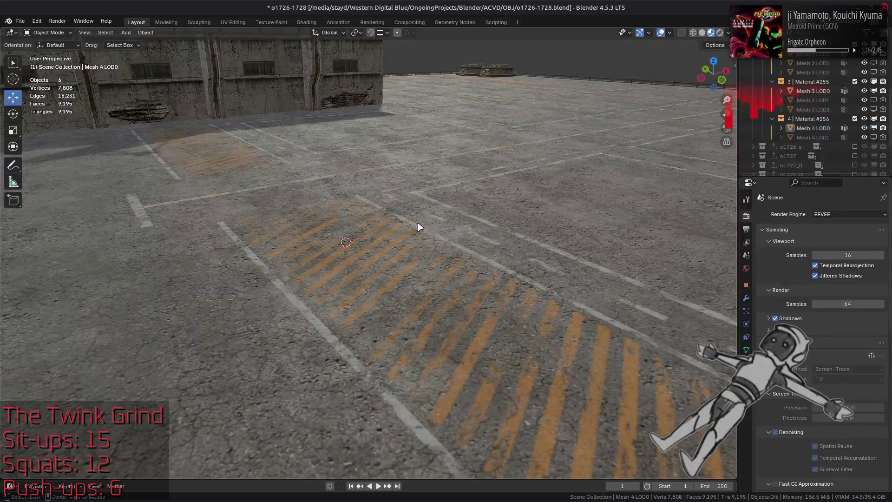
key(ctrl+s)
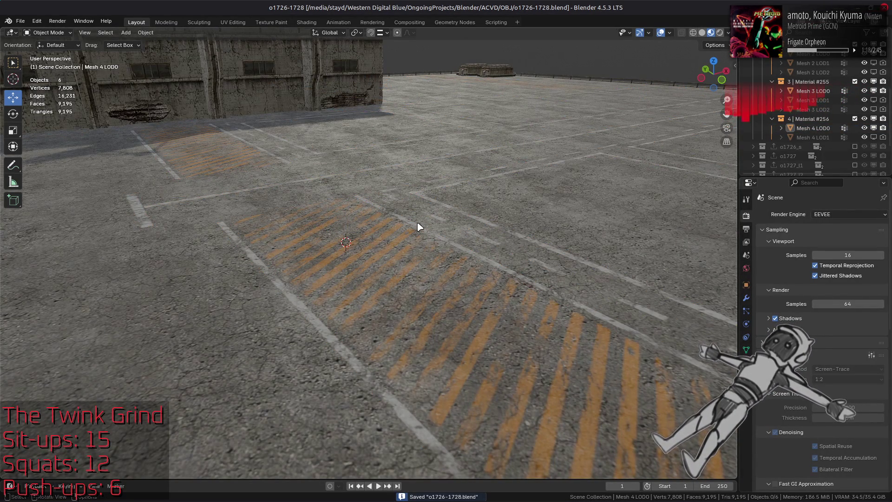
scroll(418, 227, down, 4)
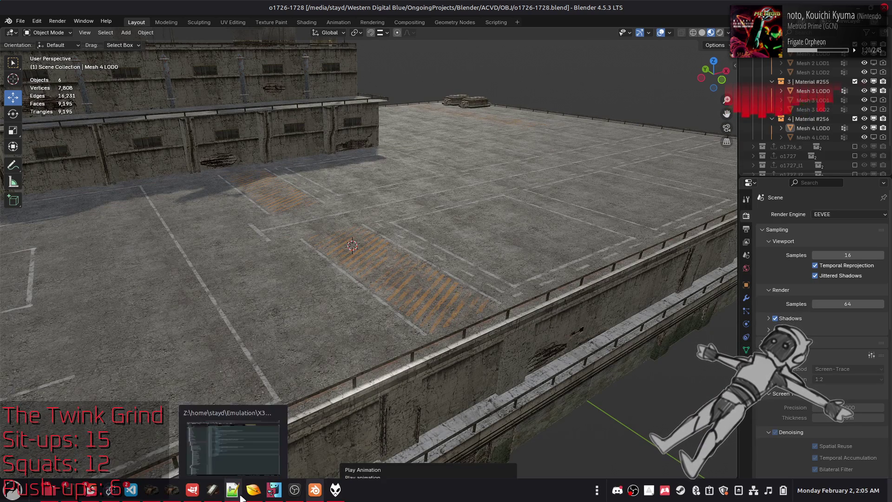
click(253, 490)
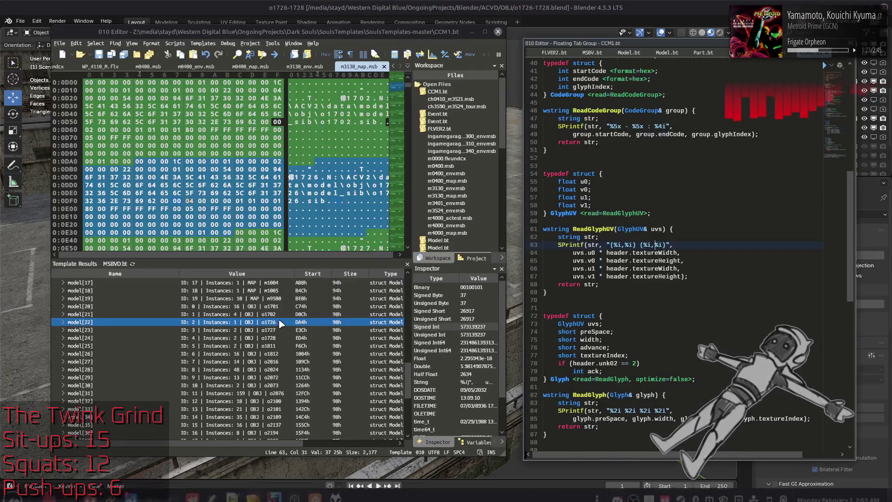
Inspect the o1726 model entry's link struct and light ID in the m3130 map template
click(151, 333)
click(61, 323)
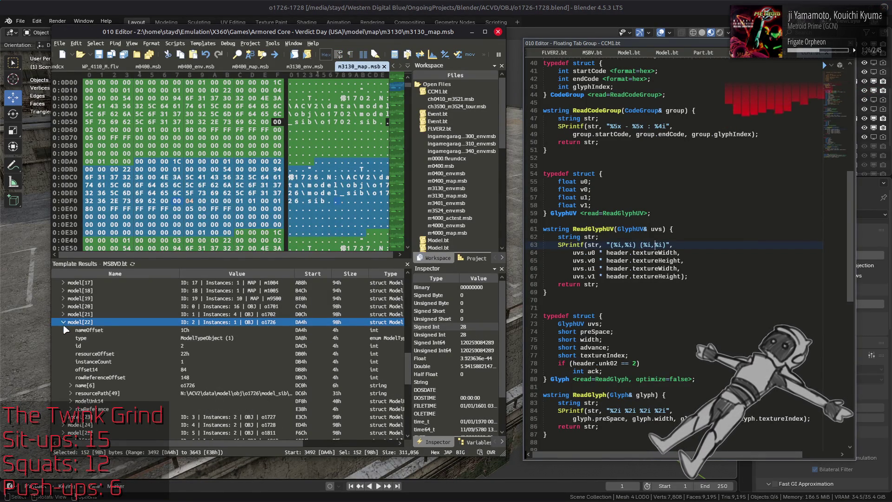
click(79, 408)
click(70, 409)
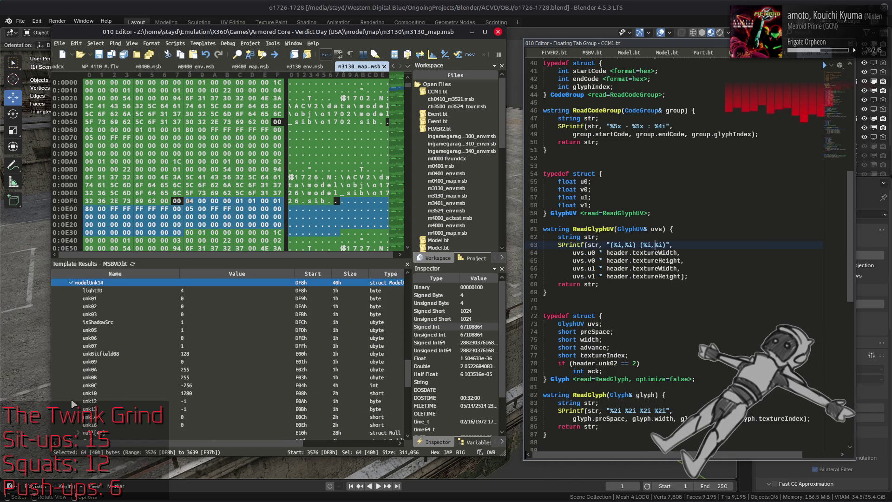
scroll(93, 316, up, 5)
scroll(83, 328, up, 3)
click(80, 346)
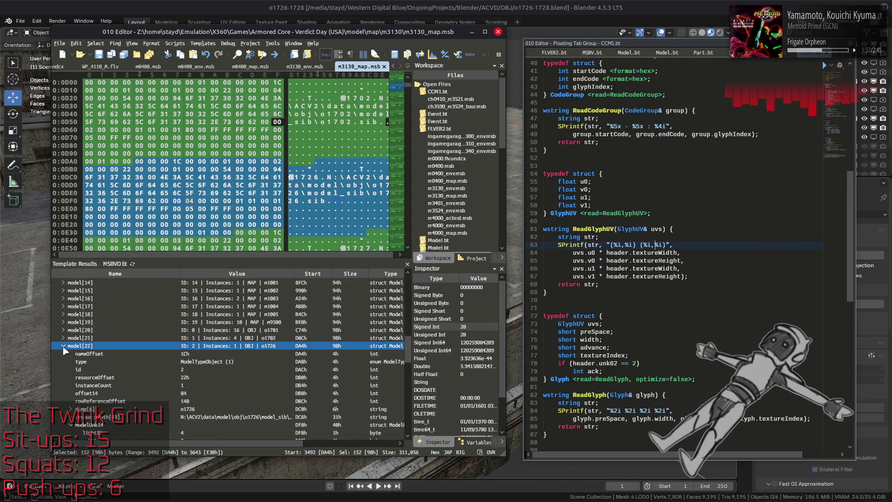
click(63, 347)
Set the o1727 model's light ID to 4 in its link struct
click(64, 355)
scroll(70, 359, down, 3)
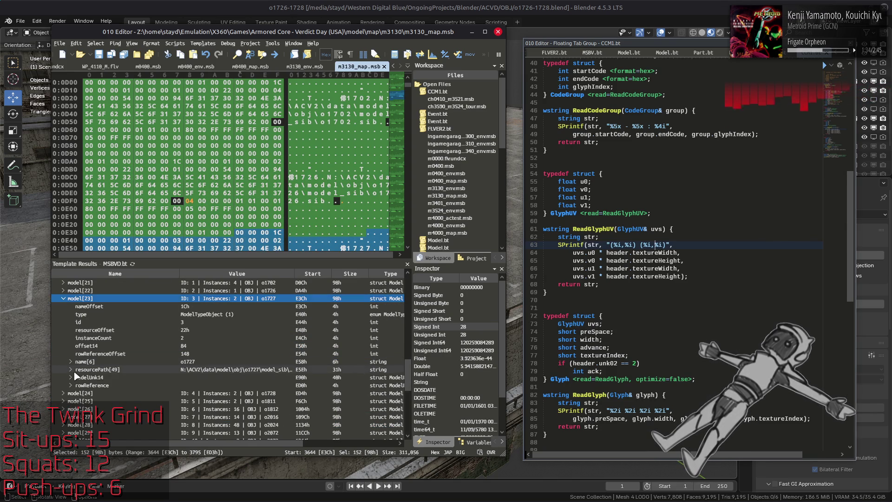
click(71, 379)
scroll(105, 349, down, 3)
click(203, 291)
text(4)
key(Return)
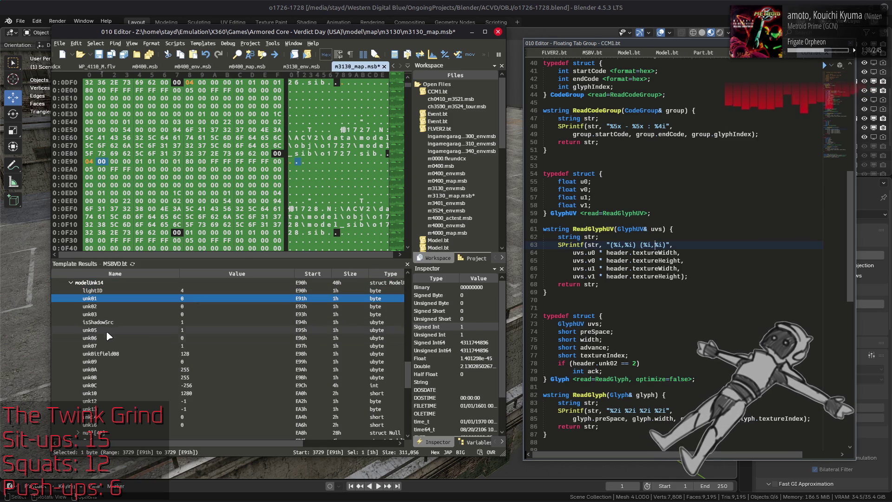
click(70, 282)
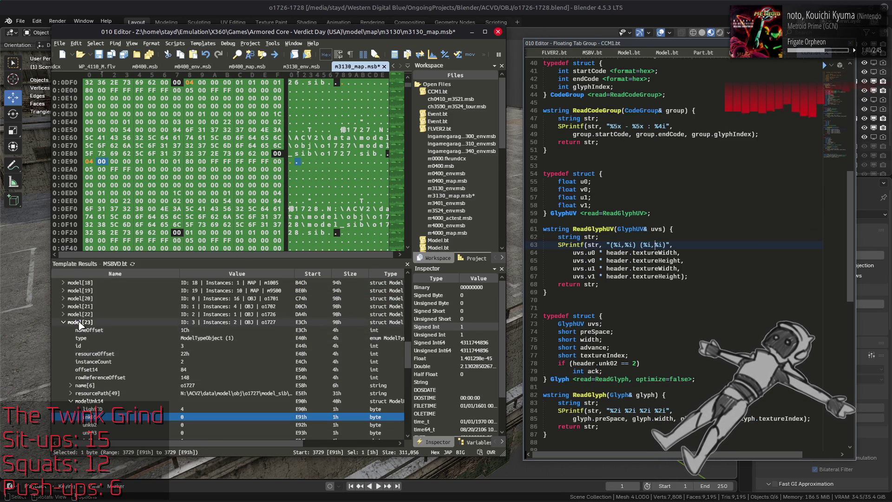
Check the o1728 model's light ID and name offset, then return to the Blender scene
click(80, 324)
click(83, 332)
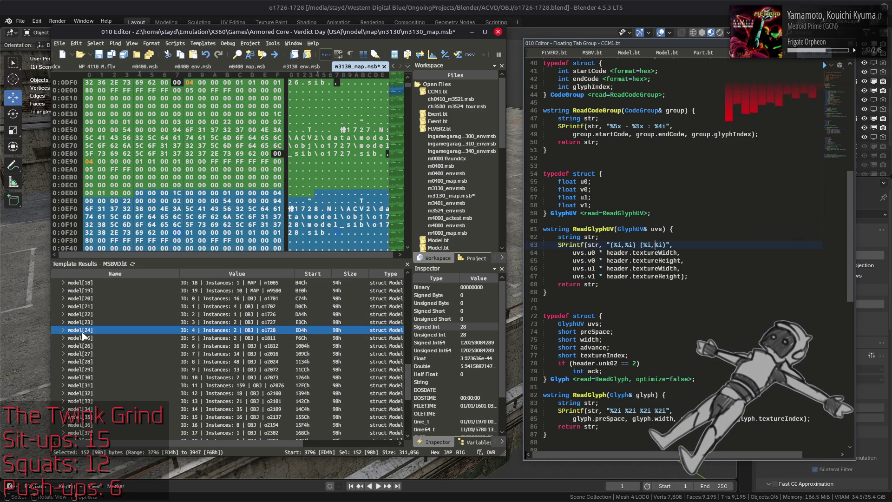
click(64, 330)
scroll(70, 349, down, 3)
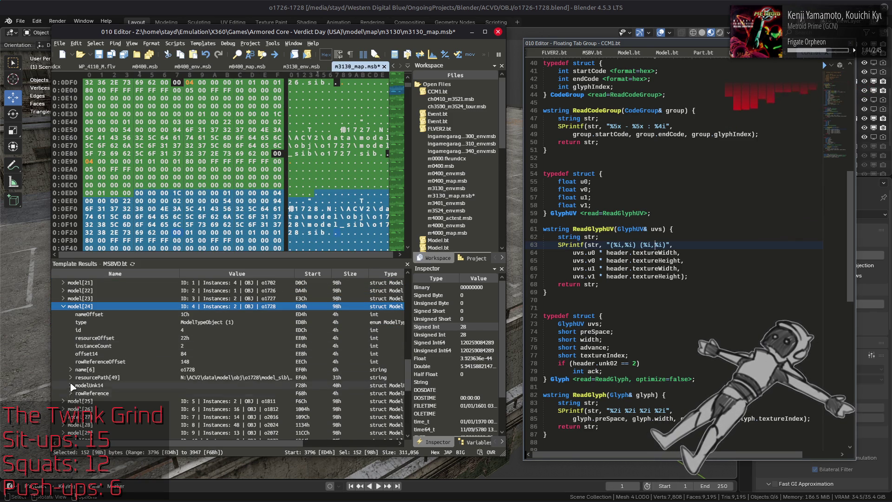
click(70, 385)
scroll(216, 307, down, 1)
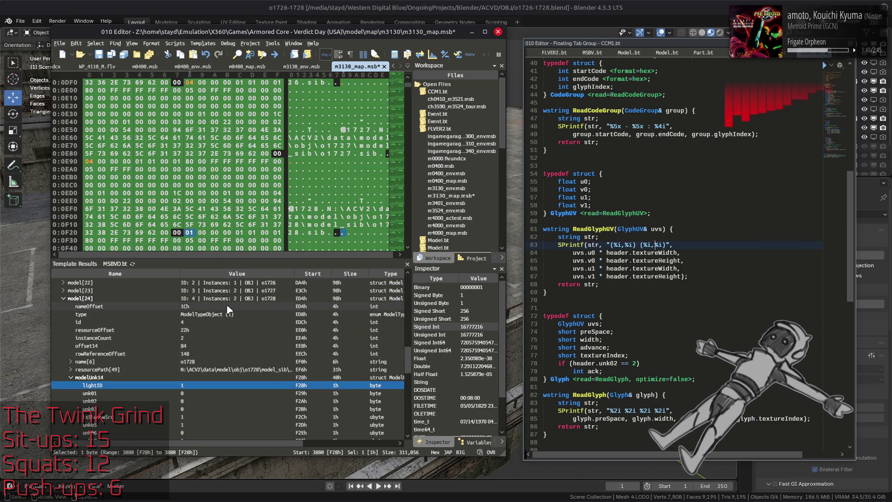
click(227, 306)
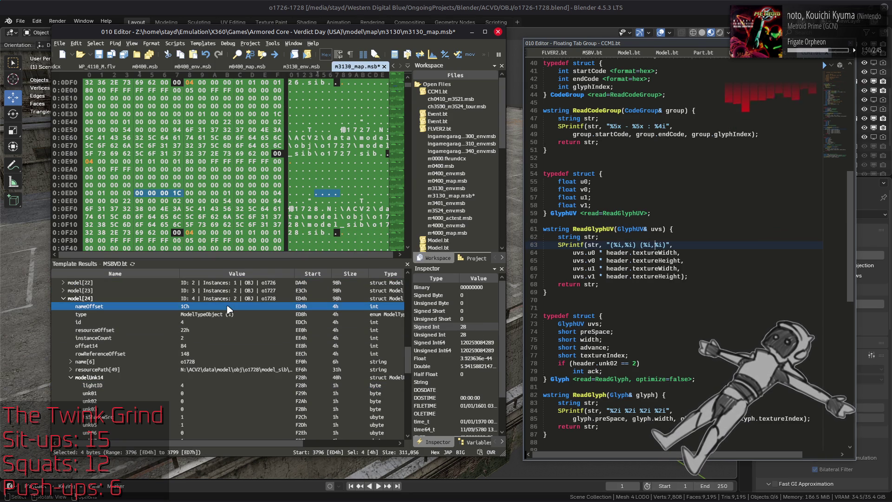
scroll(226, 307, down, 3)
scroll(226, 307, down, 3)
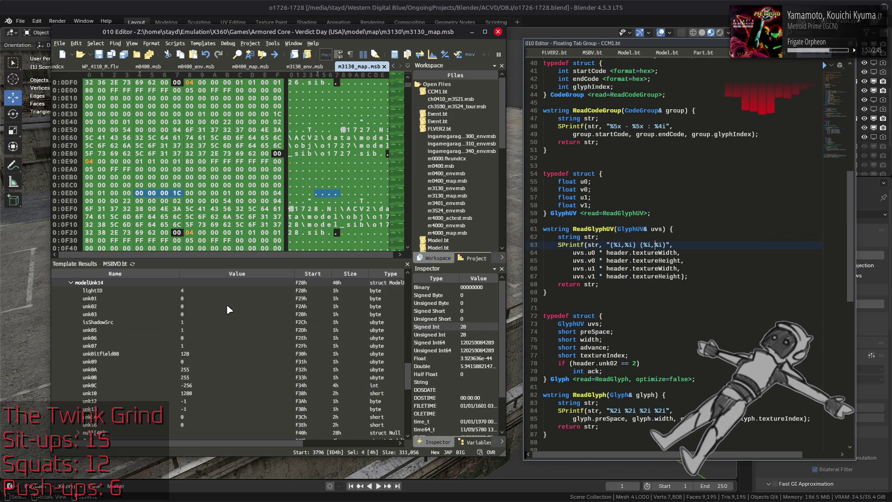
click(264, 6)
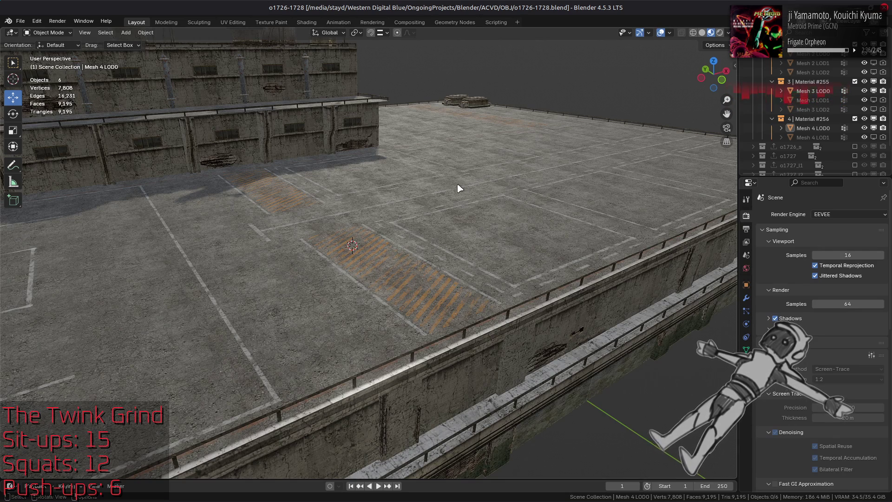
scroll(362, 230, down, 5)
Inspect the rooftop and side-wall meshes and show the windowed wall mesh's material settings
middle_click(362, 230)
scroll(344, 229, up, 5)
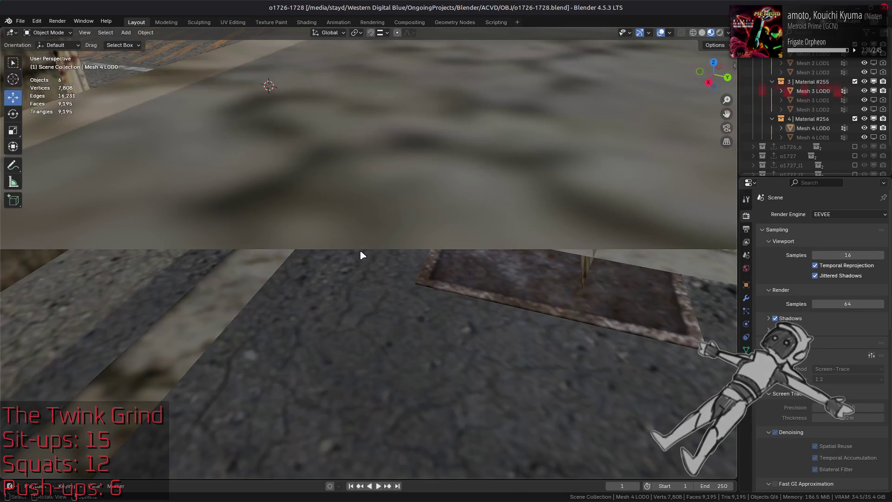
scroll(360, 251, up, 3)
drag(360, 250, 399, 258)
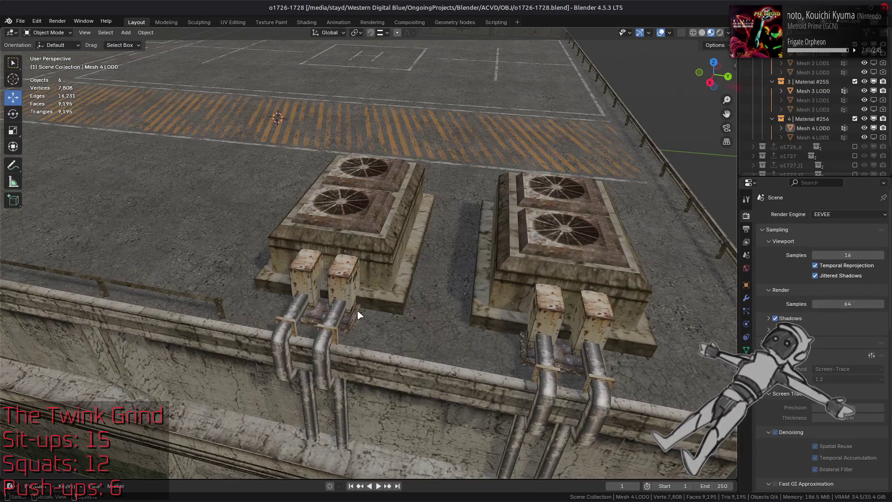
click(325, 325)
mouse_move(409, 298)
mouse_down()
mouse_move(300, 230)
mouse_move(361, 235)
mouse_move(369, 244)
mouse_move(355, 304)
mouse_move(359, 292)
mouse_up()
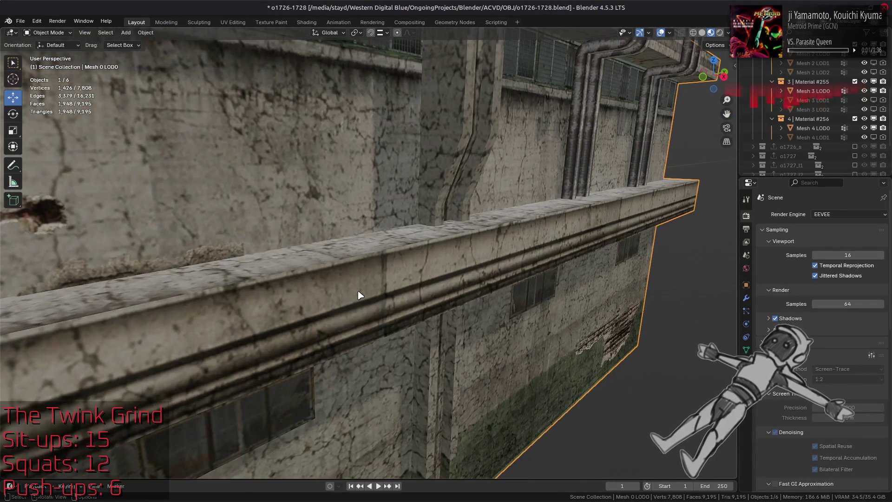
click(270, 419)
click(746, 350)
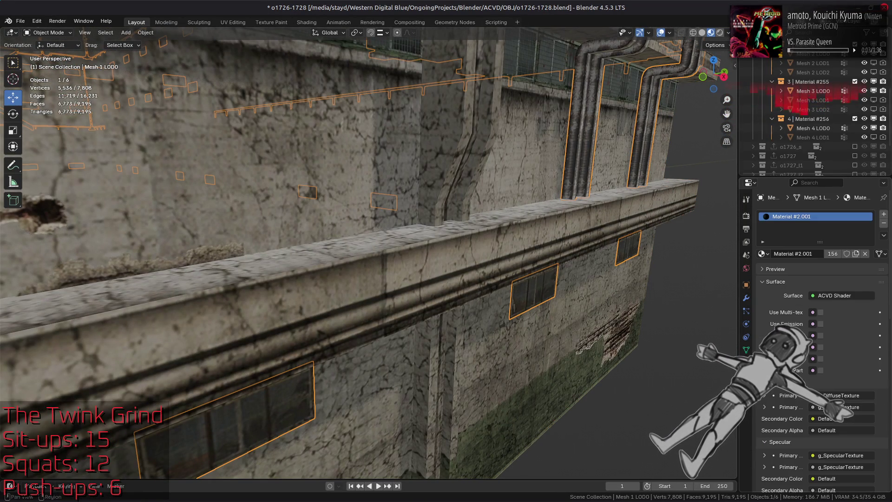
scroll(816, 314, down, 8)
scroll(816, 314, down, 5)
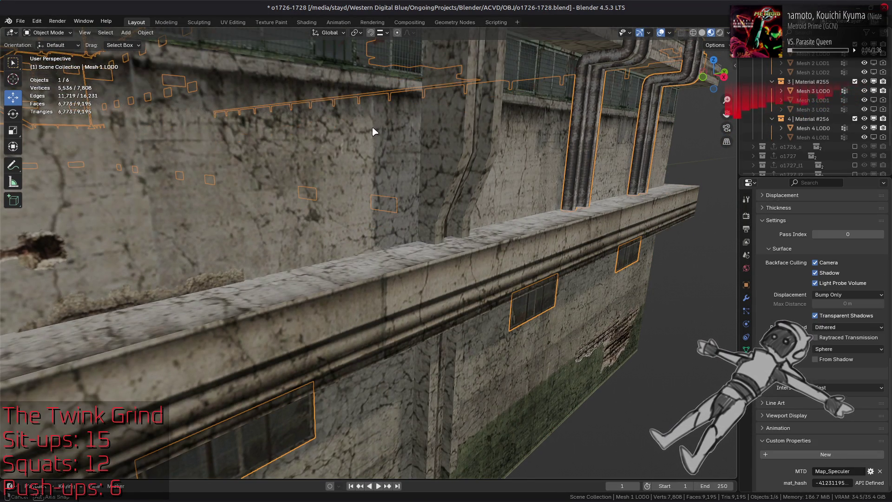
Select the upper wall mesh Mesh 0 LOD0 and bring up the Shading workspace
middle_click(375, 131)
click(193, 179)
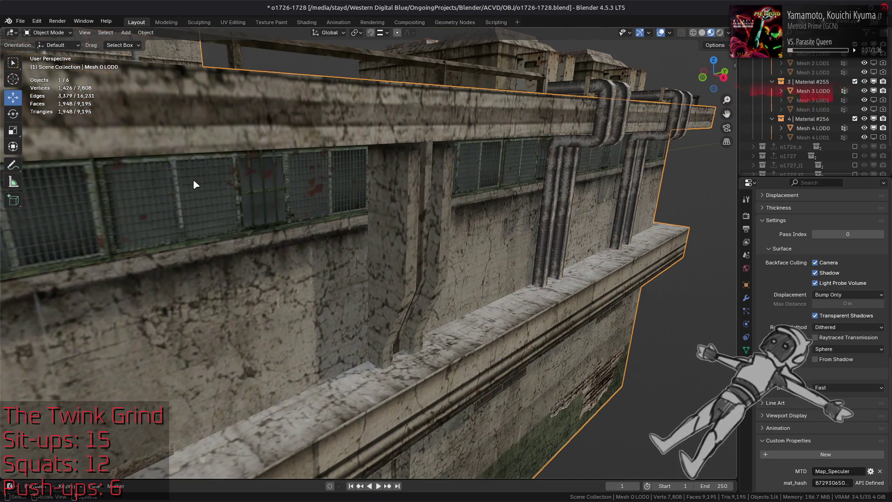
click(306, 21)
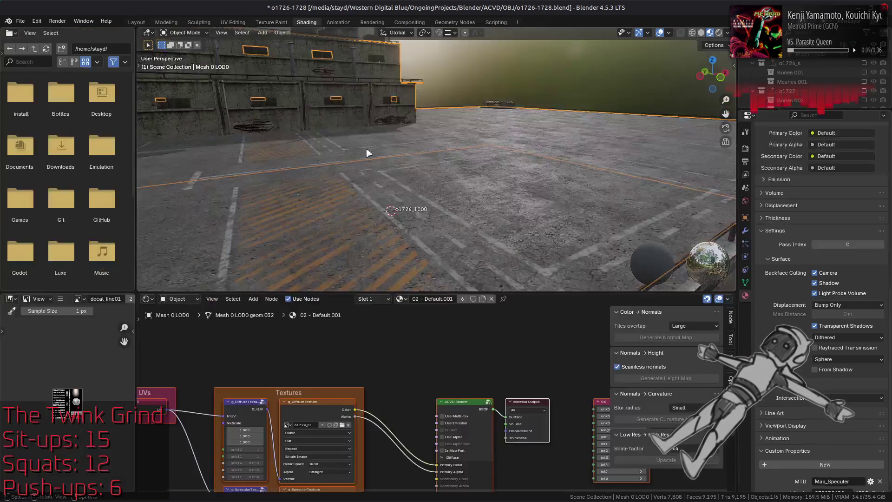
Display the o1726_01 texture, then select the window mesh Mesh 1 LOD0 in the layout and return to Shading
click(335, 402)
scroll(335, 419, up, 2)
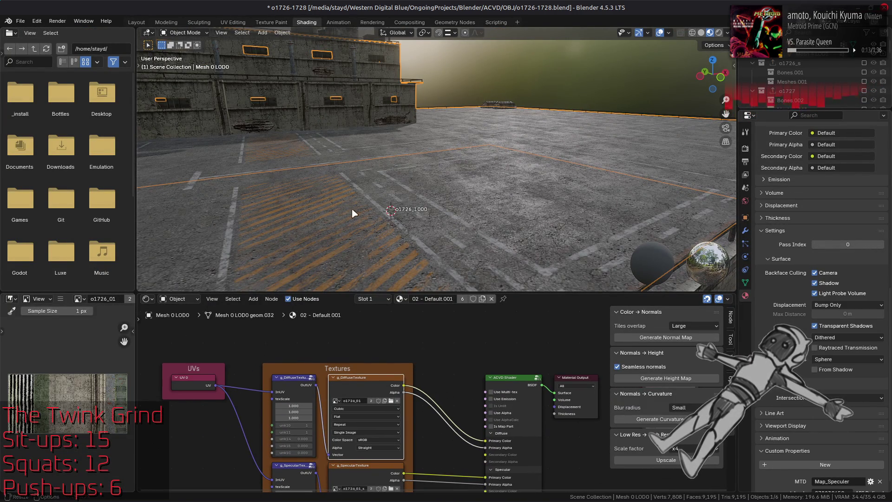
click(137, 22)
scroll(133, 120, up, 3)
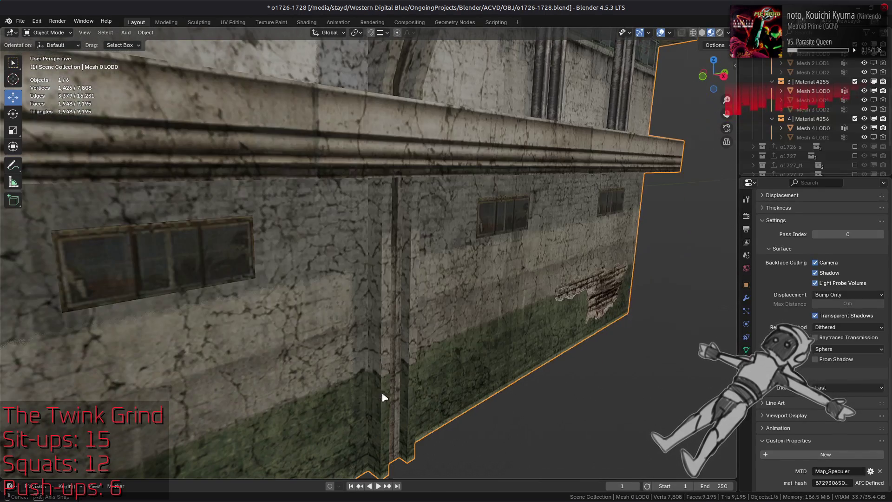
click(241, 259)
click(306, 22)
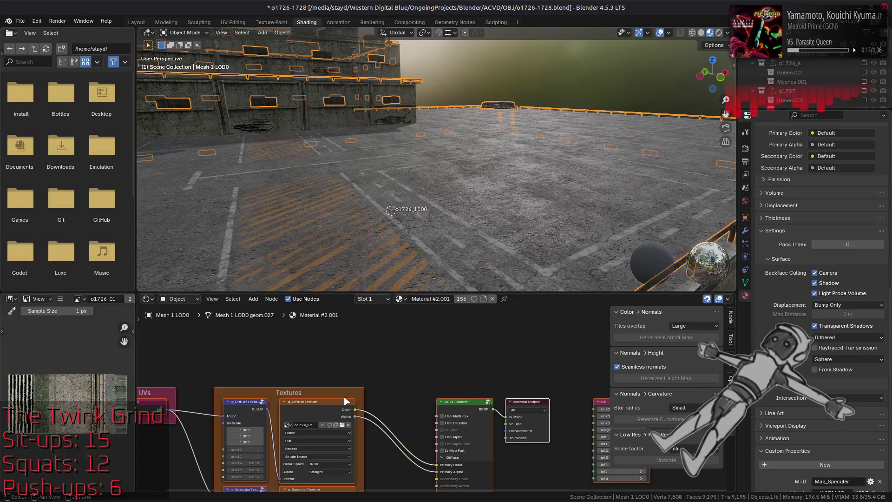
scroll(337, 414, up, 1)
scroll(83, 390, down, 3)
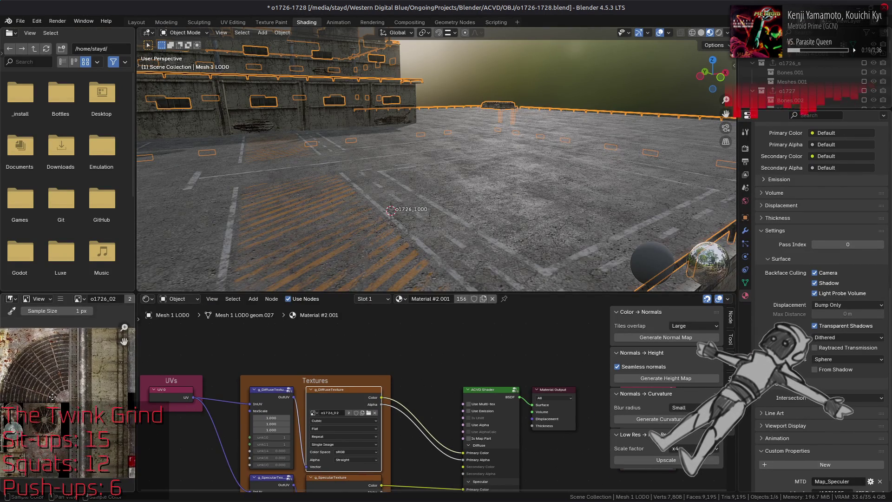
Pan across the texture image and select the g_SpecularTexture node to check its contents
mouse_move(106, 388)
mouse_down()
mouse_move(45, 414)
mouse_move(89, 381)
mouse_up()
scroll(104, 388, up, 2)
scroll(45, 414, up, 3)
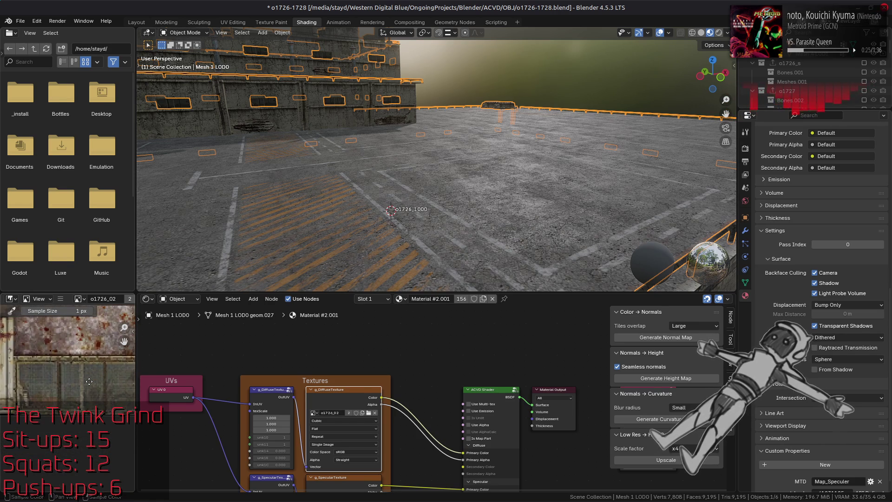
scroll(84, 383, down, 3)
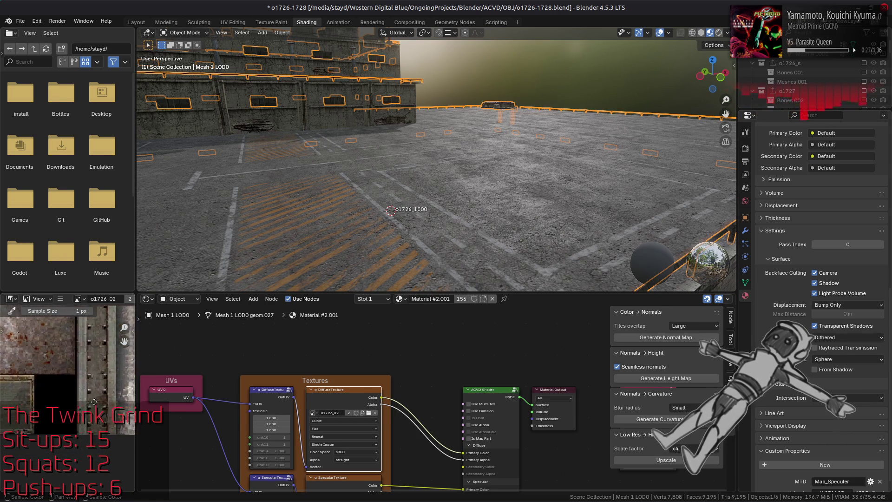
drag(84, 390, 80, 384)
scroll(382, 437, up, 3)
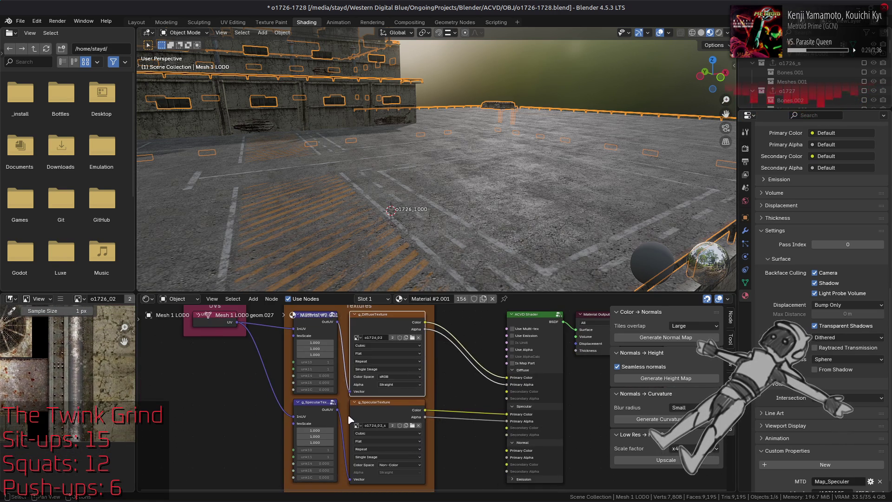
click(367, 412)
scroll(87, 439, up, 2)
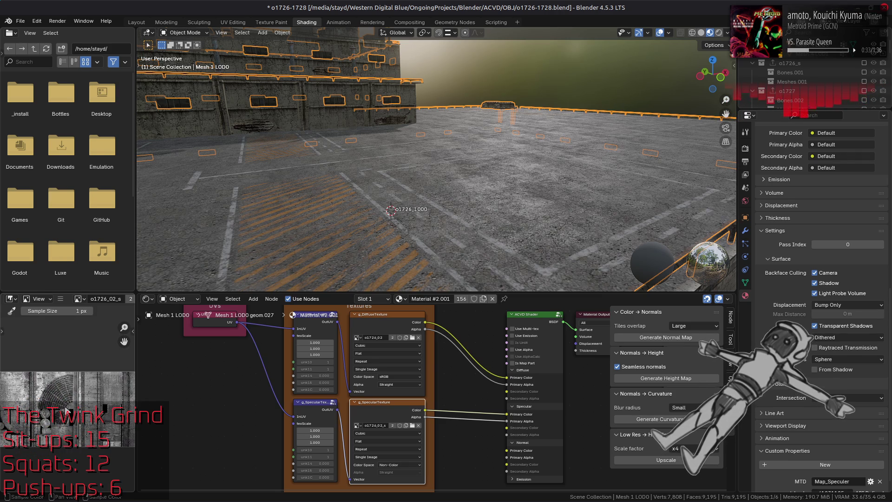
key(alt+Tab)
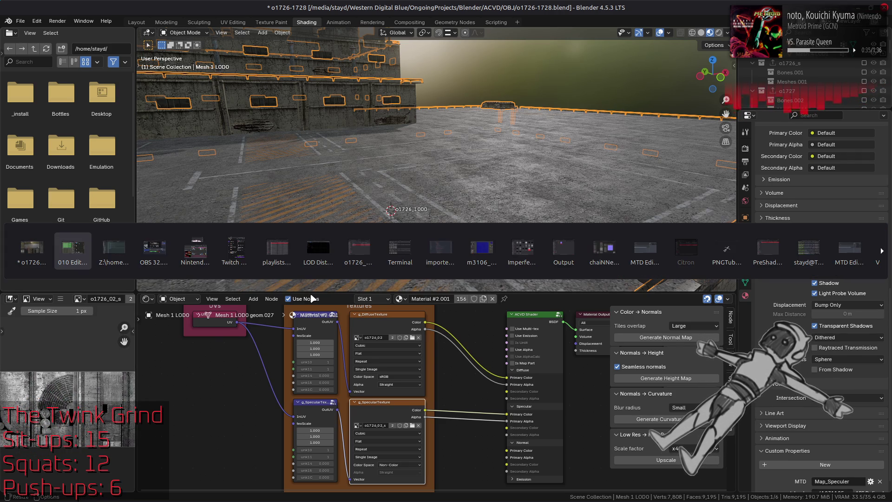
Close the playlists file window and switch to the other Nemo window
key(Tab)
key(Tab)
key(Tab)
key(Tab)
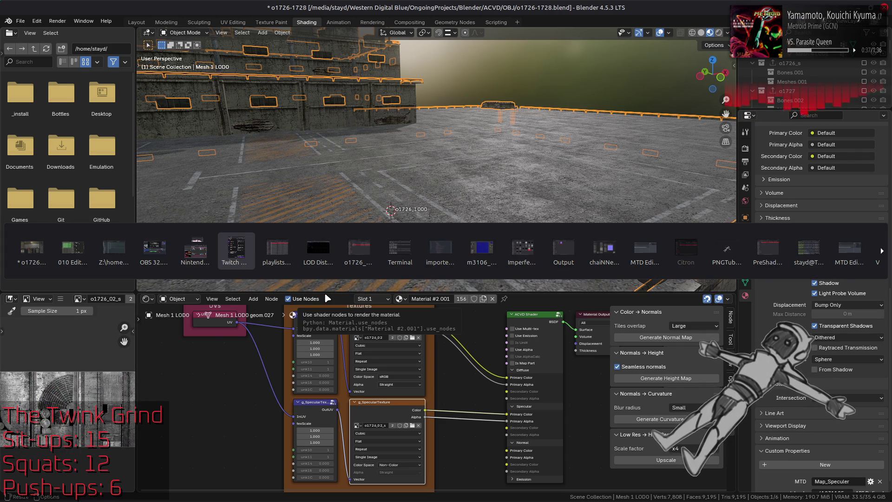
key(Tab)
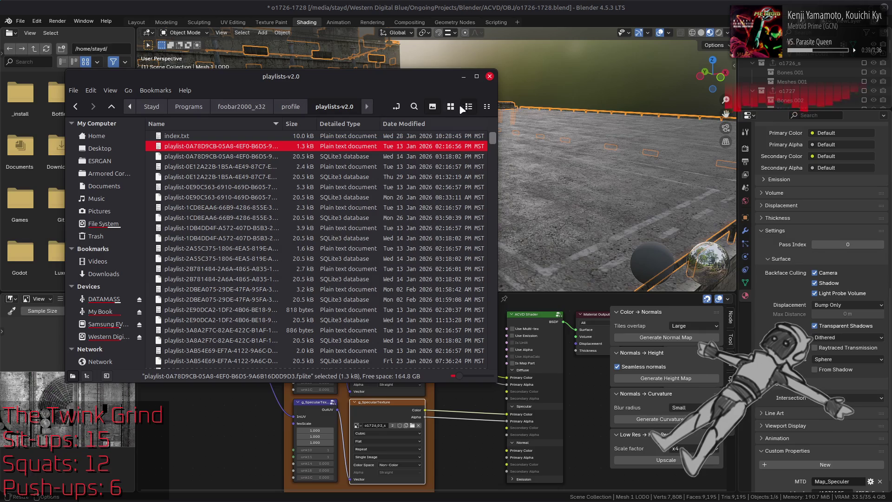
click(489, 77)
key(alt+Tab)
key(Tab)
View o1726-tpf-dcx as thumbnails, select o1726_01_s.dds, then show m3130's m3130_htdcx-bnd folder
key(alt+Up)
double_click(384, 194)
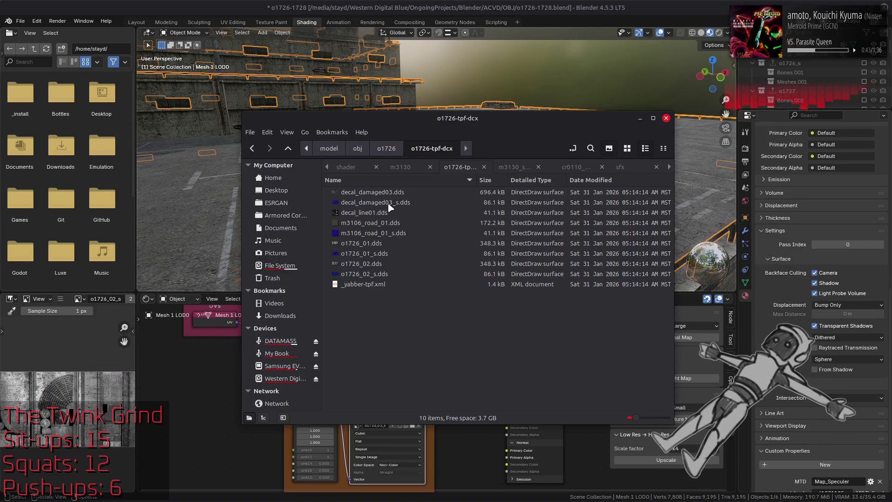
click(627, 149)
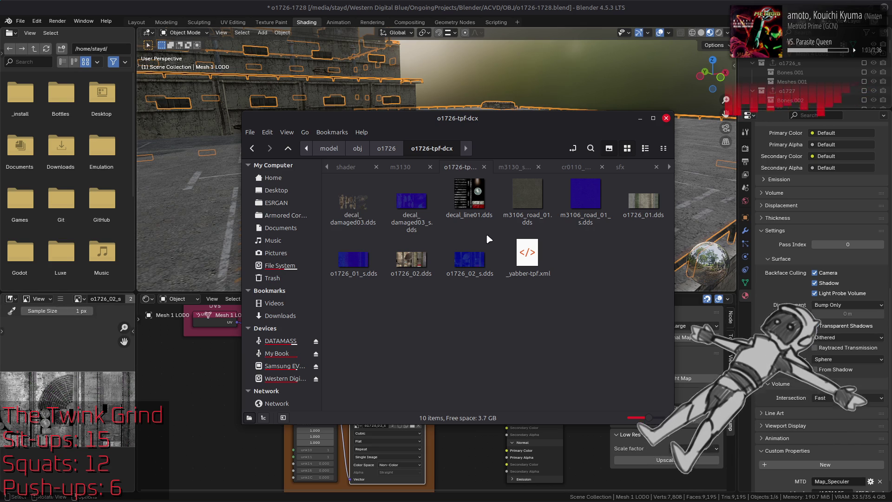
click(357, 260)
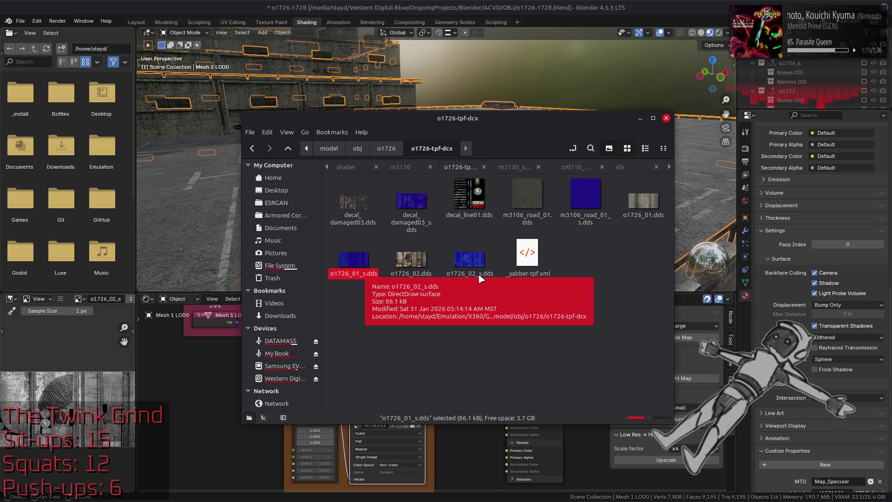
click(401, 167)
double_click(391, 192)
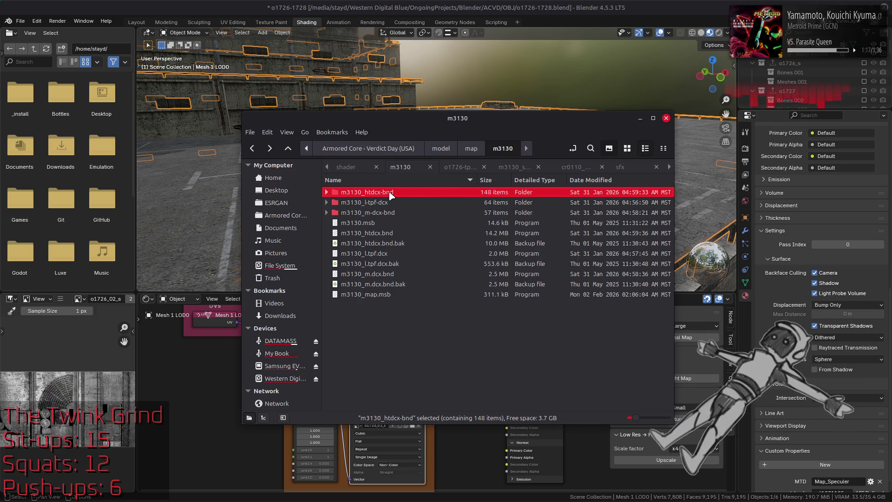
scroll(403, 240, down, 10)
scroll(404, 240, down, 1)
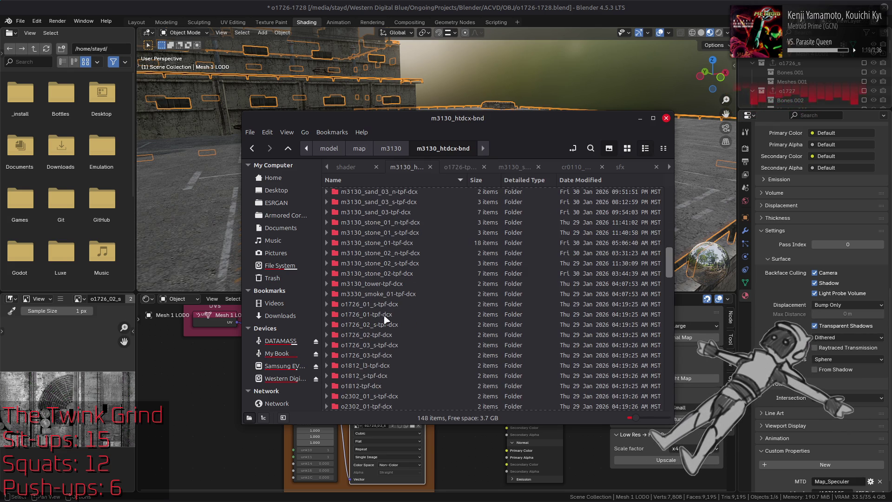
In o1726_01_s-tpf-dcx, make a backup copy of the original o1726_01_s.dds
double_click(393, 305)
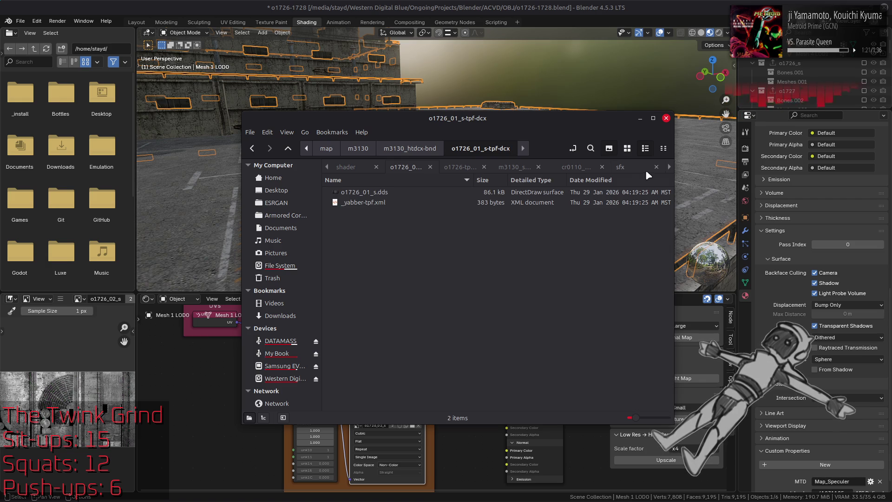
click(630, 148)
click(353, 203)
key(ctrl+c)
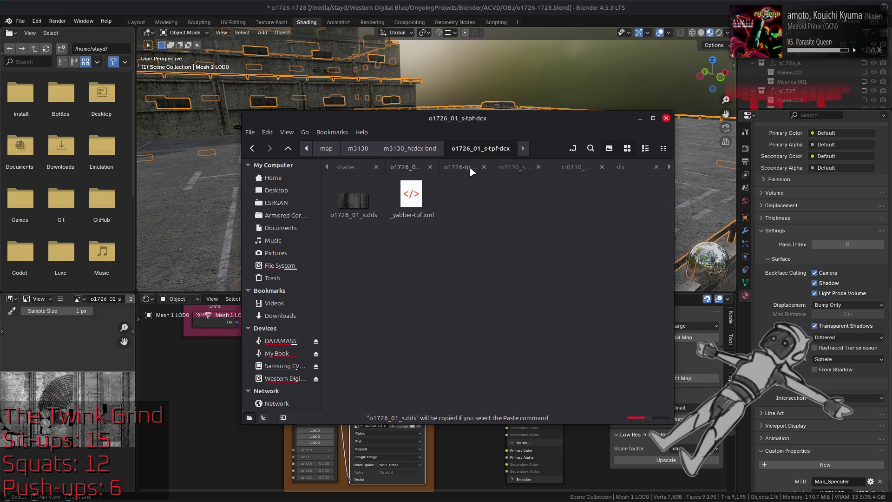
key(ctrl+v)
Copy o1726_01_s.dds from the o1726-tpf-dcx folder and paste it here, replacing the original
click(458, 168)
click(353, 263)
key(ctrl+c)
click(408, 168)
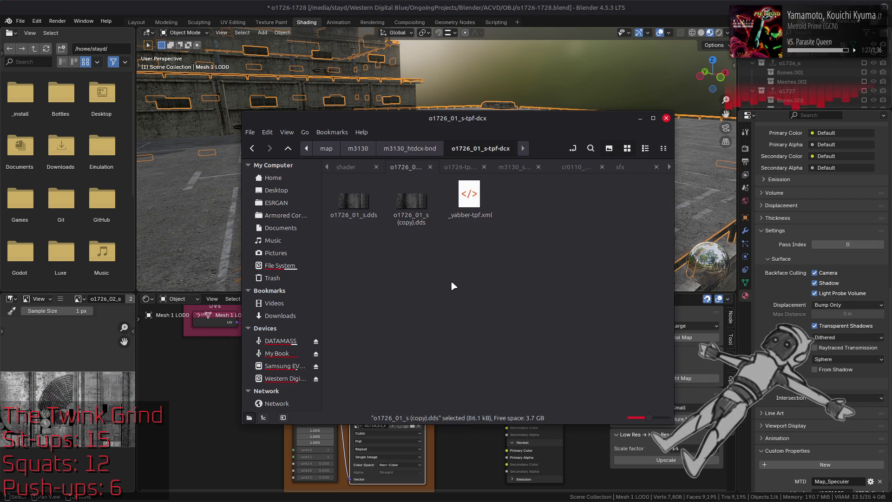
key(ctrl+v)
click(542, 391)
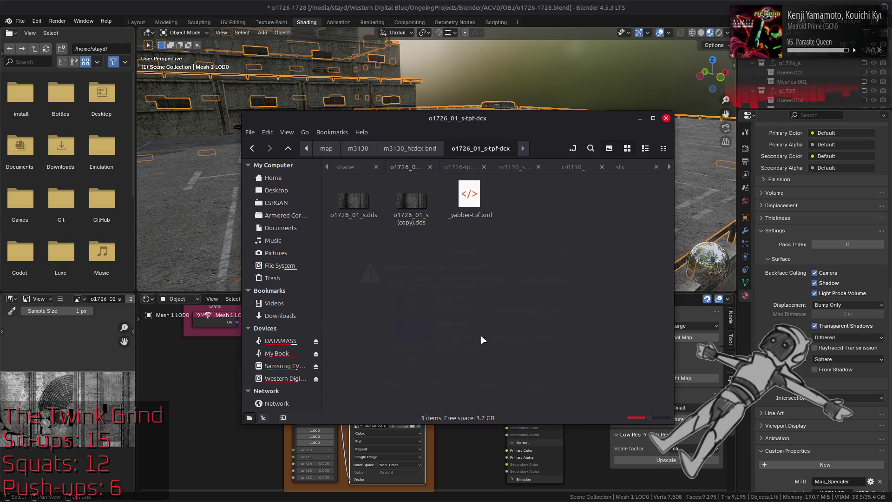
Check the replaced texture, then go up and into the o1726_02_s-tpf-dcx folder
click(354, 206)
key(Right)
click(355, 201)
key(BackSpace)
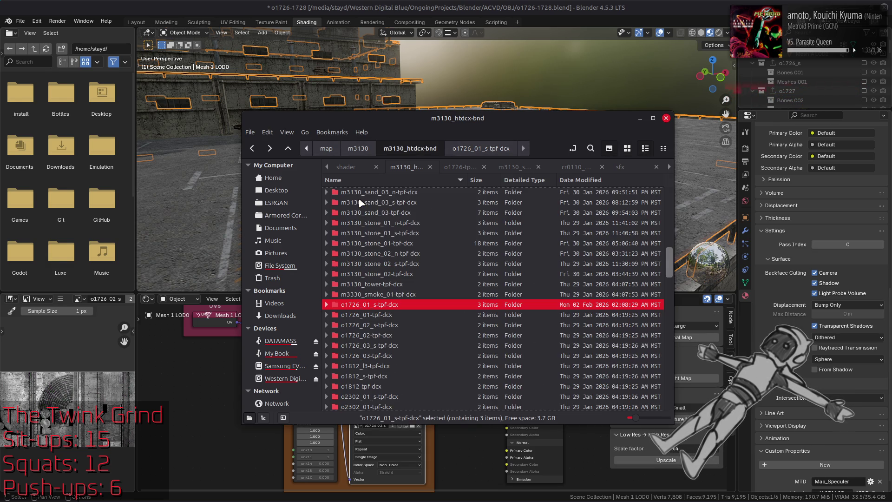
double_click(399, 324)
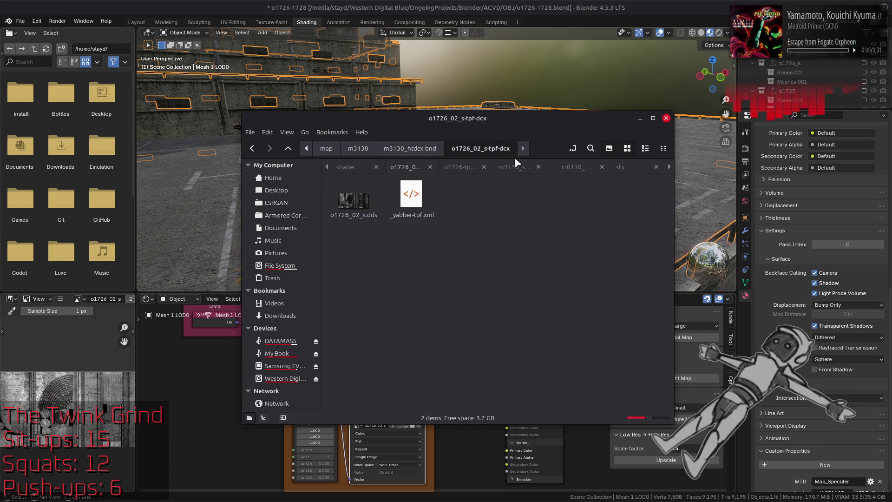
Paste o1726_02_s.dds from o1726-tpf-dcx into this folder, keeping both files
click(470, 168)
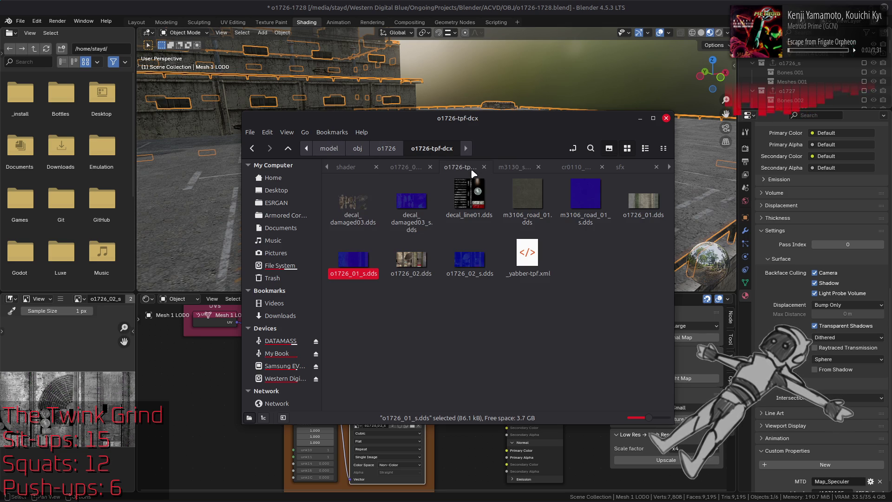
click(469, 264)
key(ctrl+c)
click(408, 167)
key(ctrl+v)
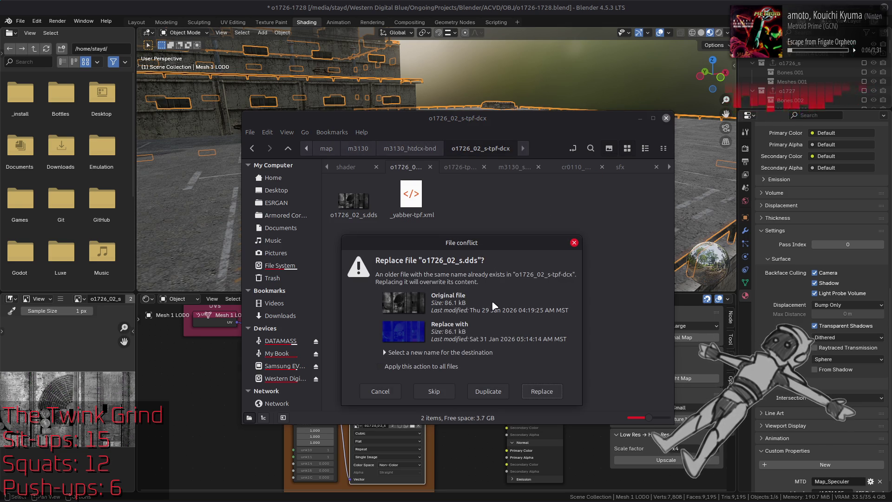
click(489, 391)
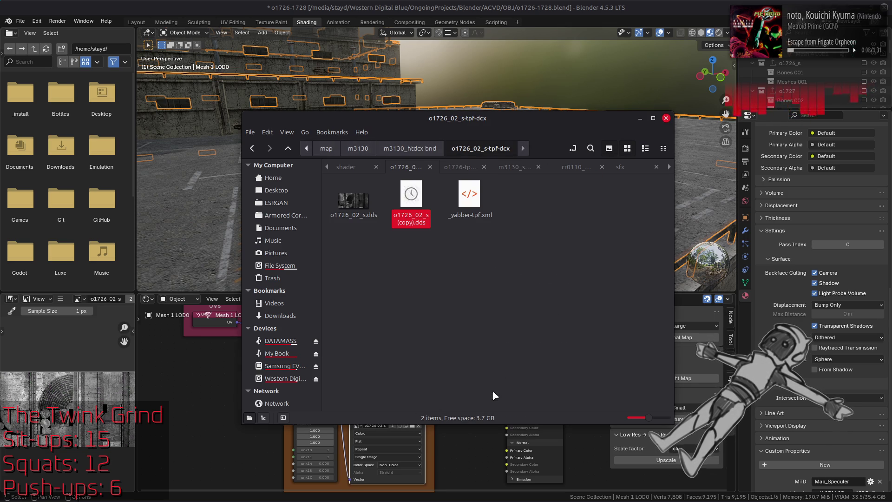
Rename the pasted copy to the temporary name o1726_02_s ack.dds
click(354, 202)
right_click(353, 202)
click(399, 307)
key(Return)
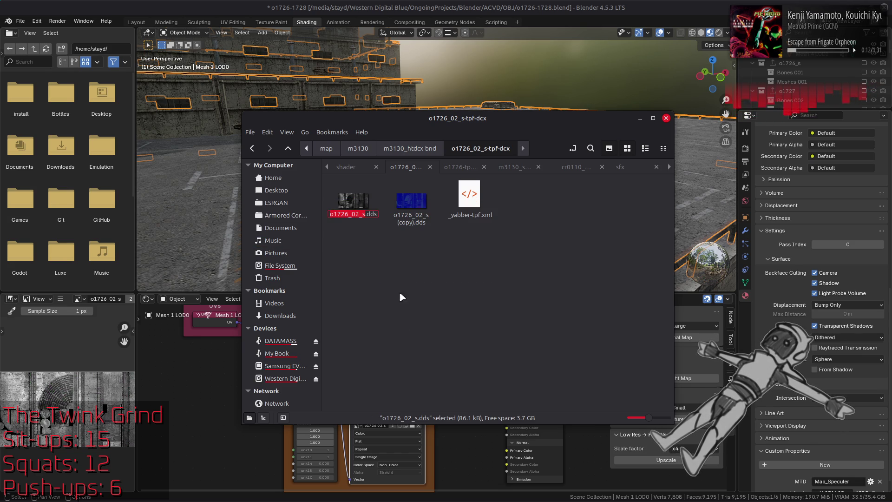
right_click(411, 209)
click(429, 321)
key(Right)
key(BackSpace)
key(BackSpace)
key(BackSpace)
key(BackSpace)
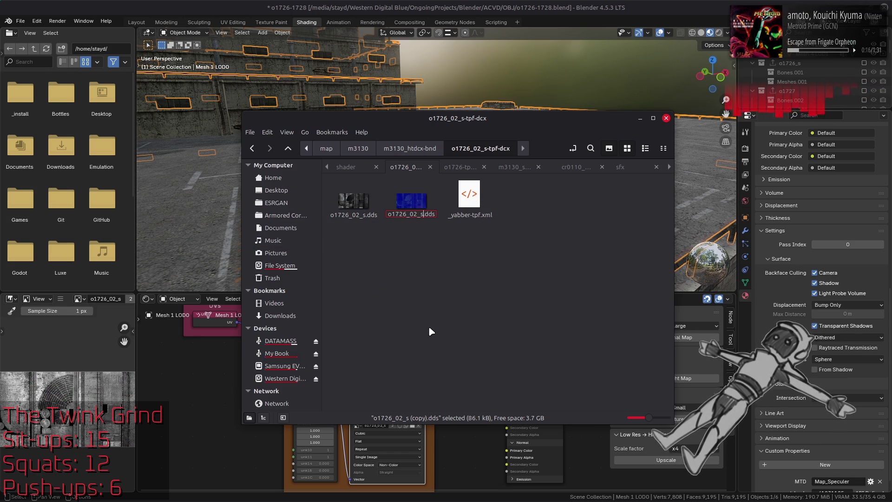
text(ack)
key(Return)
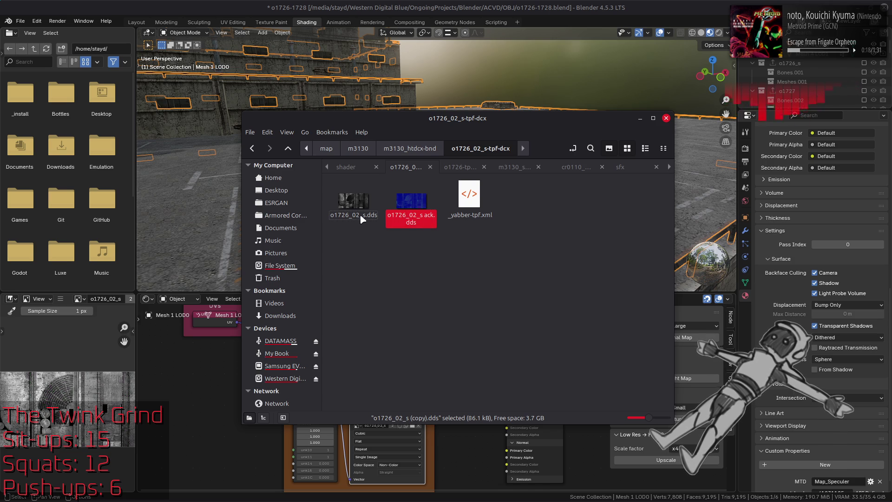
Rename the original texture to o1726_02_s (copy).dds
click(354, 206)
right_click(353, 206)
click(382, 309)
key(Right)
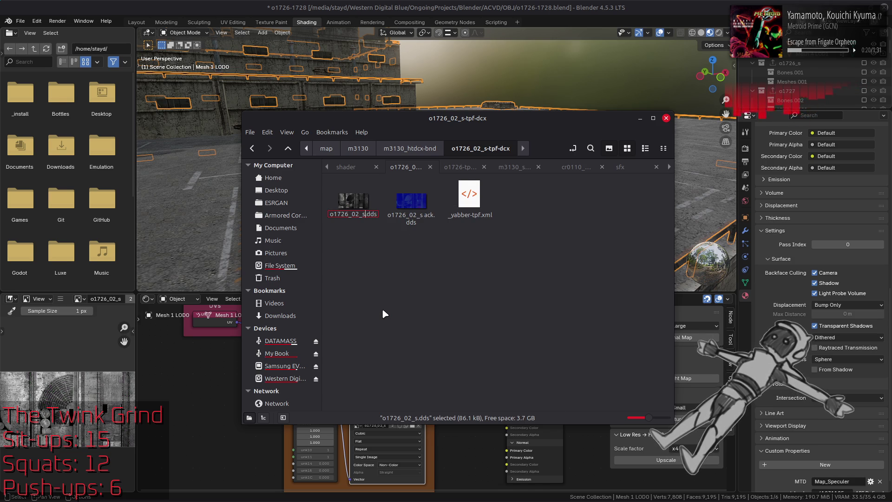
text(())
key(Left)
text(copy)
key(Return)
Rename the new blue texture to o1726_02_s.dds and bring Blender back to the front
right_click(358, 200)
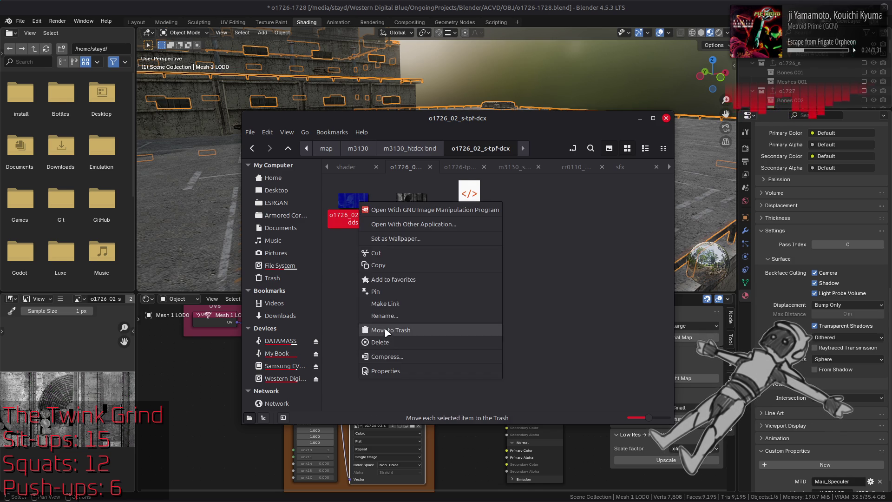
click(383, 309)
text(a)
key(BackSpace)
key(BackSpace)
key(Return)
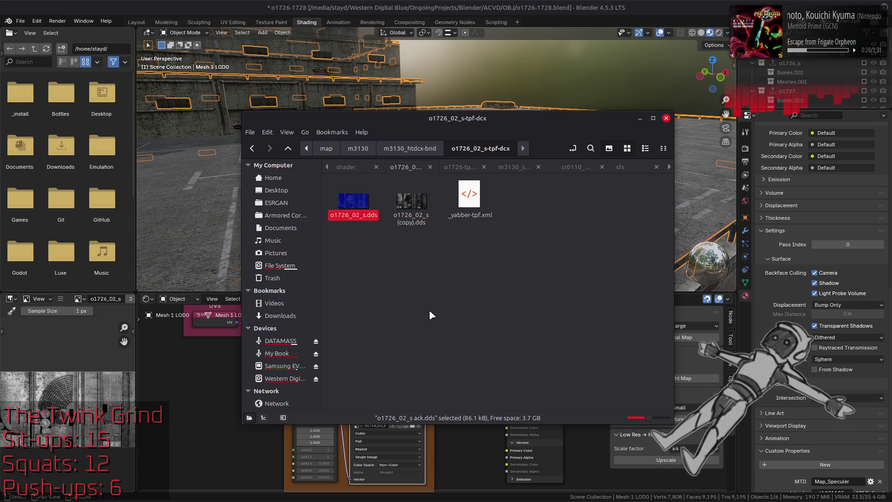
click(544, 23)
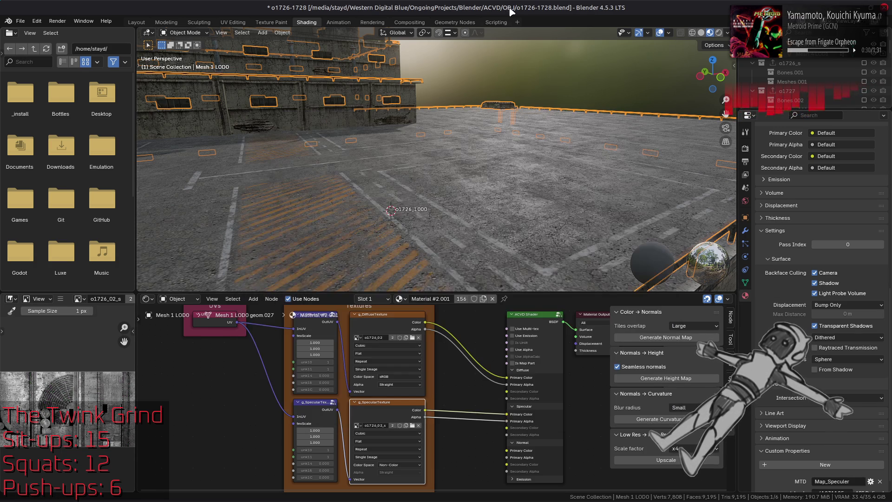
Preview the updated o1726_02_s specular texture in the image viewer
mouse_move(418, 175)
mouse_down()
mouse_move(508, 159)
mouse_move(463, 181)
mouse_move(446, 160)
mouse_up()
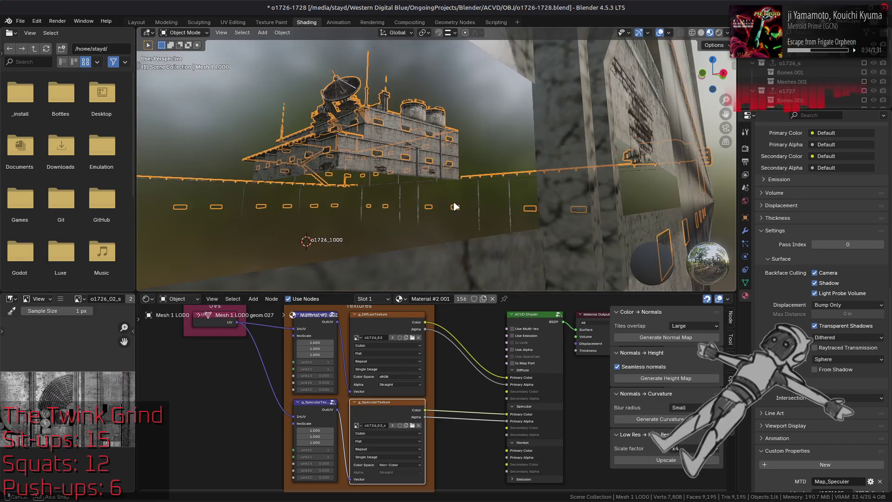
click(388, 349)
click(386, 408)
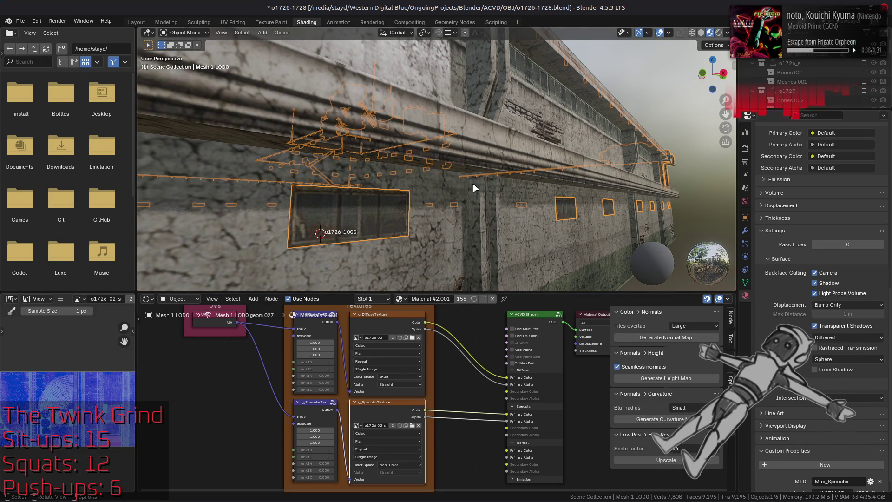
Select wall mesh Mesh 0 LOD0 and compare its specular and diffuse textures
drag(489, 182, 518, 194)
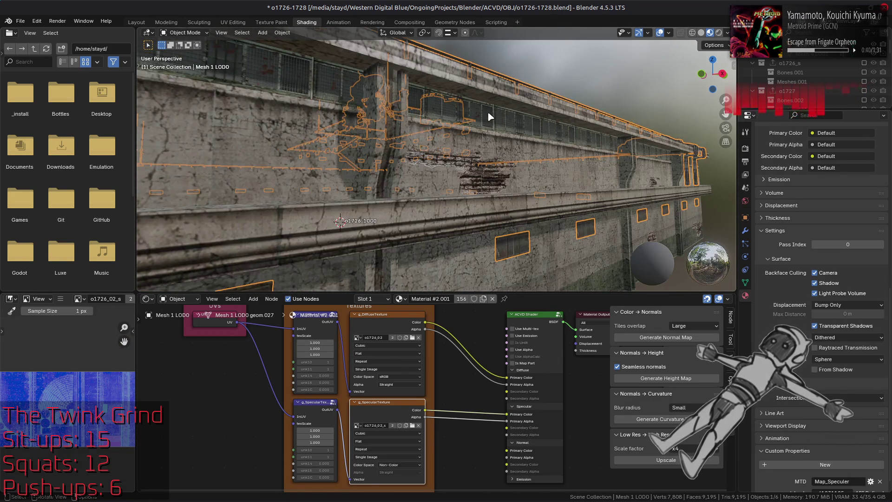
click(517, 194)
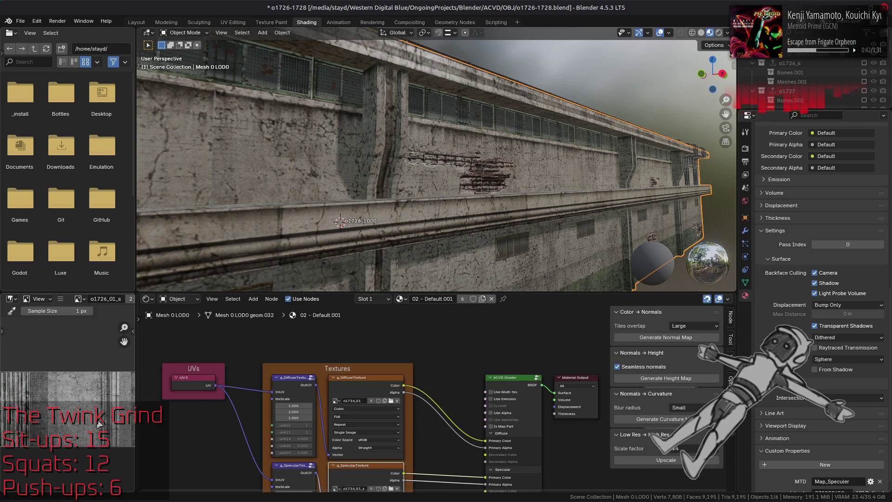
click(353, 471)
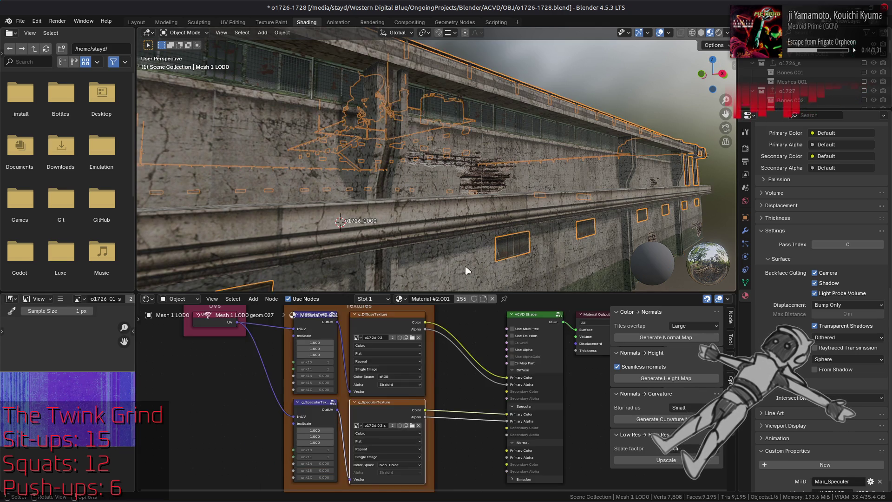
click(364, 380)
click(364, 468)
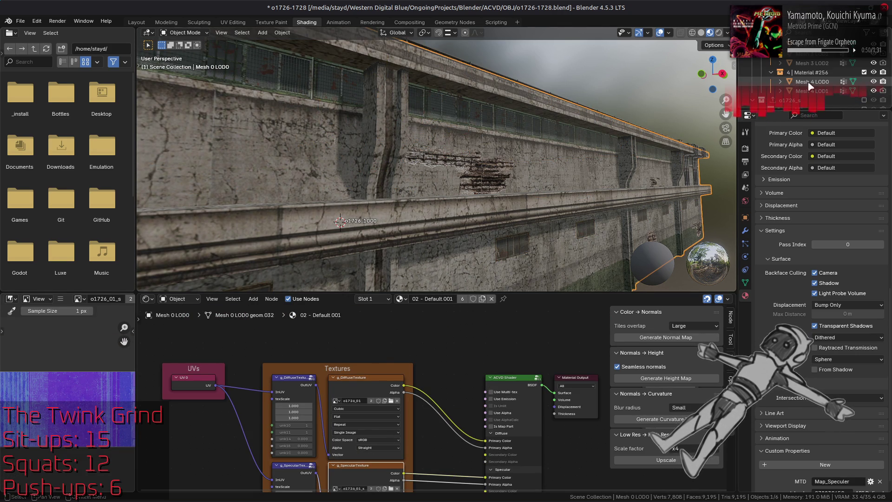
Step from Mesh 4 LOD0 to Mesh 3 LOD0 and preview its m3106_road diffuse texture
click(418, 140)
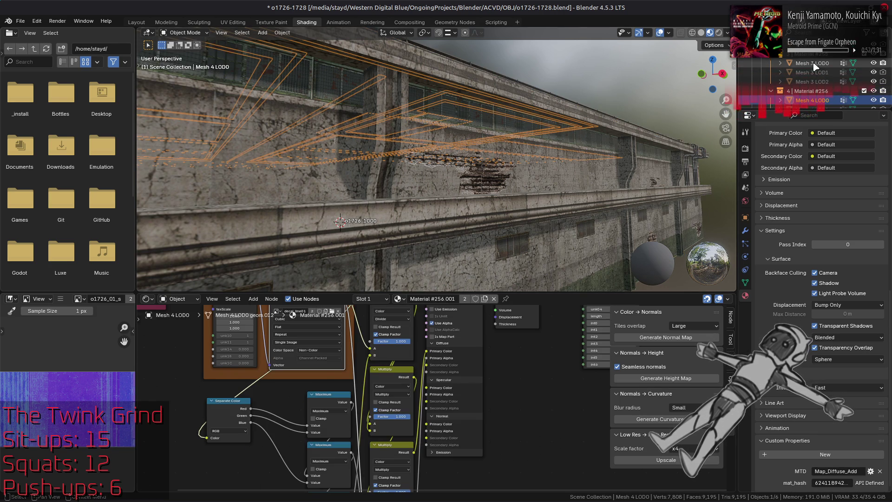
key(Up)
click(314, 409)
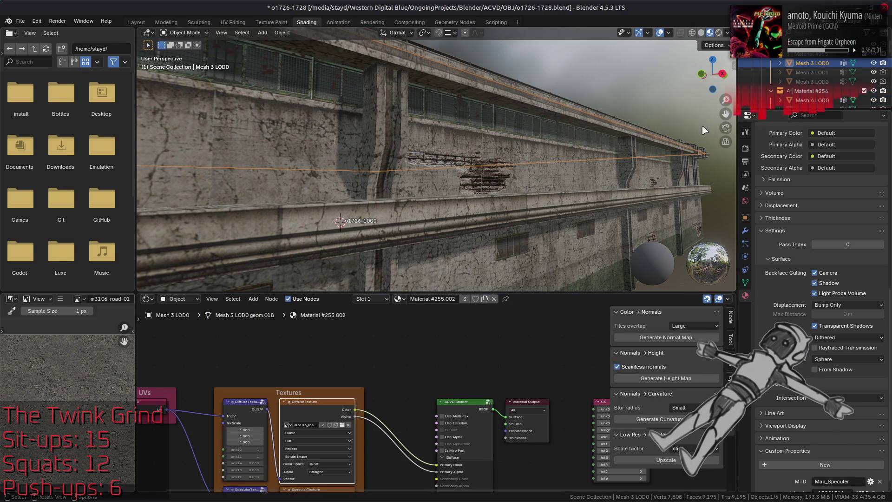
scroll(804, 76, up, 3)
Preview Mesh 2 LOD0's decal_damaged03 diffuse and specular textures, then return to the file manager
click(813, 64)
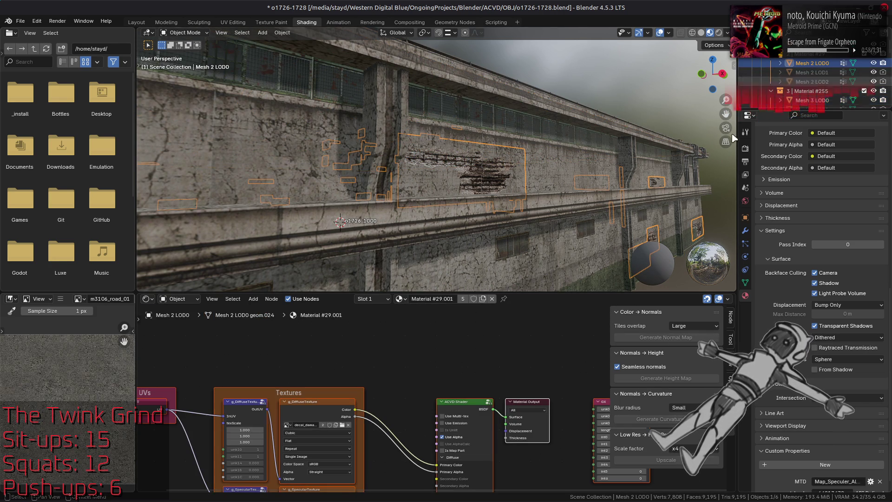
click(313, 407)
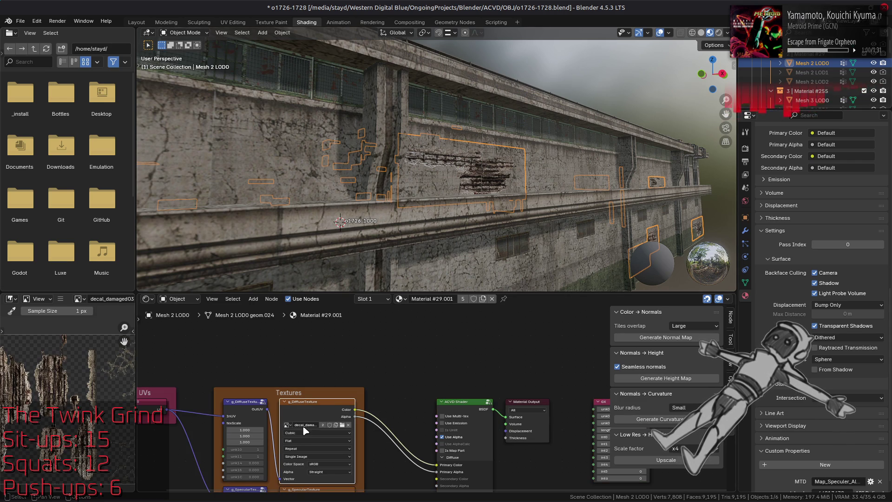
drag(382, 419, 427, 325)
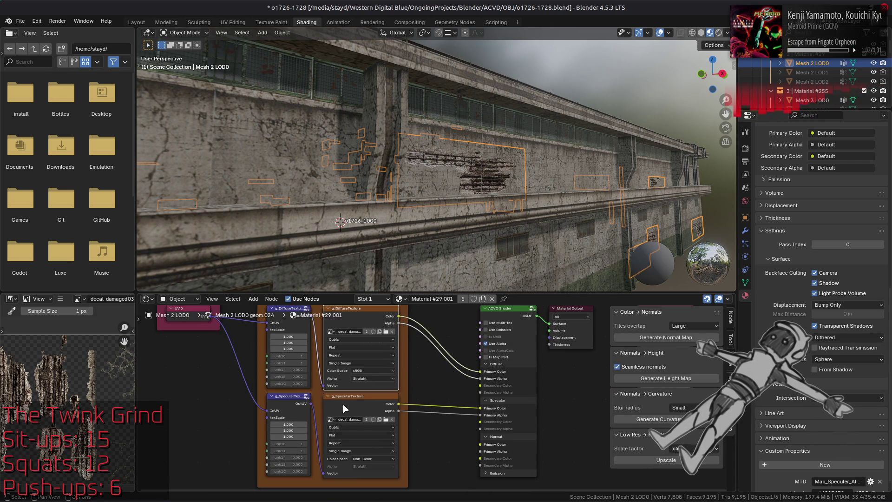
click(356, 423)
key(alt+Tab)
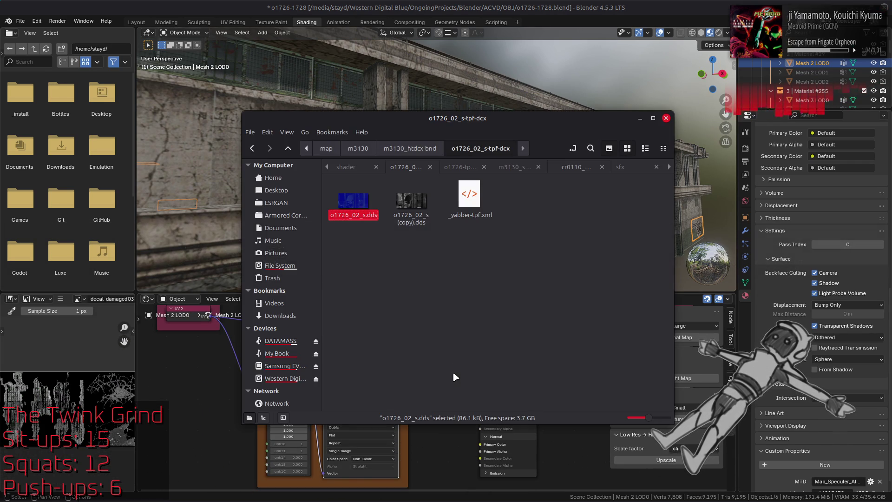
Copy decal_damaged03_s.dds from the o1726-tpf-dcx folder
click(410, 148)
click(481, 148)
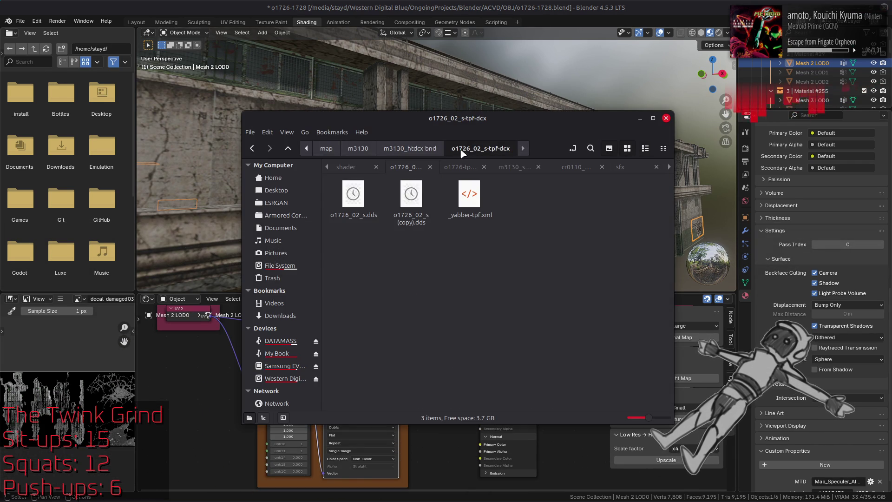
click(460, 167)
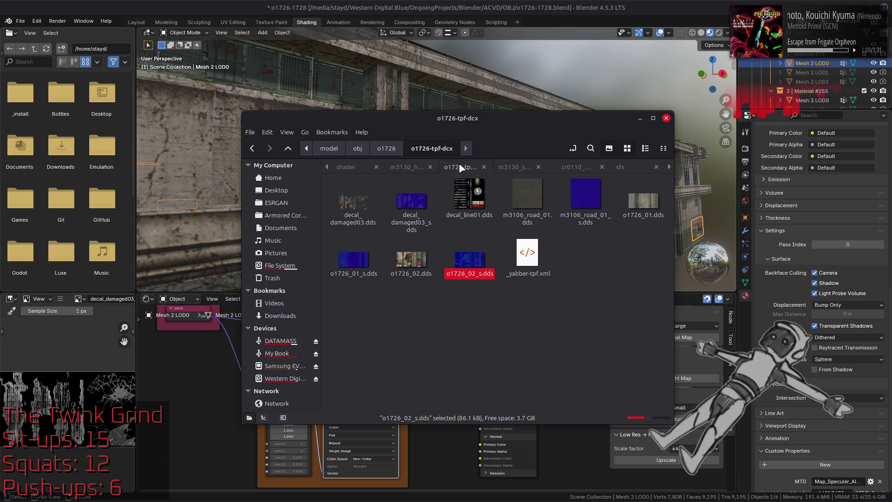
click(411, 209)
key(ctrl+c)
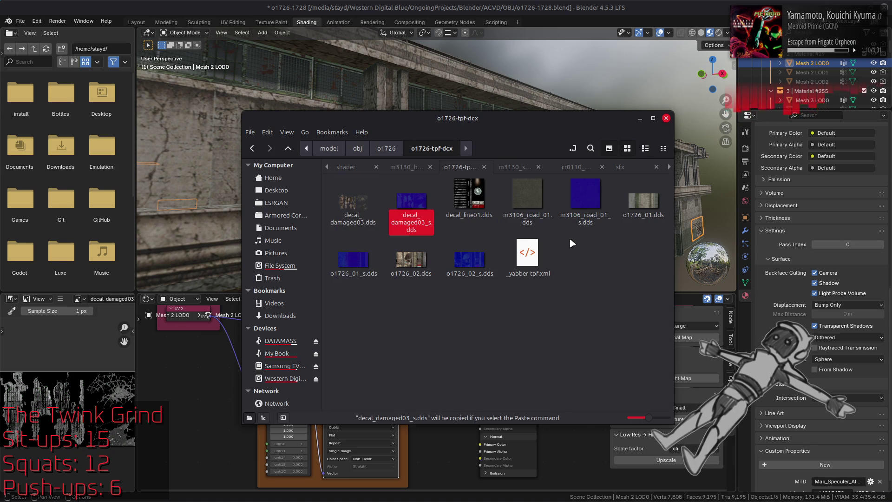
In decal_damaged03_s-tpf-dcx, rename the existing file to decal_damaged03_s (copy).dds
click(408, 167)
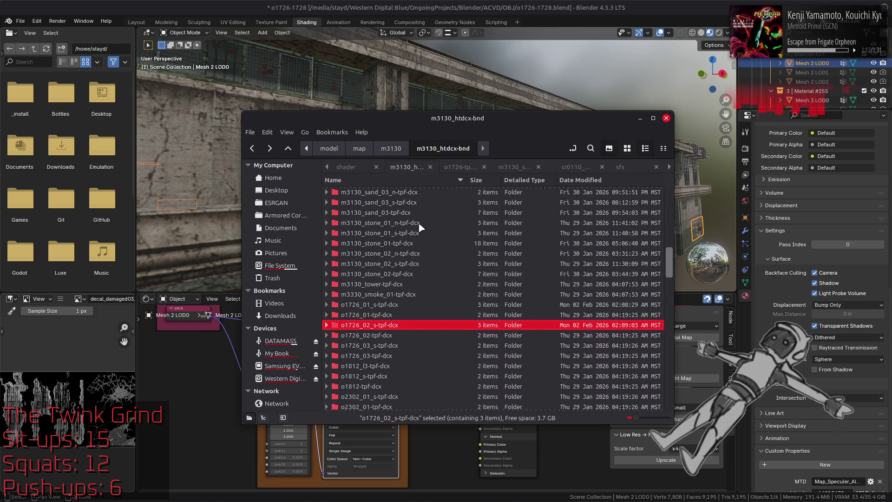
scroll(421, 218, up, 10)
double_click(380, 192)
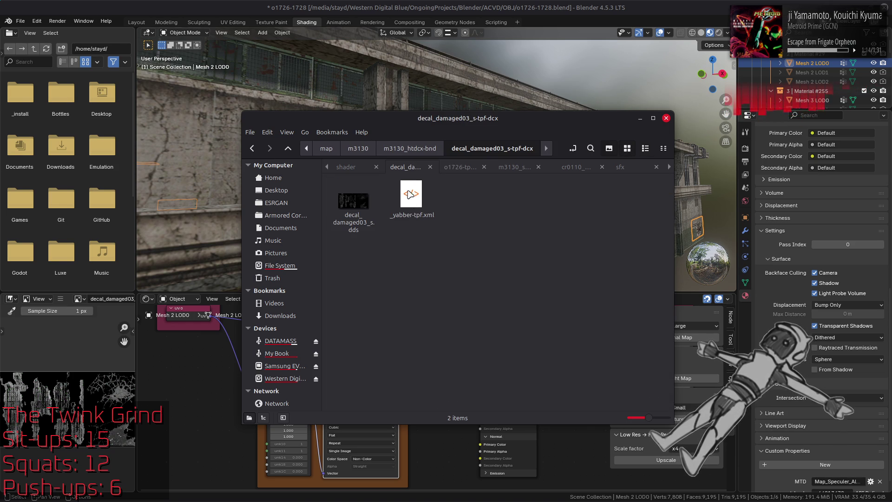
right_click(357, 202)
click(392, 315)
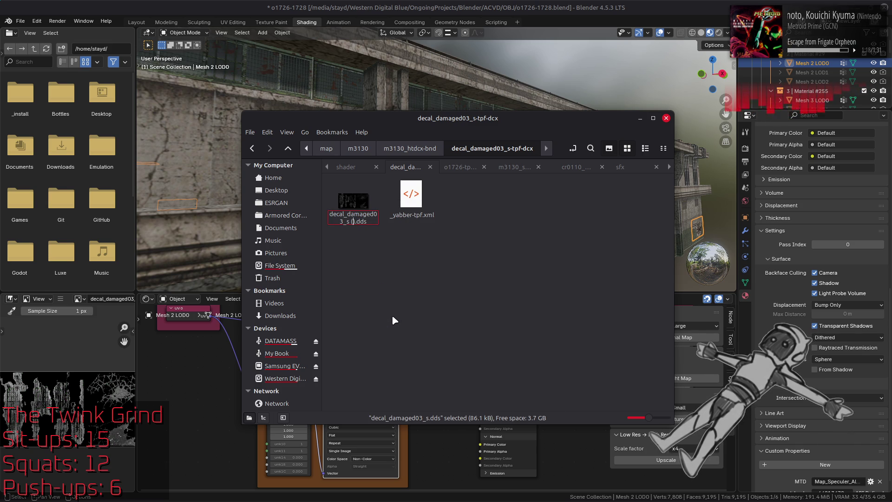
text(copy).)
key(Return)
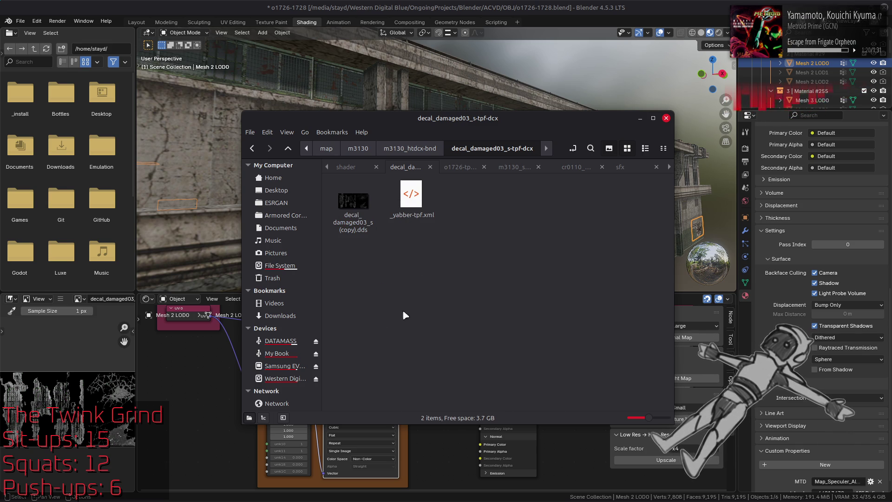
Paste the new decal_damaged03_s.dds into the folder and close the file manager
key(ctrl+v)
click(424, 263)
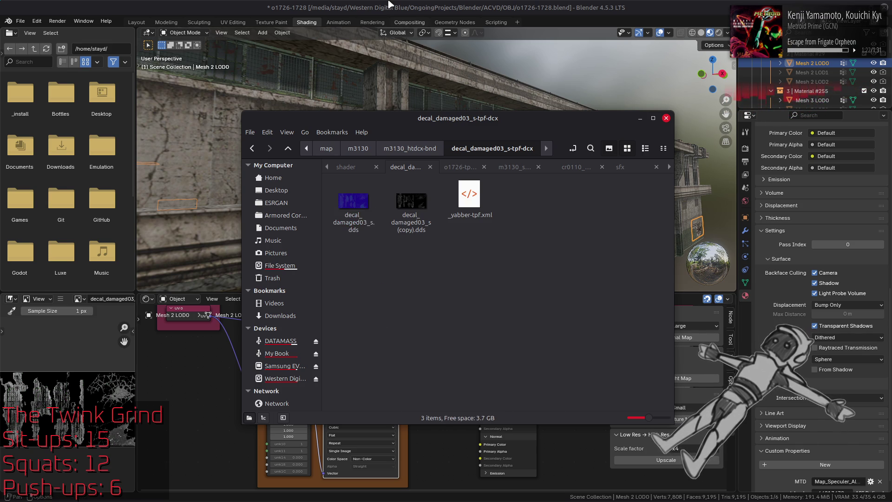
key(alt+F4)
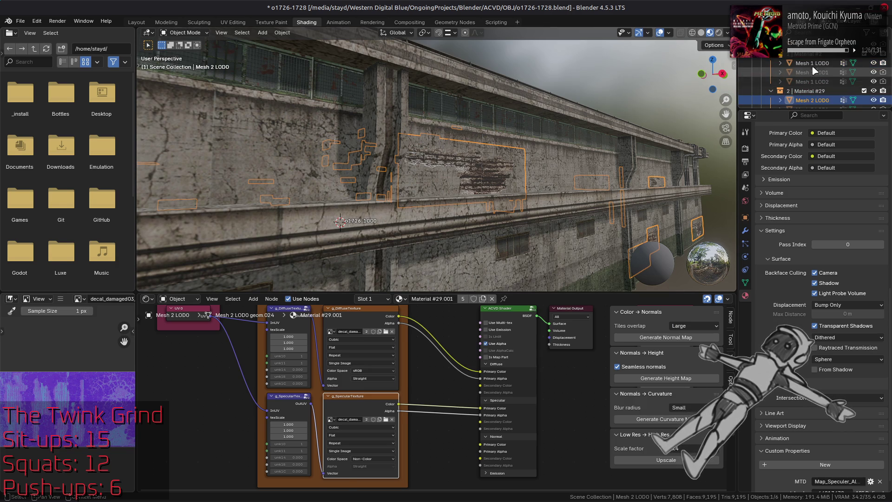
View Mesh 1 and Mesh 0 LOD0 materials and show the specular texture in the image viewer
click(811, 63)
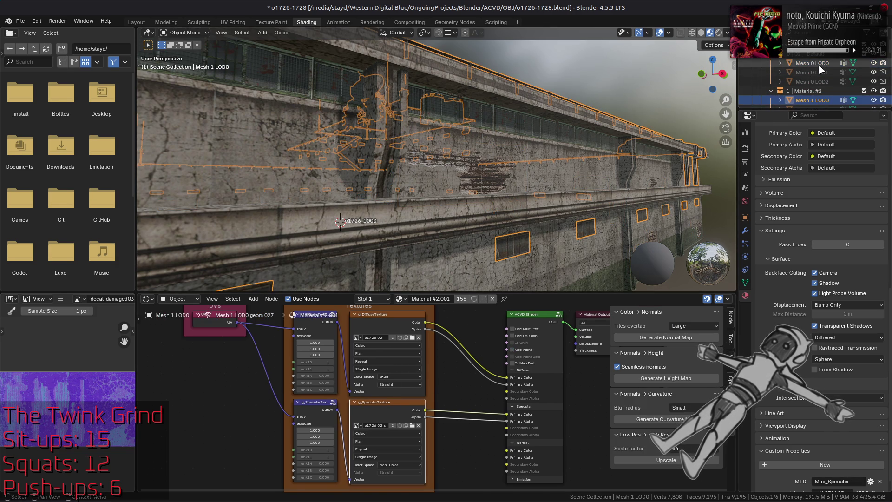
click(811, 64)
click(368, 396)
click(356, 469)
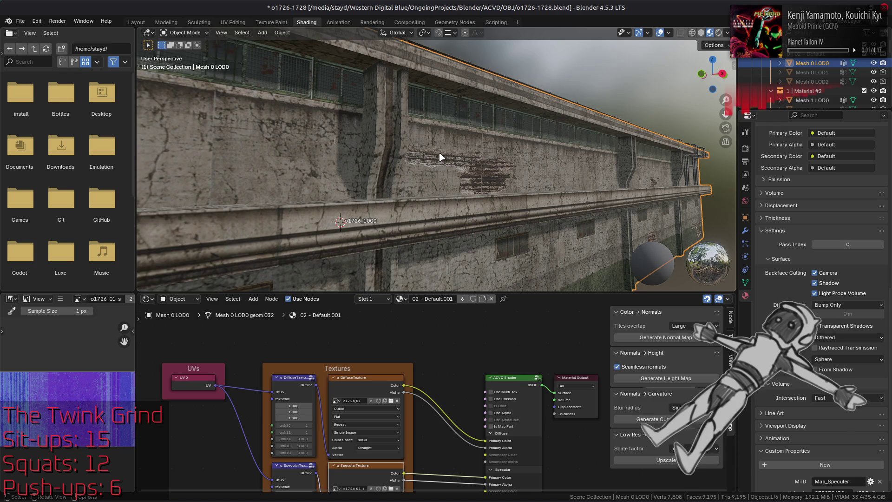
scroll(444, 158, up, 5)
scroll(433, 150, down, 3)
scroll(434, 149, down, 3)
scroll(447, 133, up, 5)
scroll(456, 116, down, 3)
scroll(454, 117, up, 3)
scroll(453, 116, up, 2)
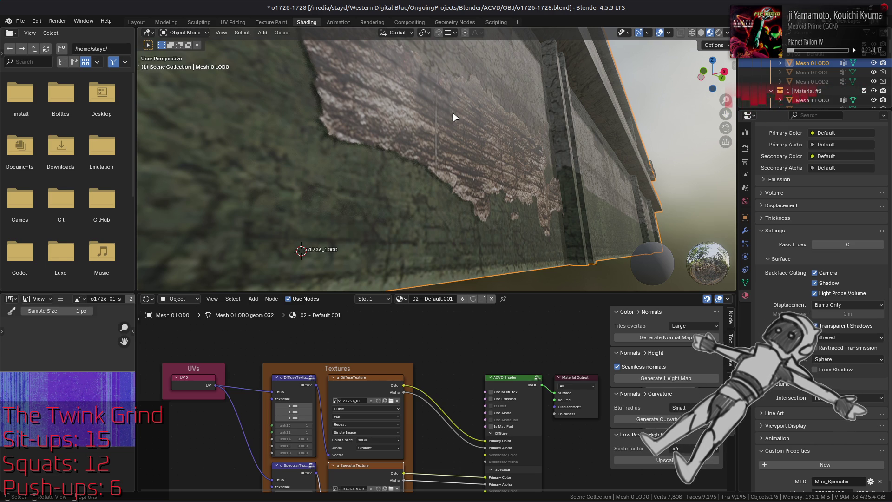
scroll(453, 118, down, 3)
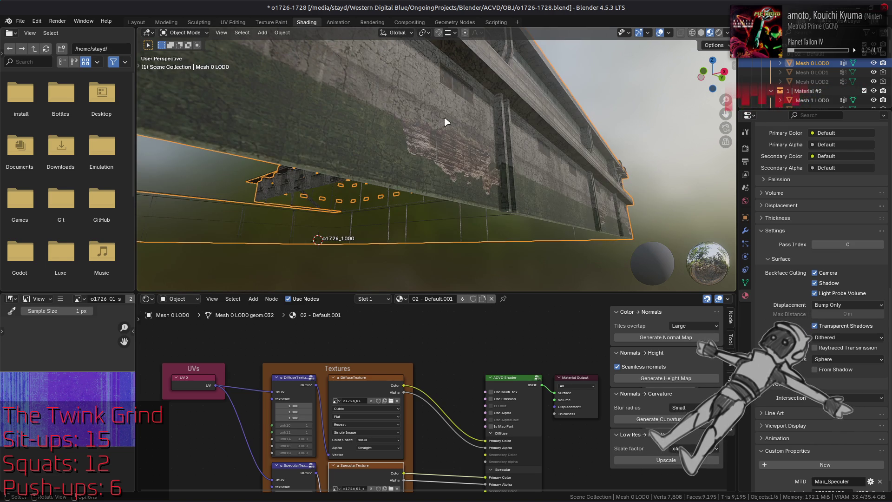
Orbit around the building from above and below to inspect its walls
mouse_move(441, 121)
mouse_down()
mouse_move(416, 213)
mouse_move(469, 207)
mouse_up()
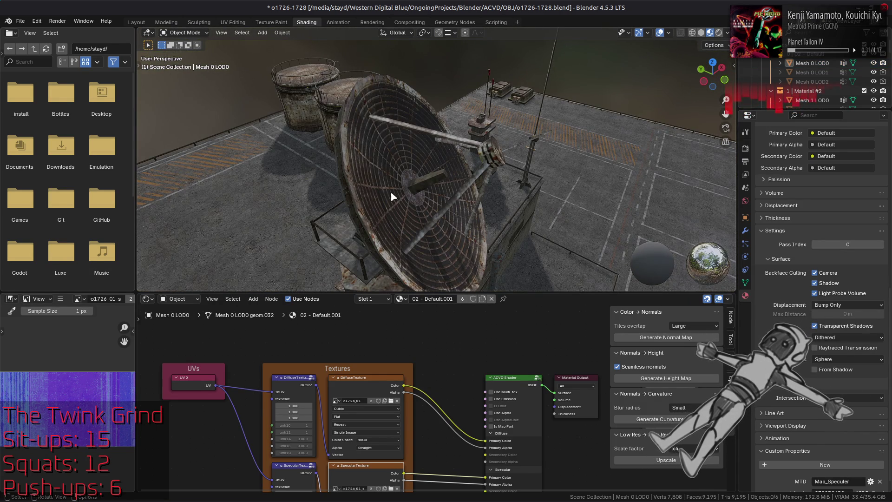
click(391, 191)
mouse_move(399, 193)
mouse_down()
mouse_move(453, 232)
mouse_move(459, 166)
mouse_move(500, 140)
mouse_up()
scroll(421, 199, up, 6)
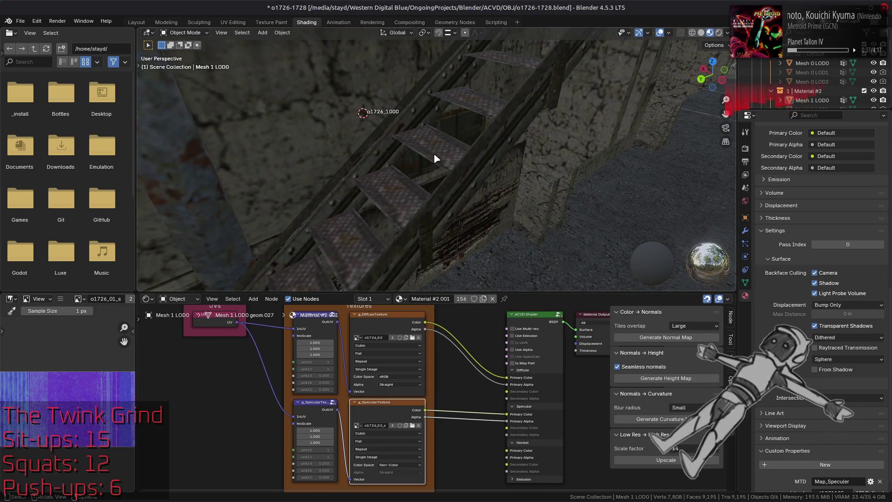
scroll(452, 172, down, 6)
mouse_move(425, 159)
mouse_down()
mouse_move(438, 203)
mouse_move(349, 139)
mouse_move(416, 157)
mouse_up()
click(438, 203)
scroll(432, 202, up, 6)
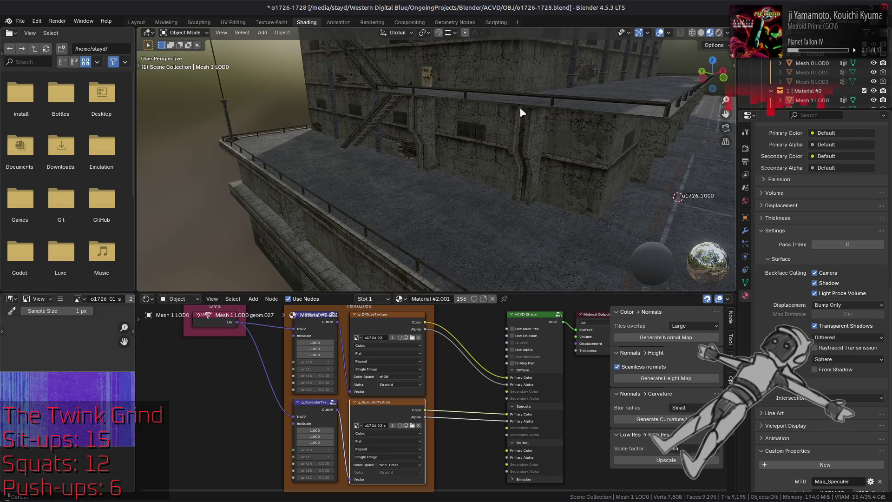
drag(421, 145, 461, 199)
Enable raytracing in Render Properties with the fast GI method set to Ambient Occlusion
click(745, 148)
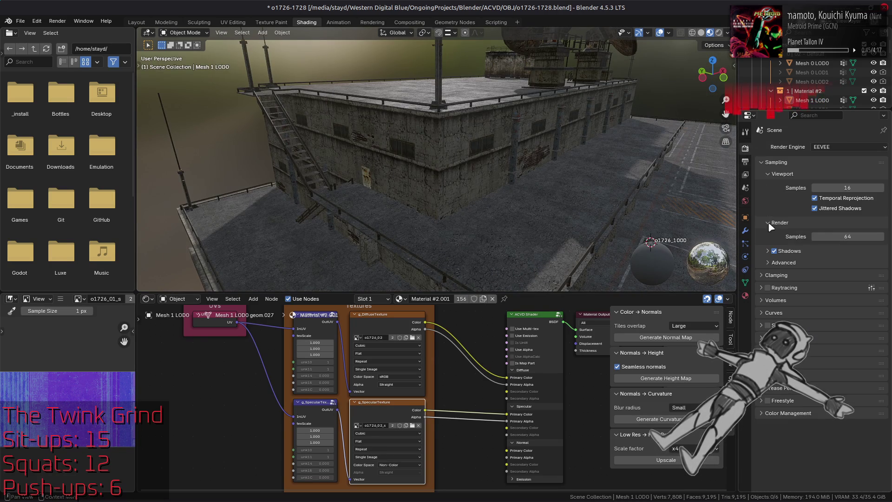
click(769, 288)
click(761, 287)
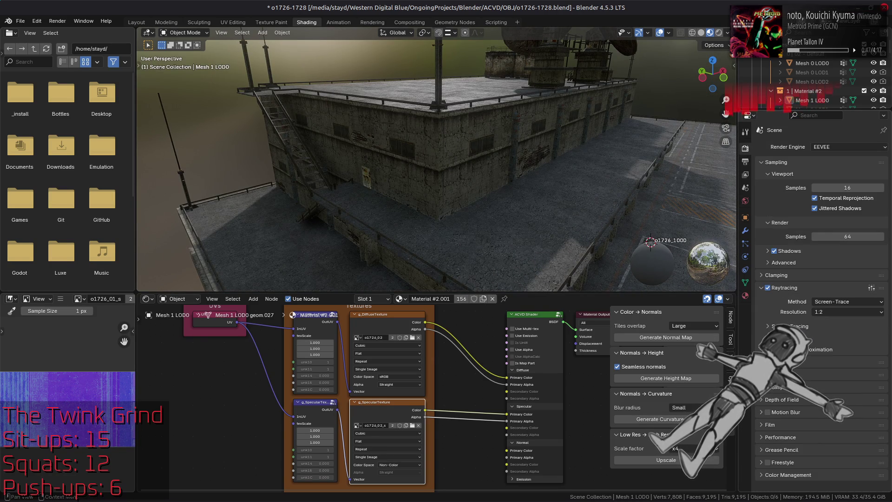
click(802, 348)
double_click(843, 423)
key(Return)
click(846, 375)
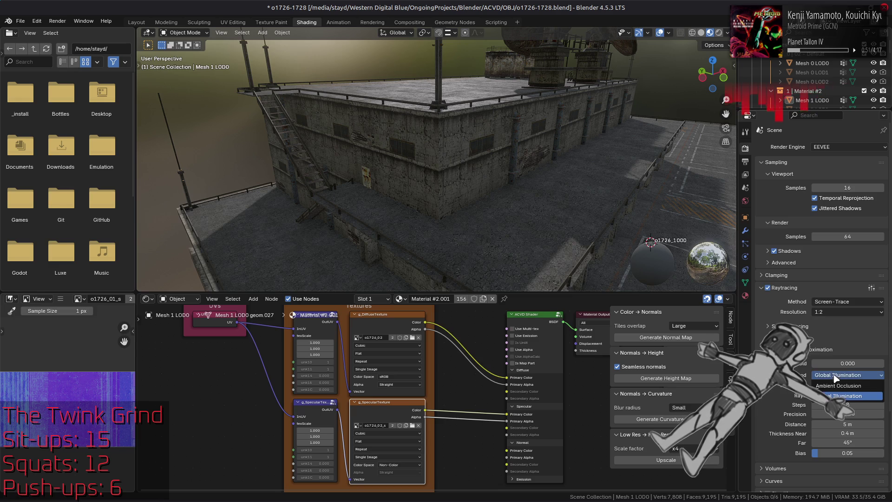
click(830, 386)
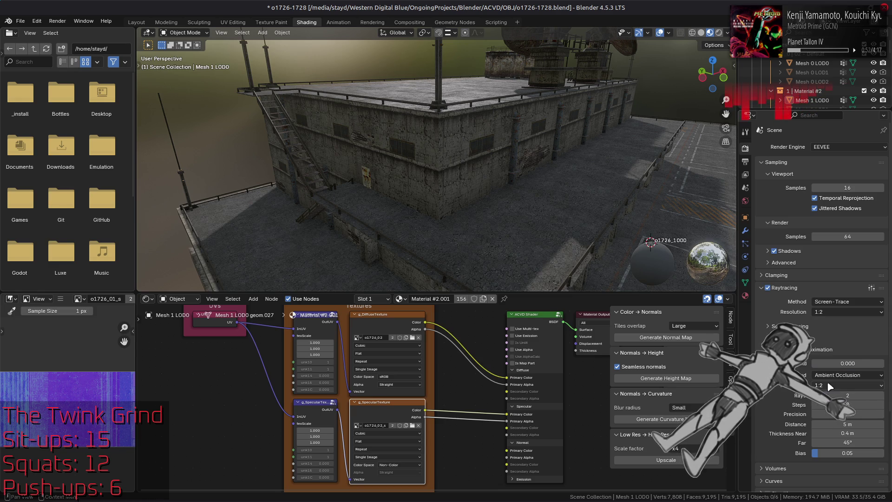
Compare raytracing on and off, then settle on Ambient Occlusion with a 1 m fast GI distance
click(769, 288)
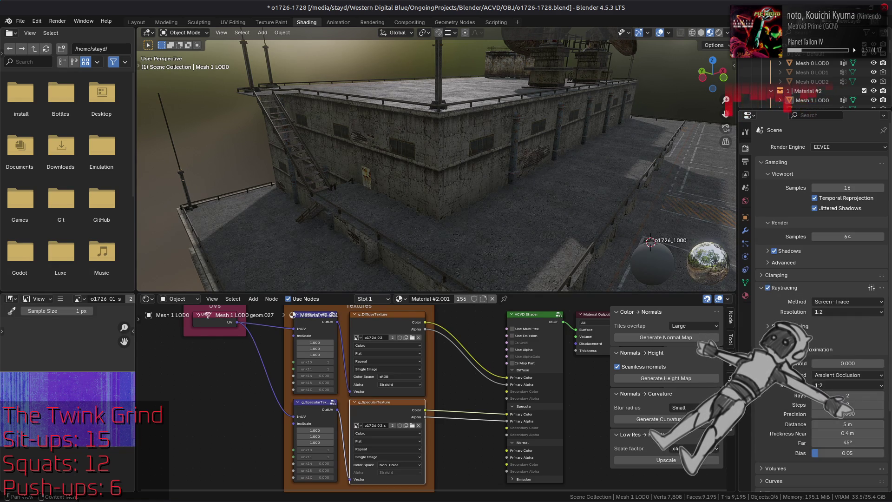
click(769, 288)
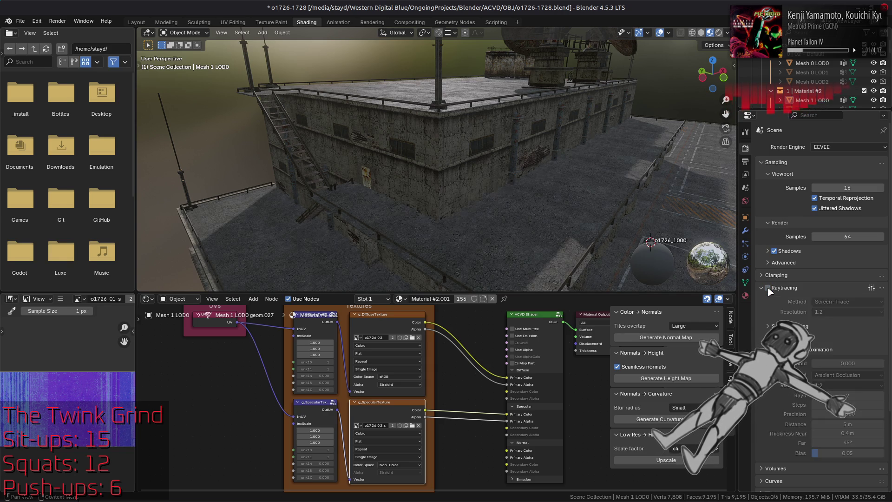
click(769, 287)
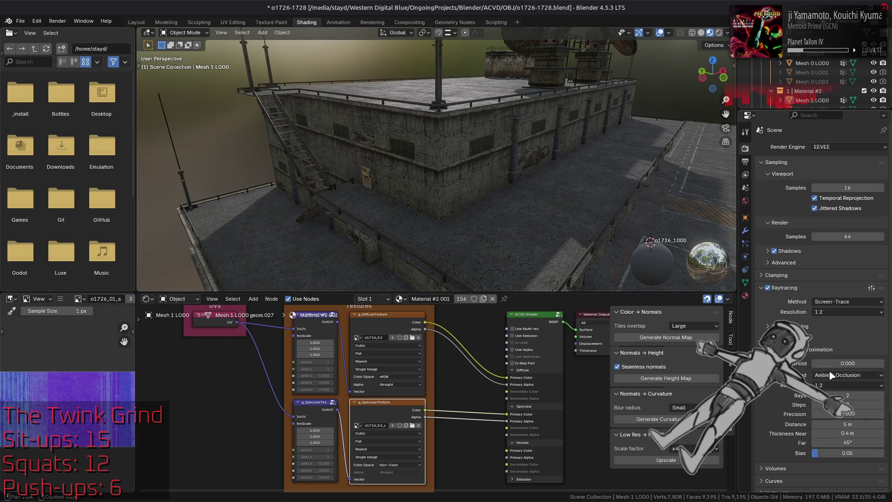
drag(843, 423, 865, 424)
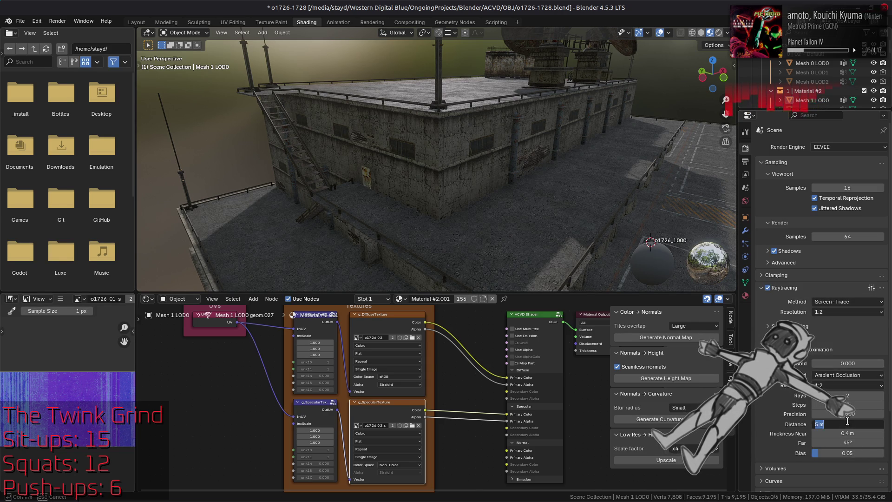
text(1)
click(849, 375)
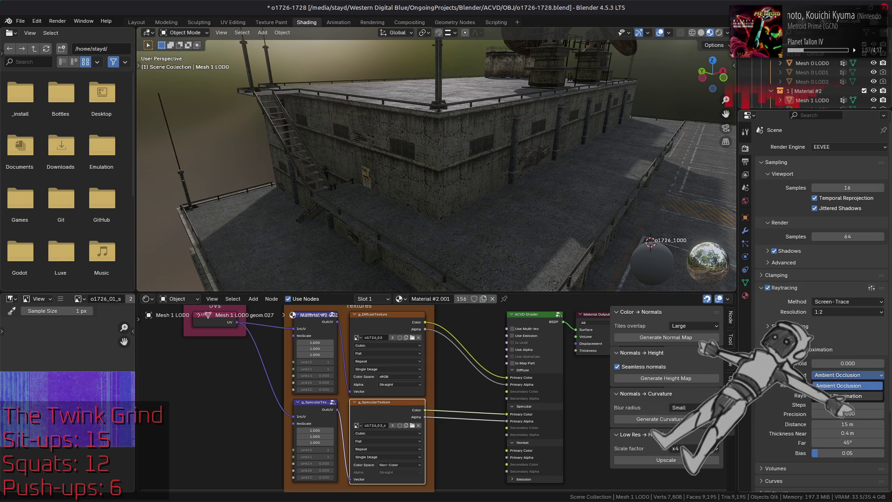
click(849, 376)
double_click(846, 424)
text(1)
key(Return)
Inspect the rooftop in the Layout workspace and save the blend file
middle_click(530, 197)
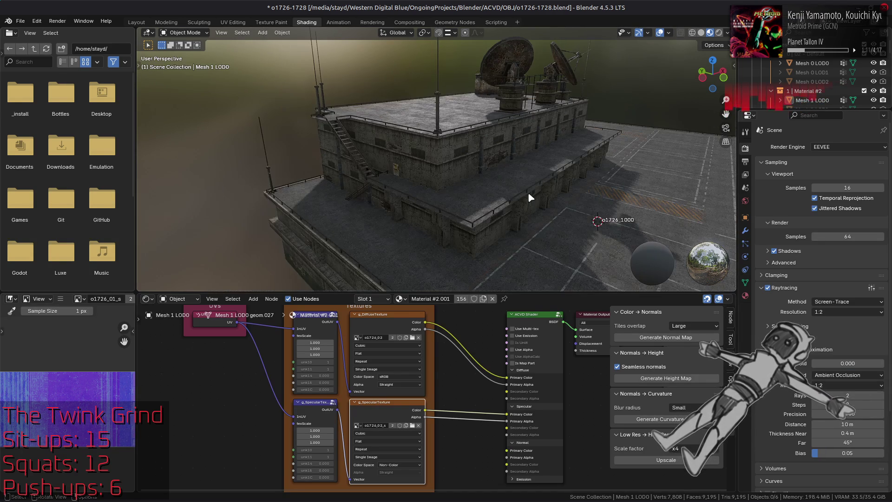
click(136, 22)
drag(196, 168, 378, 213)
scroll(291, 189, down, 3)
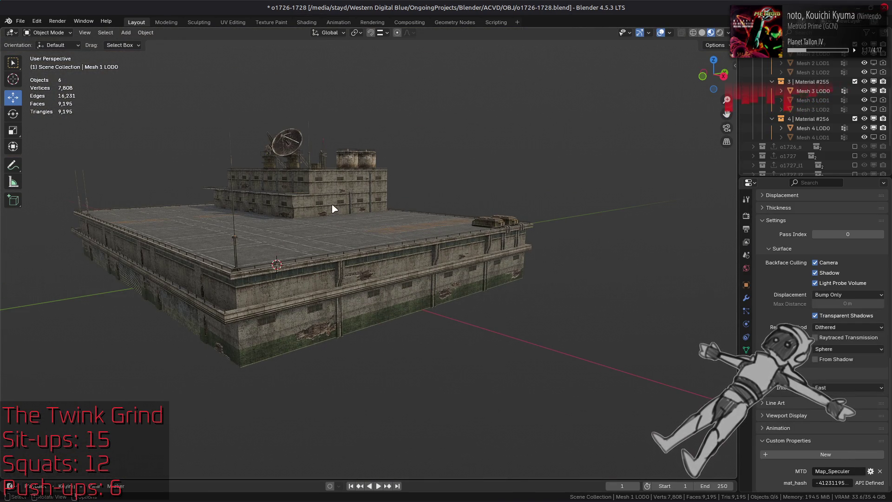
scroll(334, 208, up, 3)
drag(334, 209, 420, 215)
scroll(420, 215, up, 3)
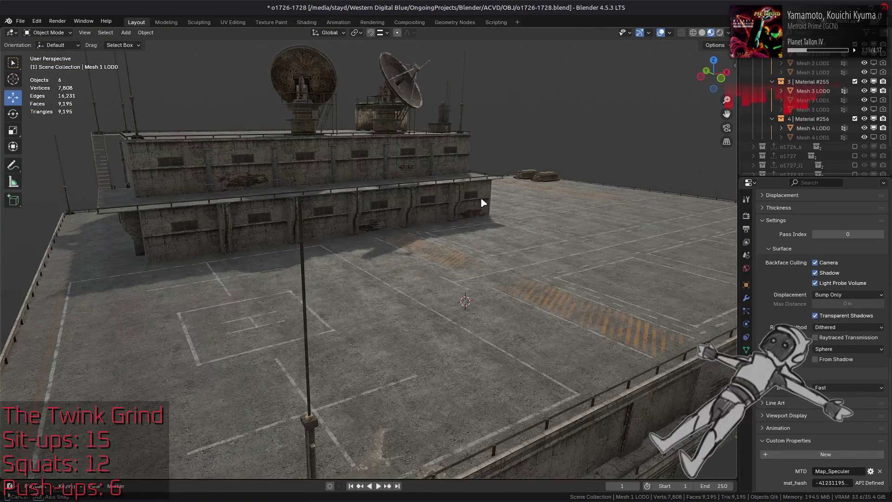
drag(482, 203, 554, 144)
key(ctrl+s)
click(728, 33)
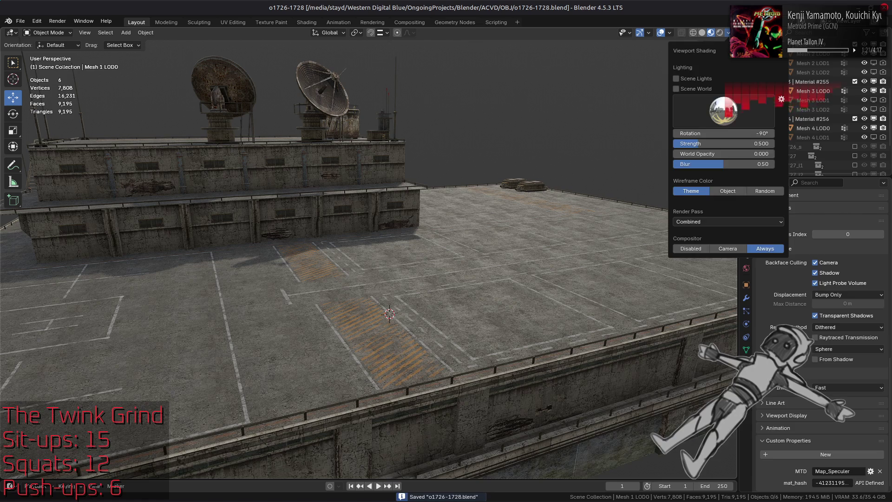
click(307, 22)
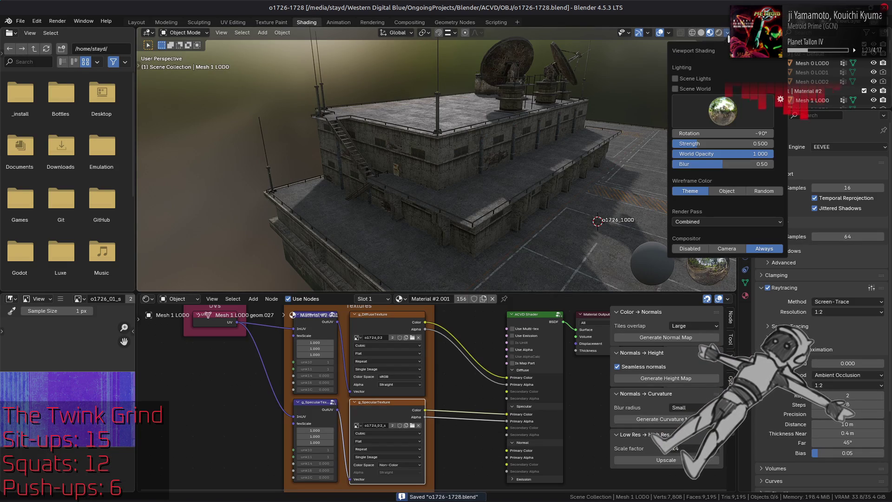
Pick a different studio lighting environment and set the background blur to 0.67
click(723, 110)
click(669, 105)
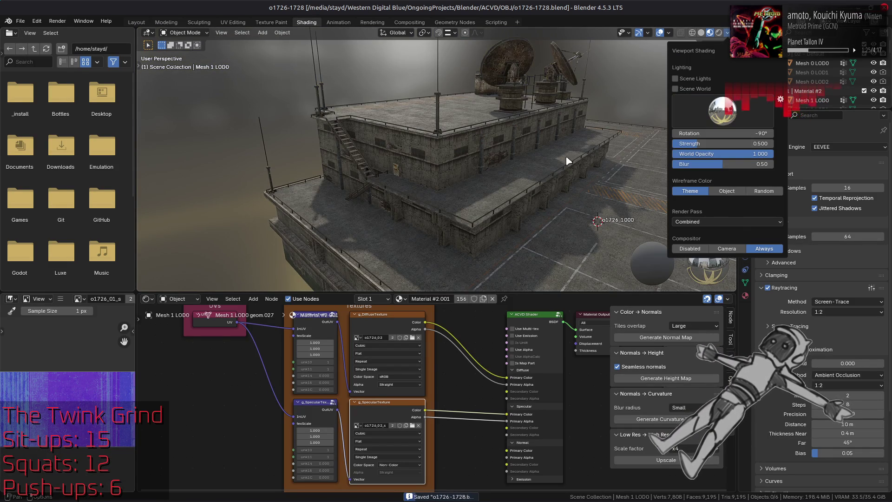
click(559, 149)
mouse_move(544, 160)
mouse_down()
mouse_move(448, 113)
mouse_move(418, 139)
mouse_up()
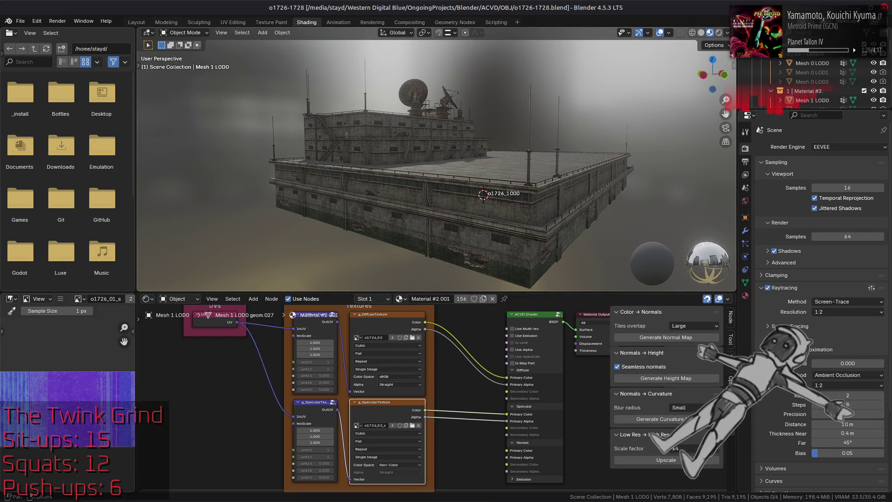
click(726, 33)
double_click(742, 165)
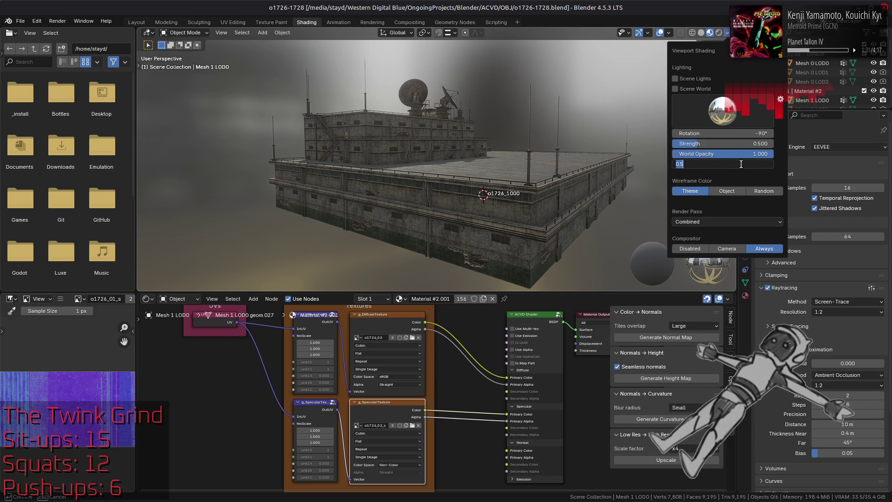
key(Return)
scroll(439, 150, up, 2)
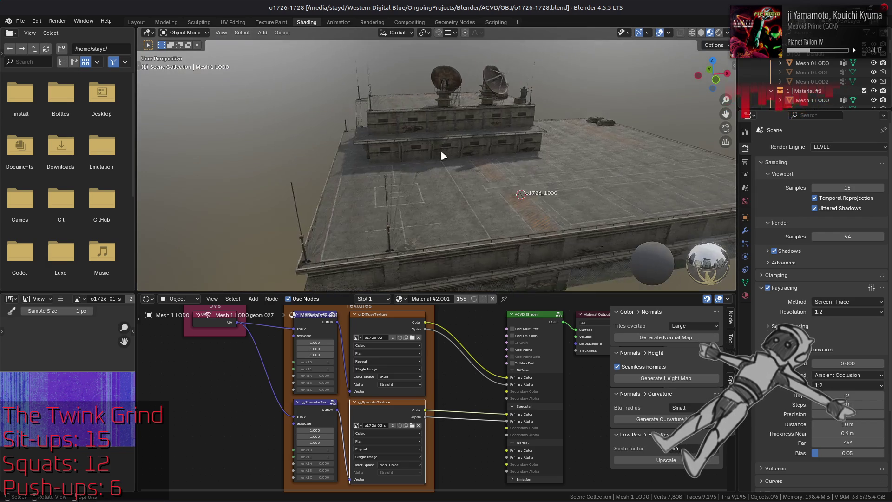
scroll(442, 148, up, 2)
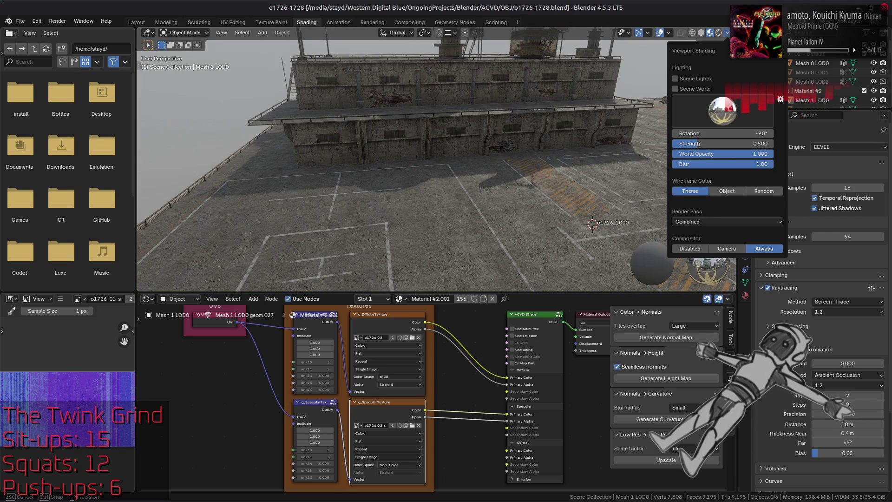
scroll(447, 203, down, 6)
scroll(447, 203, down, 4)
Set the world background opacity to 0 for a flat grey backdrop and save the file
drag(447, 203, 558, 105)
click(726, 33)
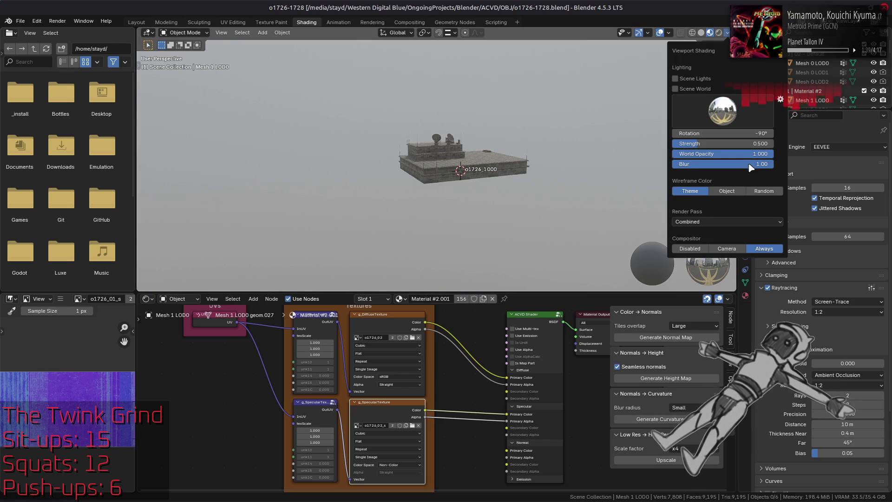
click(747, 163)
text(/3)
key(Return)
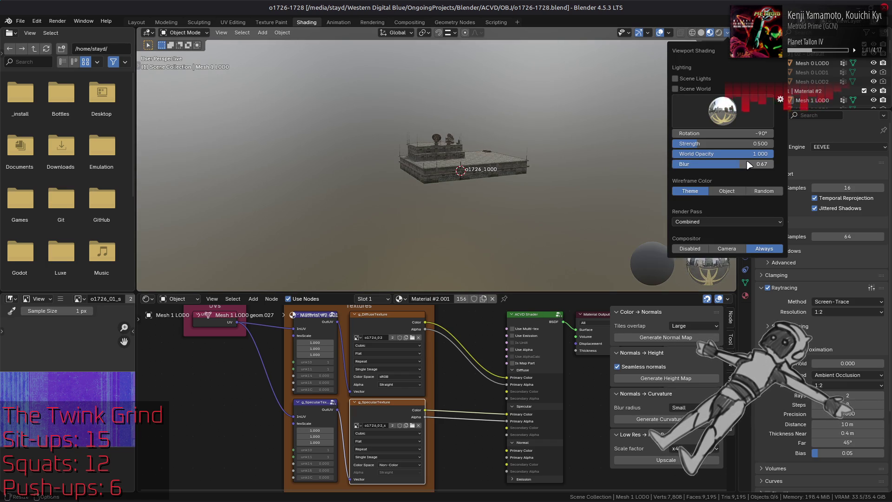
double_click(753, 154)
text(0)
key(Return)
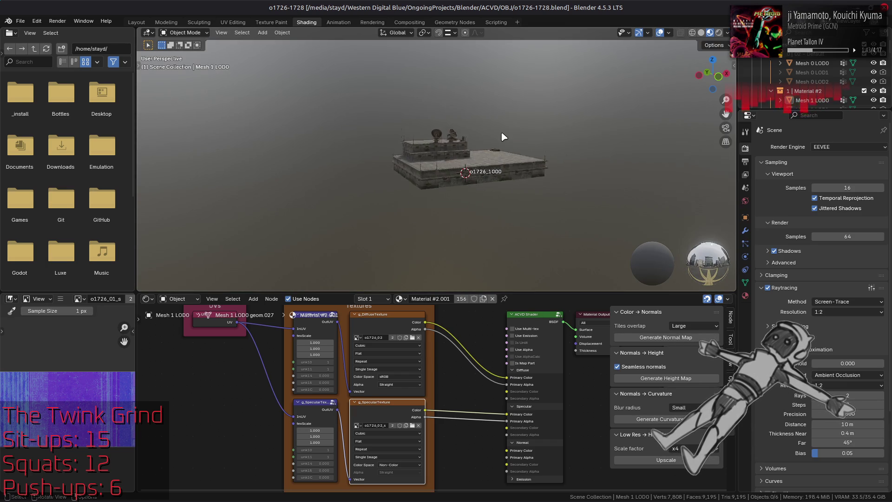
scroll(501, 136, up, 3)
scroll(502, 136, up, 3)
drag(501, 136, 516, 143)
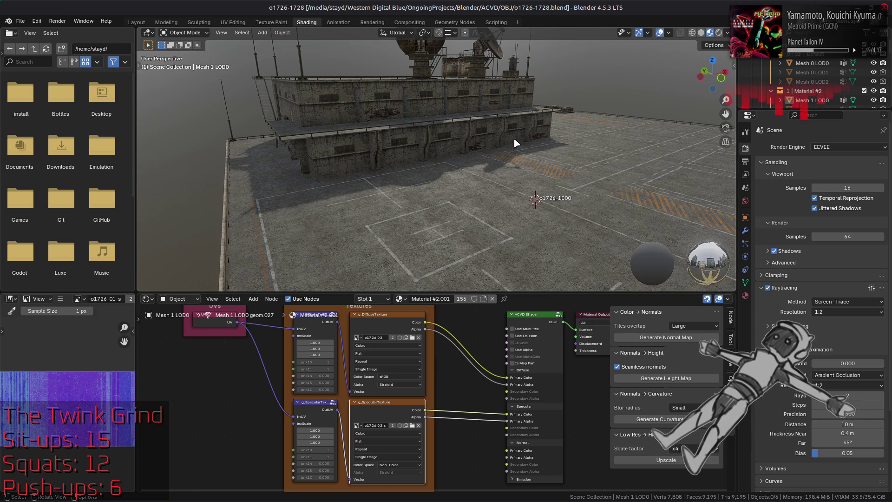
scroll(514, 138, up, 2)
key(ctrl+s)
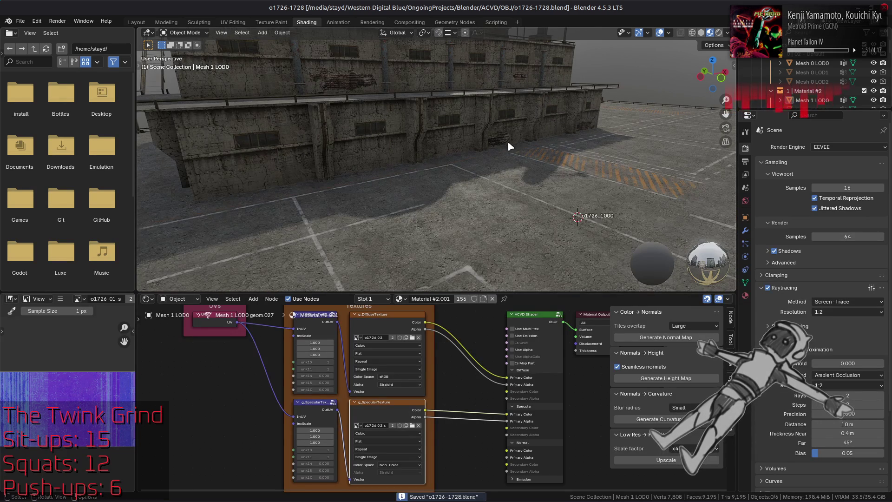
Choose another studio light at strength 1 and save the blend file
click(726, 32)
click(721, 108)
click(734, 143)
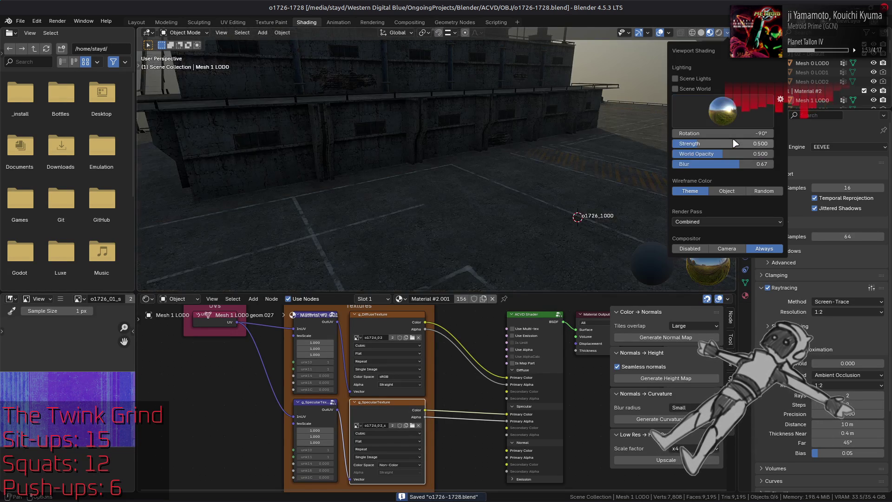
double_click(734, 143)
text(1)
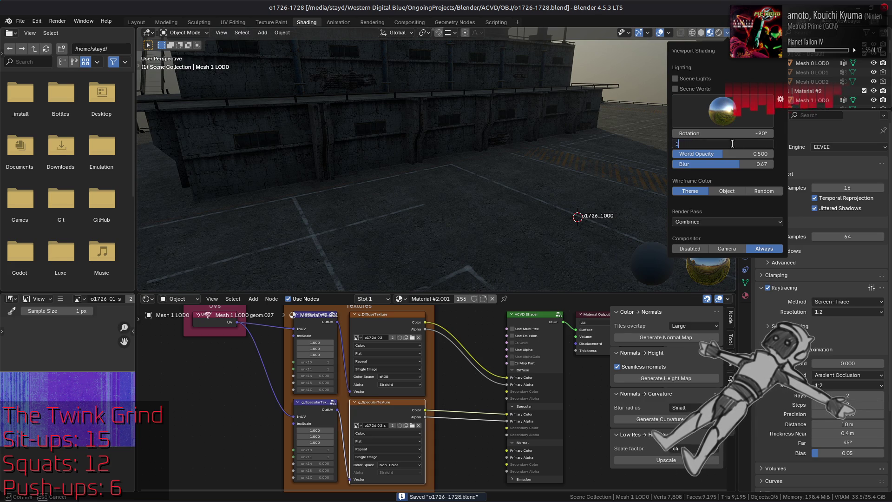
key(Return)
middle_click(492, 141)
drag(491, 140, 395, 126)
scroll(396, 126, up, 3)
scroll(394, 122, up, 3)
scroll(393, 117, up, 3)
key(ctrl+s)
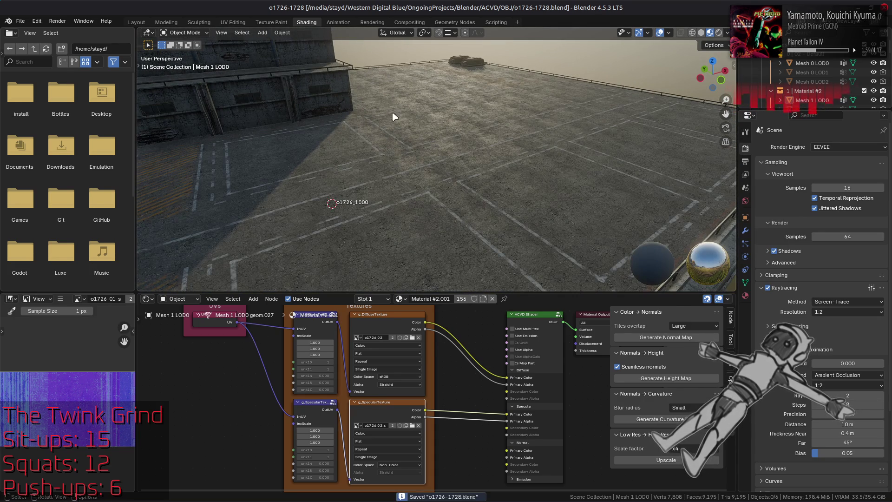
Toggle raytracing off and on to compare lighting, leaving it enabled
click(767, 287)
click(767, 287)
click(768, 287)
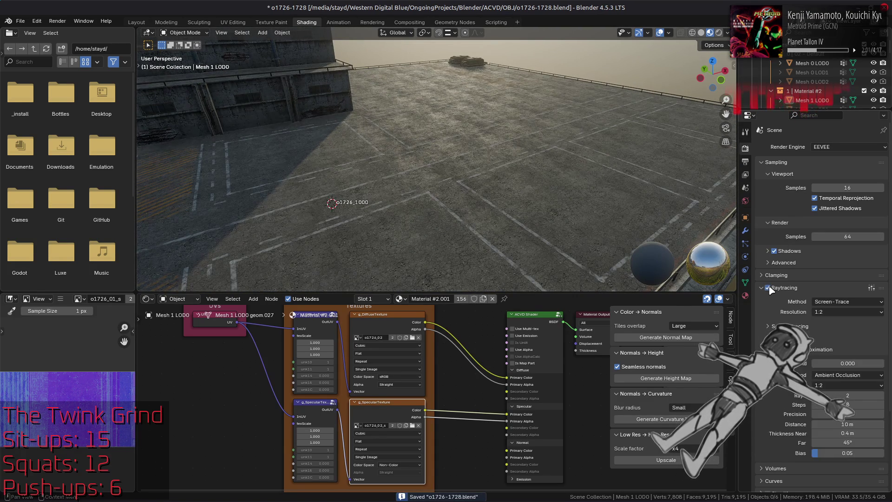
click(768, 287)
click(768, 287)
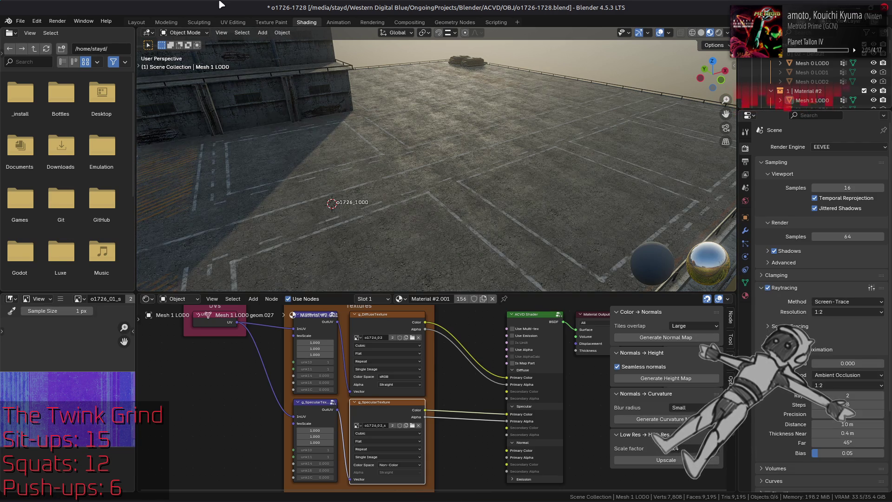
key(ctrl+Page_Up)
Disable scene lights and world in the viewport preview and try a few studio lights
click(285, 227)
click(488, 279)
click(728, 33)
click(676, 88)
click(723, 109)
click(758, 144)
click(723, 110)
click(744, 141)
click(724, 110)
click(705, 143)
click(723, 110)
click(675, 143)
Cycle through forest, warm interior and neutral grey HDRIs, ending on an overcast-style light
click(725, 110)
click(614, 143)
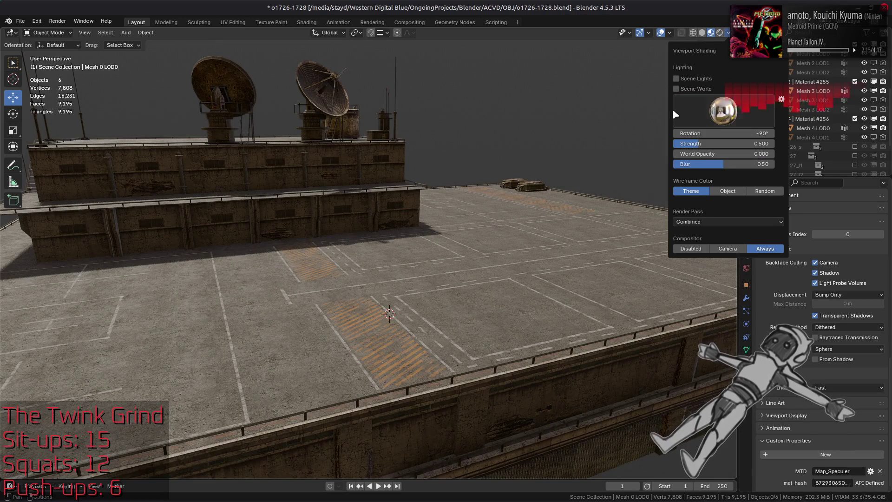
click(724, 110)
click(627, 143)
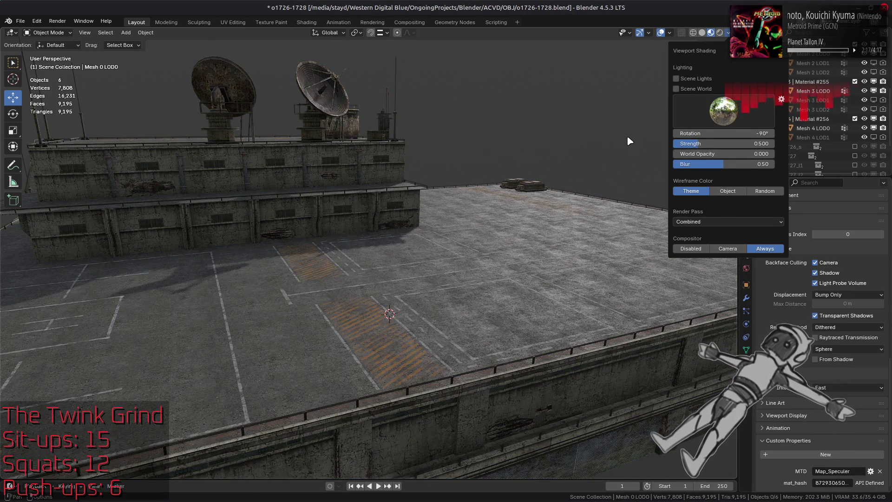
click(724, 109)
click(591, 143)
click(724, 110)
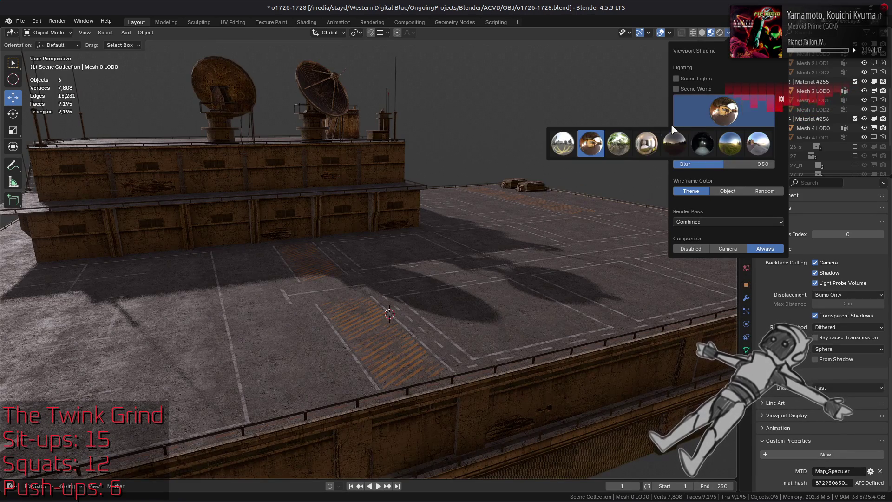
click(563, 144)
click(724, 110)
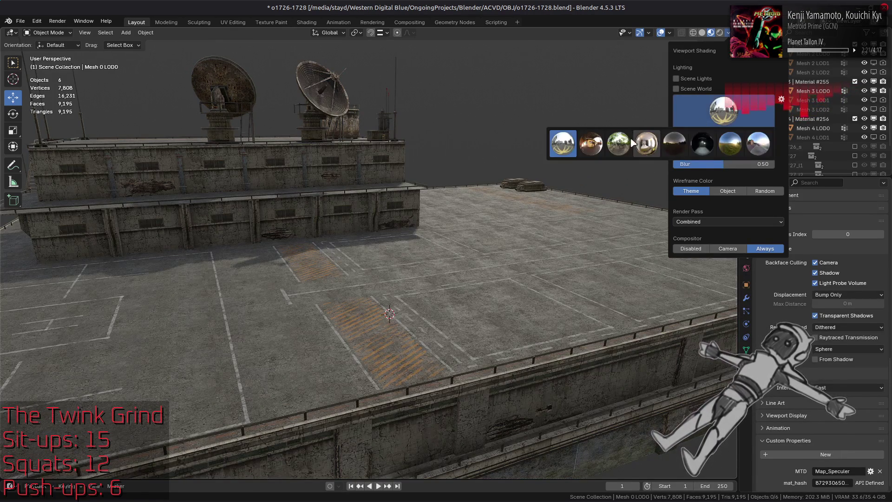
click(642, 144)
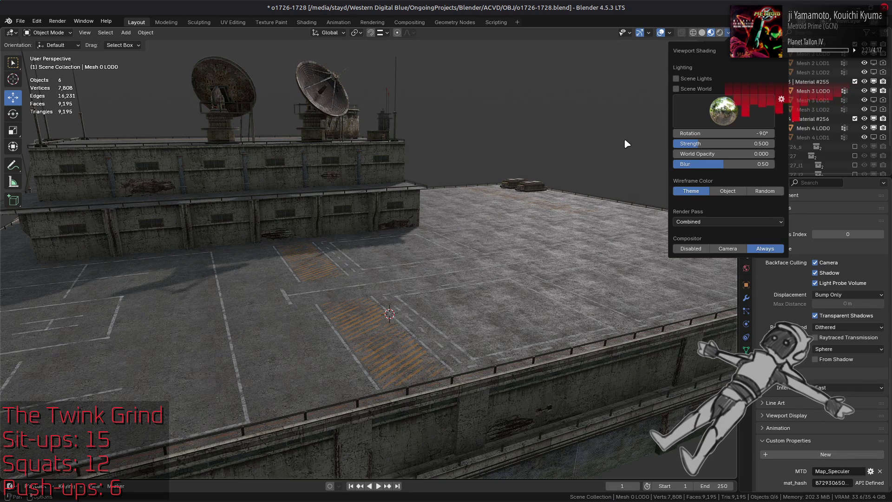
Orbit along the rooftop wall and deck to inspect their textures, then save the file
drag(522, 222, 445, 257)
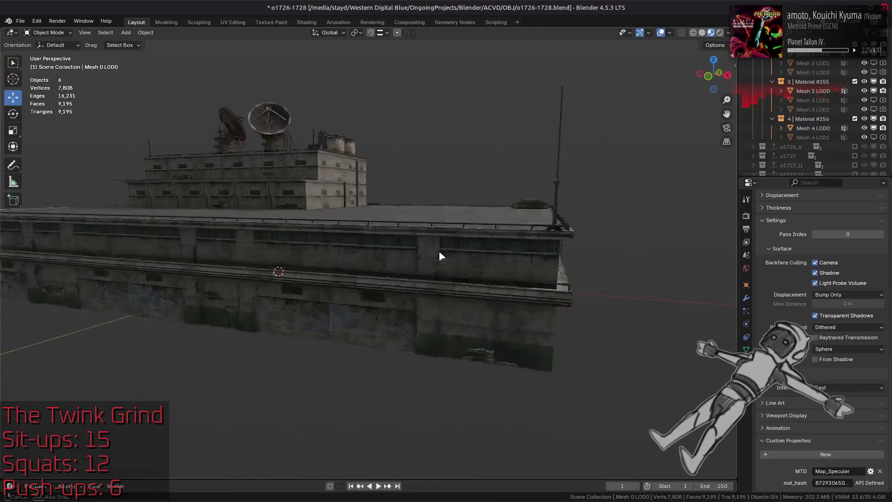
scroll(446, 258, up, 4)
scroll(471, 247, up, 4)
click(477, 279)
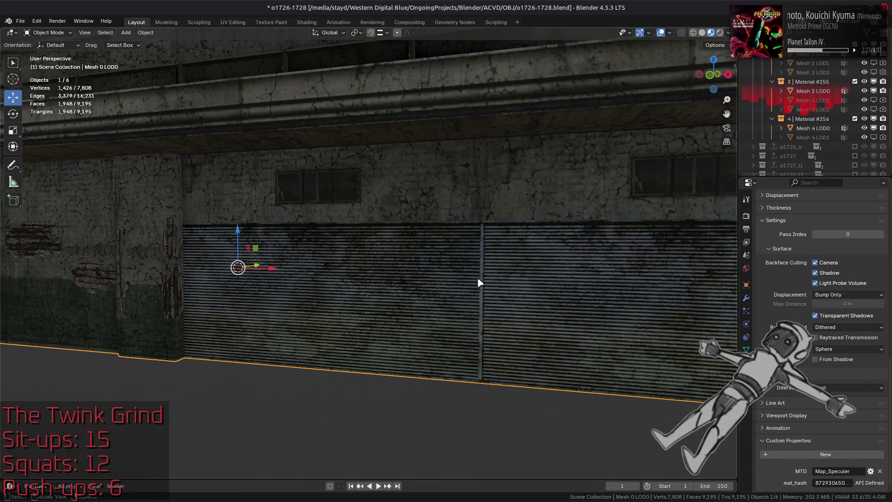
middle_click(538, 263)
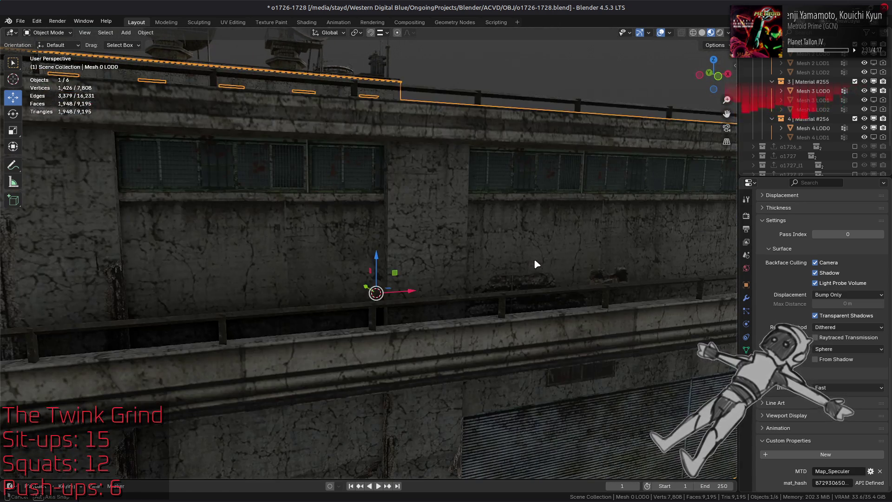
middle_click(534, 259)
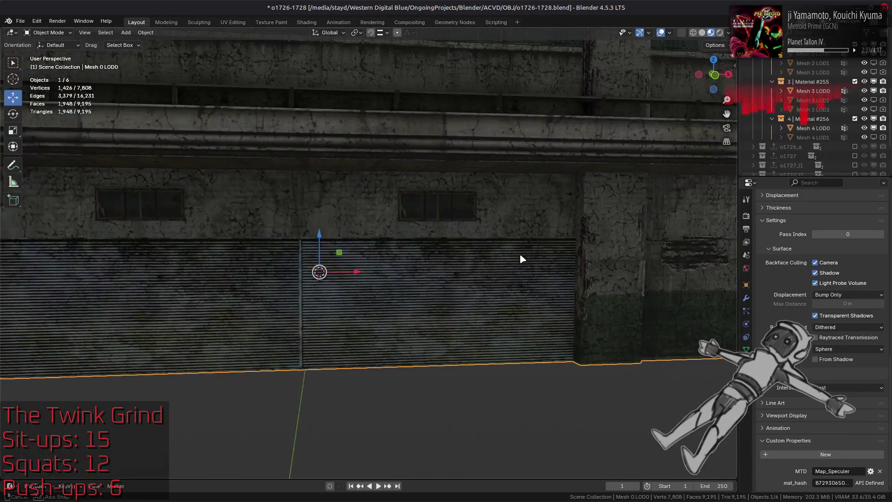
middle_click(519, 253)
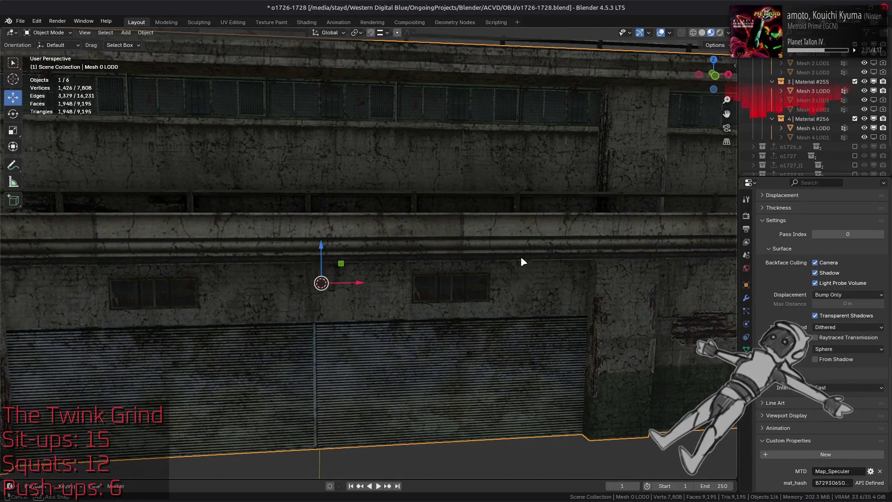
middle_click(521, 256)
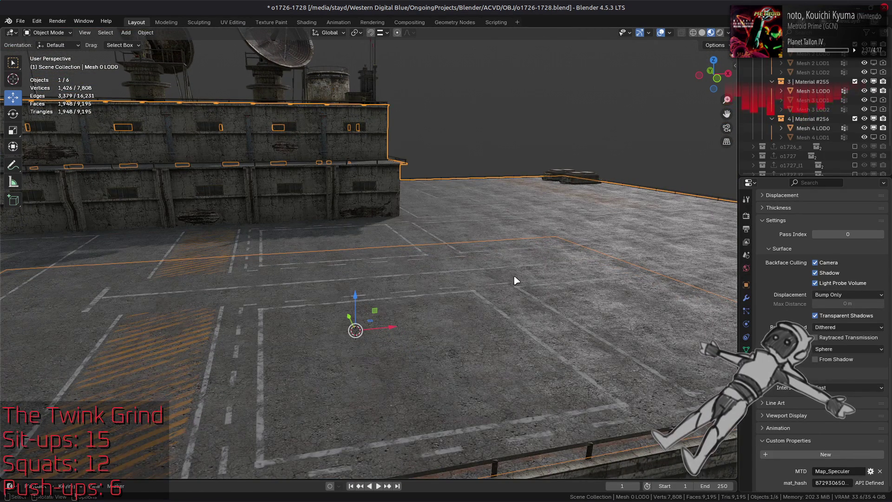
click(515, 280)
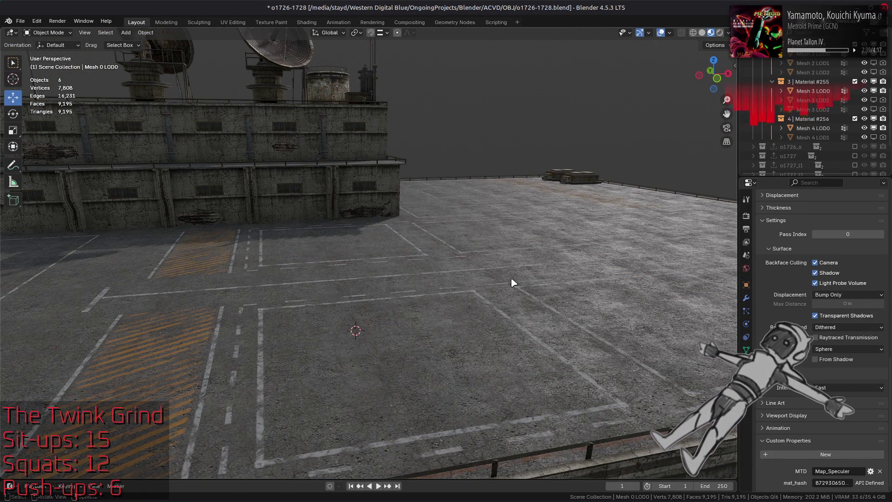
key(ctrl+s)
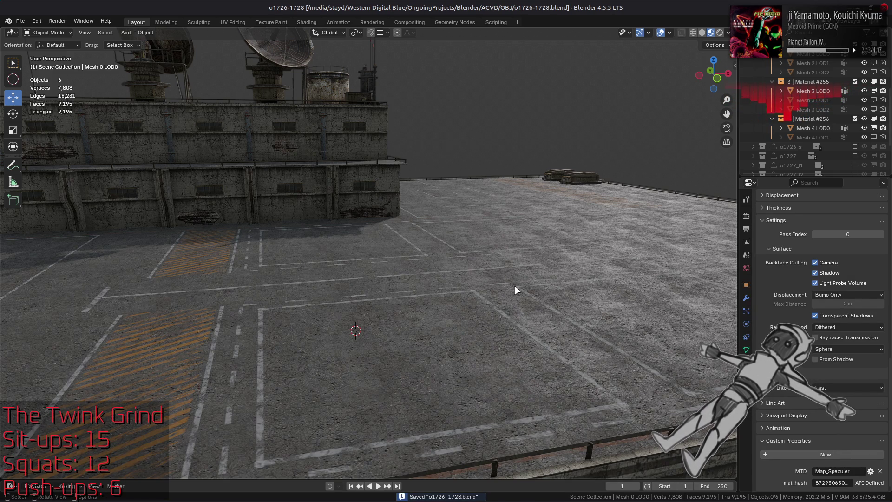
scroll(516, 290, up, 2)
scroll(516, 290, up, 2)
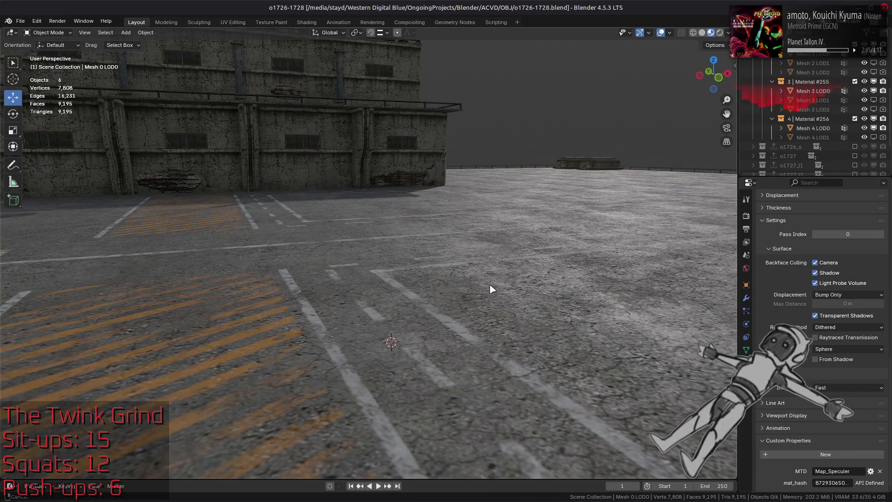
Pan and orbit to a low view across the deck's lane markings and hazard stripes
drag(490, 288, 507, 297)
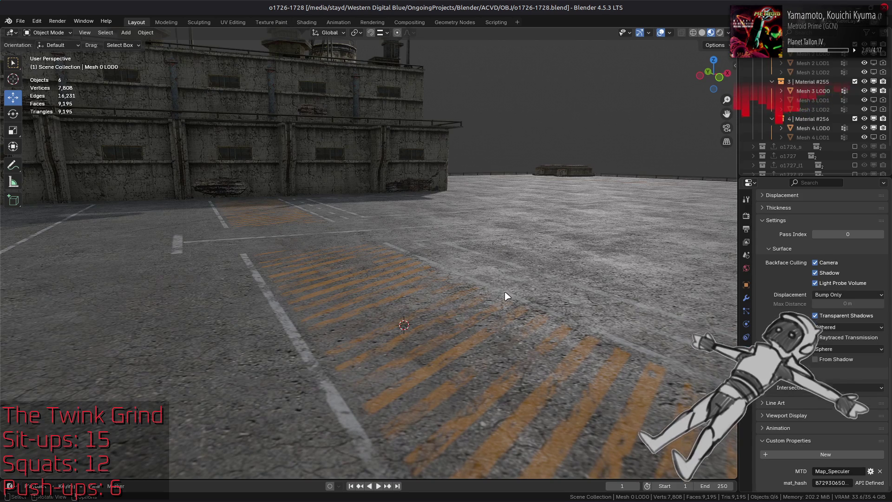
scroll(506, 296, down, 2)
drag(503, 280, 507, 298)
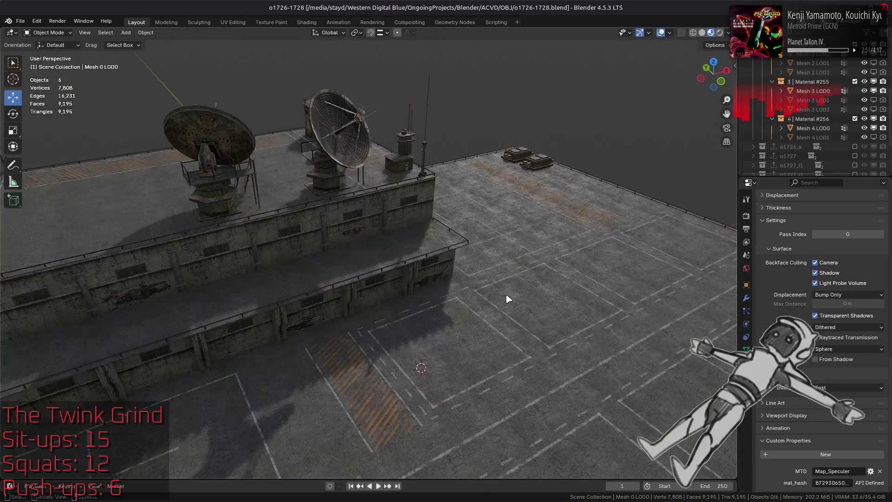
middle_click(510, 299)
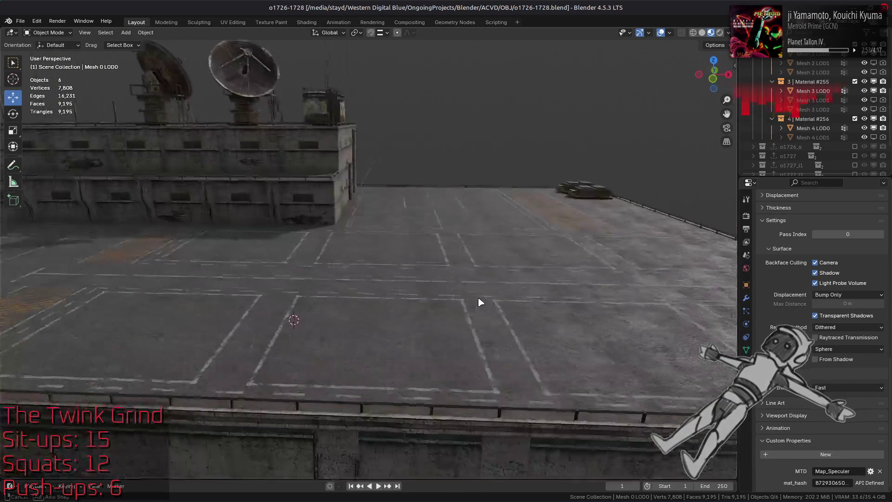
mouse_move(510, 299)
mouse_down()
mouse_move(480, 303)
mouse_move(497, 306)
mouse_up()
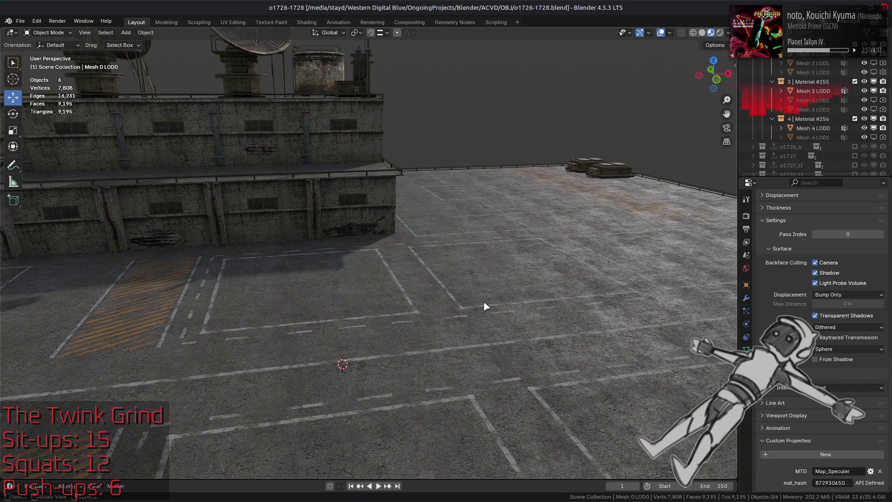
drag(461, 300, 392, 310)
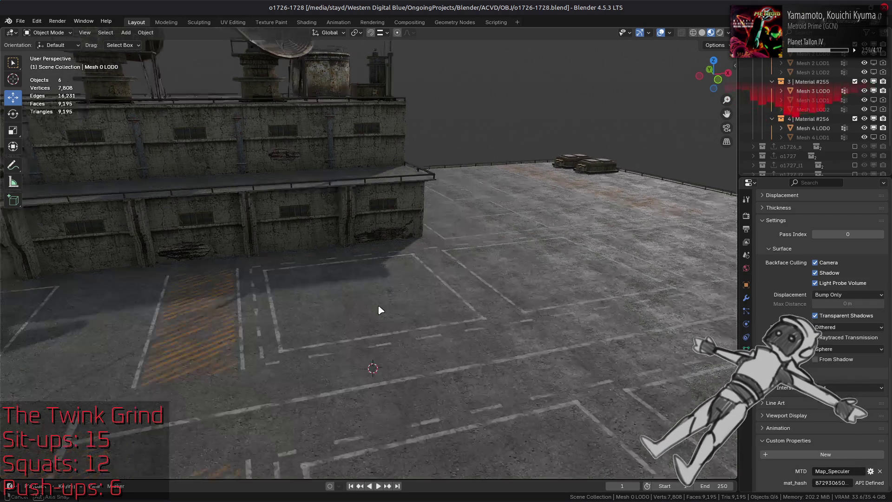
Check the deck line-marking mesh from an overview and save the o1726-1728 scene
click(421, 320)
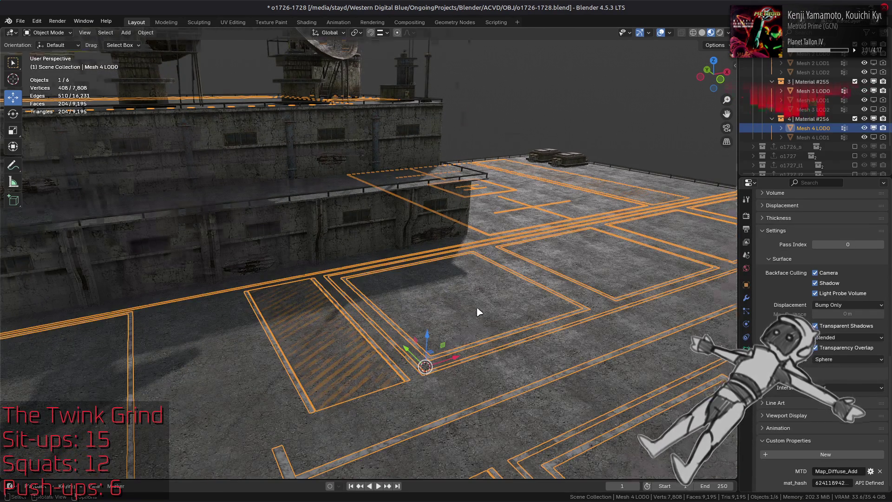
scroll(477, 312, up, 3)
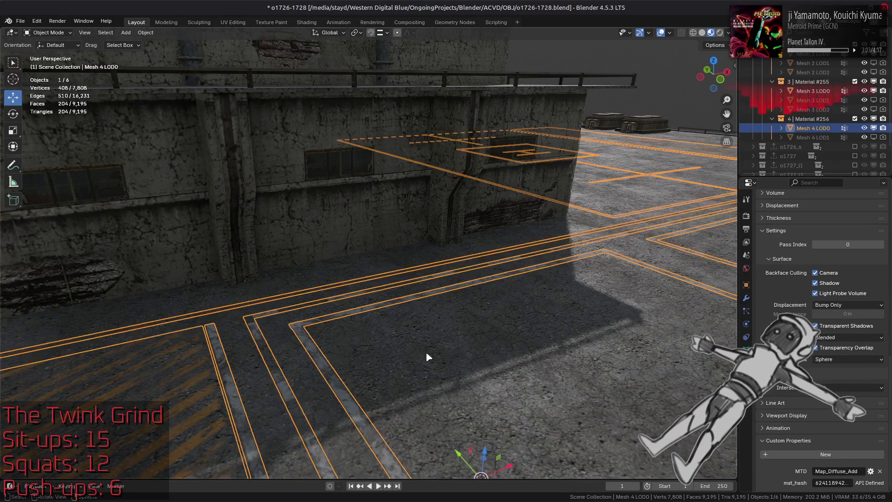
drag(444, 357, 421, 412)
click(456, 334)
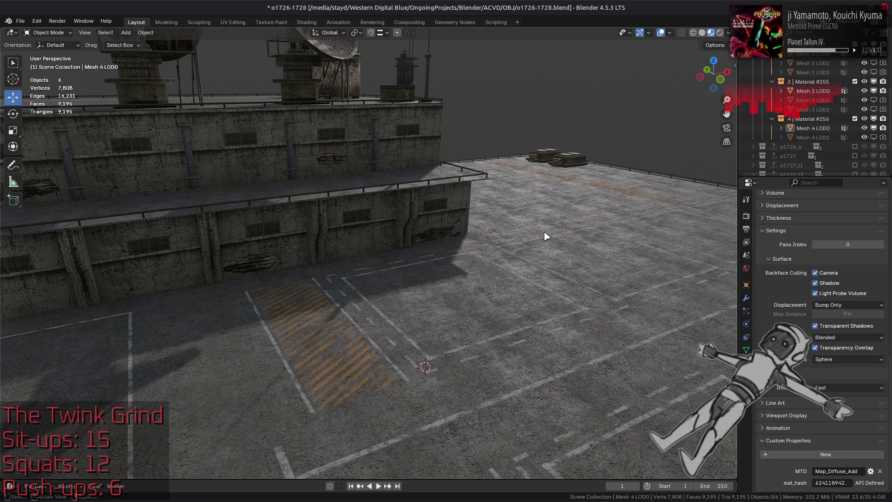
scroll(546, 236, down, 5)
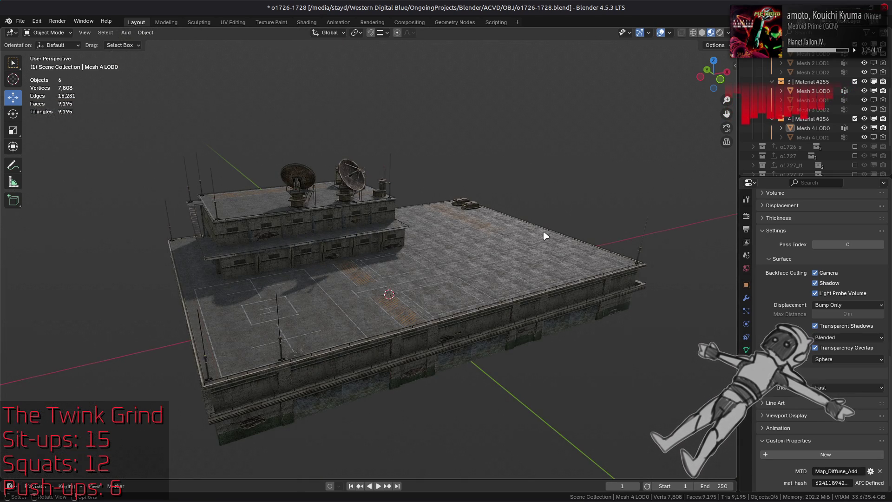
scroll(486, 293, up, 5)
key(ctrl+s)
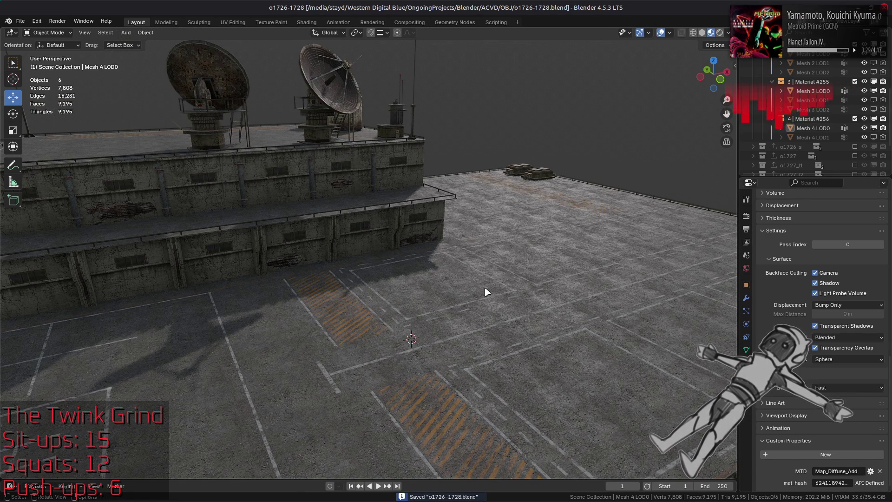
Bring Nemo forward, enter o1726_01-tpf-dcx and show its .dds and .xml files as icons
key(alt+Tab)
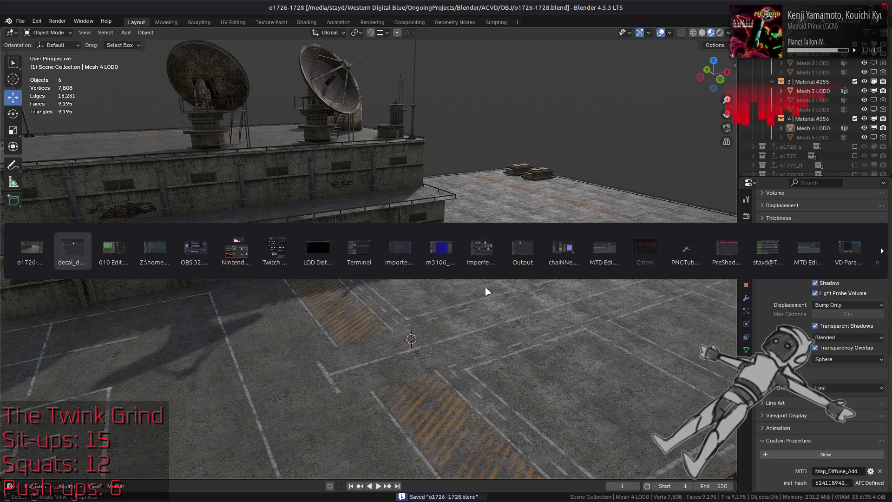
key(alt+Tab)
key(alt+Up)
key(alt+Tab)
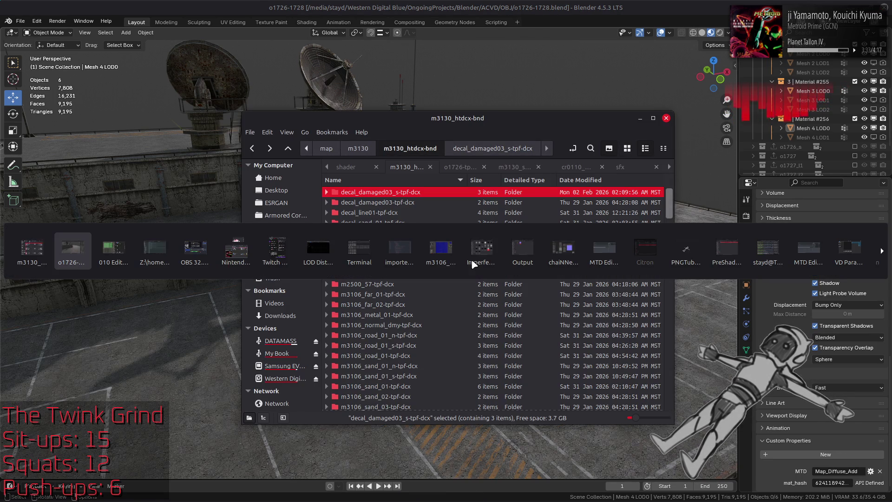
key(alt+Tab)
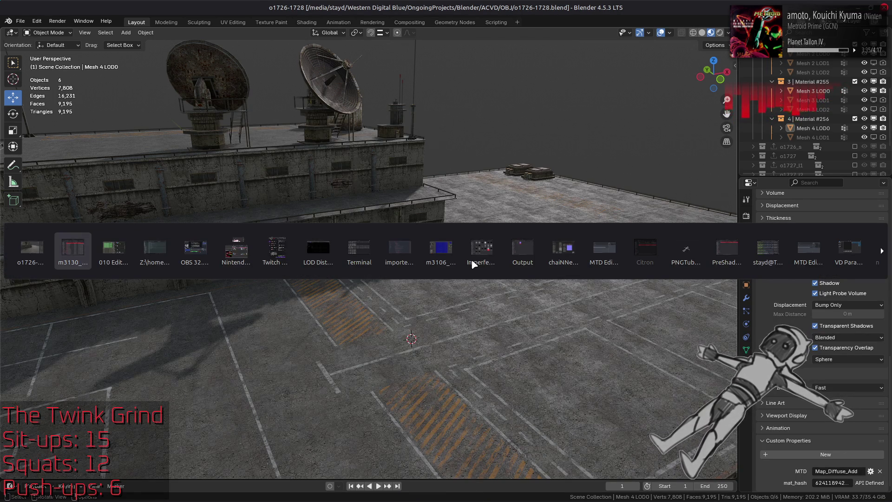
key(alt+Tab)
scroll(468, 265, down, 5)
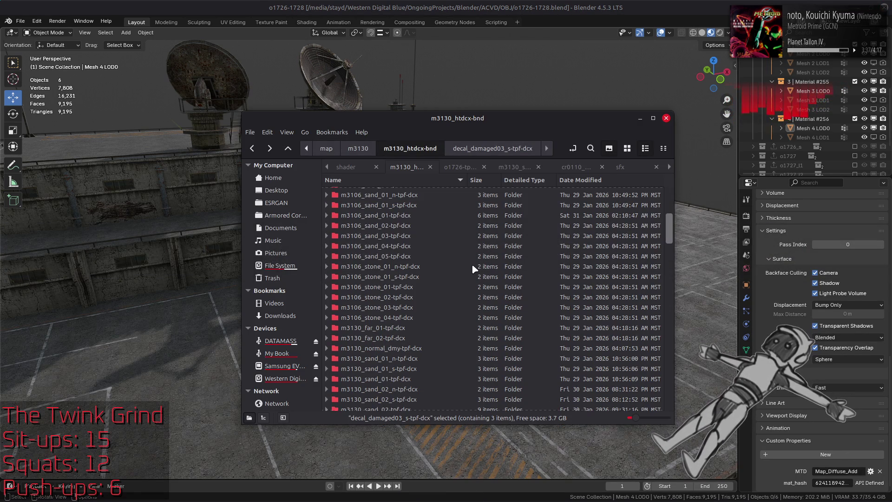
scroll(474, 261, down, 5)
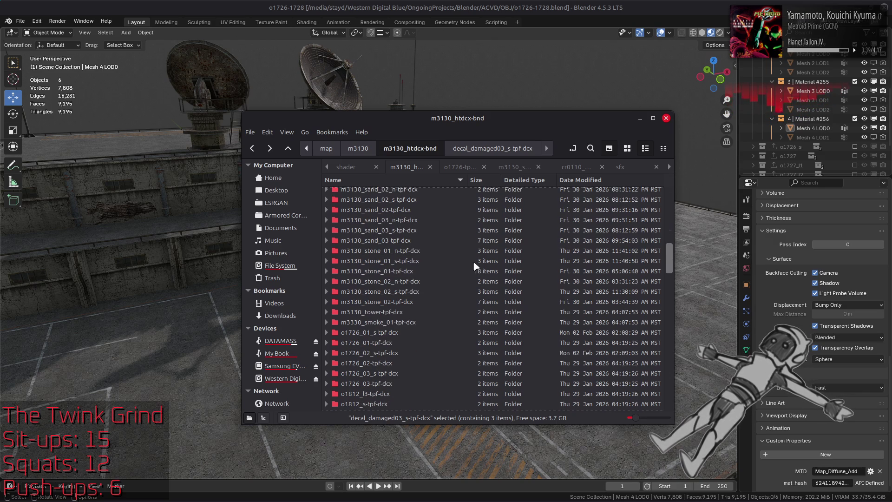
double_click(368, 342)
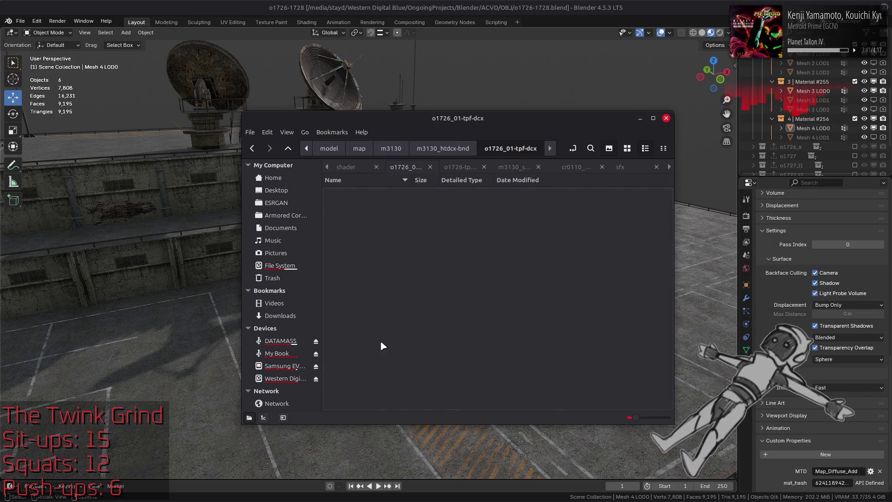
click(627, 149)
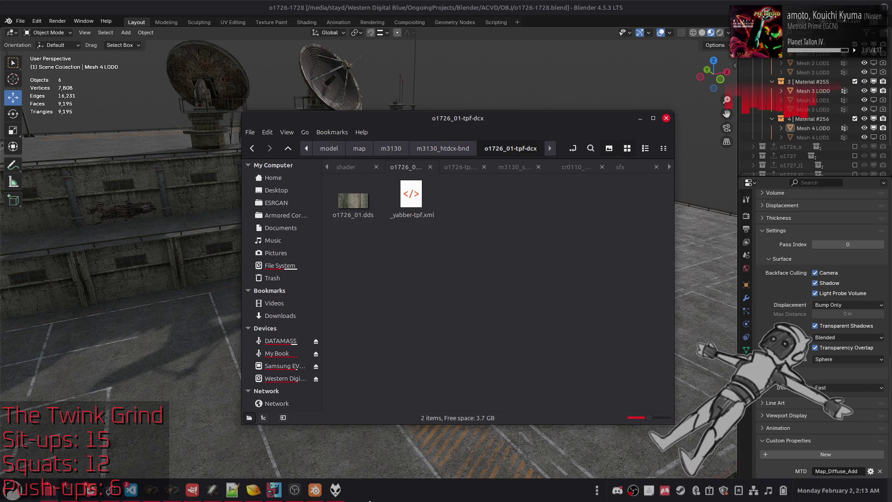
Hide the Spec and Layer layers, make Recolor visible and active, and save m3106_road_01.xcf
click(193, 490)
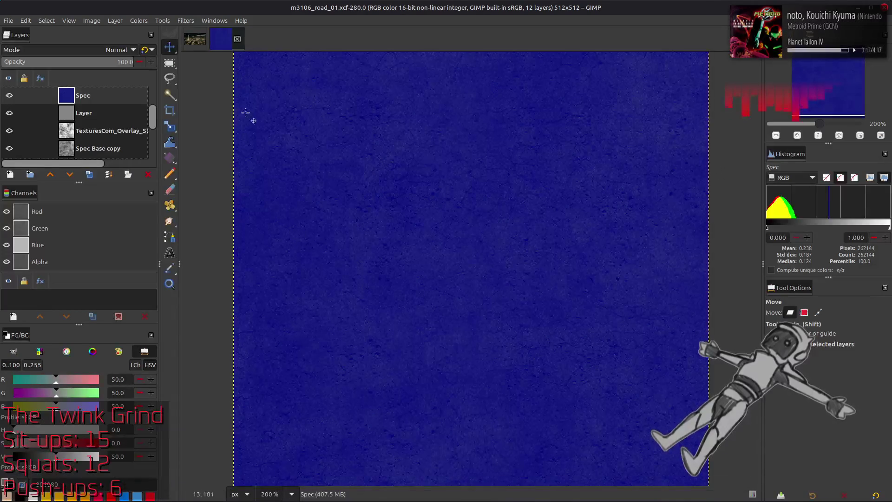
click(9, 96)
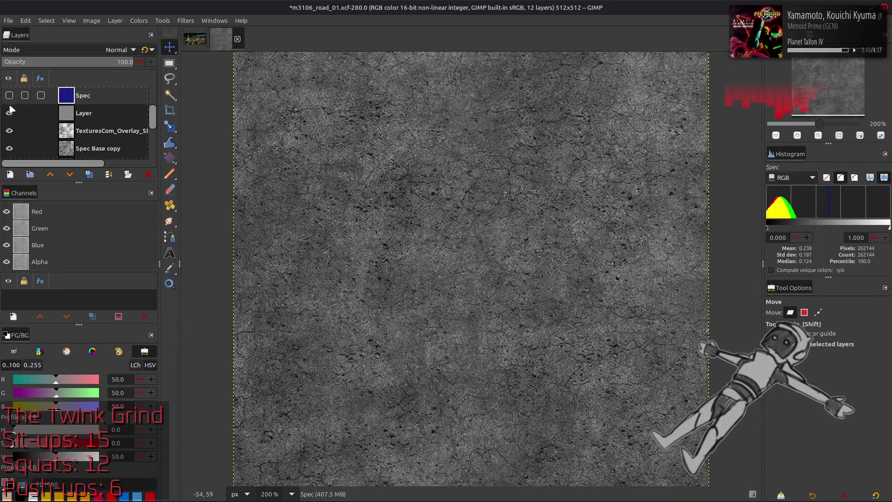
click(9, 114)
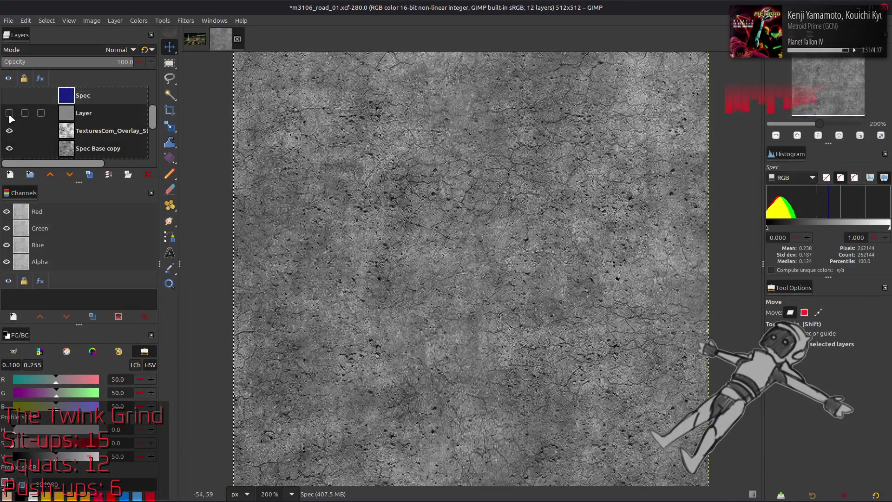
click(9, 113)
scroll(14, 132, down, 2)
scroll(14, 133, down, 1)
click(9, 125)
scroll(10, 132, down, 2)
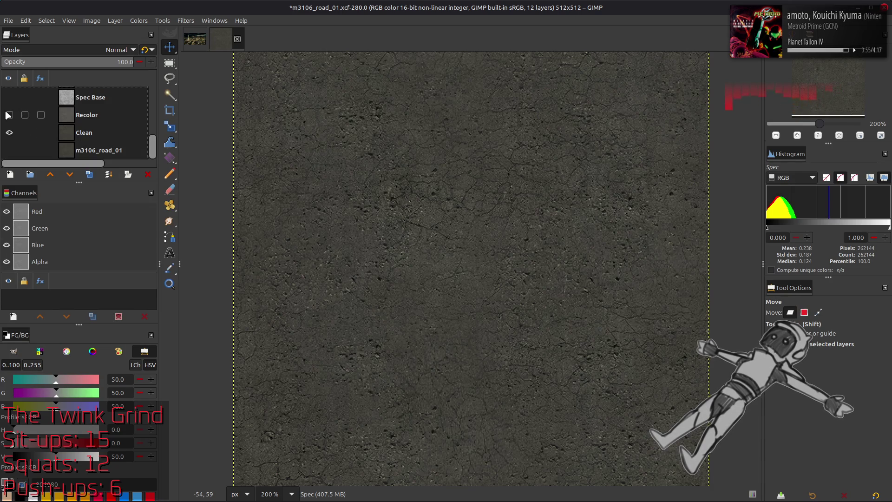
click(9, 114)
click(86, 114)
key(ctrl+s)
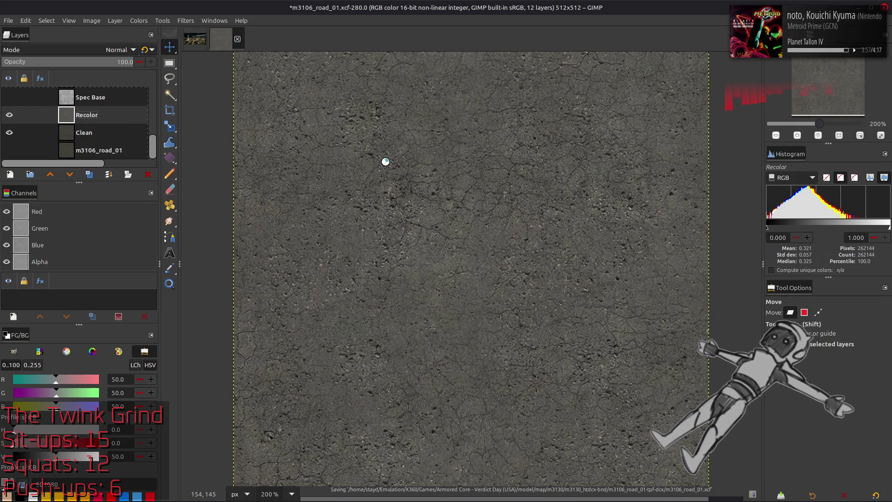
Switch to the file manager and import o1726_01.dds into GIMP
click(211, 35)
key(alt+Tab)
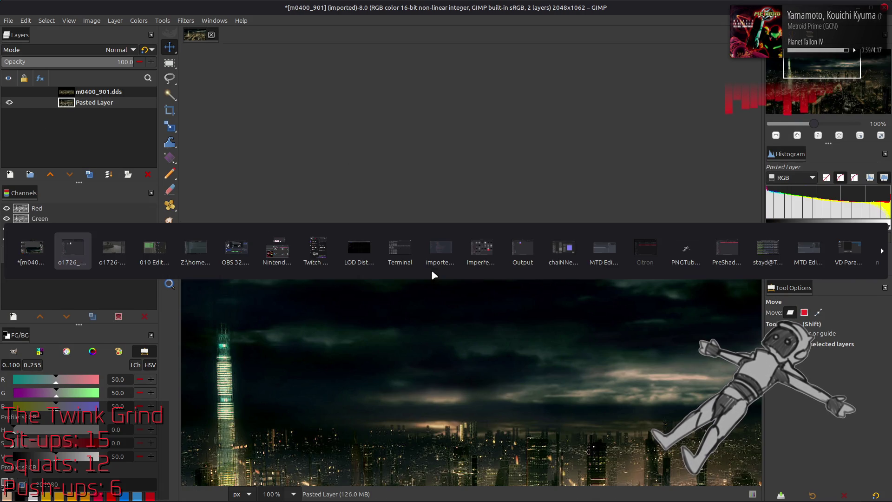
click(439, 251)
double_click(352, 203)
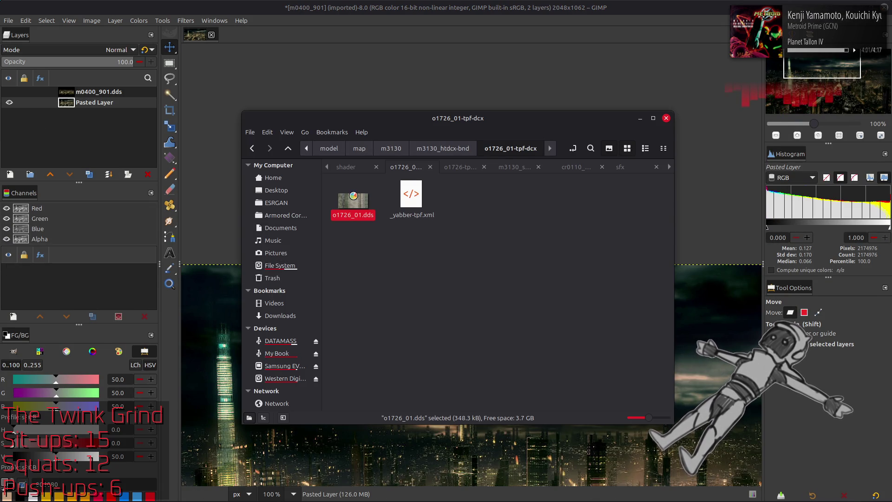
click(509, 284)
Import o1726_01.dds again from the o1726-tpf-dcx folder and close the duplicate image
key(alt+Tab)
click(432, 167)
click(592, 261)
double_click(644, 202)
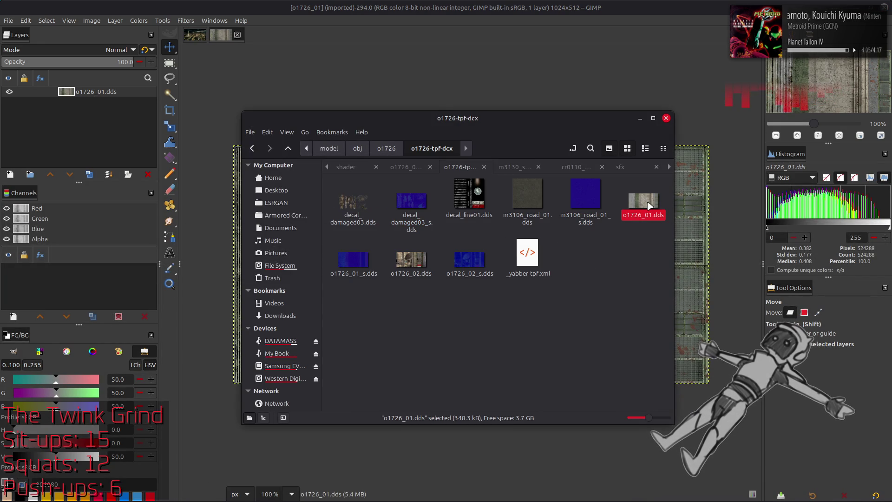
click(518, 287)
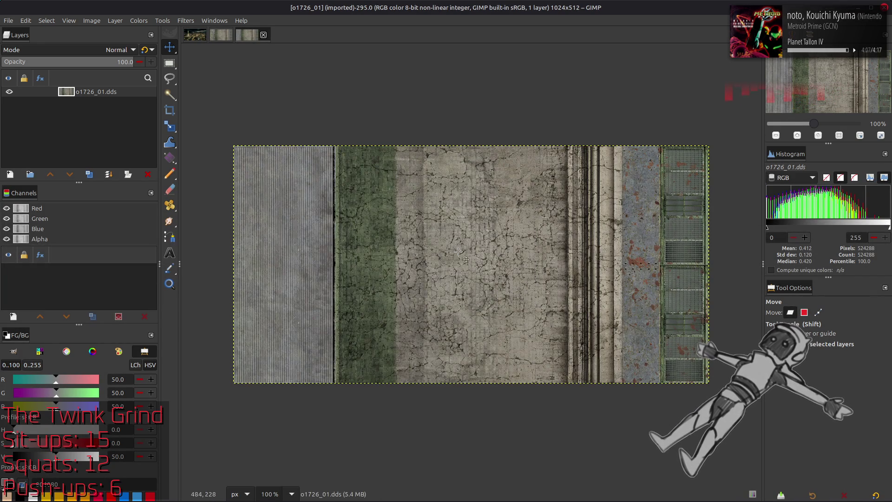
click(263, 35)
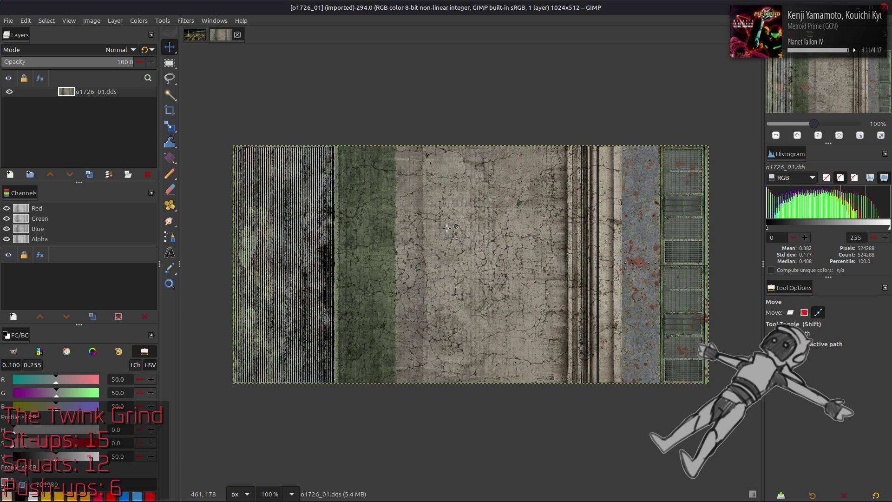
Duplicate the o1726_01.dds layer, preview an Alpha component extraction and cancel it
key(ctrl+v)
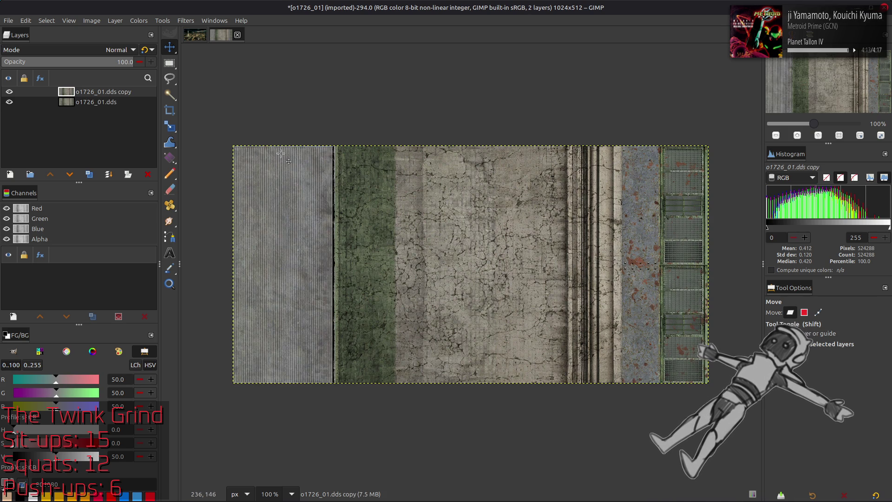
click(139, 20)
mouse_move(168, 190)
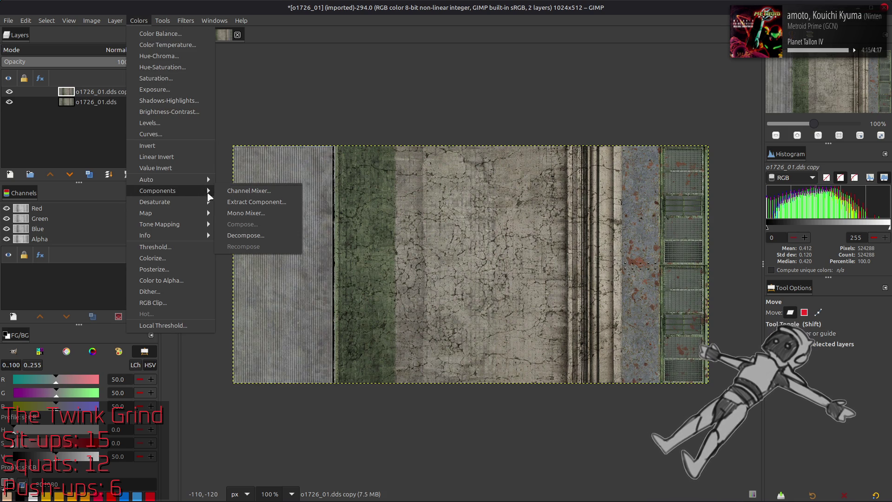
click(257, 202)
click(111, 261)
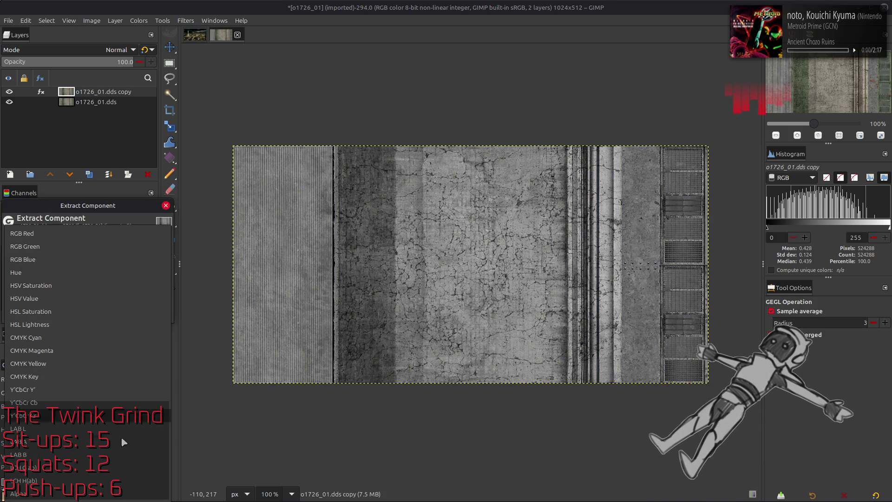
click(42, 493)
click(109, 314)
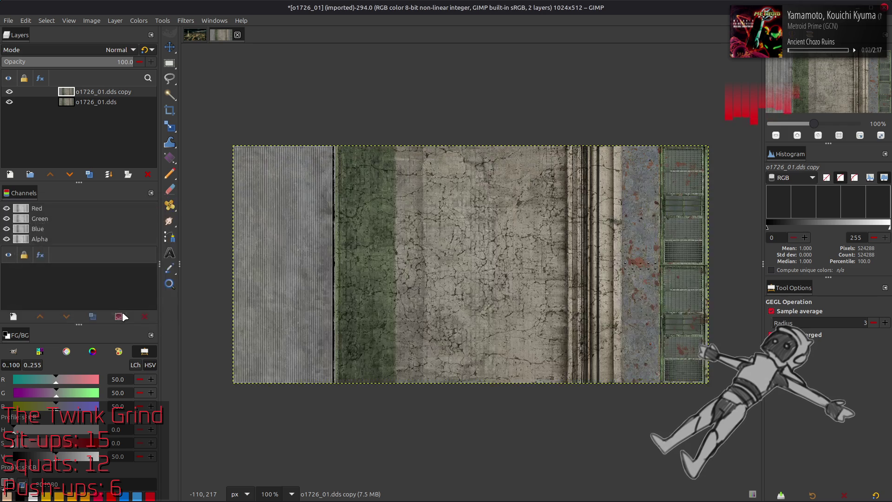
Toggle the copy layer's visibility to compare it against the original
right_click(103, 91)
click(100, 103)
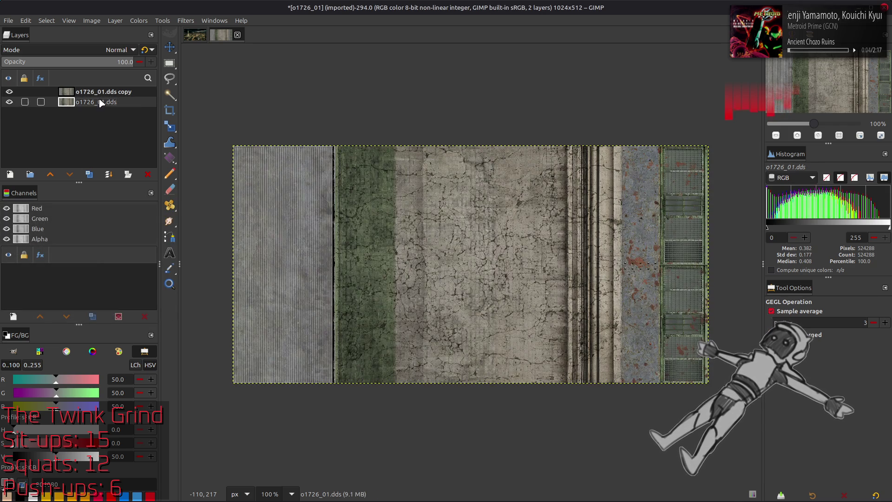
click(9, 92)
click(10, 92)
click(9, 92)
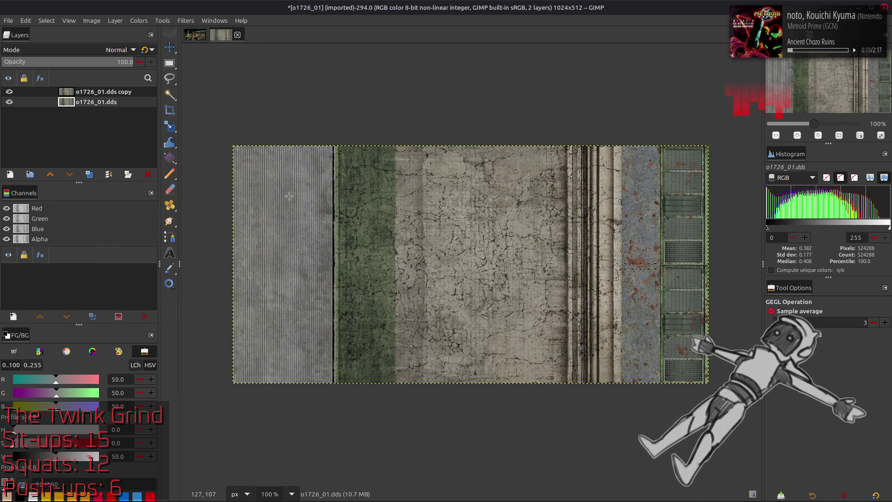
Zoom in and flip the copy layer's visibility repeatedly to compare it with the original
key(plus)
scroll(219, 156, left, 5)
scroll(220, 156, down, 3)
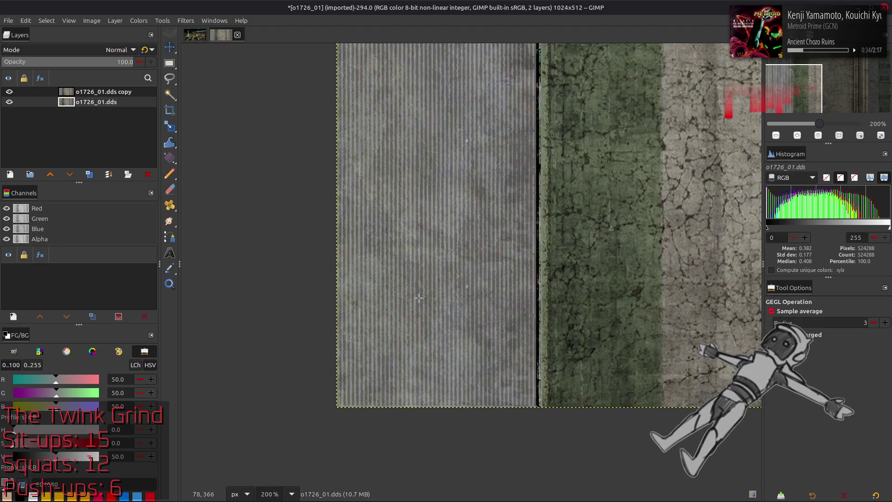
key(plus)
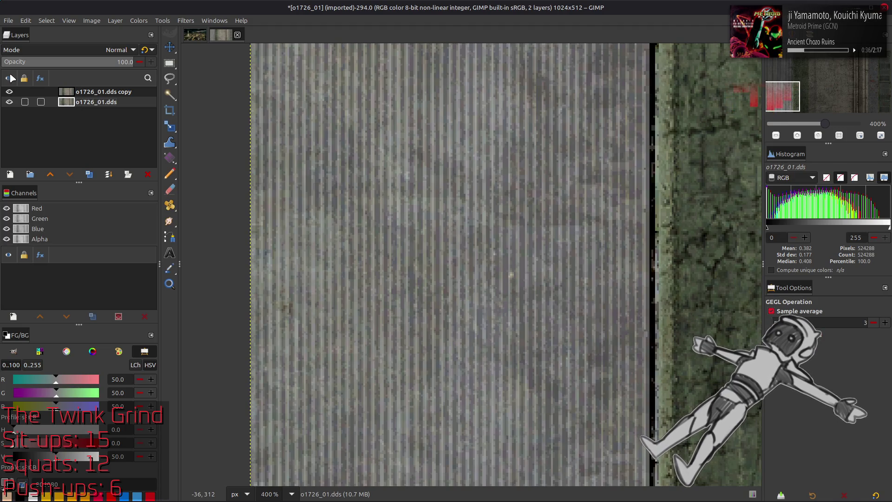
click(9, 91)
click(8, 91)
click(9, 91)
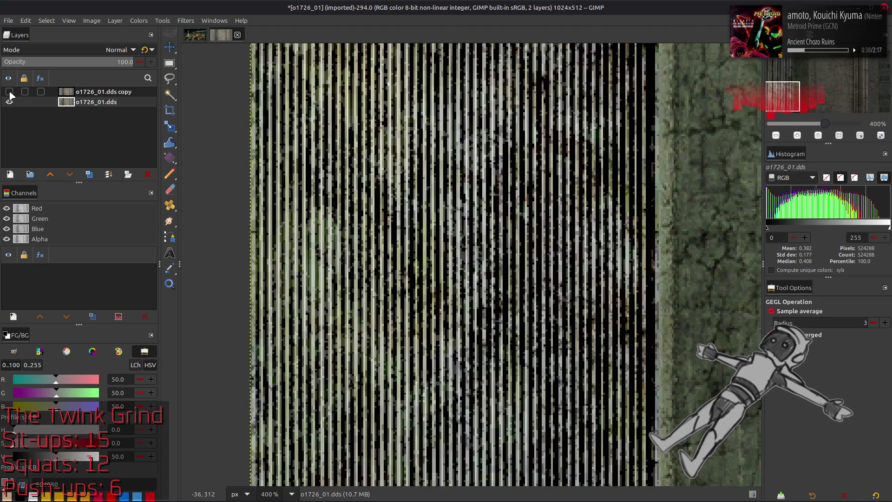
click(9, 91)
click(10, 91)
click(9, 92)
click(9, 92)
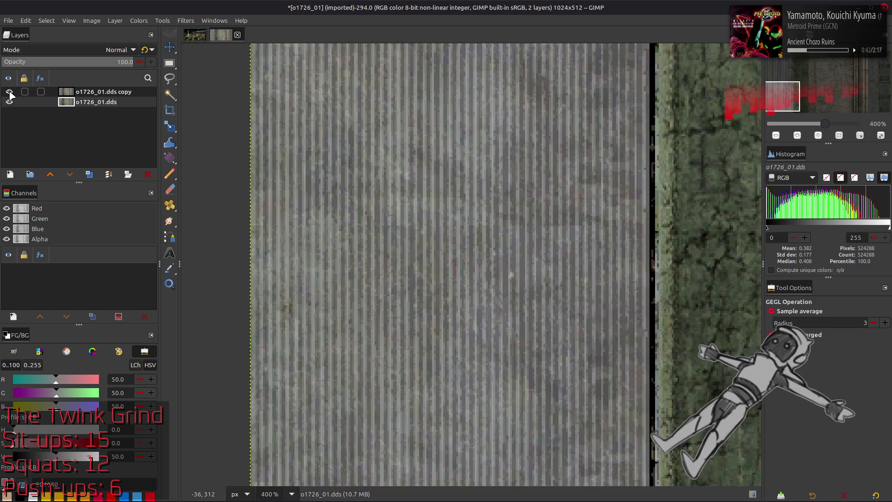
click(10, 91)
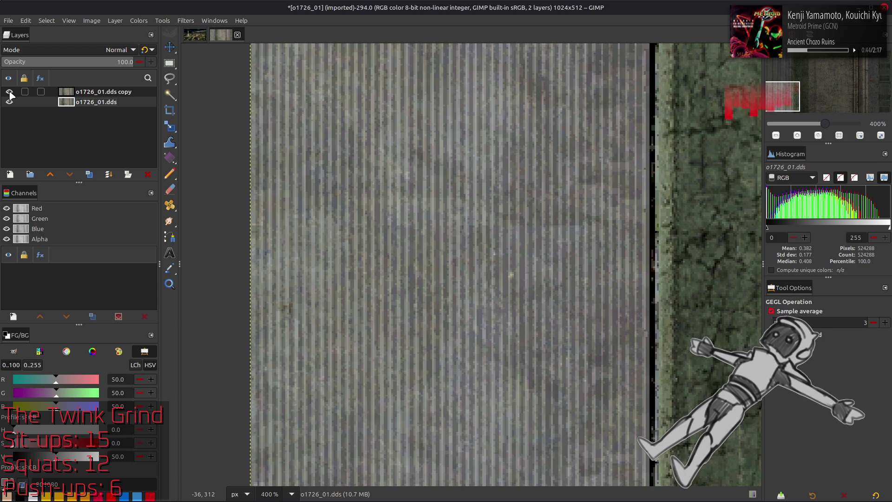
click(9, 92)
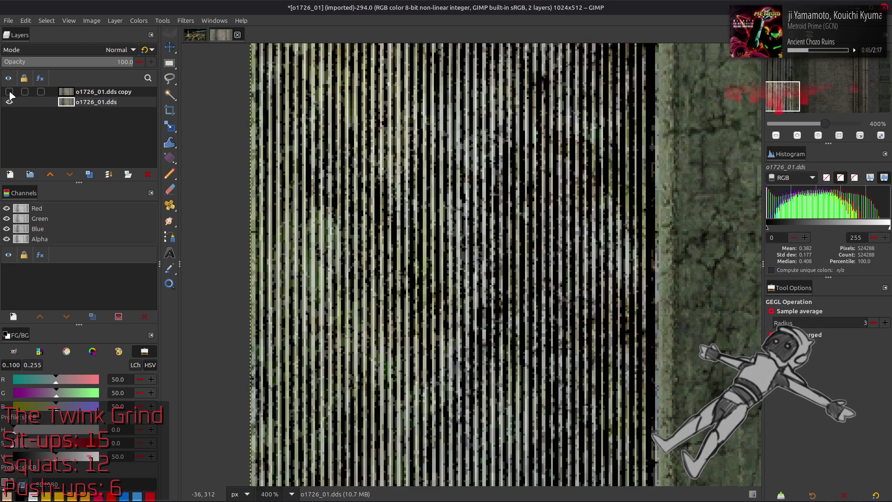
click(10, 92)
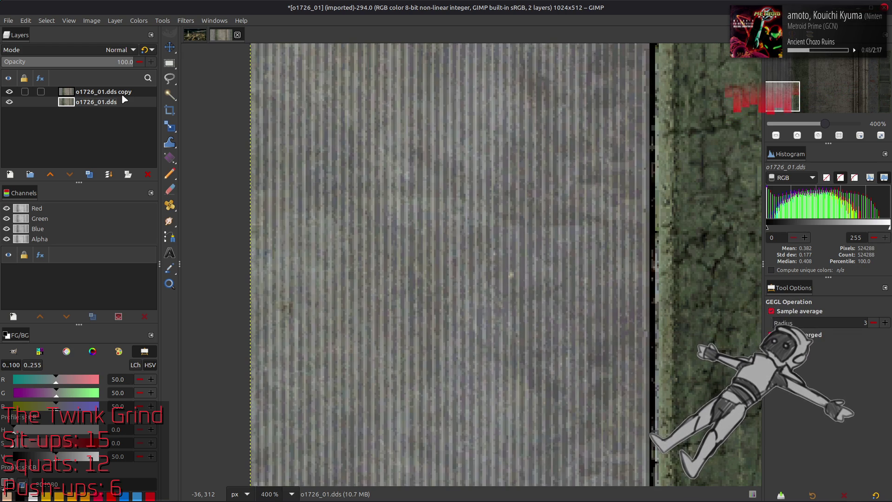
Set the copy layer to 50% opacity and merge it down into a single layer
click(105, 91)
text(50)
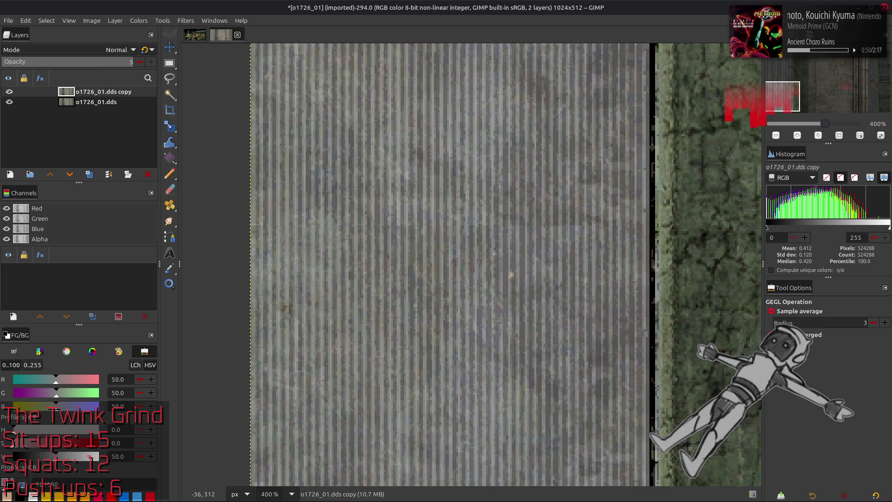
key(Return)
click(147, 50)
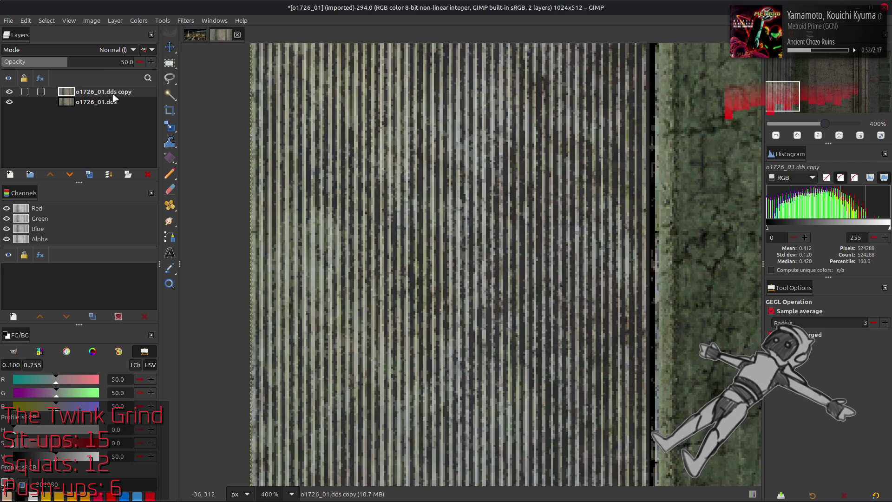
key(ctrl+m)
key(1)
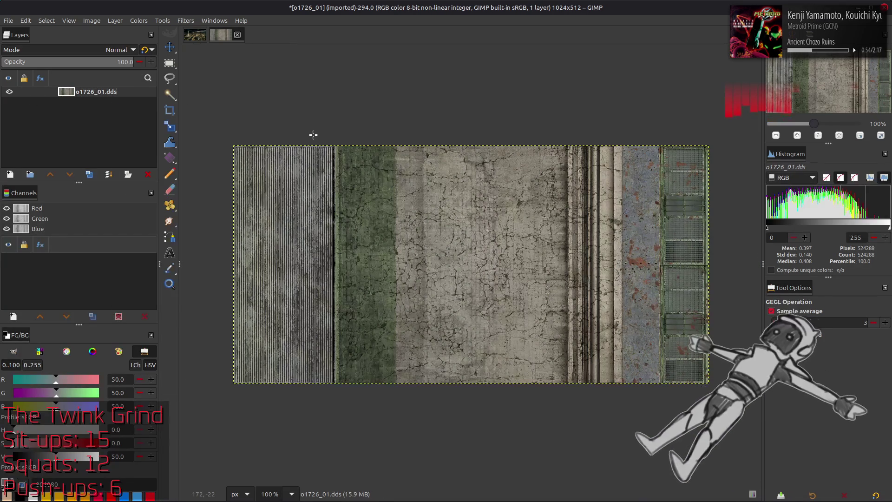
Undo the merge and opacity change, then close the image discarding changes
key(2)
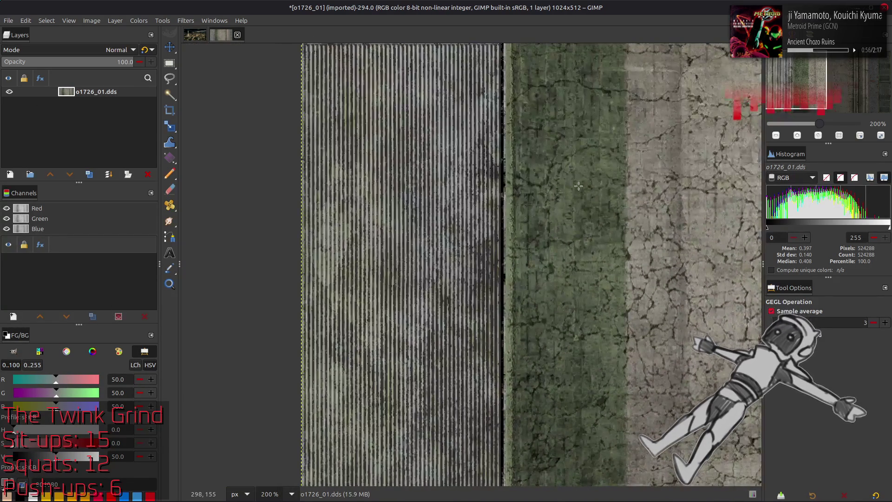
key(ctrl+shift+d)
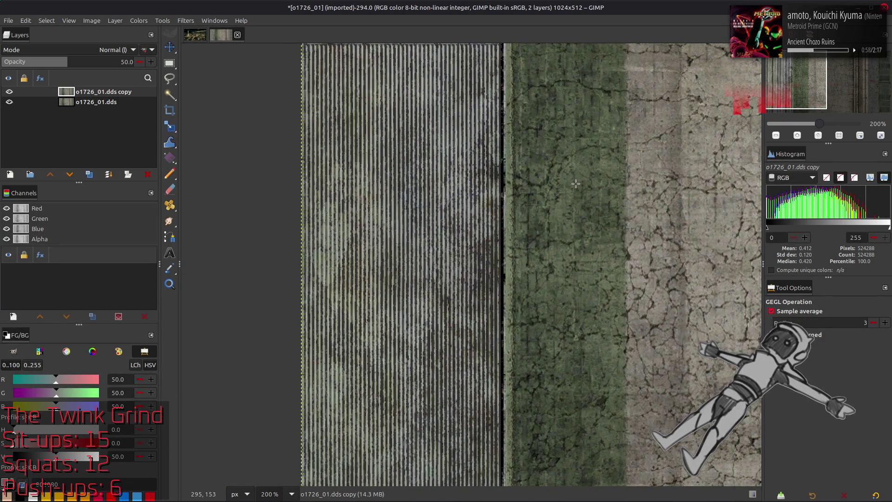
key(ctrl+z)
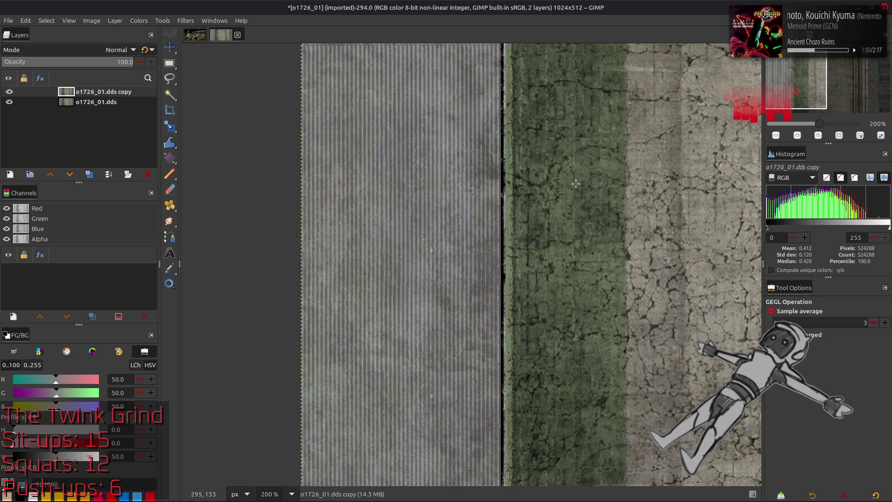
click(238, 35)
click(537, 293)
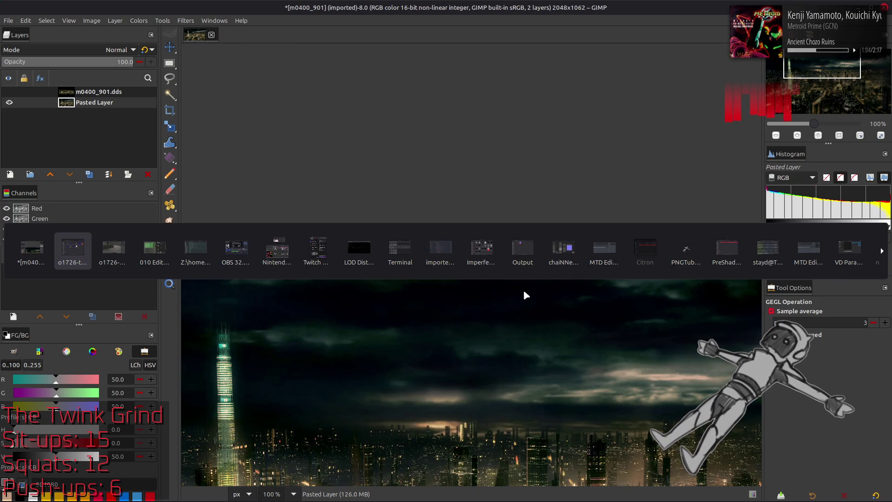
Reopen o1726_01.dds from Nemo and start renaming its layer
key(alt+Tab)
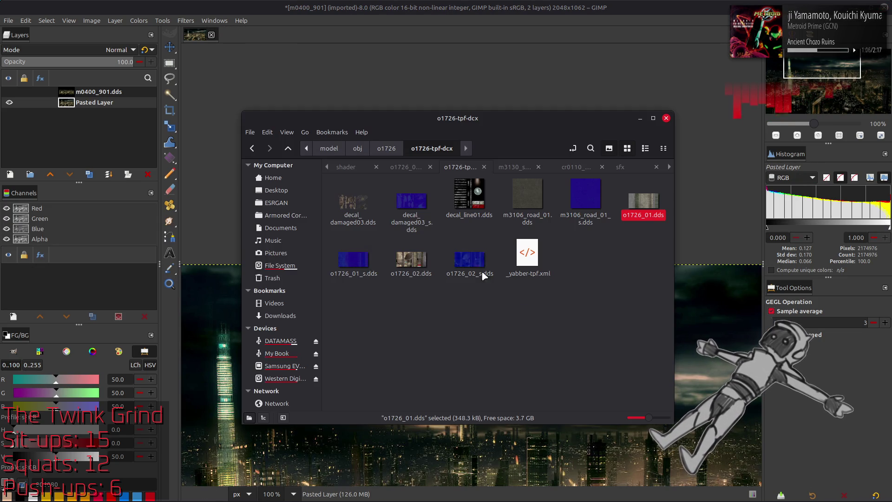
key(Return)
click(512, 285)
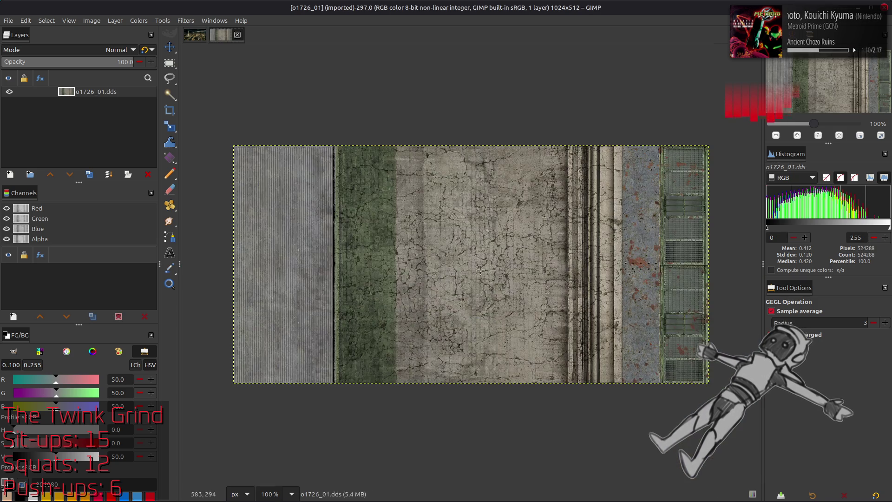
double_click(118, 91)
Name the layer o1726_01 and drag the m3130 o1726_01.dds in from Nemo as a new layer
key(Return)
key(alt+Tab)
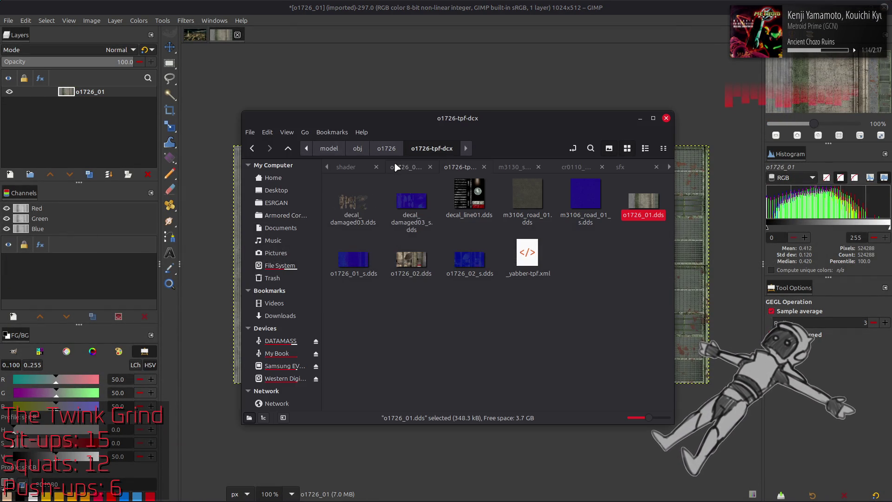
click(402, 167)
drag(353, 202, 401, 94)
click(511, 285)
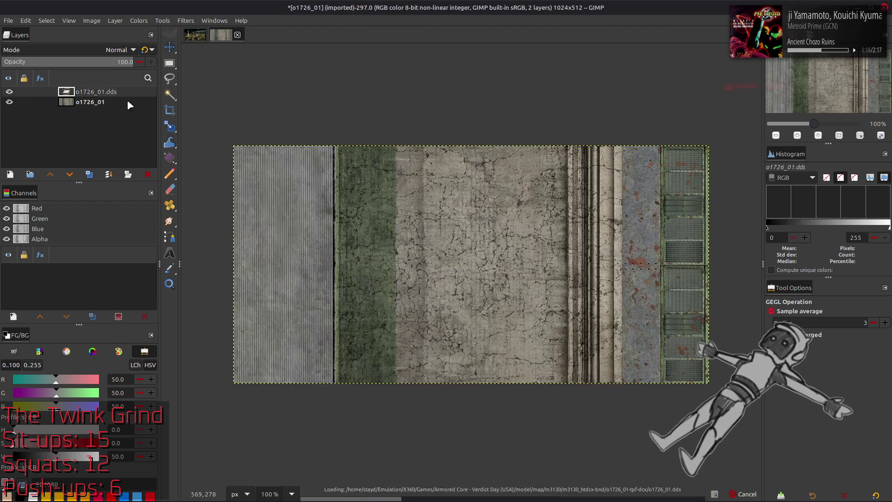
Rename the new layer 'o1726_01 m3130', hide it, reactivate the original and start saving
double_click(105, 92)
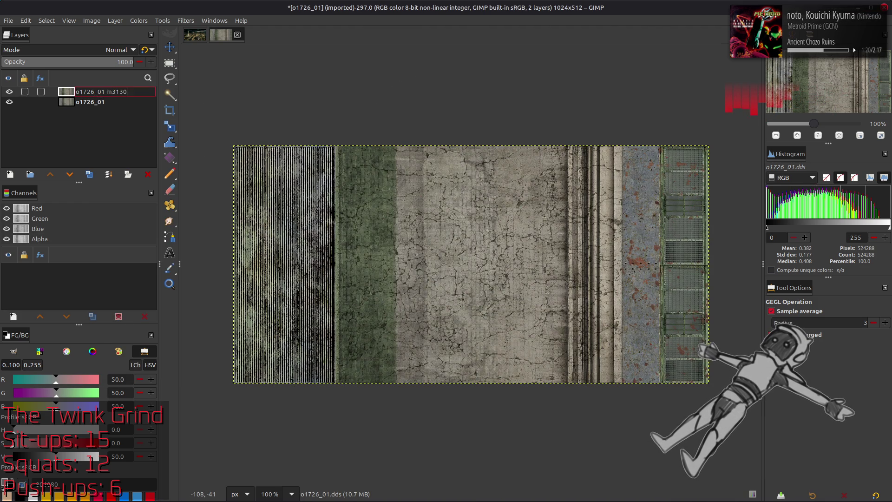
key(Return)
click(10, 92)
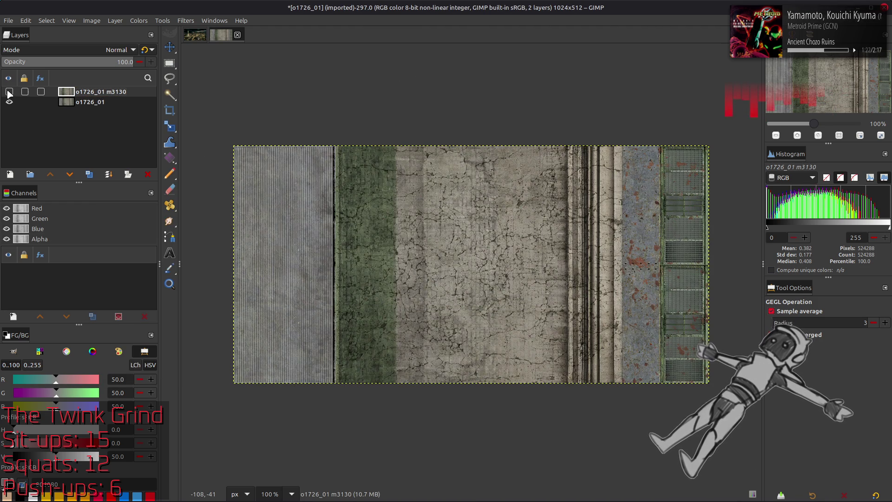
click(91, 102)
key(ctrl+s)
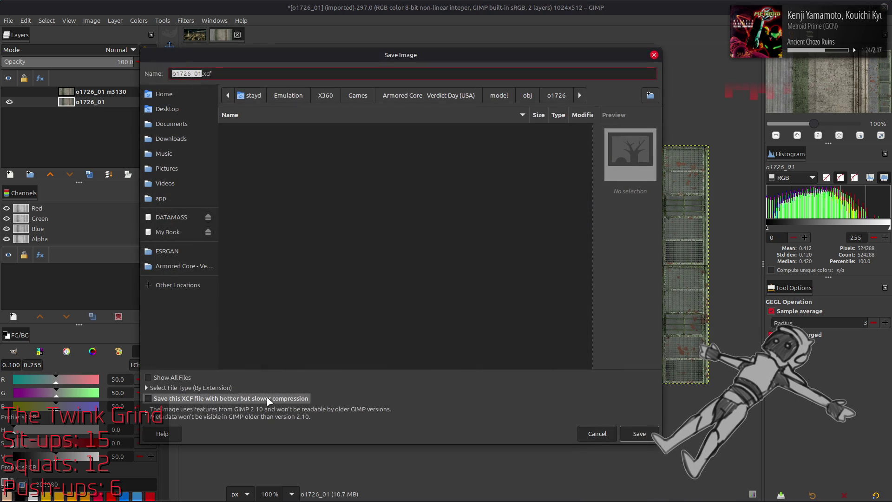
Save the image as o1726_01.xcf and return Nemo to the o1726-tpf-dcx folder
key(Return)
key(alt+Tab)
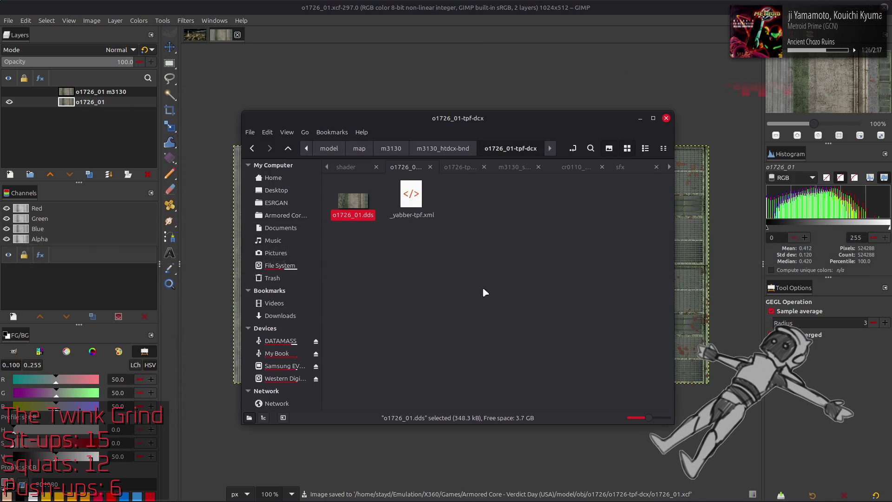
key(ctrl+w)
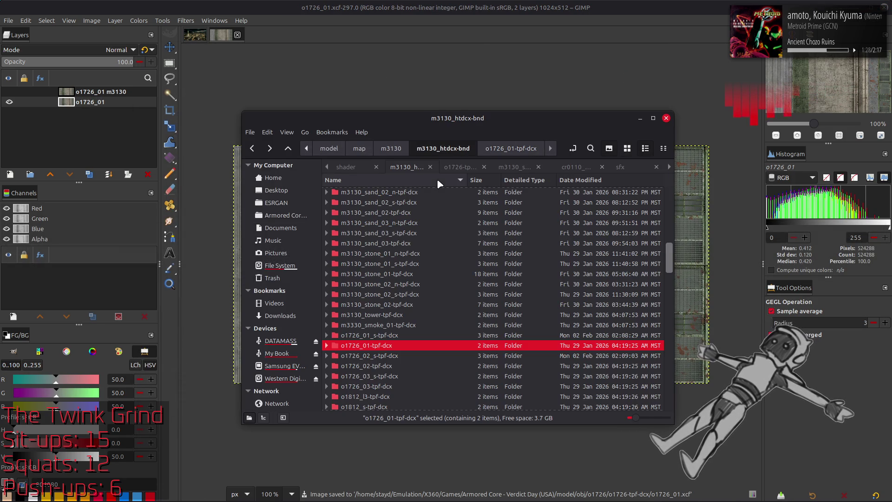
click(459, 167)
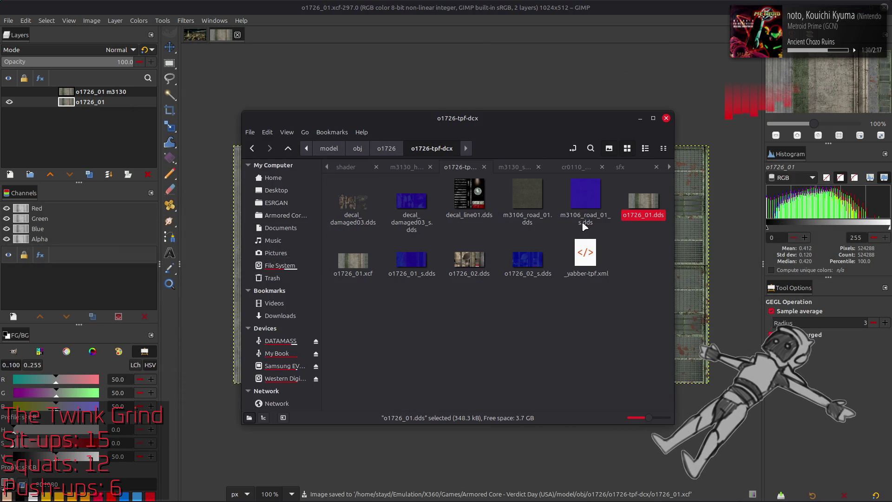
Import o1726_01_s.dds as a layer, move it to the top and name it o1726_01_s
double_click(420, 262)
click(509, 285)
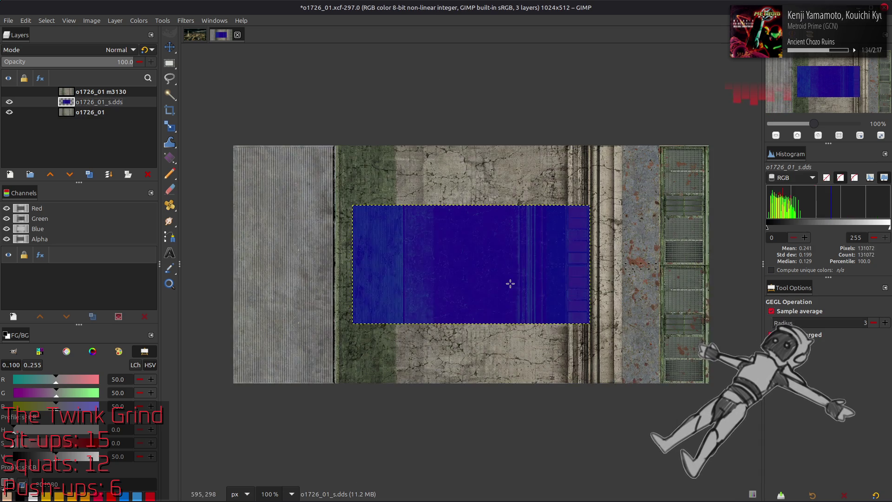
scroll(511, 282, up, 1)
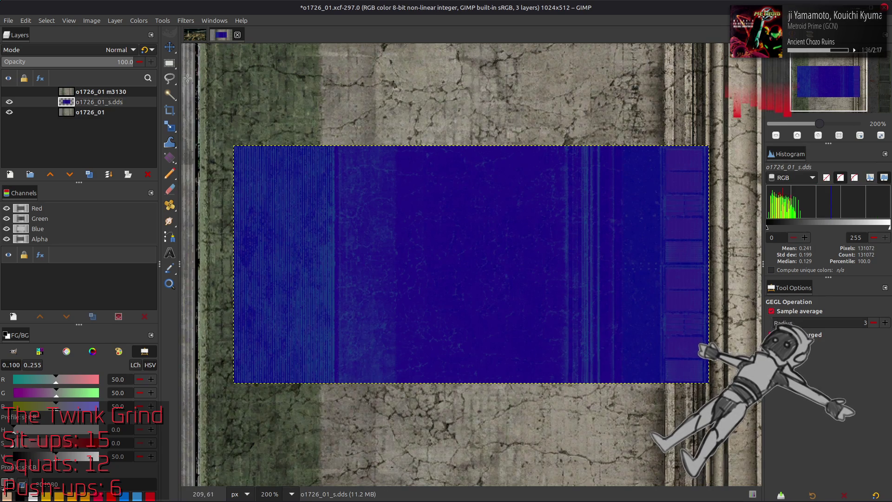
drag(104, 101, 103, 89)
double_click(97, 93)
key(Return)
Preview Extract Component on the spec layer, comparing components and settling on RGB Red
click(139, 20)
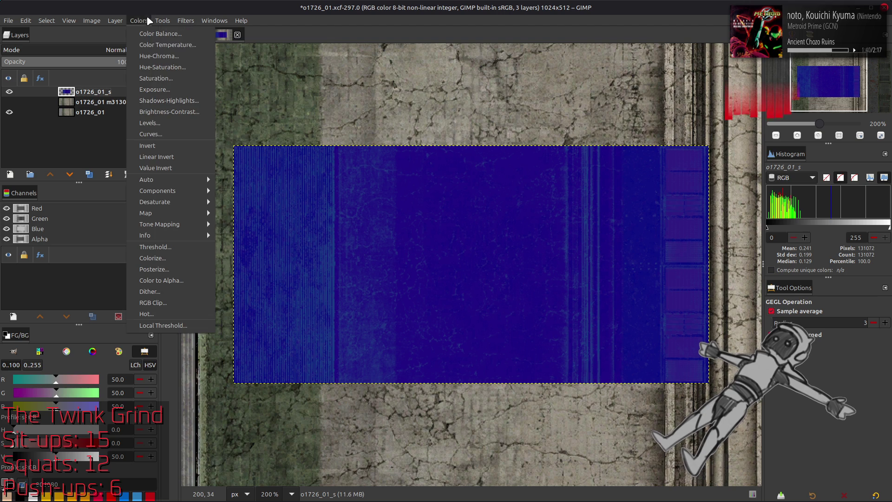
click(257, 198)
key(Down)
key(Down)
key(Up)
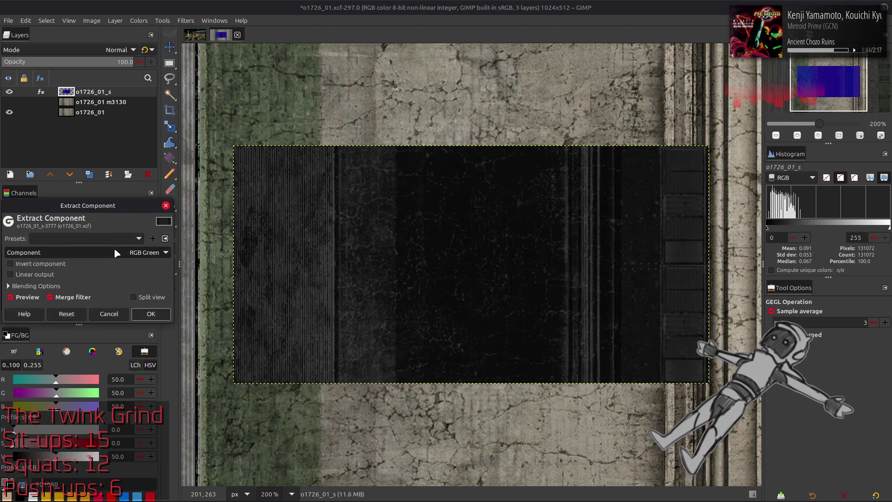
key(Up)
key(Down)
key(Up)
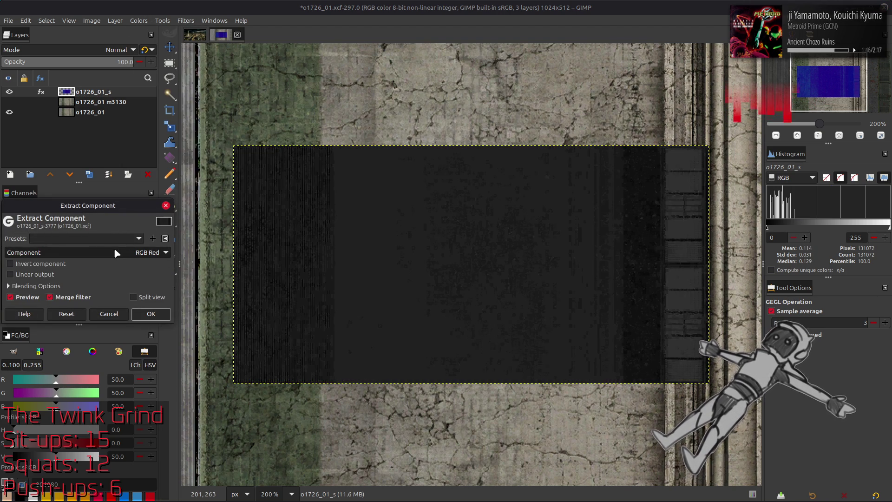
key(Down)
key(Up)
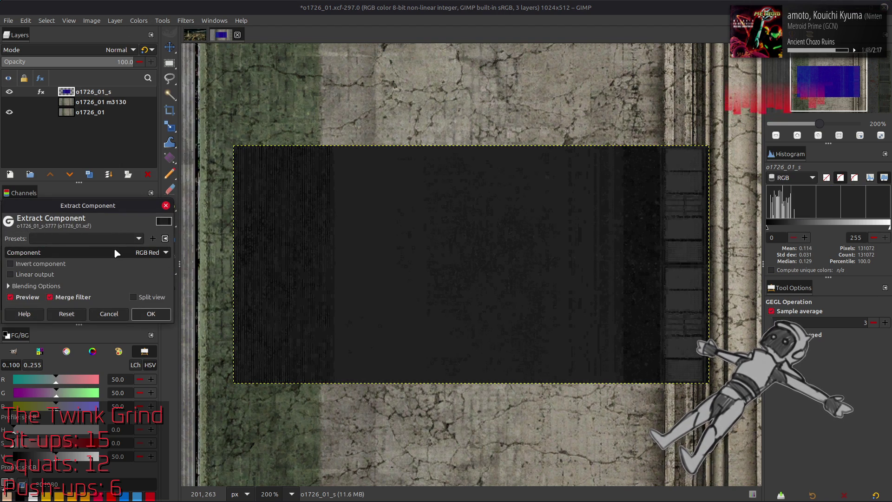
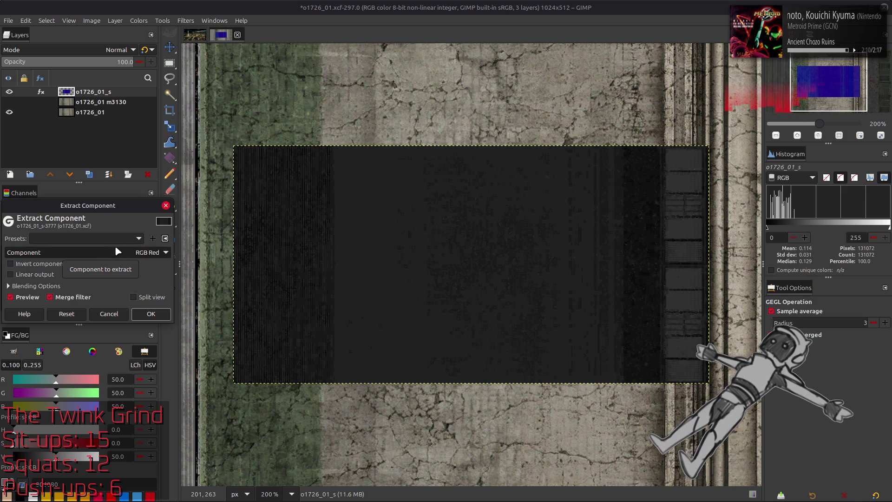
scroll(106, 255, down, 1)
scroll(107, 255, up, 1)
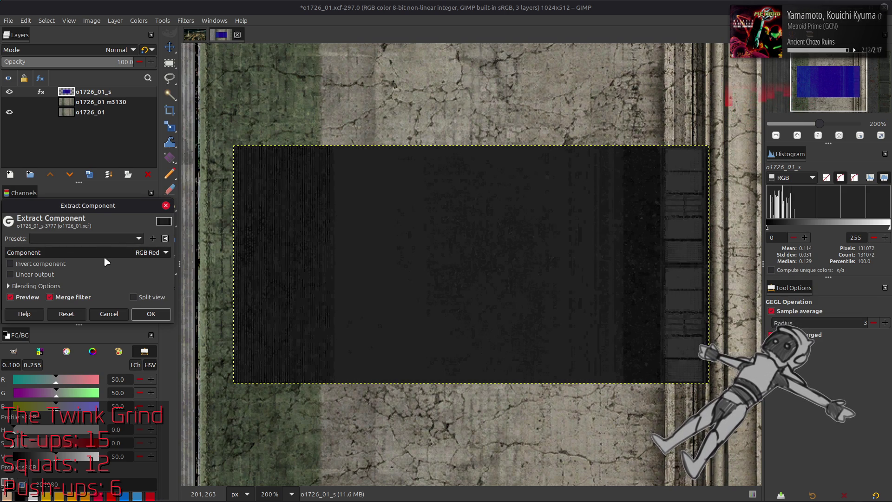
Cancel Extract Component and import o1726_01_s (copy).dds from the o1726_01_s-tpf-dcx folder as a new top layer
click(108, 314)
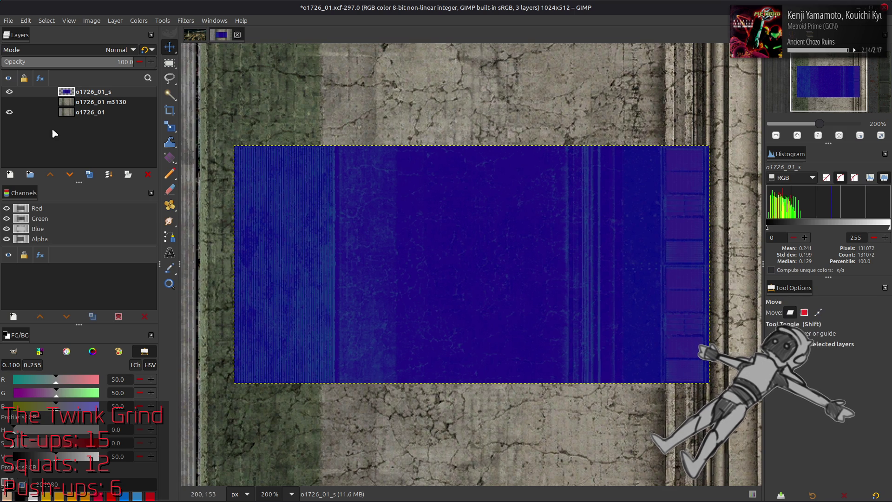
key(alt+Tab)
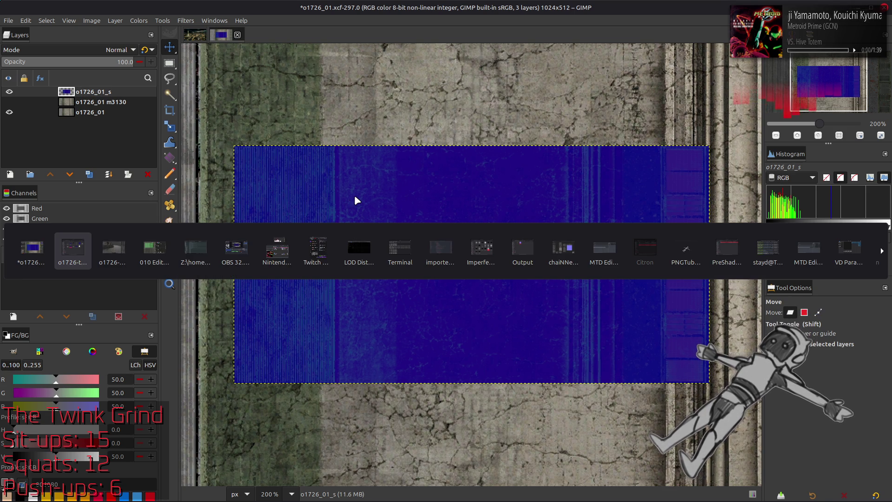
key(alt+Tab)
key(alt+Up)
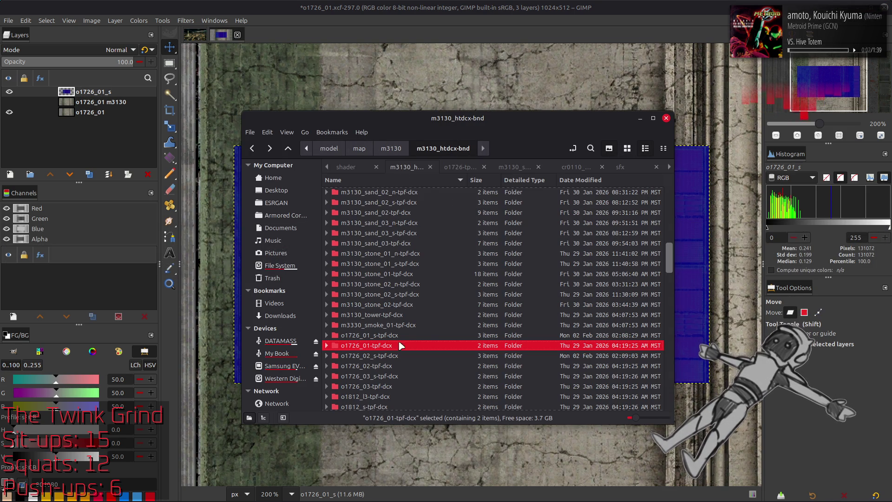
double_click(394, 335)
drag(411, 206, 443, 70)
click(516, 286)
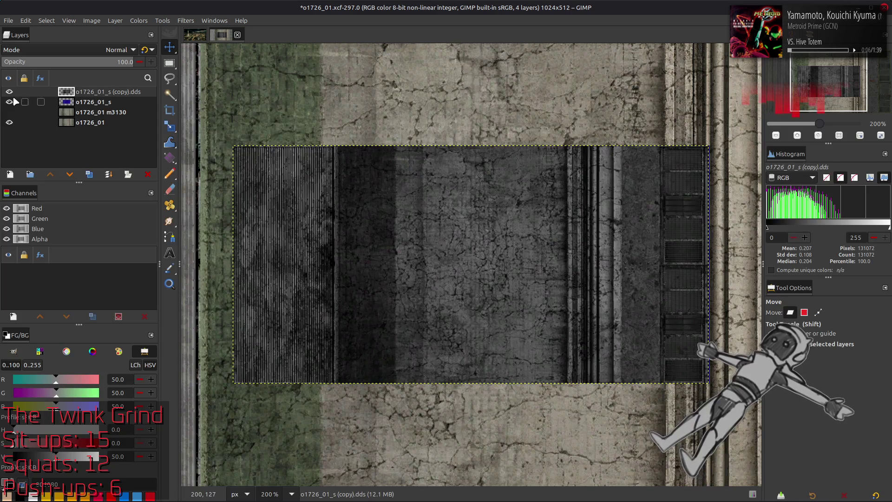
Rename the new layer to o1726_01_s m3130 and align it horizontally and vertically with the existing layer
double_click(109, 92)
key(BackSpace)
key(BackSpace)
key(BackSpace)
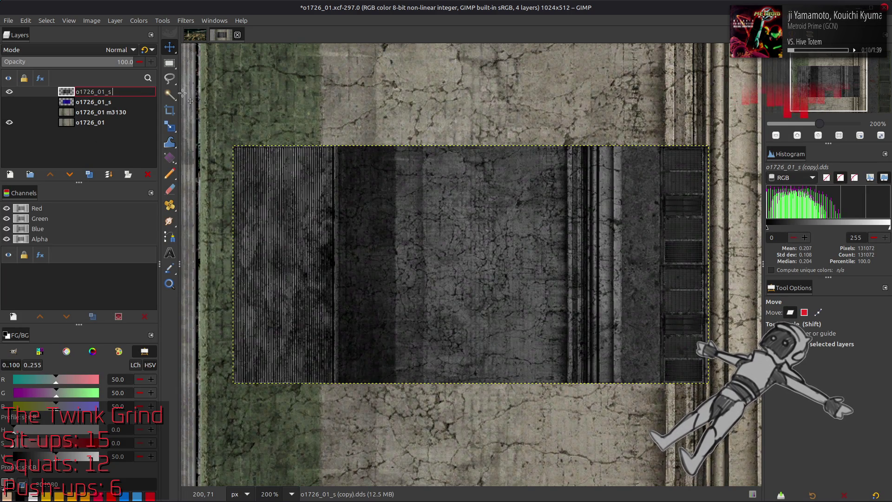
text(m3130)
key(Return)
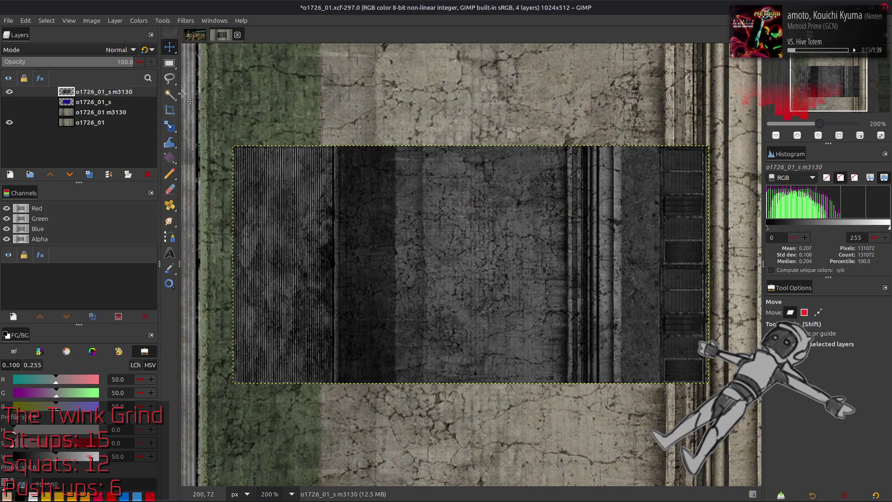
key(q)
click(793, 398)
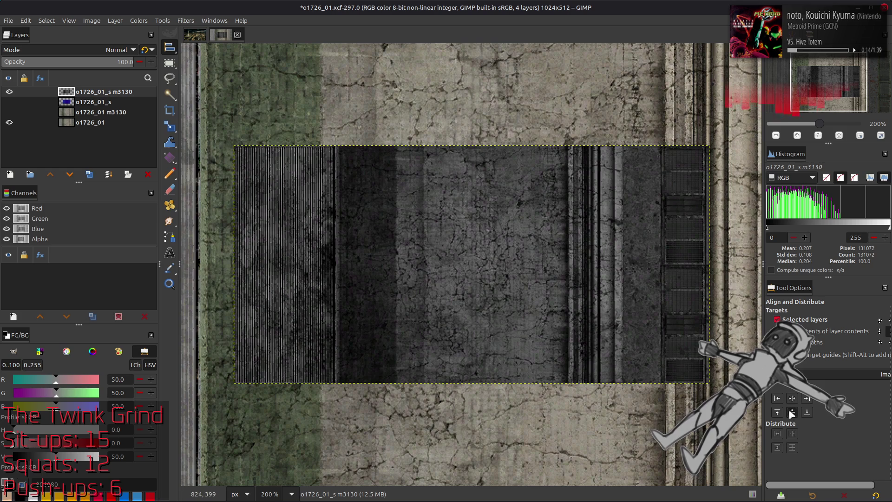
click(9, 111)
click(10, 102)
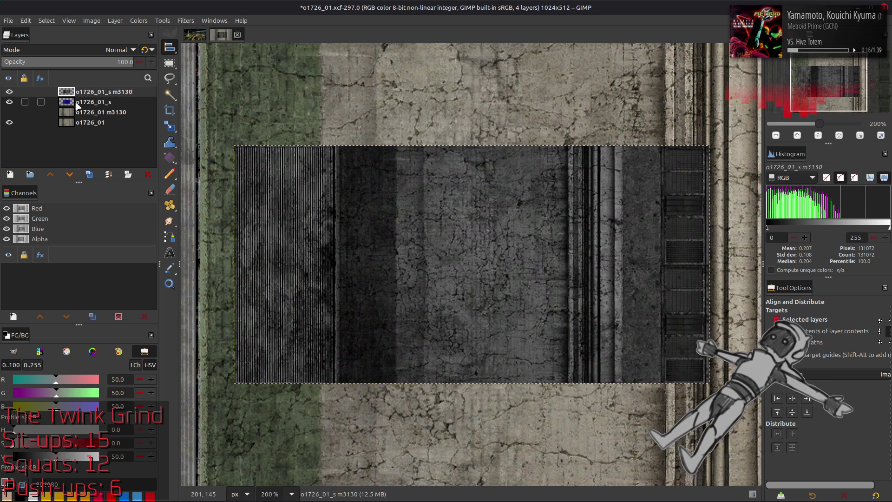
click(91, 102)
click(794, 414)
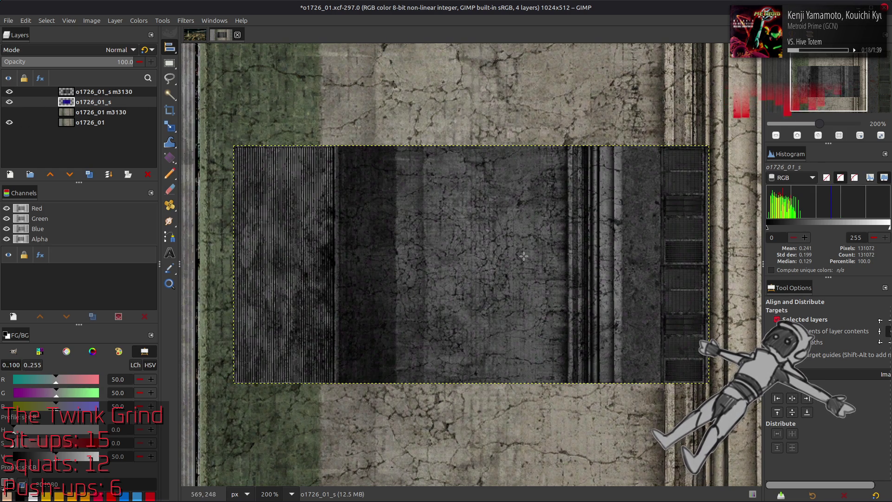
Show o1726_01 m3130, hide the blue layer, select o1726_01_s m3130 and view the image at 100%
key(m)
click(10, 112)
click(11, 102)
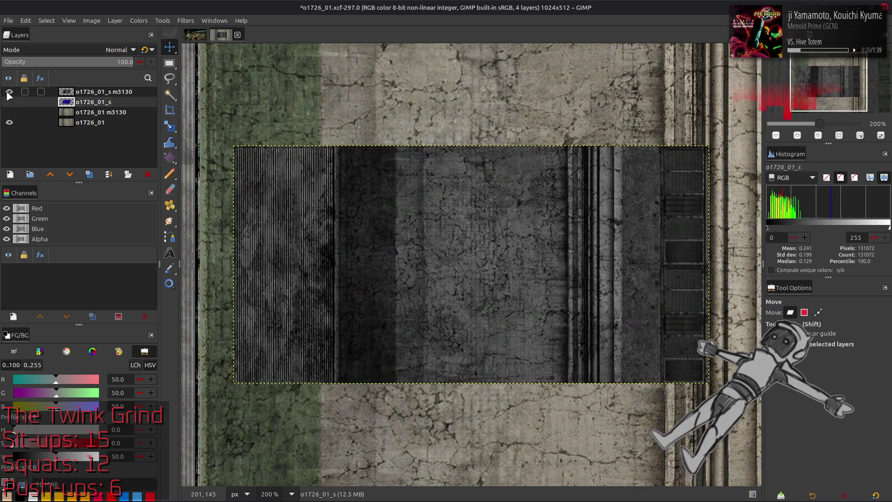
click(99, 91)
key(1)
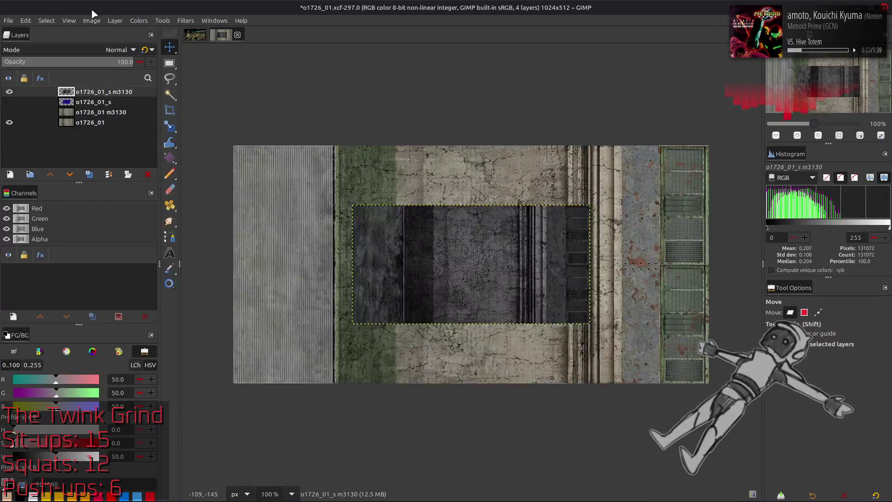
click(115, 20)
Scale the o1726_01_s m3130 layer to 200% and toggle its visibility to compare against o1726_01 m3130
click(144, 169)
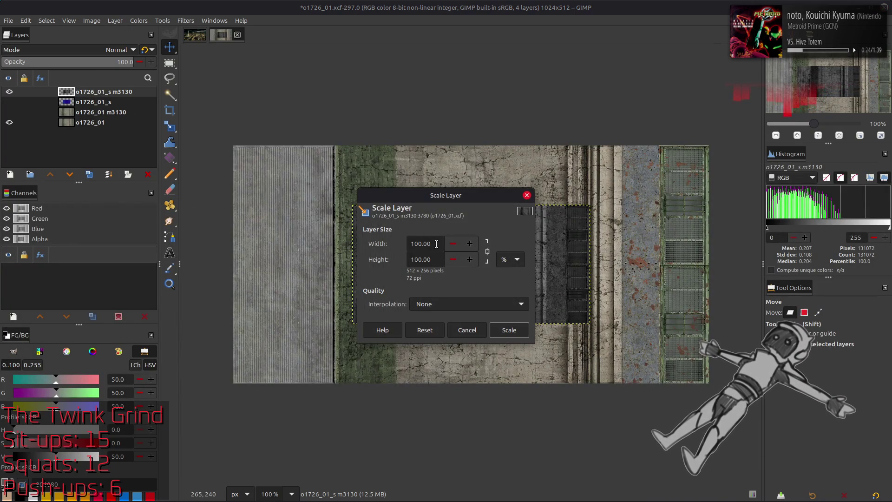
text(200)
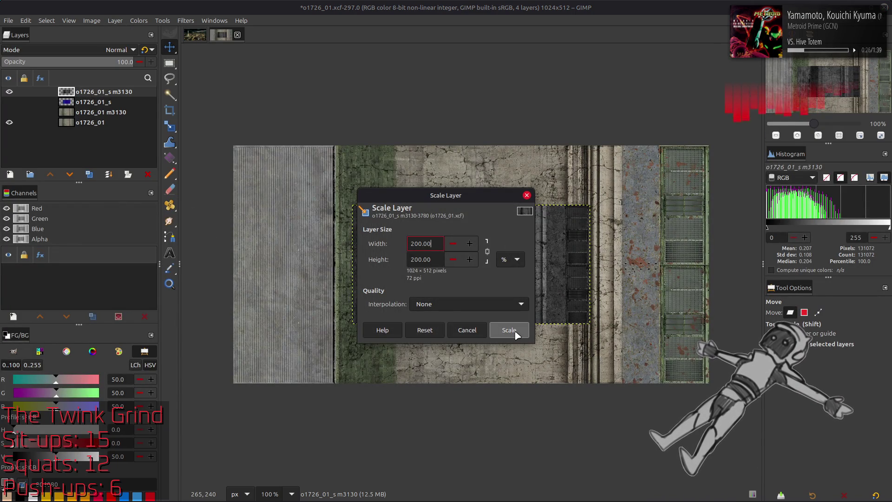
click(509, 330)
click(9, 92)
click(8, 92)
click(10, 91)
click(9, 91)
click(9, 92)
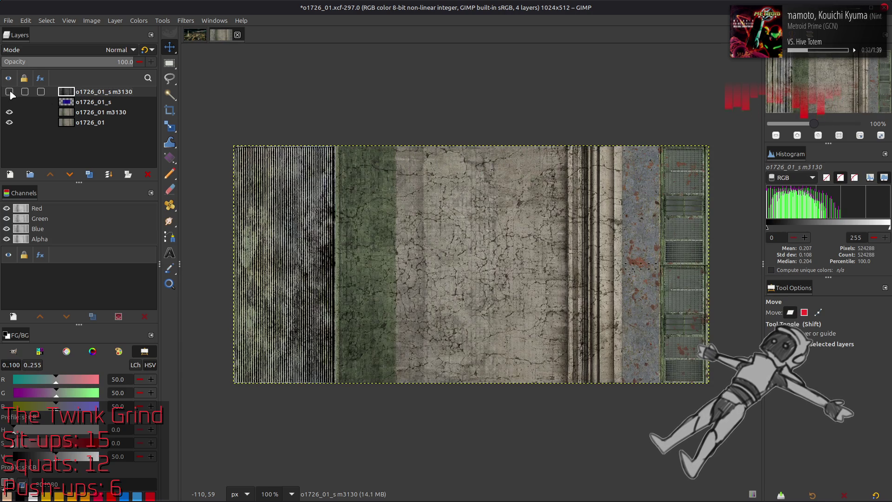
Delete the o1726_01_s m3130 layer, hide o1726_01 m3130, save the image and copy o1726_01 to the clipboard
click(150, 175)
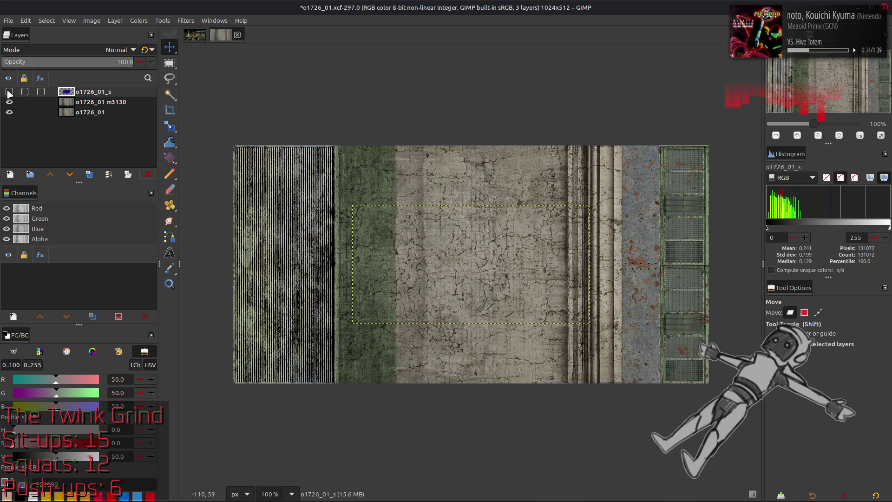
click(9, 91)
click(10, 102)
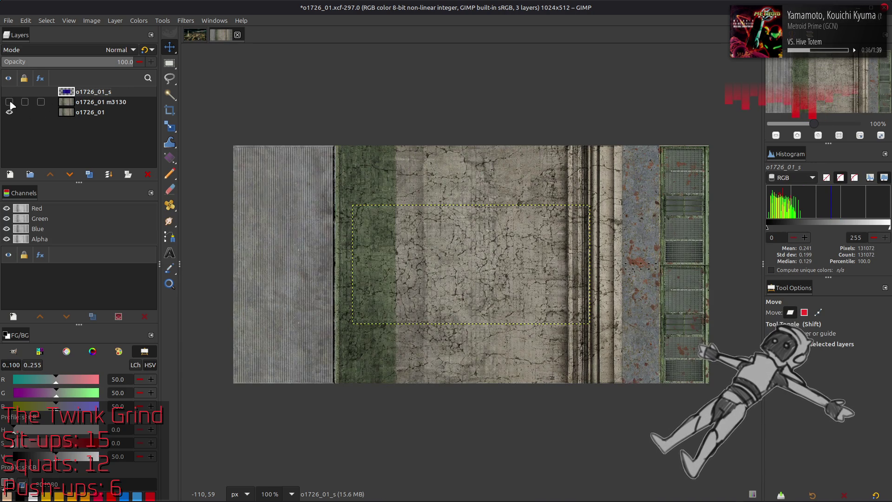
click(91, 111)
key(ctrl+s)
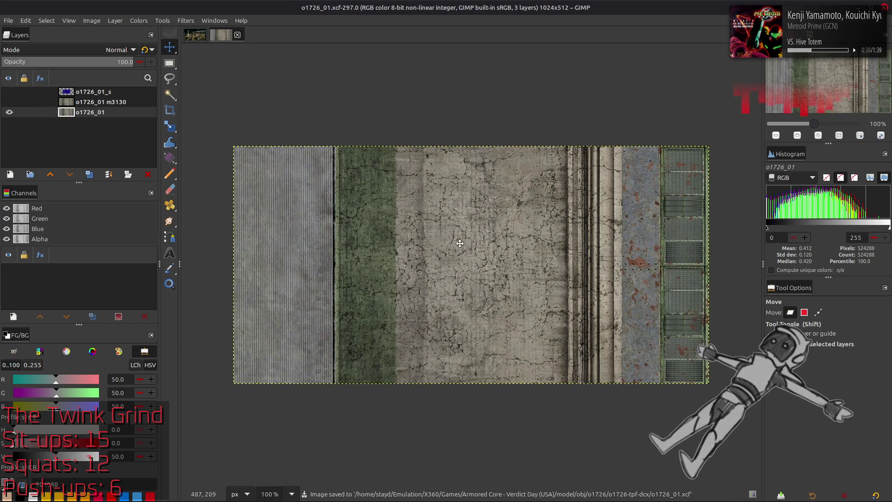
key(ctrl+c)
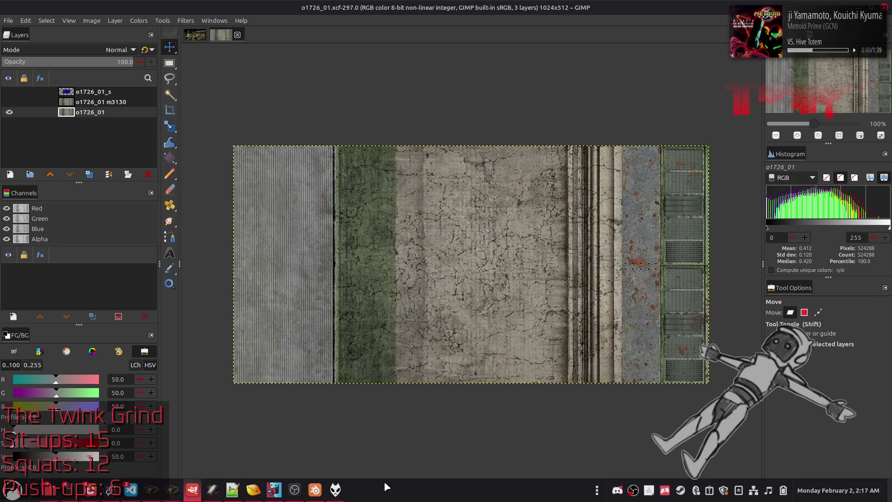
Convert the image to 16-bit integer precision and switch over to chaiNNer
click(91, 20)
mouse_move(105, 56)
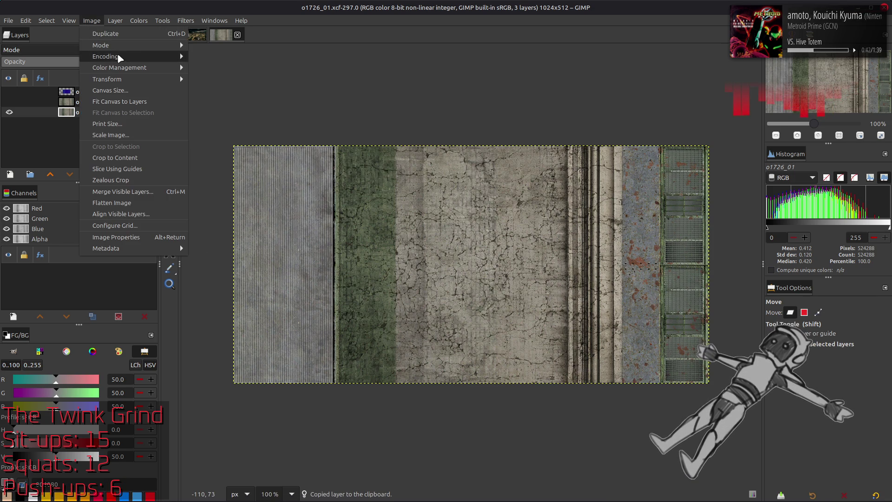
click(217, 78)
click(499, 304)
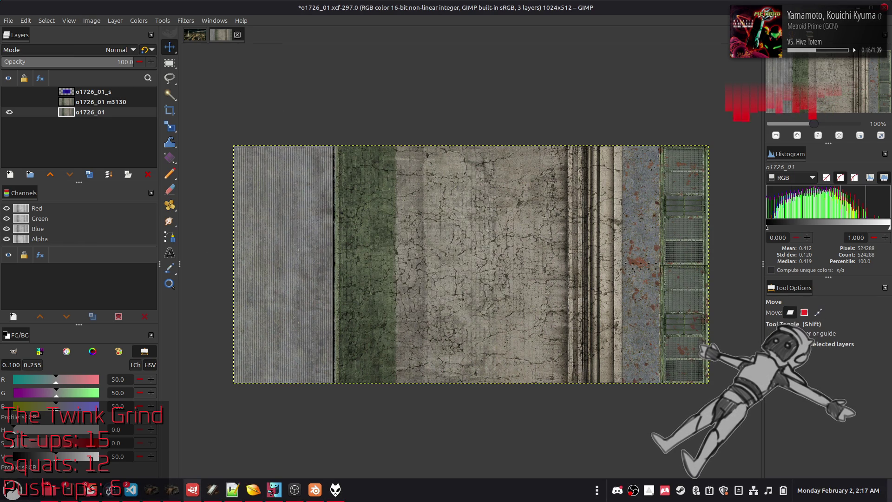
click(110, 492)
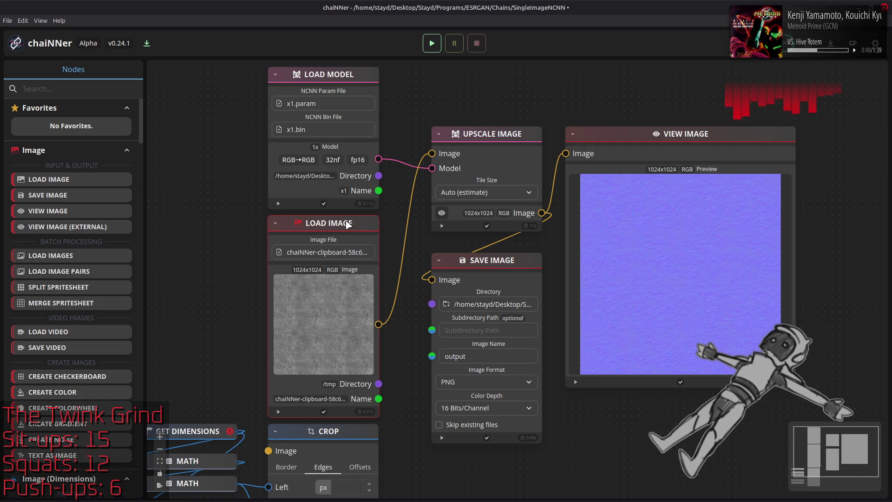
Reopen the SingleImageNCNN chain without saving and paste the copied 1024x512 texture as a Load Image node
click(7, 20)
mouse_move(30, 55)
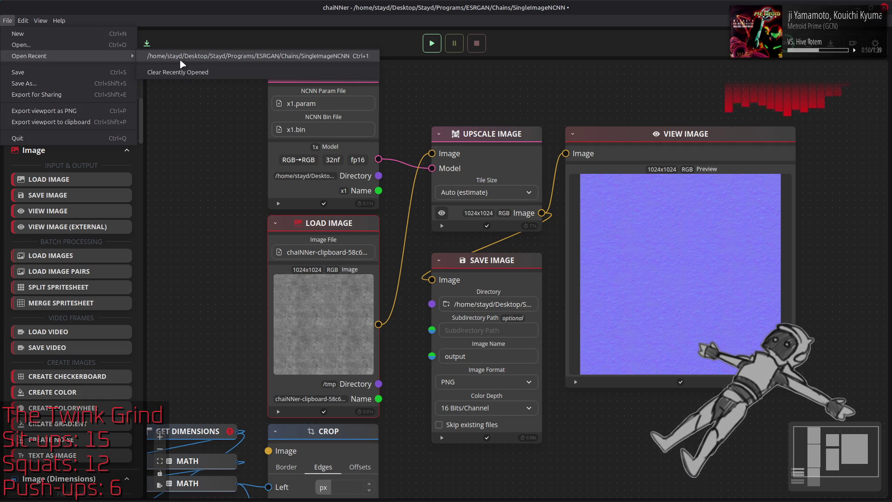
click(198, 56)
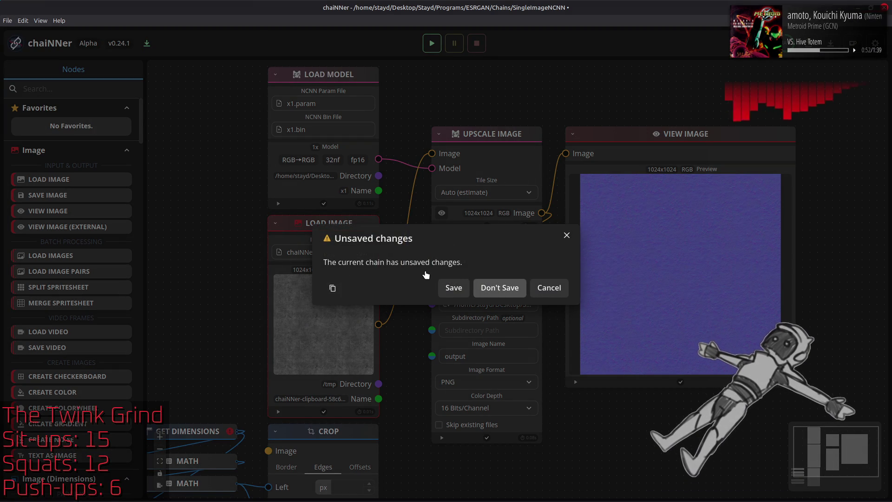
click(499, 287)
key(ctrl+v)
Wire the pasted texture into Upscale Image, run the chain and return to GIMP
drag(375, 224, 355, 227)
drag(378, 324, 432, 153)
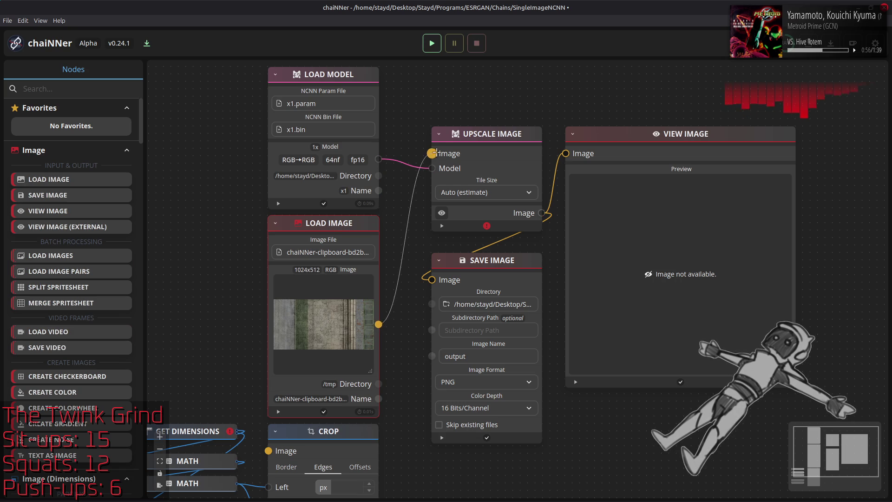
click(432, 43)
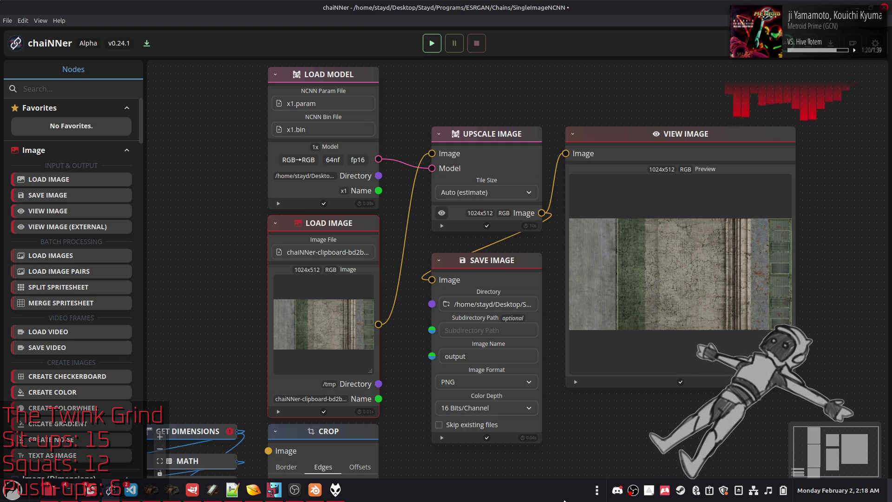
key(alt+Tab)
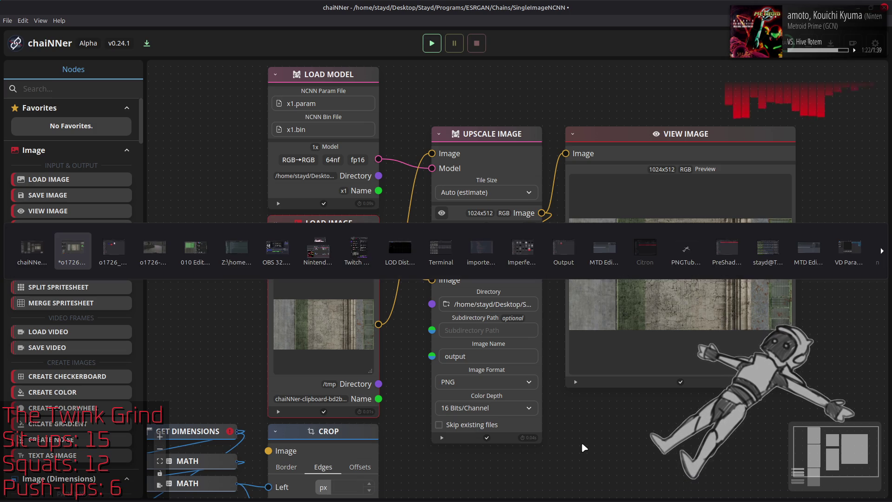
Add chaiNNer's output.png to GIMP as a new layer and rename it Clean
key(alt+Tab)
key(alt+Tab)
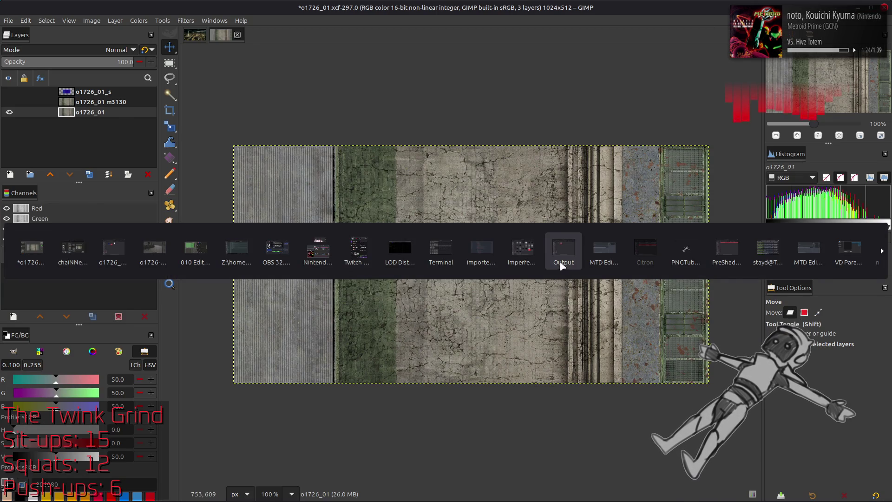
drag(293, 169, 593, 265)
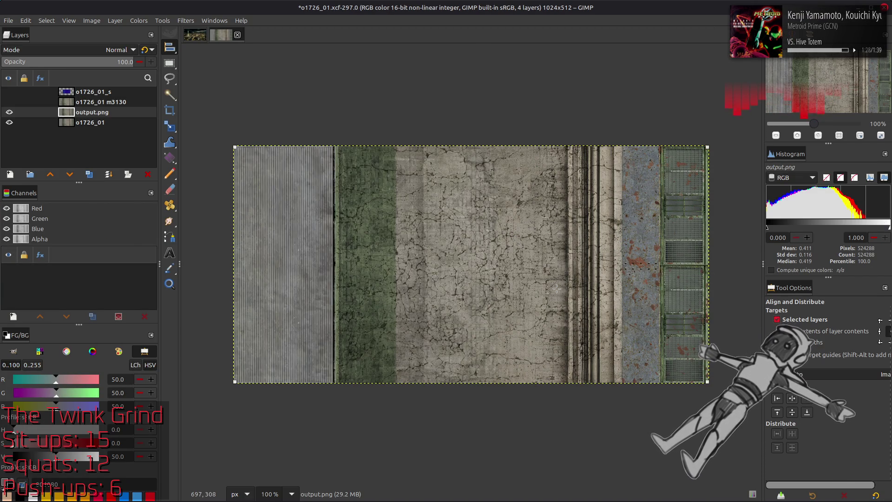
double_click(93, 112)
text(c)
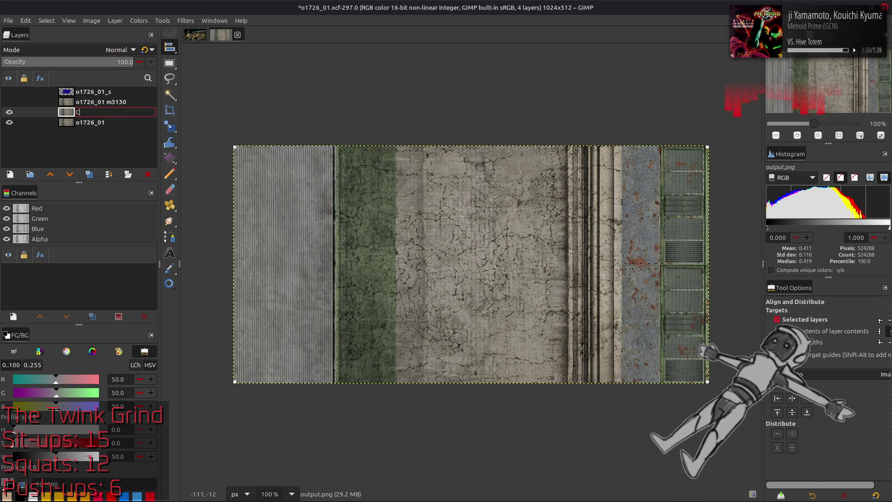
text(lean)
key(Return)
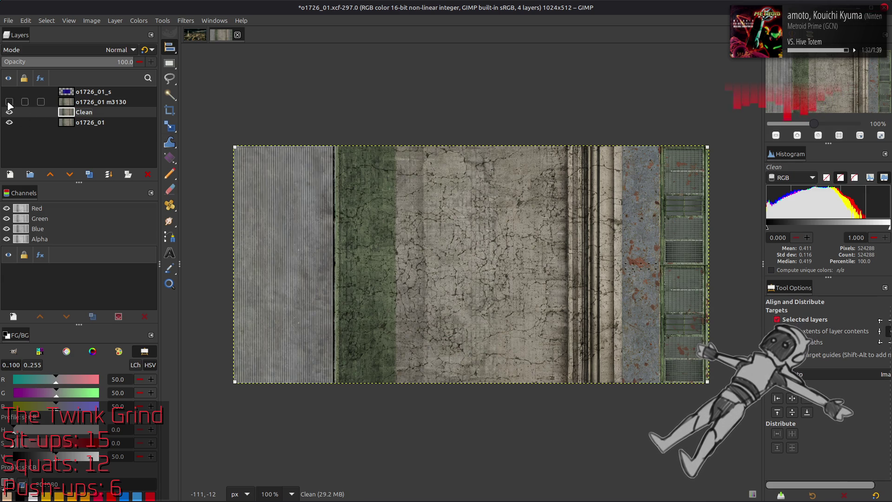
Show and select the o1726_01 m3130 layer, copy it to the clipboard and switch to chaiNNer
click(10, 103)
click(101, 101)
key(ctrl+c)
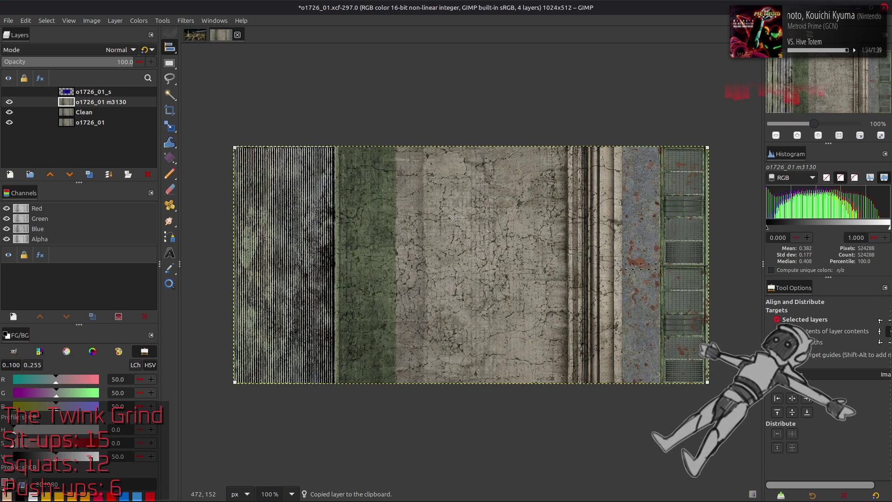
key(alt+Tab)
key(alt+Tab)
Replace the old Load Image node with the pasted m3130 image, wire it to Upscale Image and run the chain
click(347, 225)
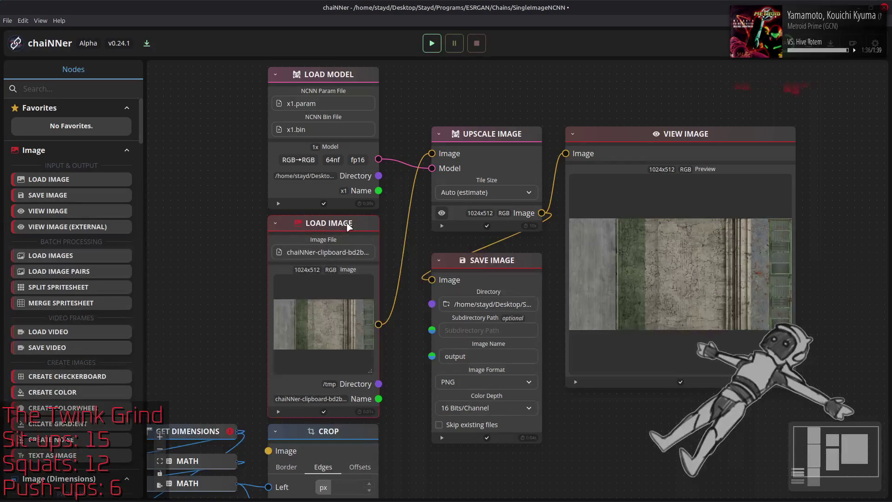
key(Delete)
key(ctrl+v)
mouse_move(492, 268)
mouse_down()
mouse_move(328, 230)
mouse_move(364, 229)
mouse_up()
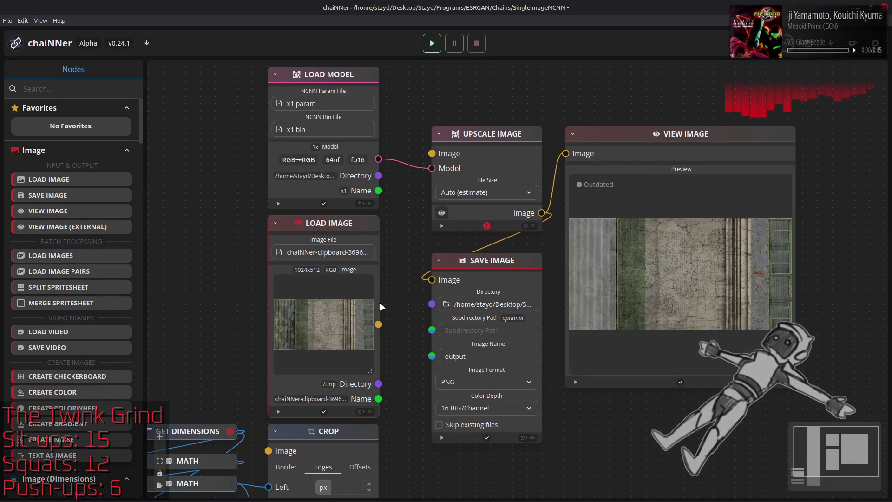
drag(377, 323, 432, 153)
click(432, 44)
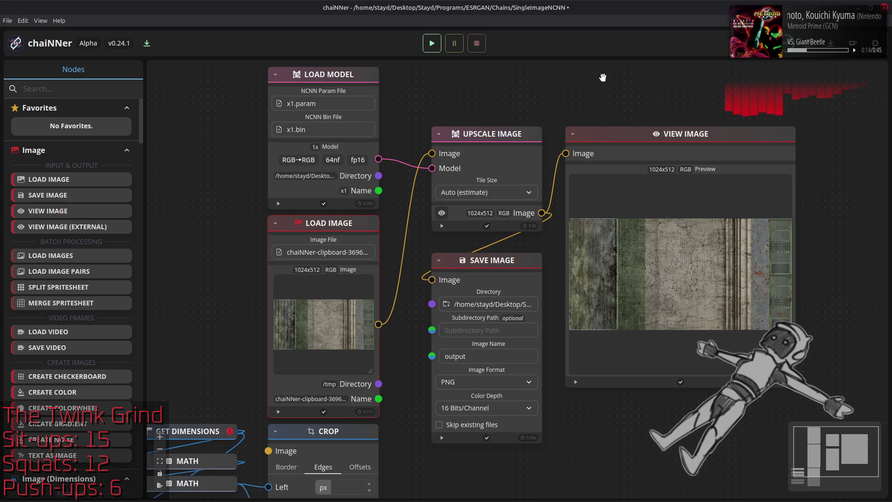
Add the resulting output.png from the Output folder to GIMP as a new layer
key(alt+Tab)
key(alt+Tab)
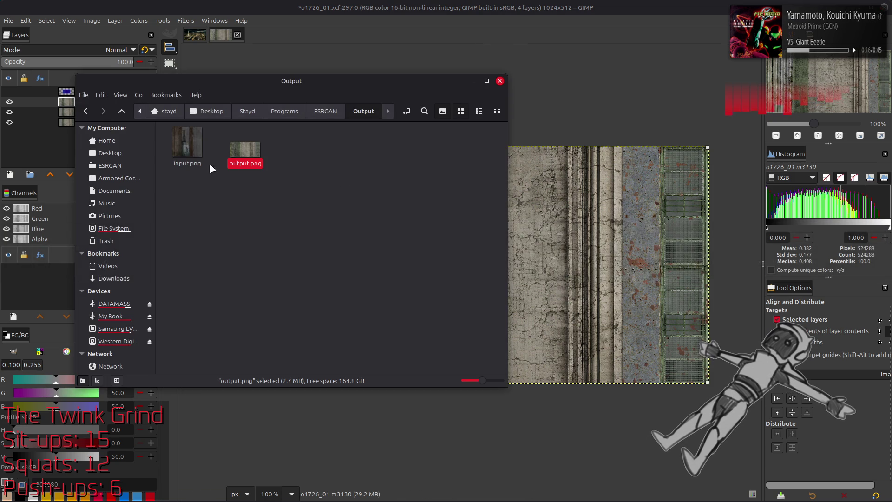
drag(245, 152, 529, 209)
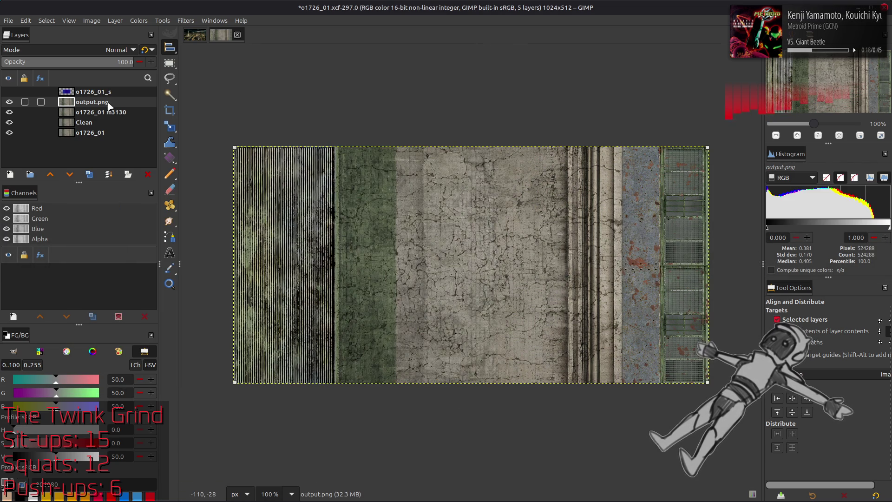
Rename the new upscaled layer to m3130 Clean and zoom the texture to 200%
double_click(92, 103)
text(m3130)
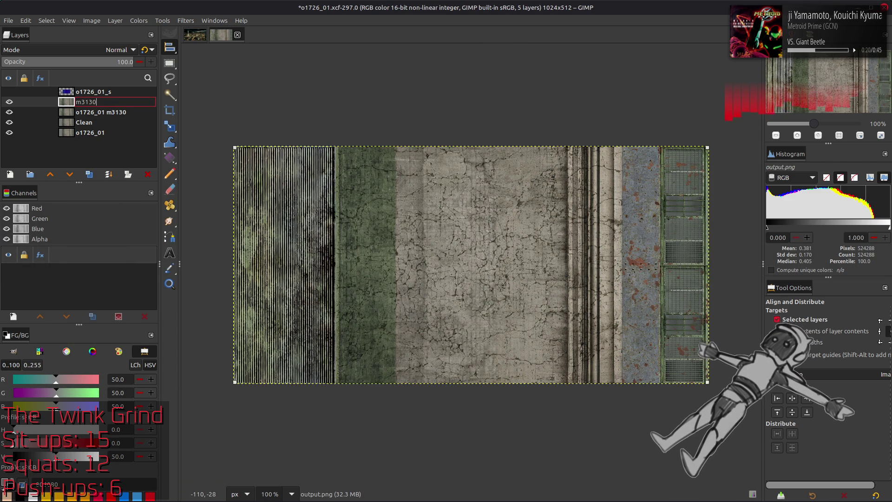
text( Clean)
key(Return)
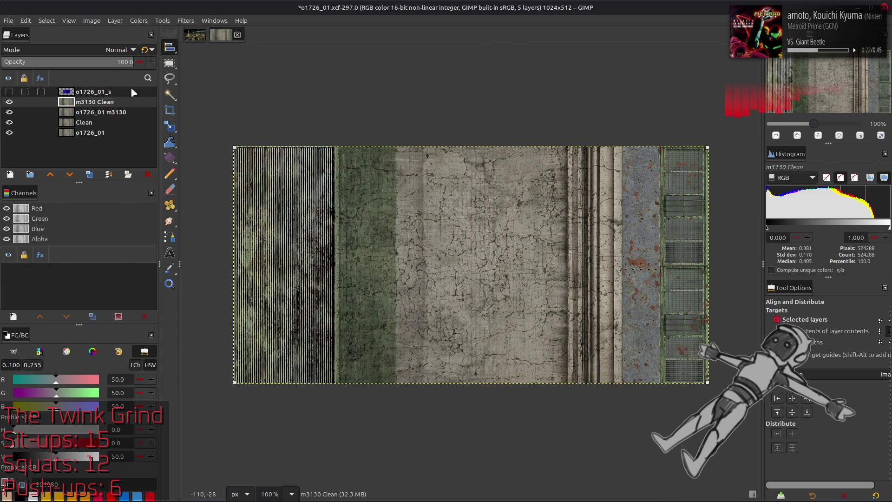
key(Page_Down)
key(2)
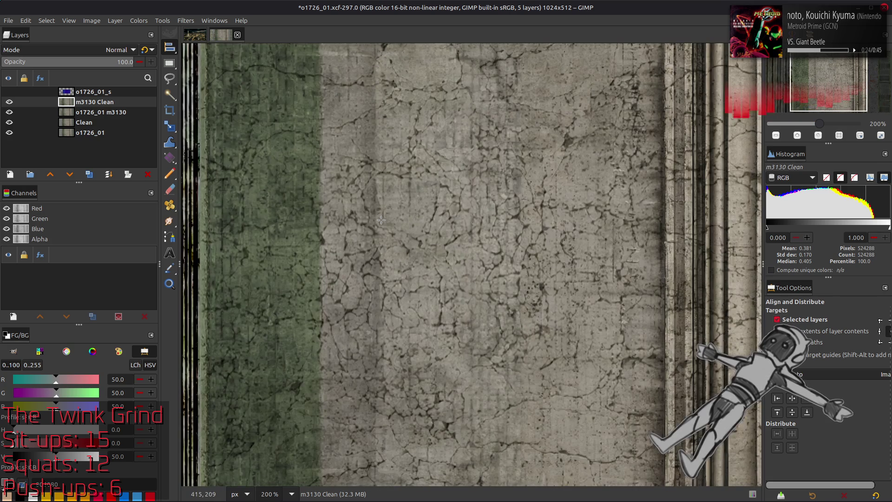
key(m)
scroll(380, 236, down, 1)
scroll(383, 239, left, 5)
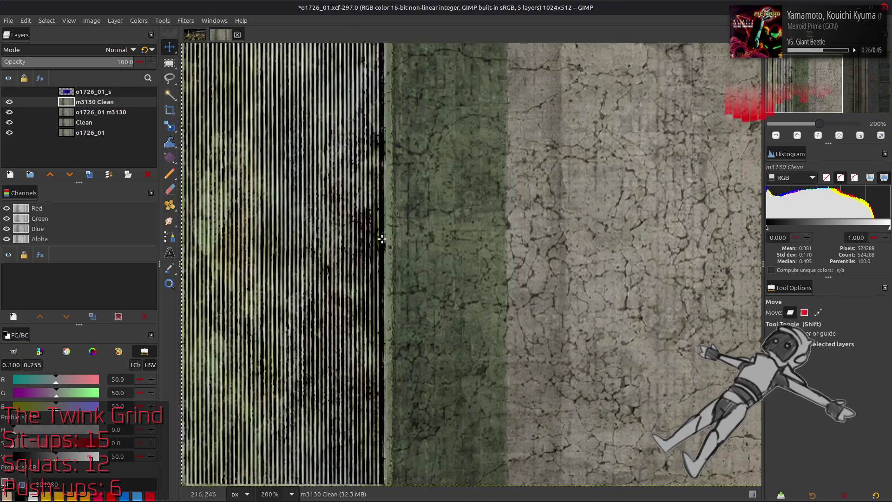
Step through the layers and toggle m3130 Clean on and off to compare it with the other versions
click(9, 103)
click(91, 112)
click(97, 133)
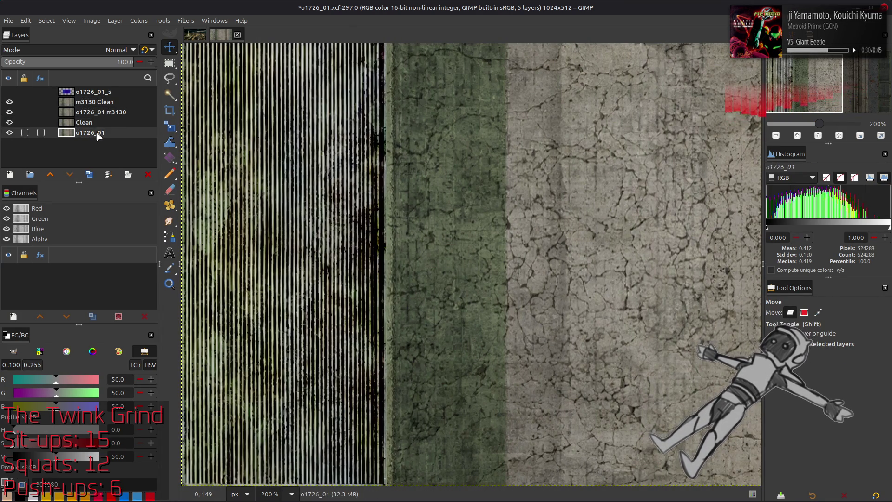
click(98, 123)
click(95, 103)
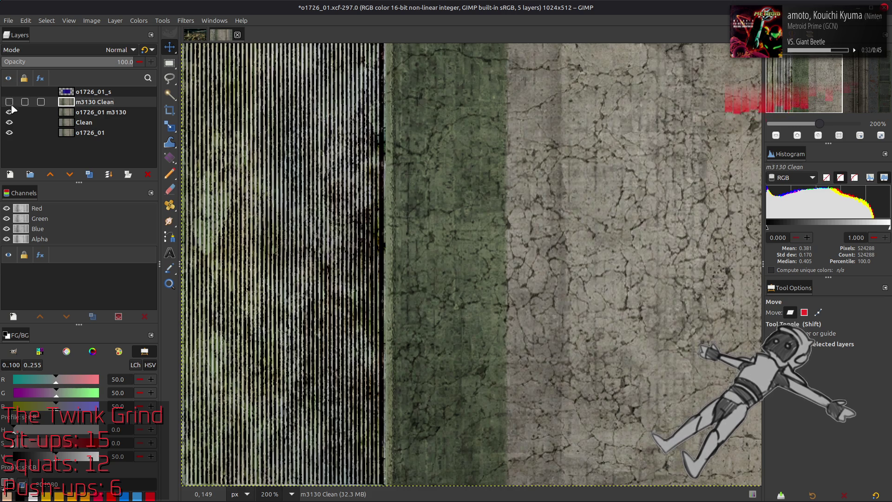
click(9, 103)
click(10, 102)
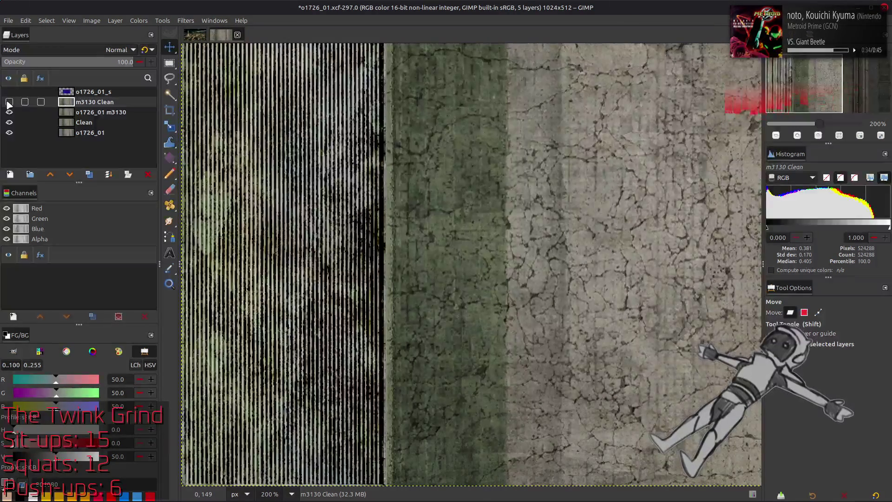
click(9, 102)
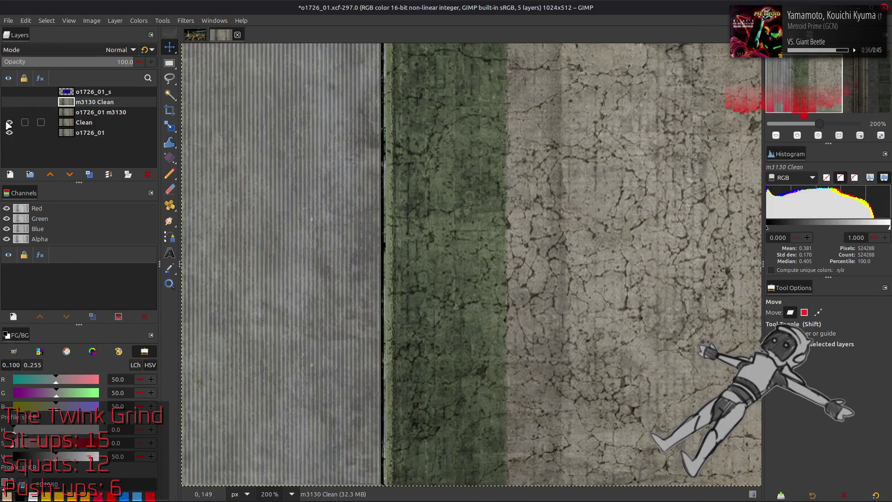
Leave Clean and o1726_01 visible and duplicate the o1726_01 layer
click(82, 123)
click(89, 133)
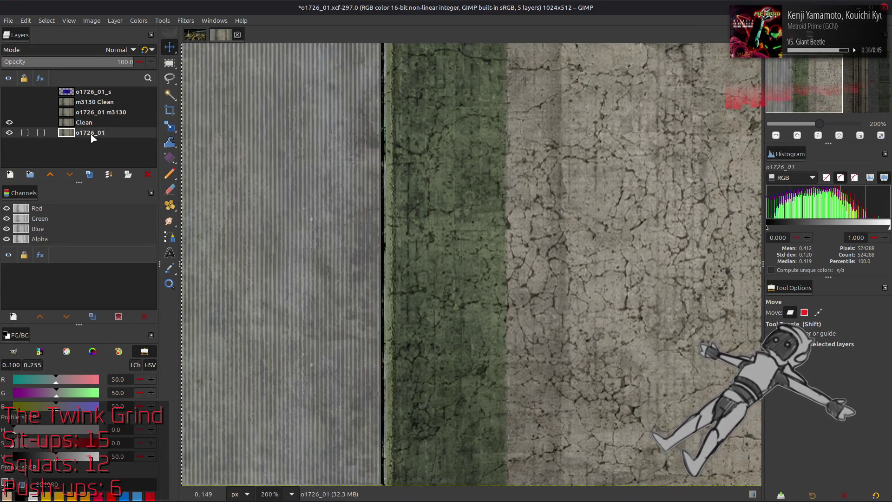
click(90, 174)
Raise the o1726_01 copy above Clean and apply a G'MIC Gaussian blur of strength 16 to it
click(50, 174)
click(185, 20)
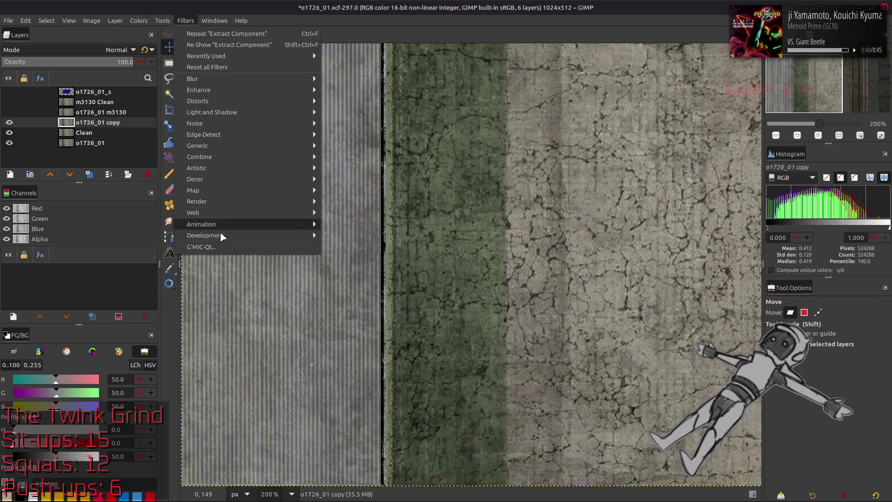
click(221, 247)
click(686, 123)
key(Return)
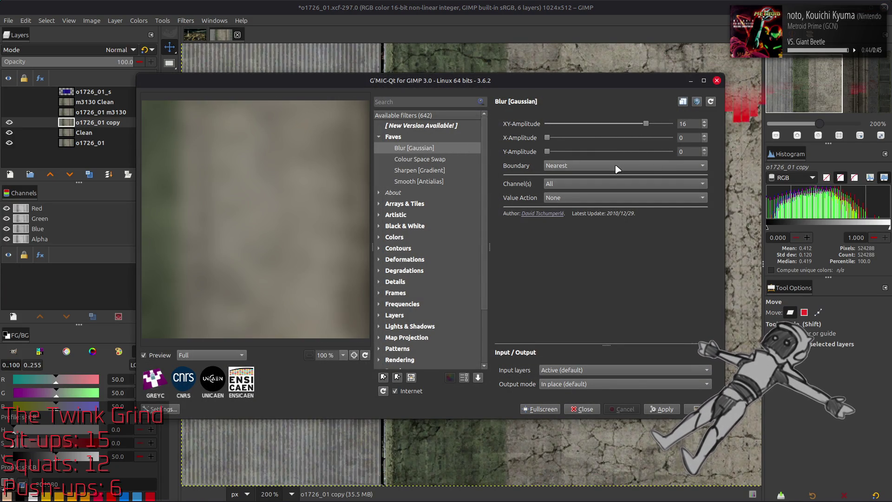
scroll(616, 168, up, 1)
scroll(617, 169, down, 1)
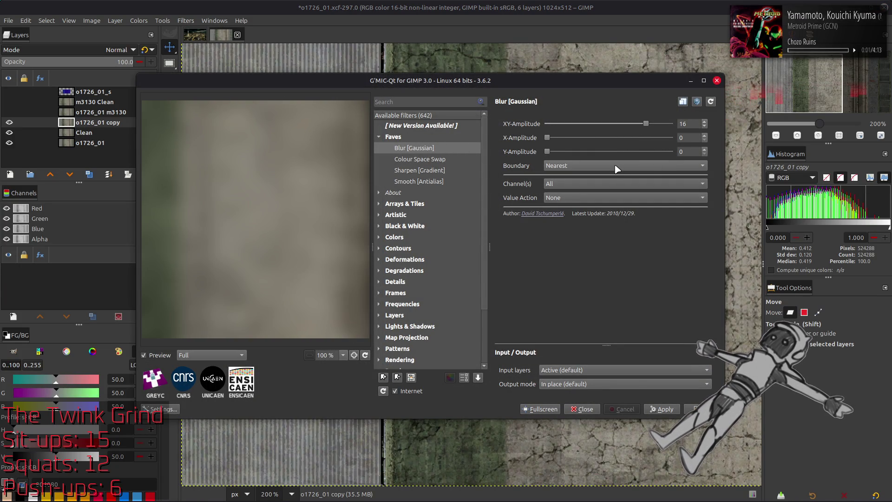
key(Return)
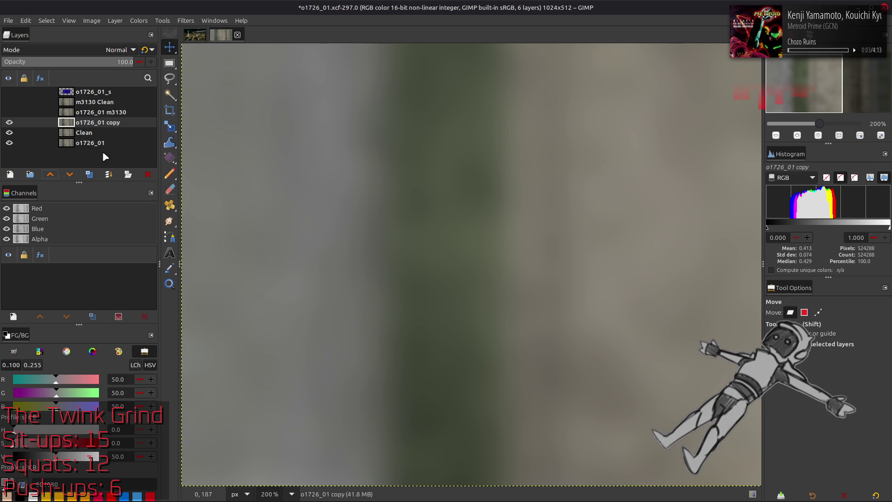
Duplicate Clean, raise the copy above the blurred layer, set it to Grain extract and merge it down
click(83, 142)
click(69, 175)
click(9, 132)
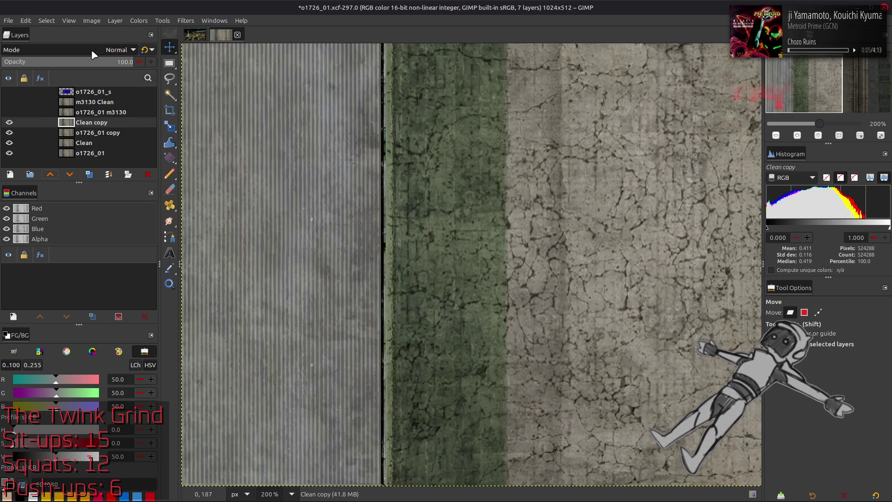
click(9, 132)
click(118, 50)
click(25, 390)
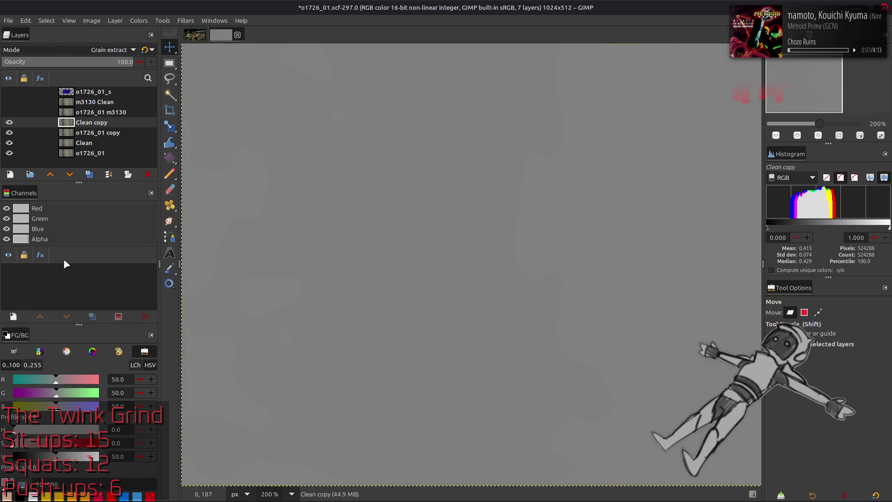
right_click(99, 124)
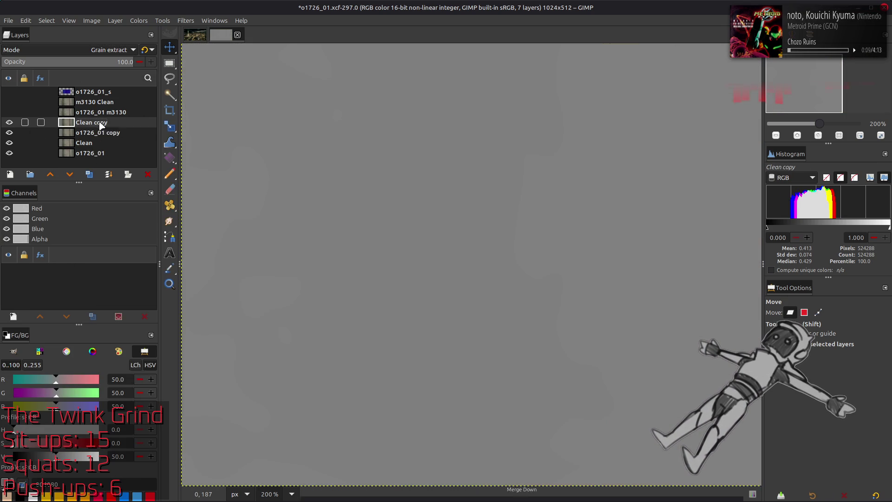
click(125, 209)
Set the merged layer to Grain merge, merge the result down into Clean and show the upscaled layers again
click(119, 49)
click(32, 397)
click(109, 174)
click(82, 125)
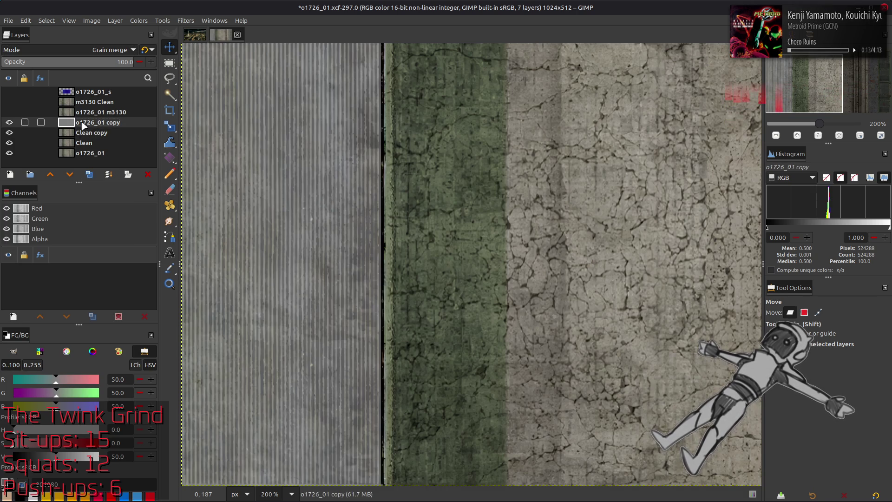
click(119, 49)
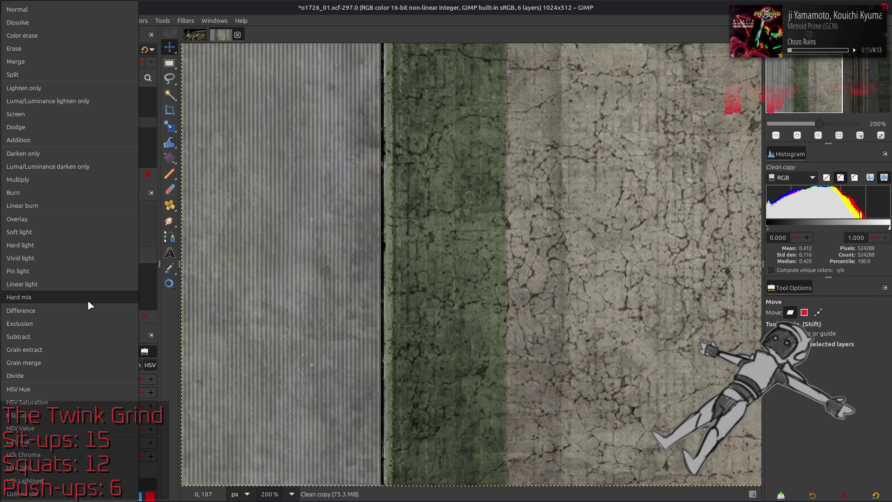
click(63, 477)
click(109, 174)
click(84, 123)
click(9, 112)
click(9, 102)
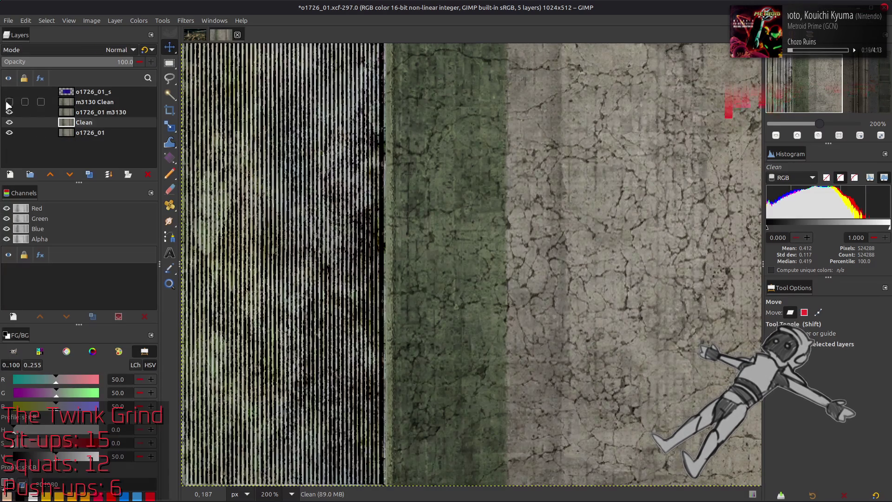
Duplicate o1726_01 m3130 and m3130 Clean, raise the copies to the top and set the Clean copy to Grain extract then Grain merge
click(97, 113)
click(90, 173)
click(50, 174)
click(80, 112)
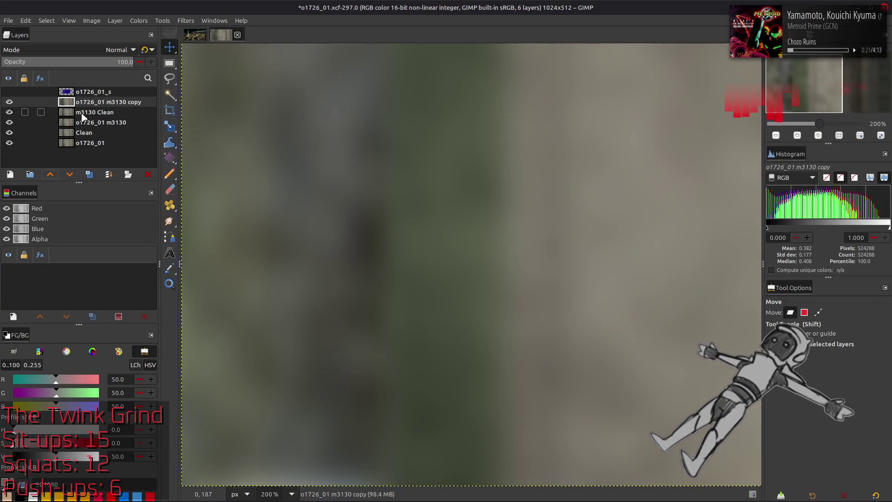
click(90, 174)
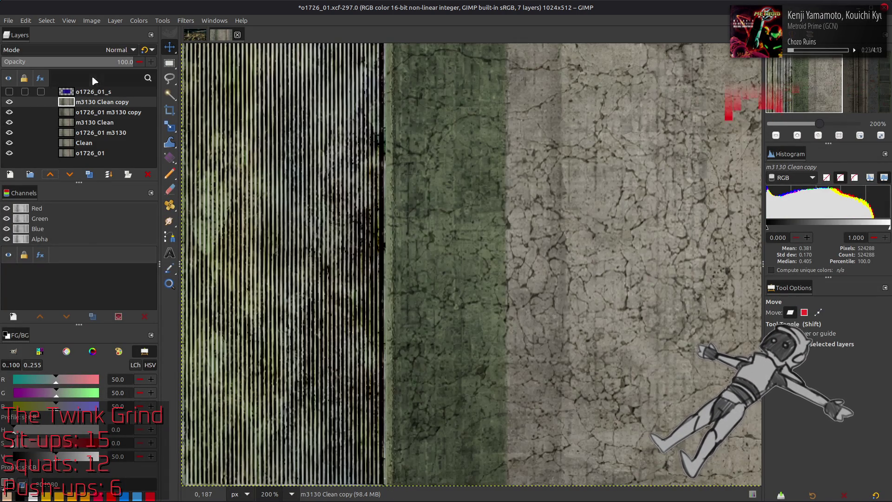
click(50, 174)
click(119, 50)
click(43, 272)
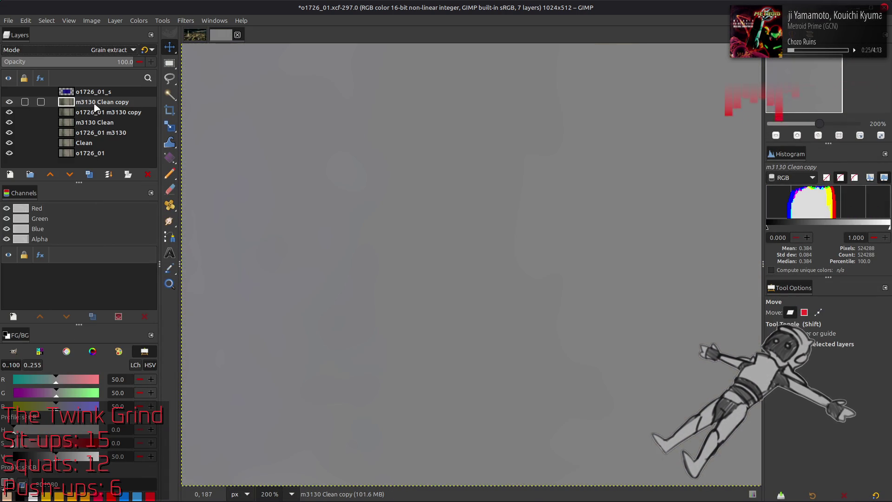
click(119, 50)
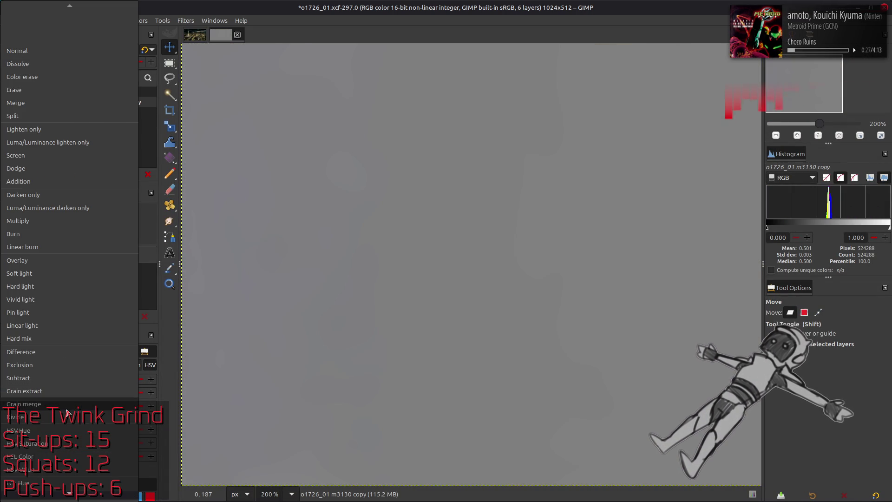
click(42, 91)
Merge the stripe copy into a new m3130 Clean copy, change its blend mode and merge it down into m3130 Clean
click(90, 113)
click(91, 175)
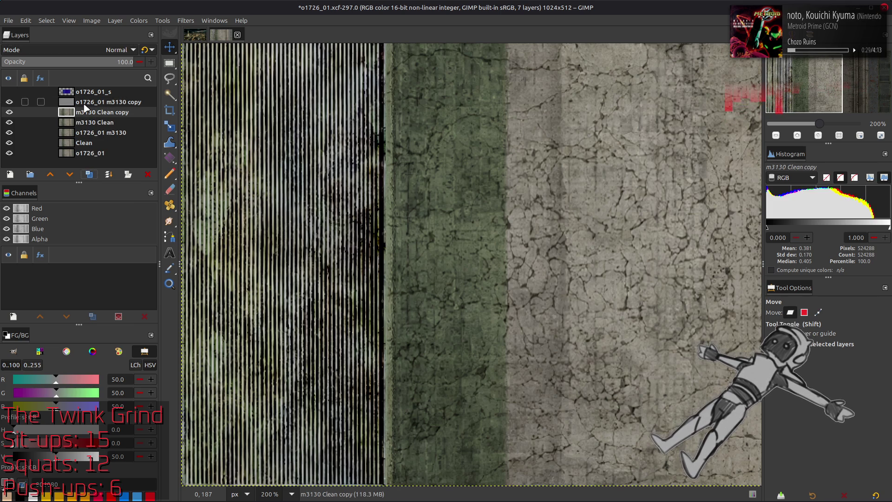
click(98, 102)
click(90, 175)
click(119, 49)
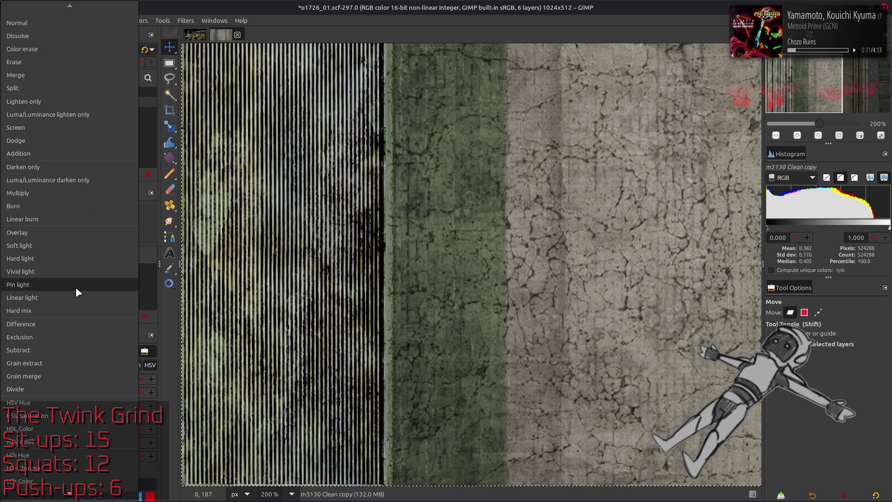
click(68, 481)
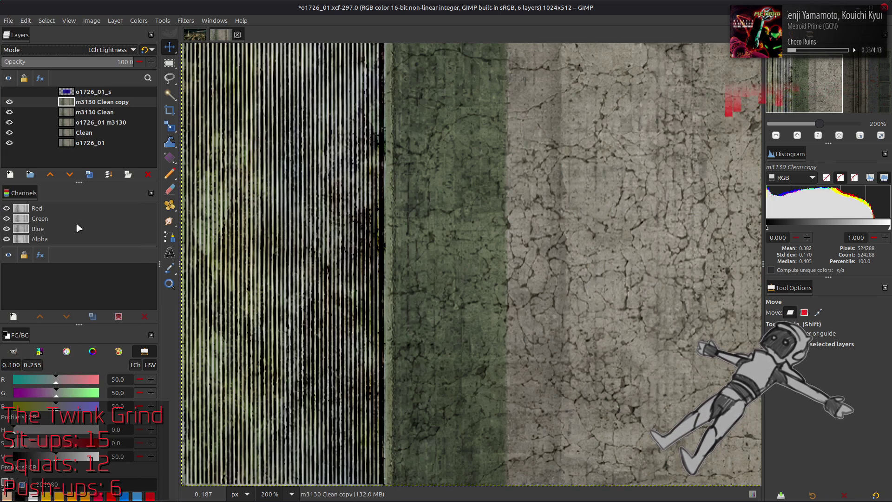
click(9, 102)
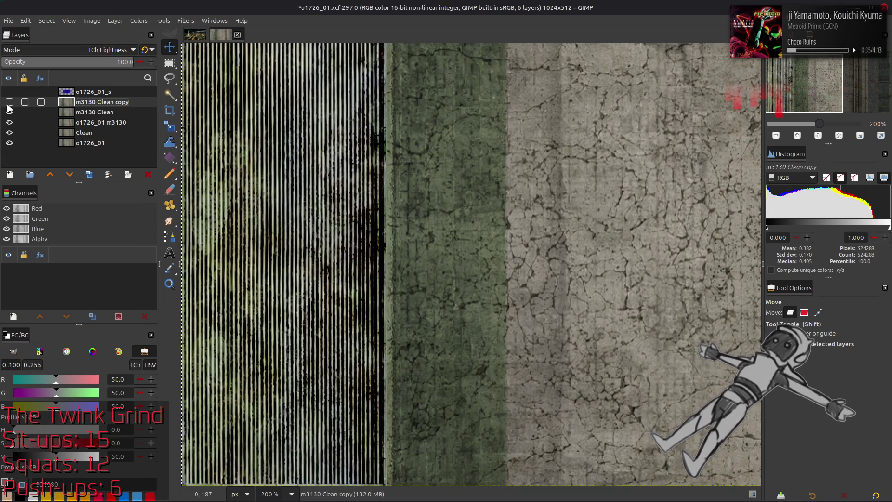
key(ctrl+shift+m)
click(9, 101)
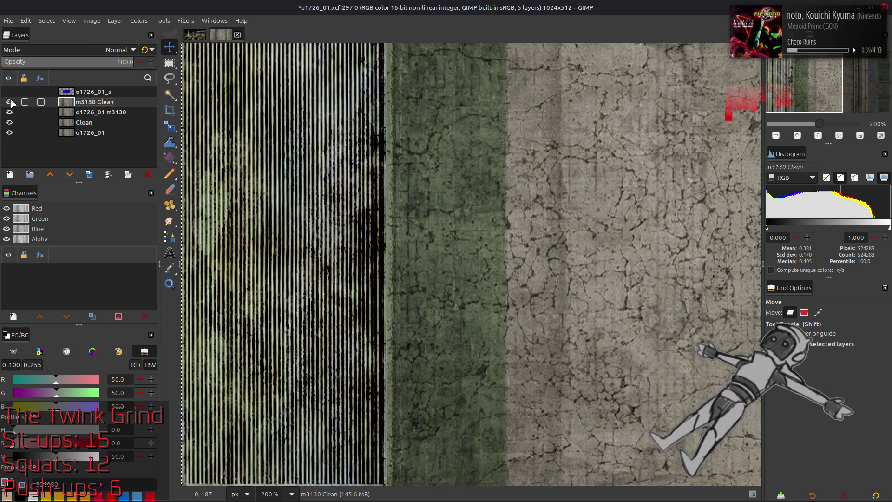
Hide the stripe layer, duplicate Clean twice and Gaussian-blur the top copy with G'MIC
click(8, 112)
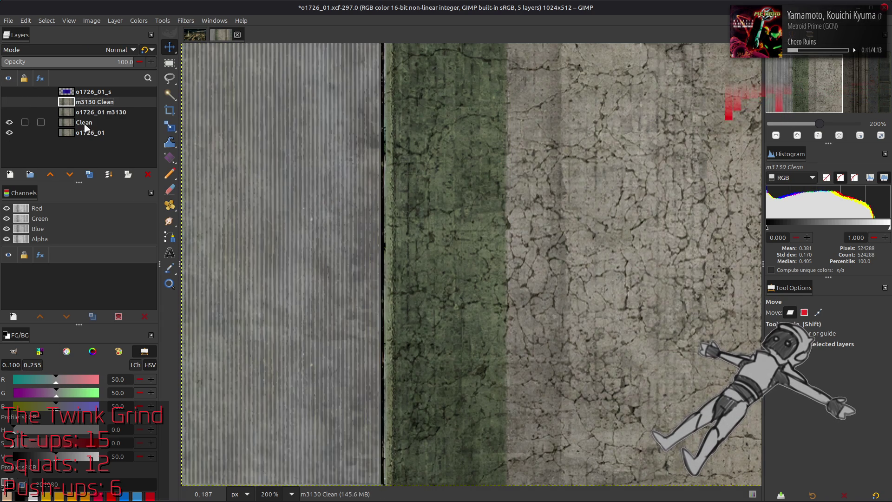
click(84, 122)
click(89, 176)
click(89, 175)
click(185, 21)
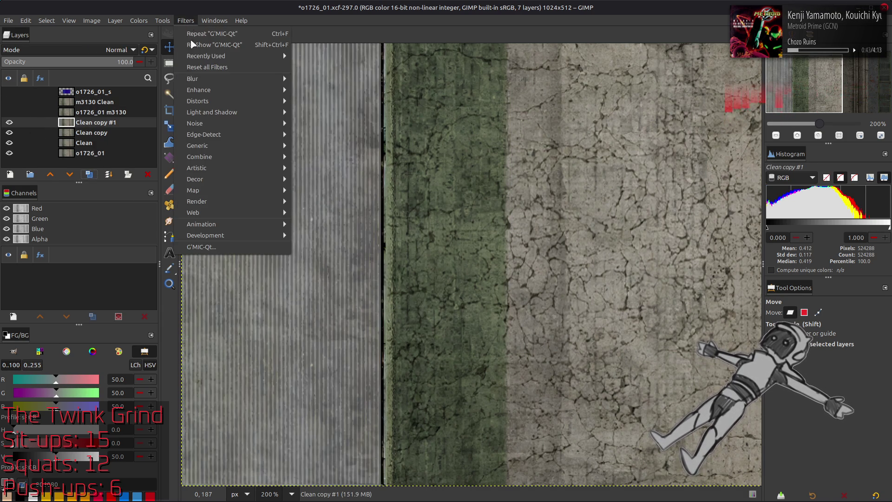
click(230, 248)
text(16)
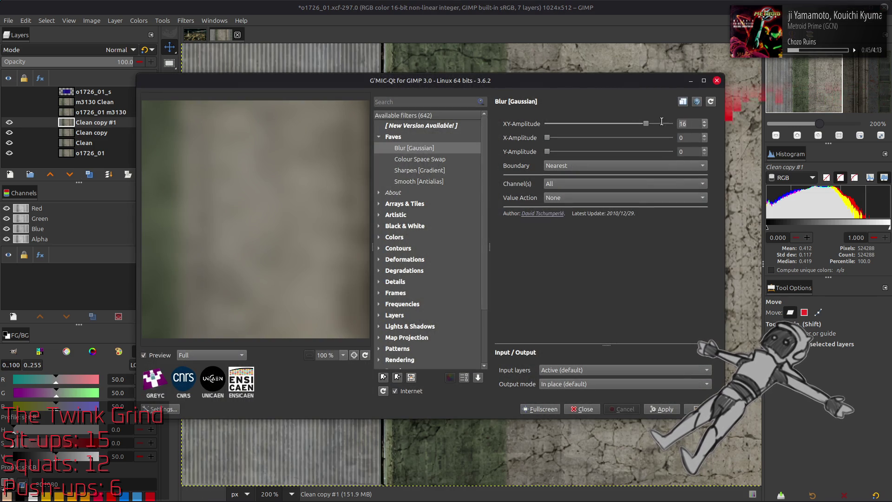
text(0.5)
key(Return)
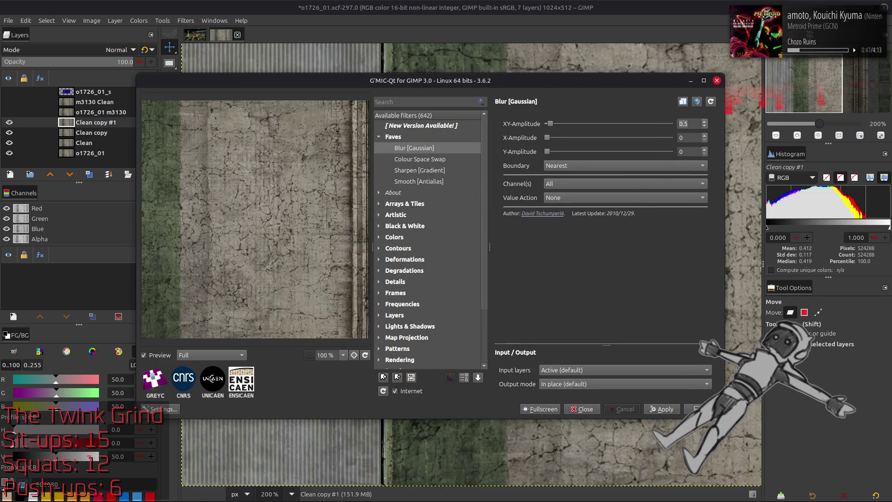
click(695, 409)
Merge the blurred copy down as Grain extract, then the result into Clean as Grain merge
click(119, 49)
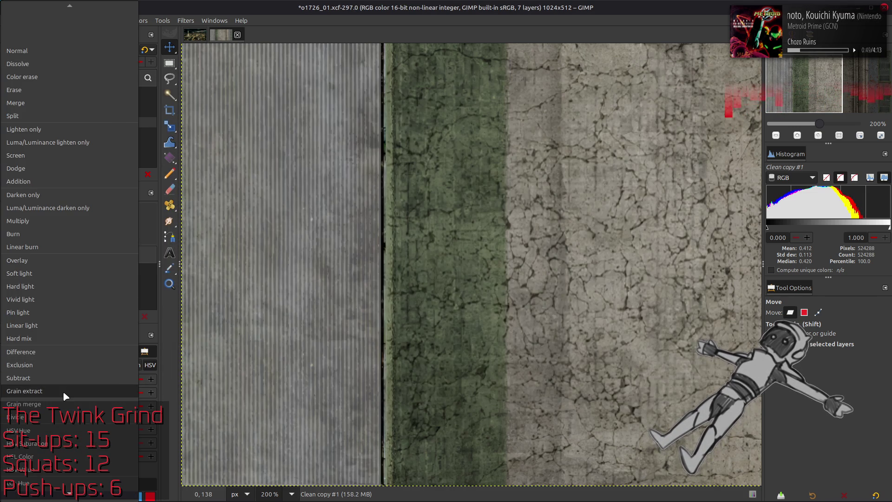
click(63, 392)
key(ctrl+m)
click(119, 49)
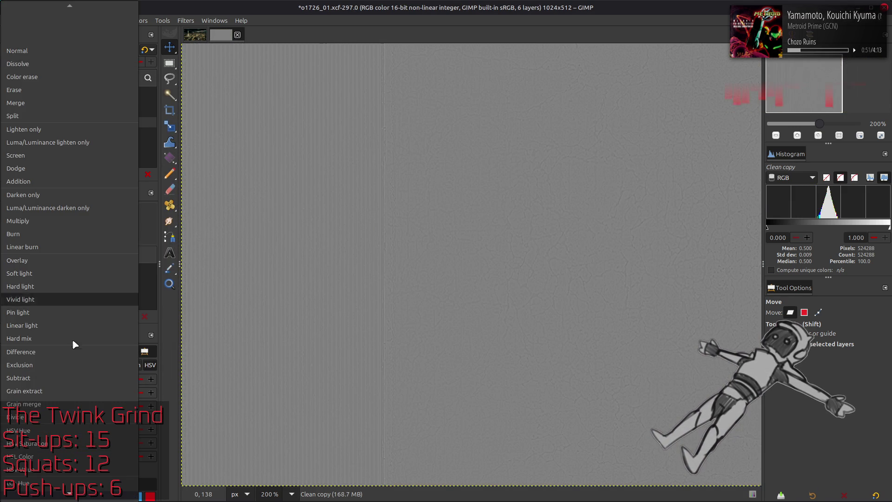
click(63, 405)
right_click(92, 133)
click(125, 249)
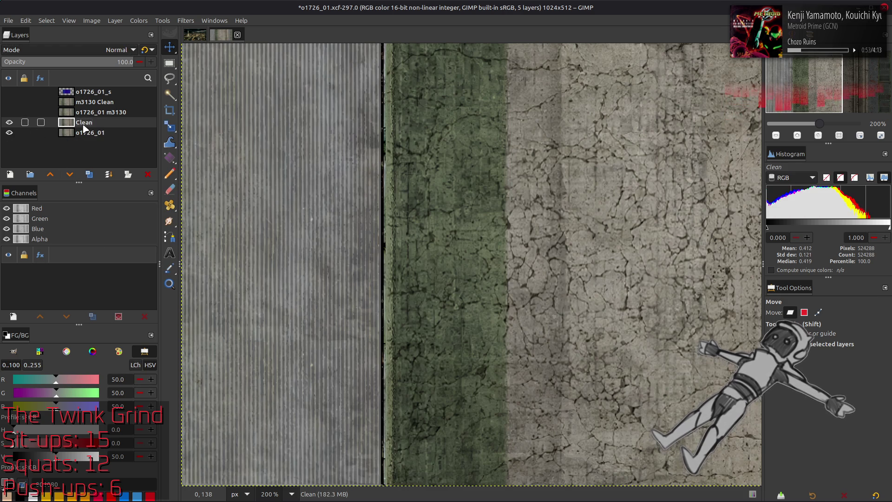
Show the hidden texture layers again and duplicate the m3130 Clean layer
click(10, 124)
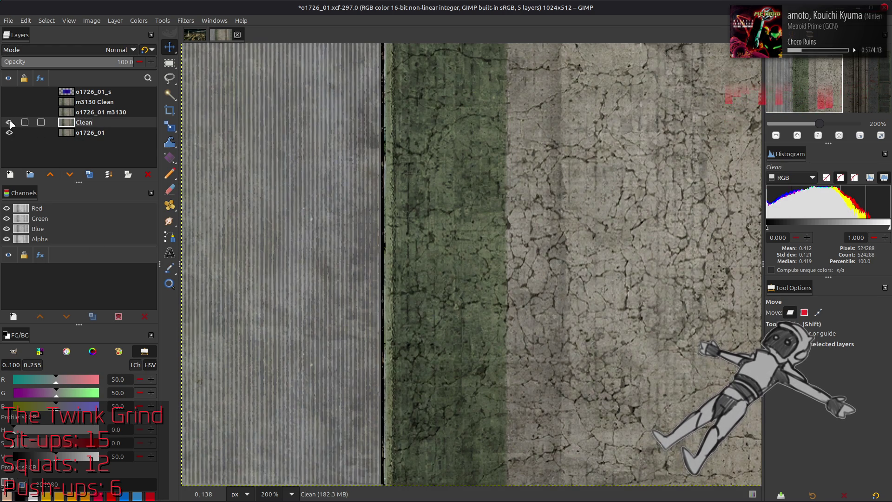
click(10, 124)
click(9, 101)
click(94, 102)
click(88, 174)
Drop the extra copy, merge a Grain merge copy into m3130 Clean, then hide both stripe layers
click(118, 50)
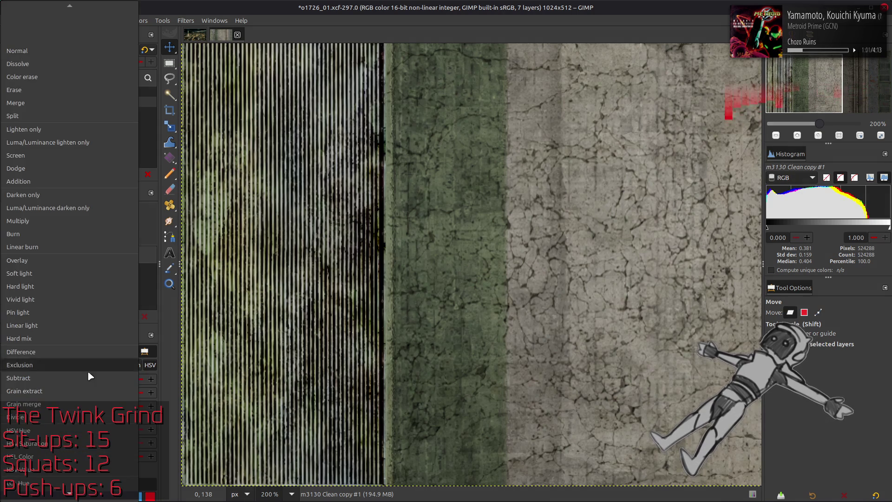
click(70, 339)
right_click(96, 103)
click(126, 221)
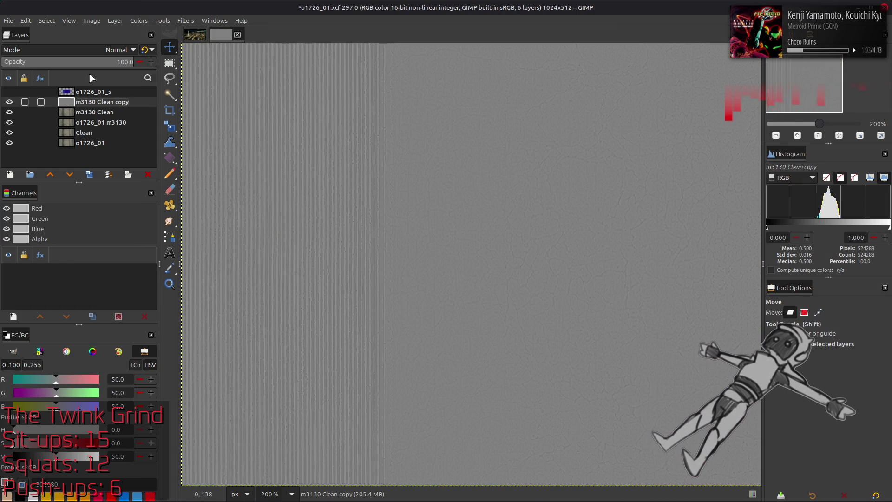
click(111, 50)
click(24, 404)
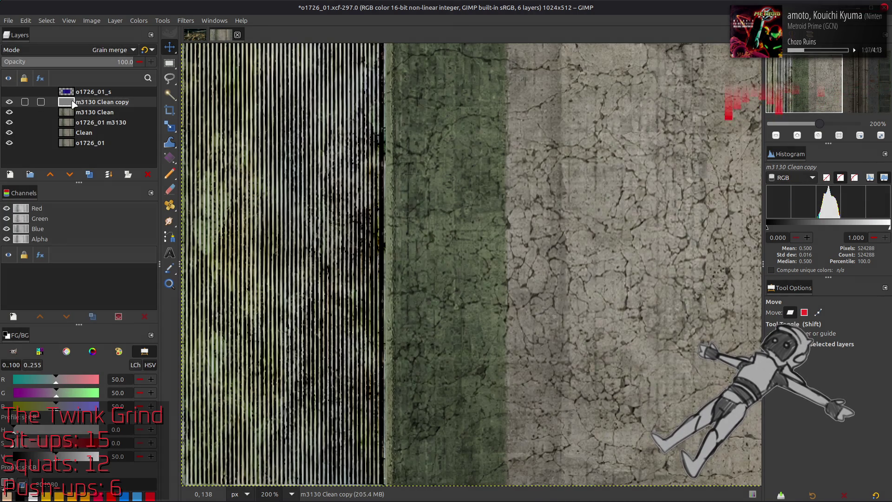
key(ctrl+shift+m)
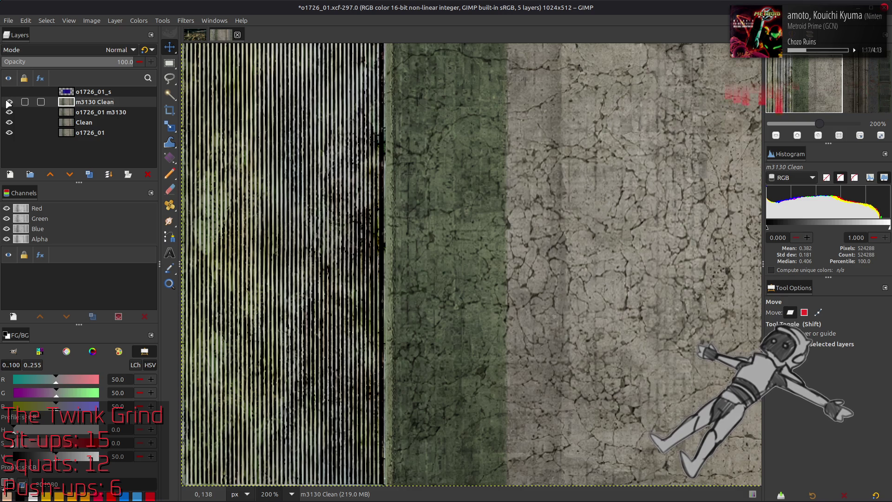
click(10, 112)
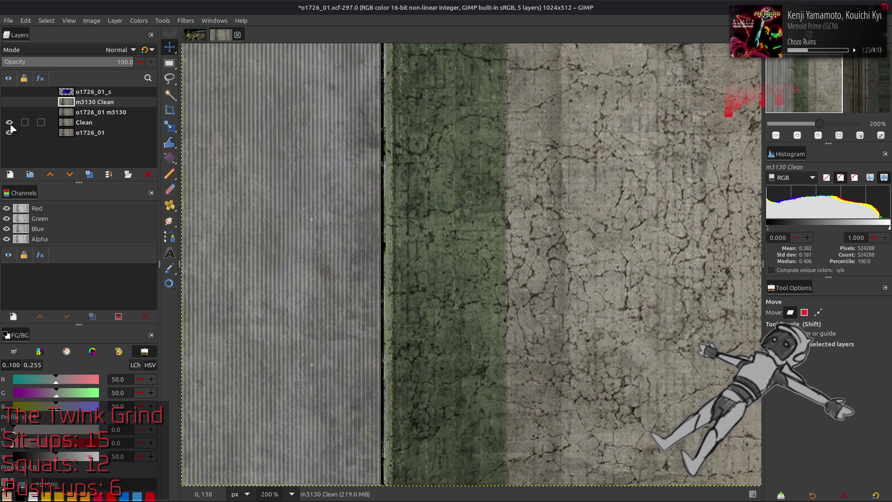
click(9, 122)
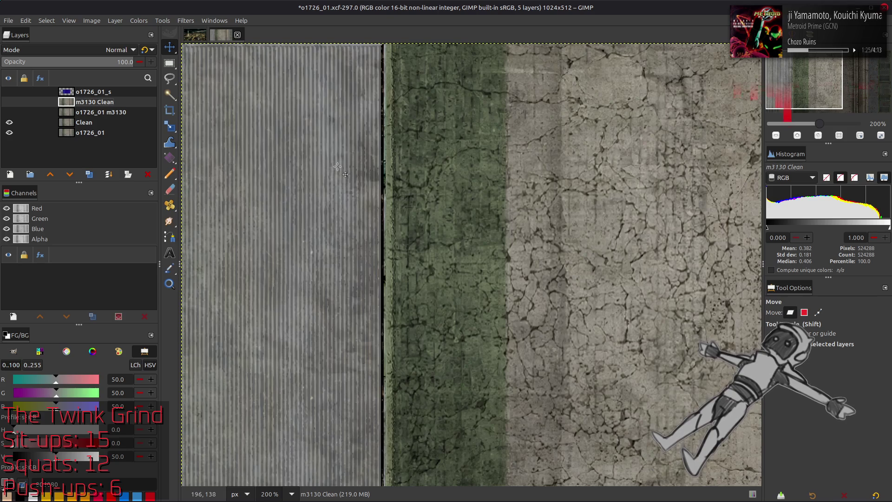
scroll(255, 272, up, 5)
Review the whole texture at 100% and 200% zoom, then save o1726_01.xcf
key(1)
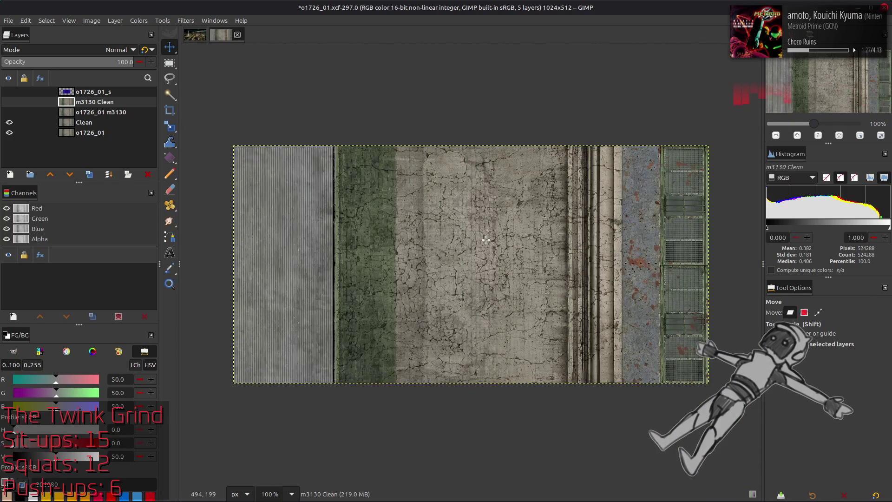
key(2)
scroll(495, 240, right, 5)
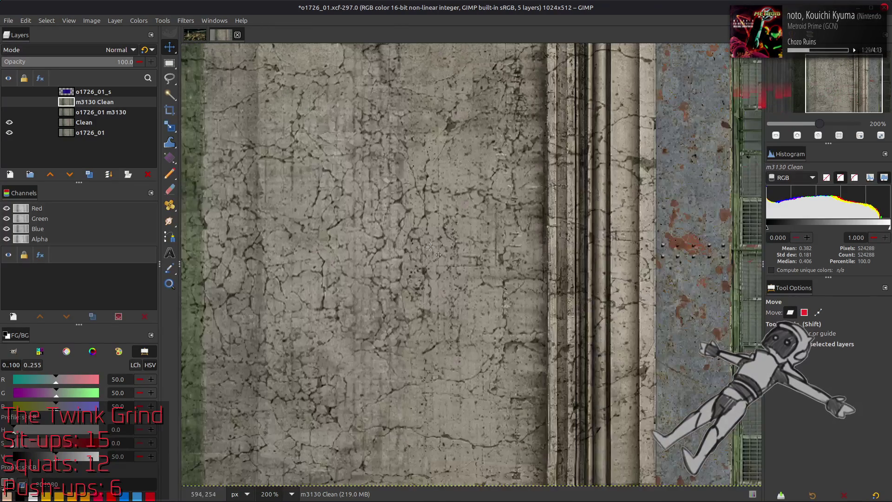
scroll(495, 279, down, 3)
scroll(349, 300, right, 3)
scroll(454, 286, down, 2)
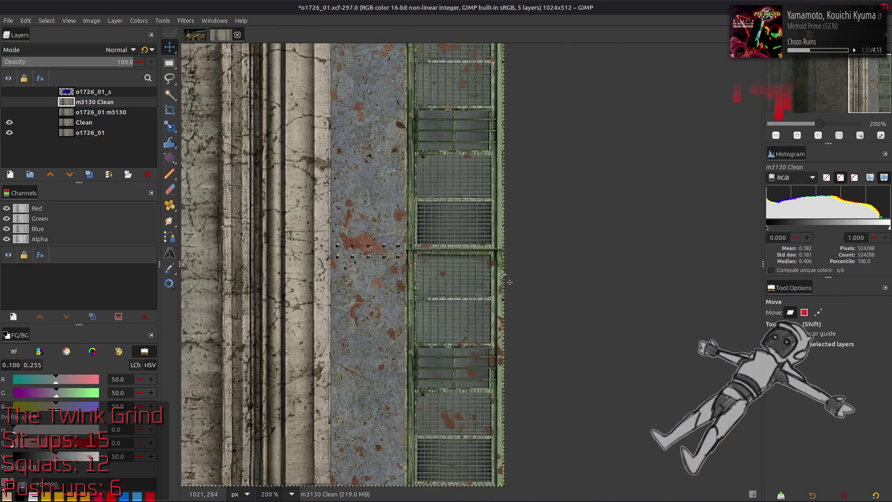
scroll(502, 275, left, 5)
scroll(501, 275, left, 5)
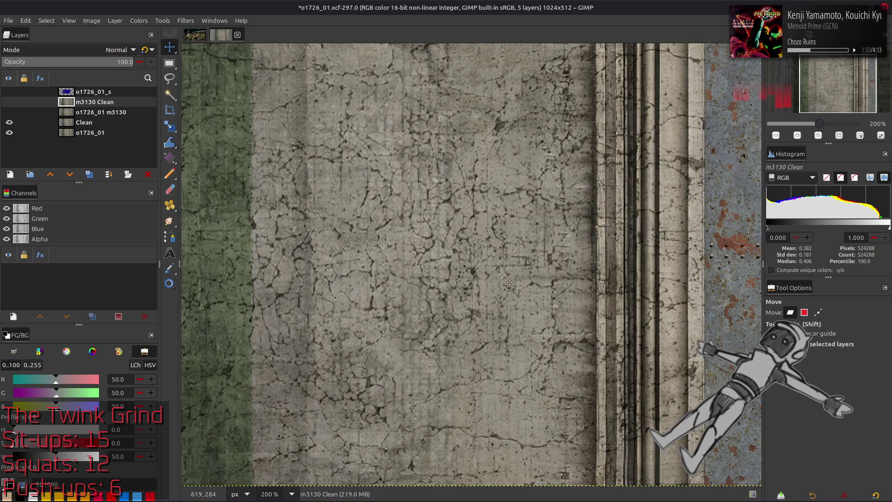
scroll(502, 274, right, 4)
scroll(502, 275, right, 1)
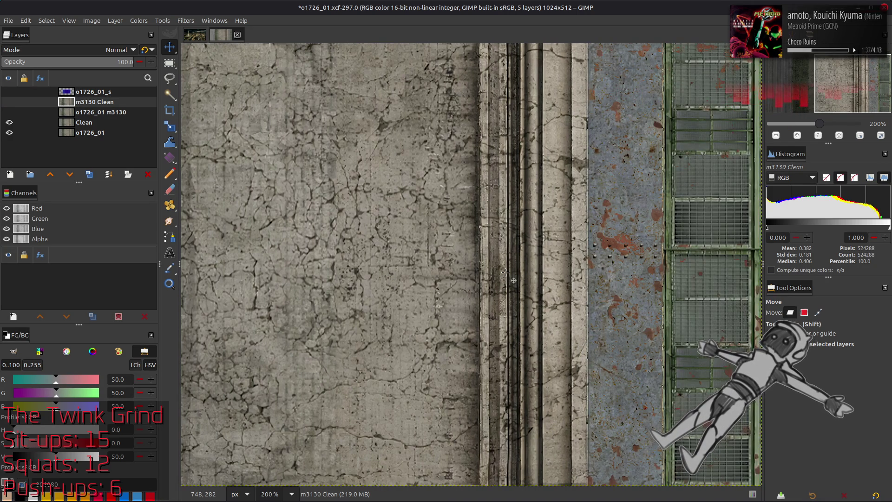
key(ctrl+s)
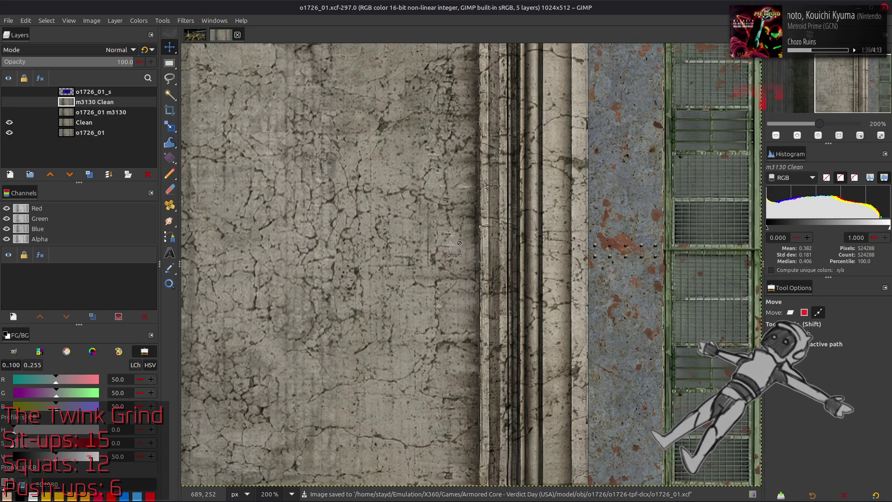
scroll(451, 245, left, 5)
scroll(451, 245, left, 5)
key(shift)
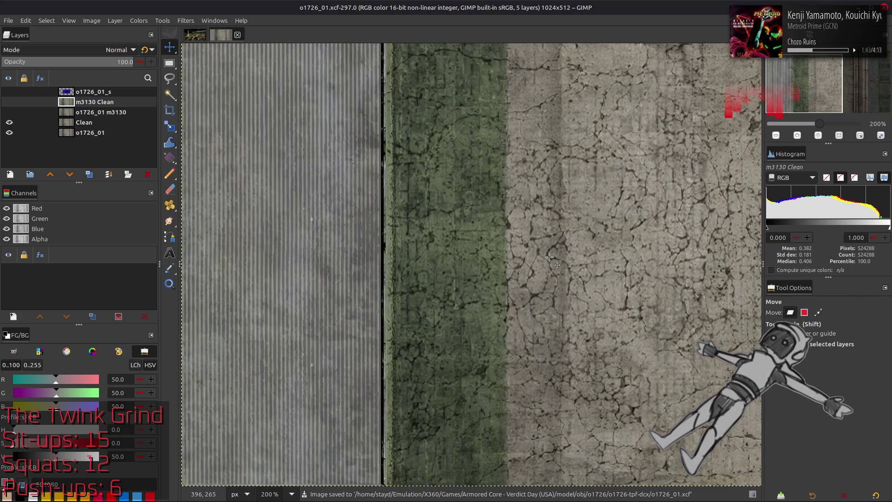
Duplicate Clean and m3130 Clean, raise both copies and check the stripe copy's visibility
click(83, 122)
key(ctrl+shift+d)
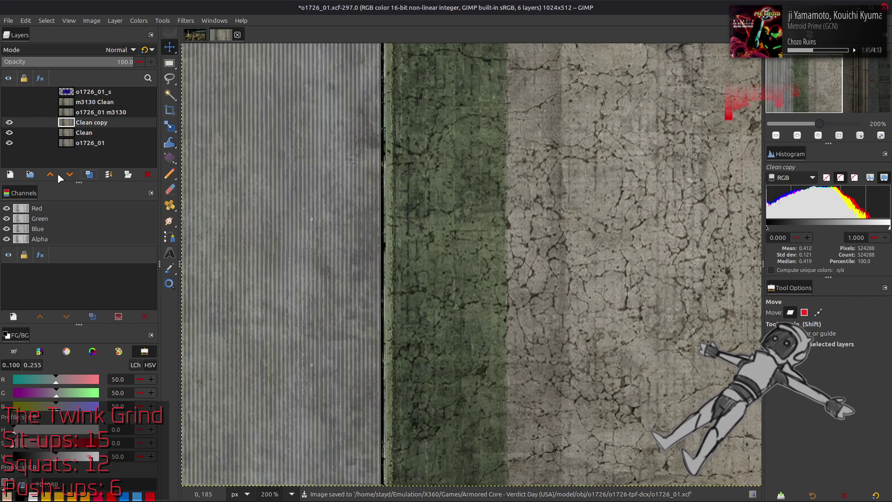
drag(88, 121, 89, 101)
click(94, 112)
key(ctrl+shift+d)
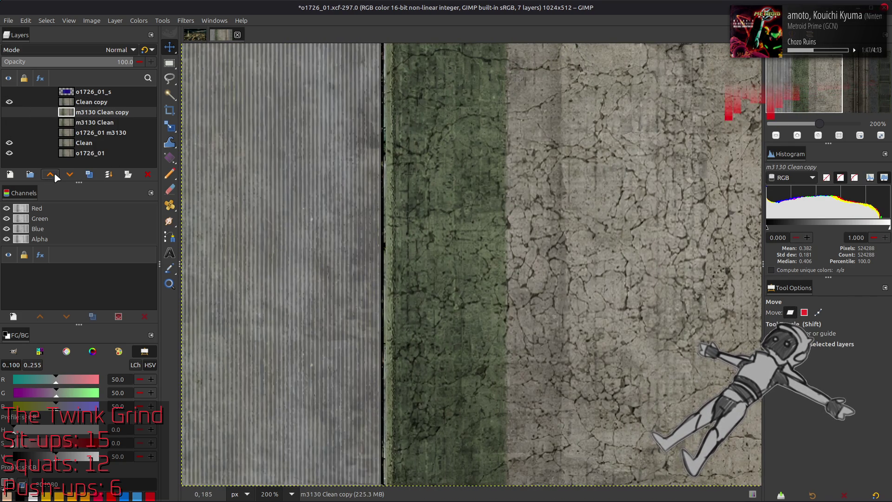
click(50, 174)
click(9, 101)
click(10, 102)
click(9, 102)
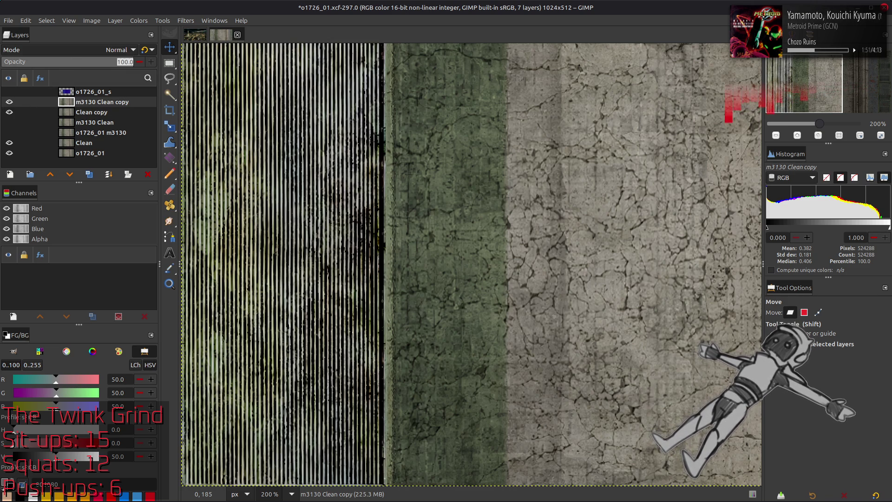
text(50)
Set the stripe copy to half opacity, then duplicate m3130 Clean copy and Clean copy again
key(Return)
click(153, 50)
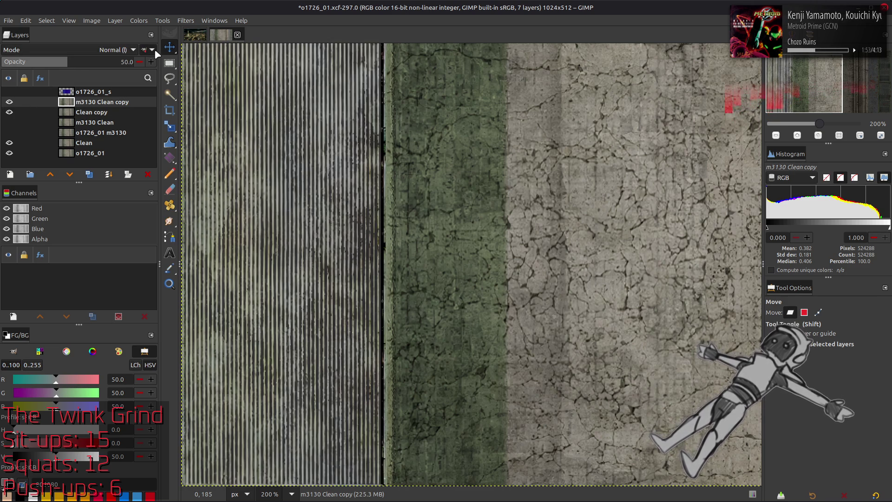
mouse_move(101, 102)
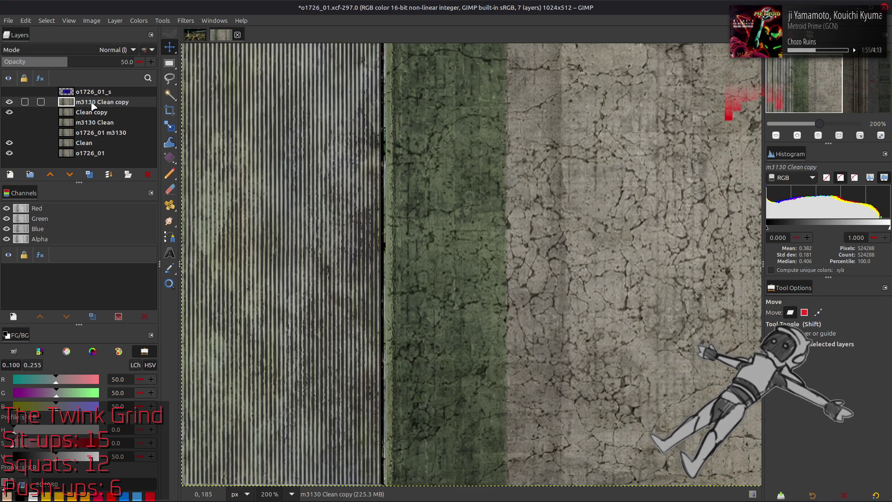
click(91, 176)
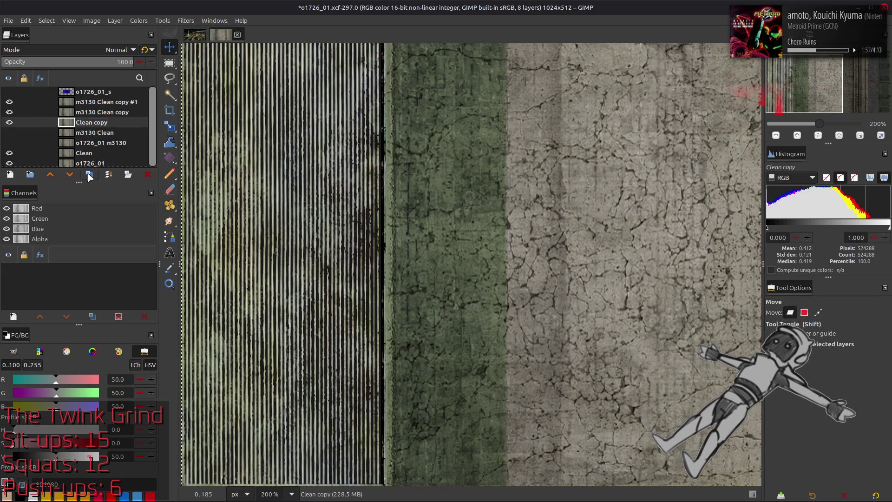
click(105, 102)
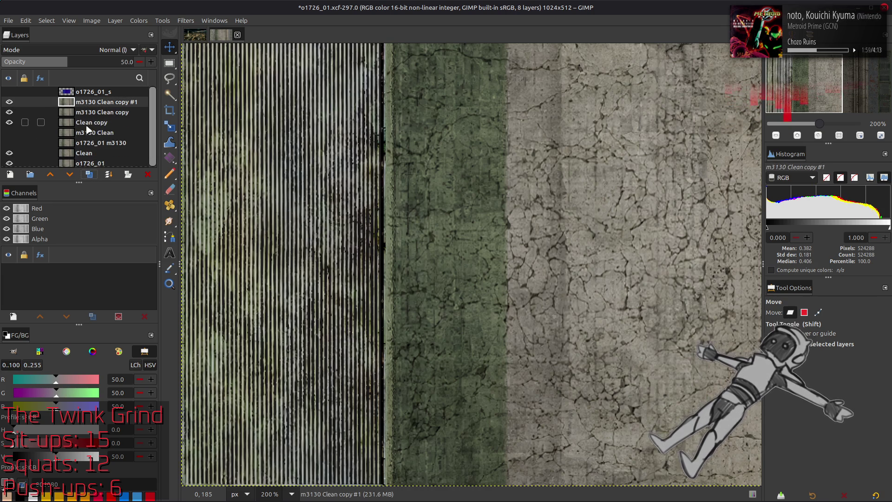
click(91, 122)
click(91, 174)
click(105, 102)
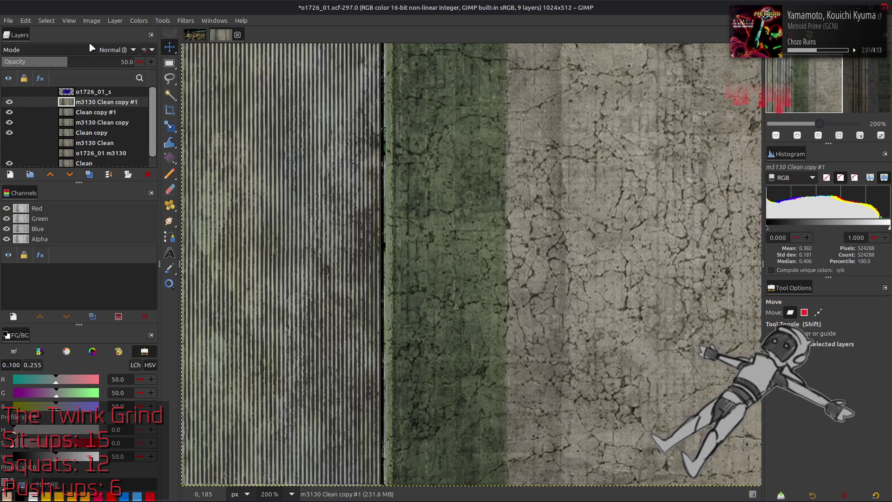
Multiply m3130 Clean copy #1 at full opacity into the layer below, forming Clean copy #1
drag(81, 60, 150, 61)
click(123, 50)
click(42, 143)
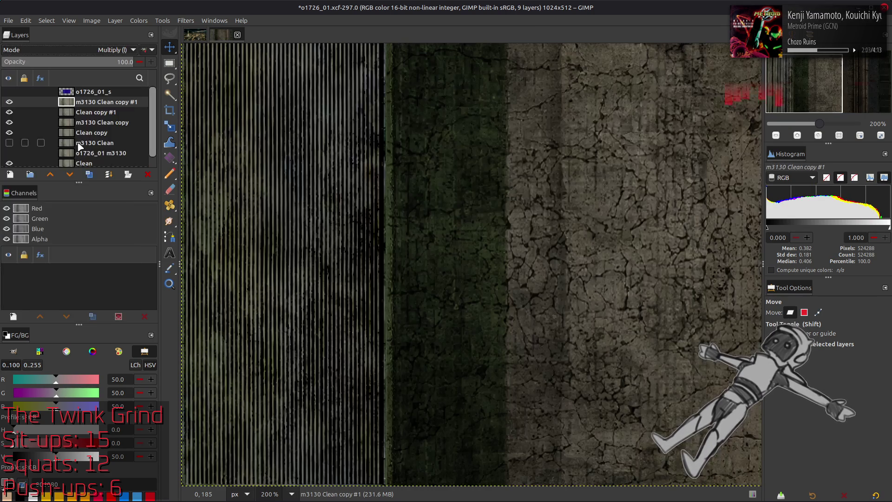
key(ctrl+shift+m)
click(139, 21)
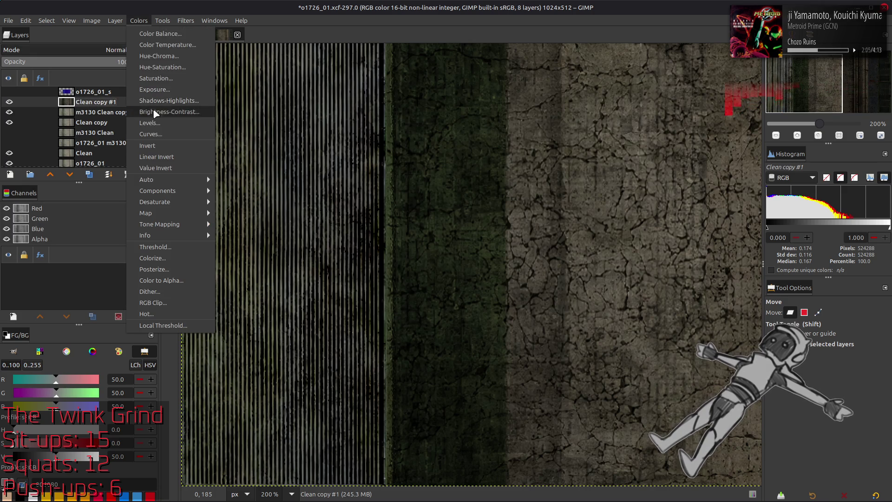
Brighten Clean copy #1 with Levels, compare it, and delete the old m3130 Clean copy
click(160, 101)
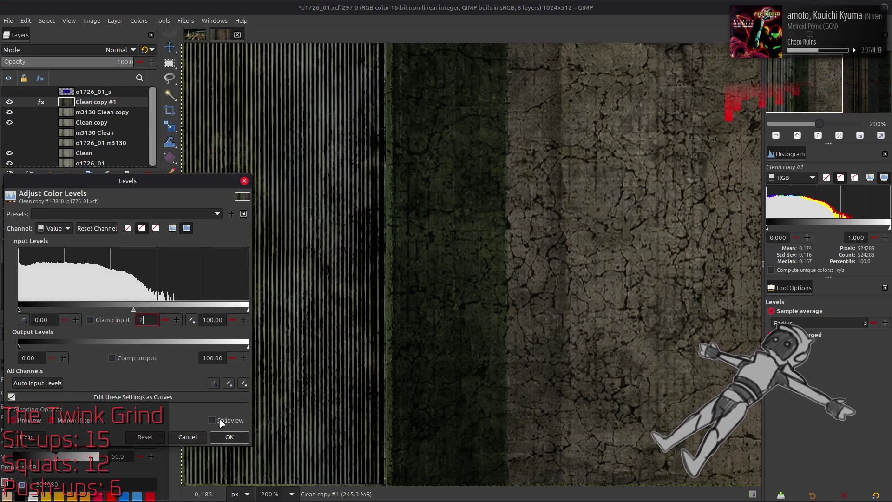
click(229, 436)
key(m)
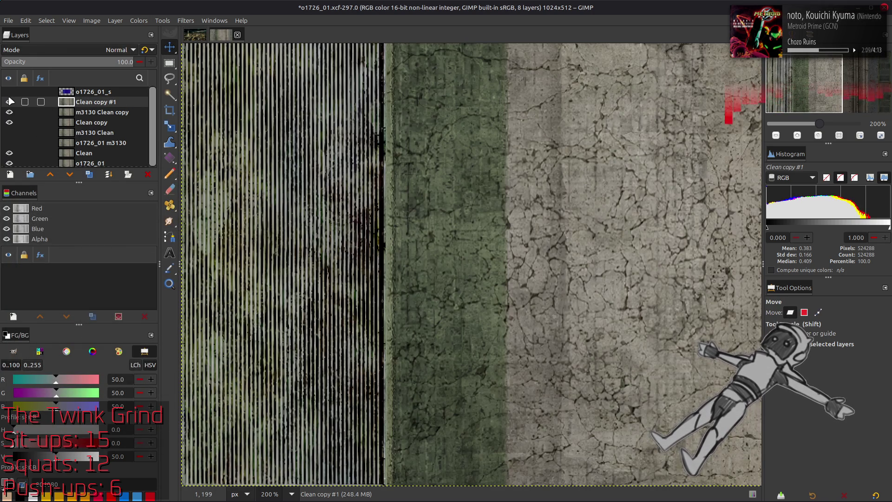
click(9, 102)
click(10, 102)
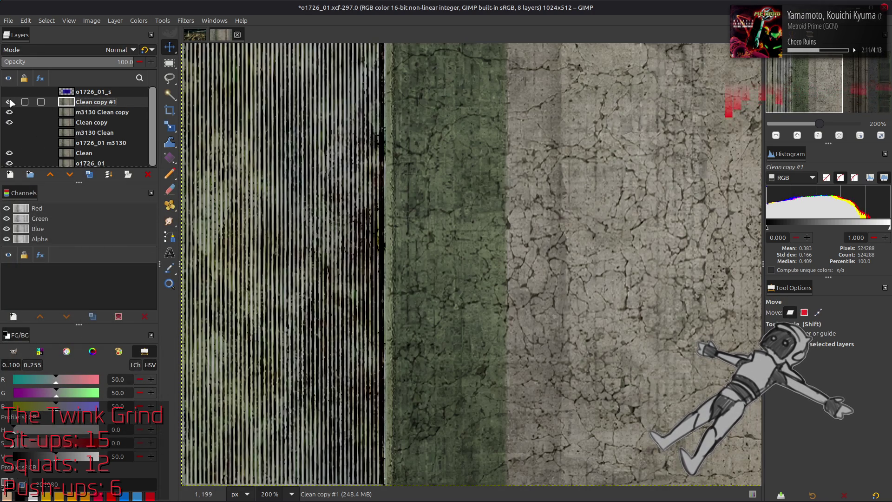
click(9, 101)
click(10, 102)
key(Delete)
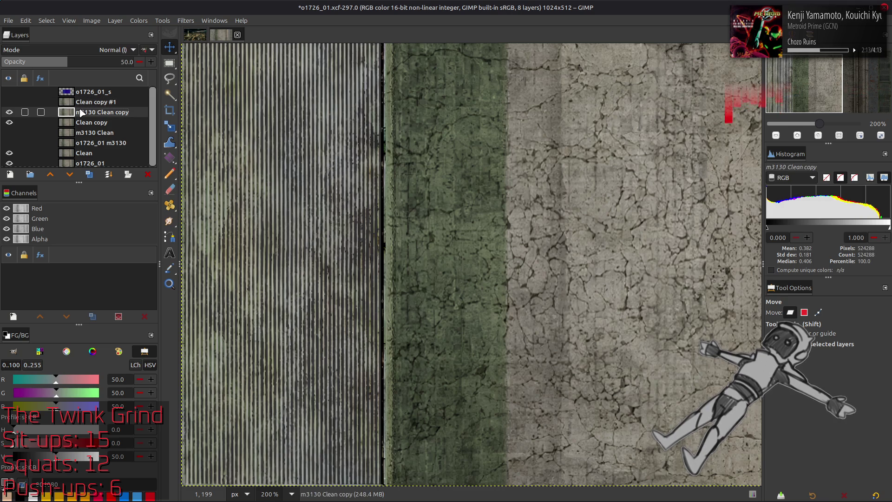
Toggle Clean copy and Clean copy #1 visibility repeatedly to compare contrast, ending with Clean copy hidden
click(8, 111)
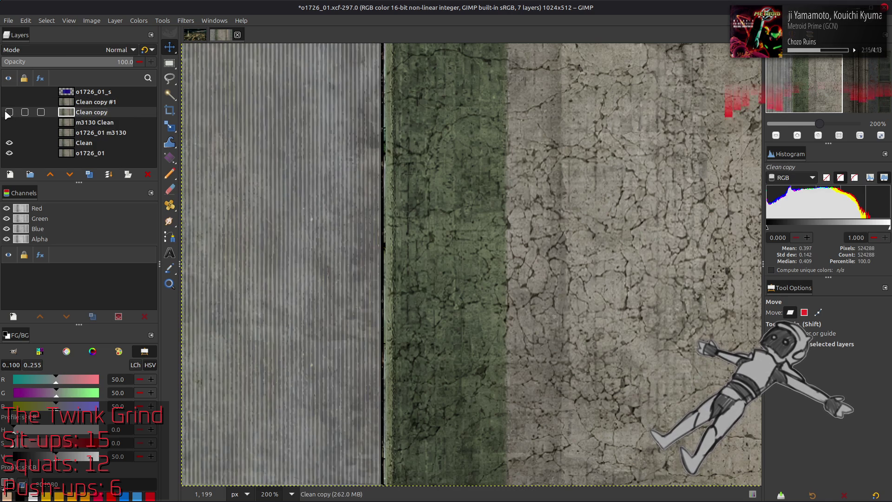
click(9, 112)
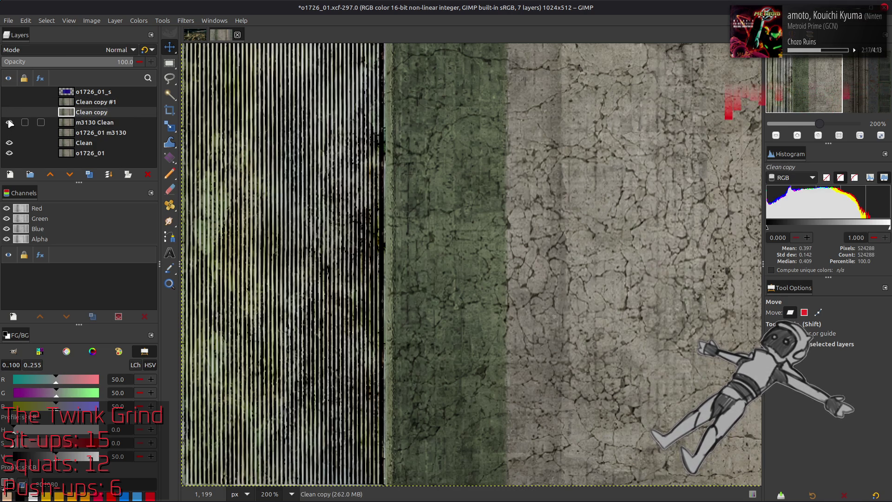
click(9, 102)
click(10, 101)
click(9, 102)
click(9, 102)
scroll(279, 210, up, 1)
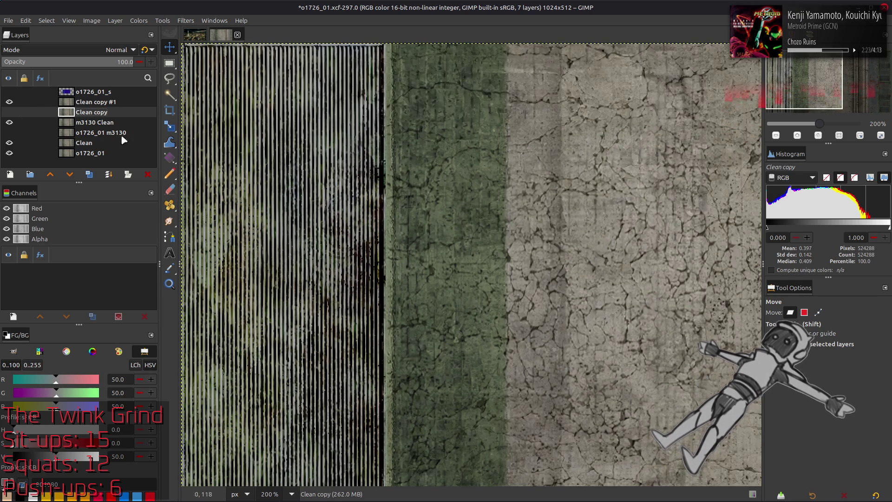
click(9, 103)
click(10, 103)
click(10, 101)
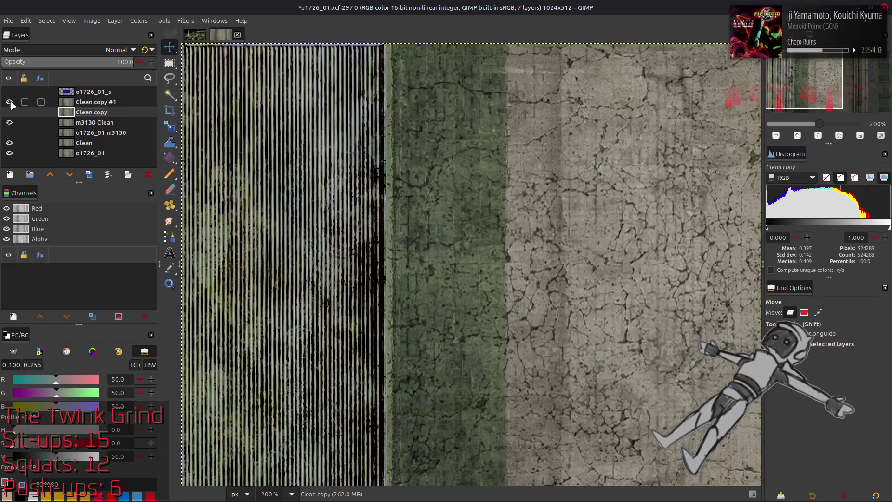
click(10, 103)
click(10, 102)
click(10, 102)
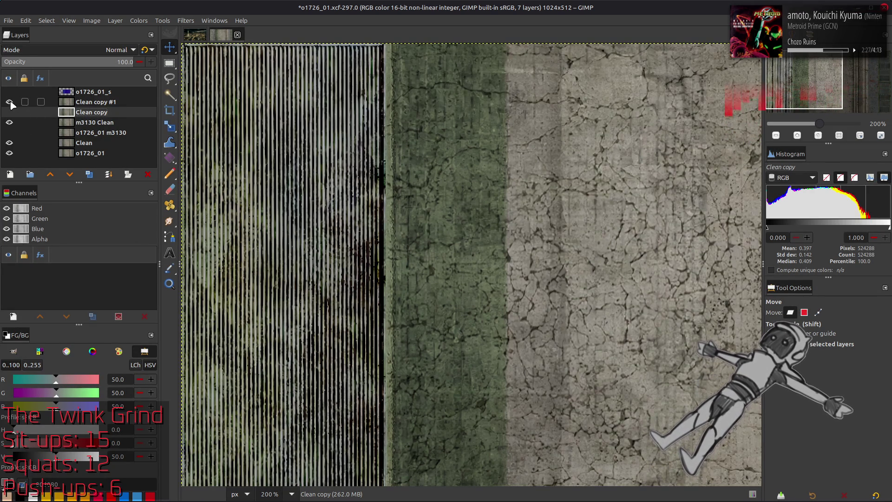
click(10, 102)
click(10, 102)
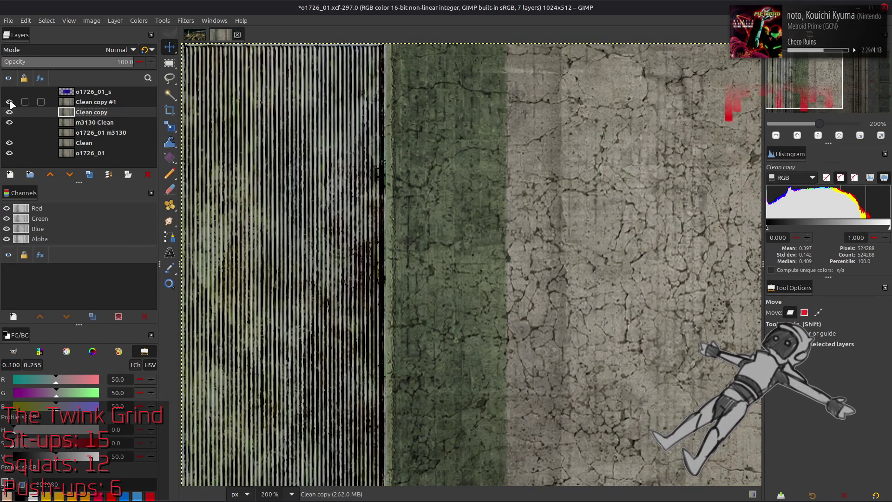
click(9, 103)
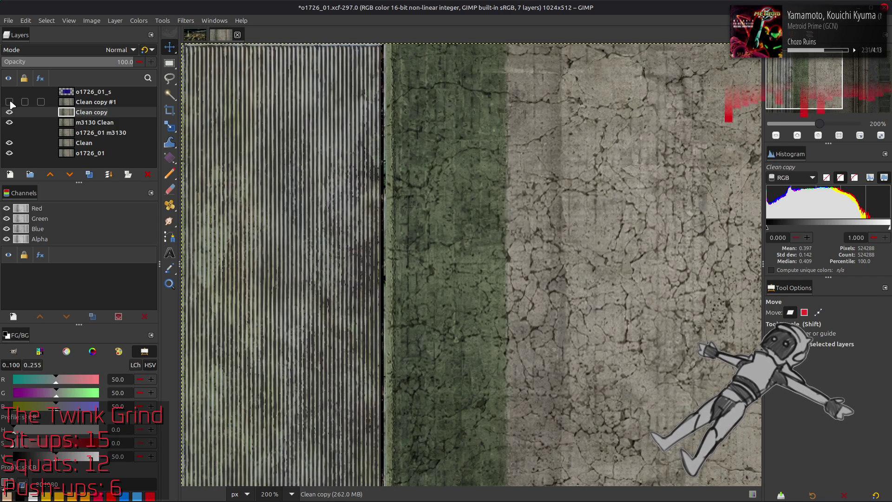
click(10, 113)
click(10, 112)
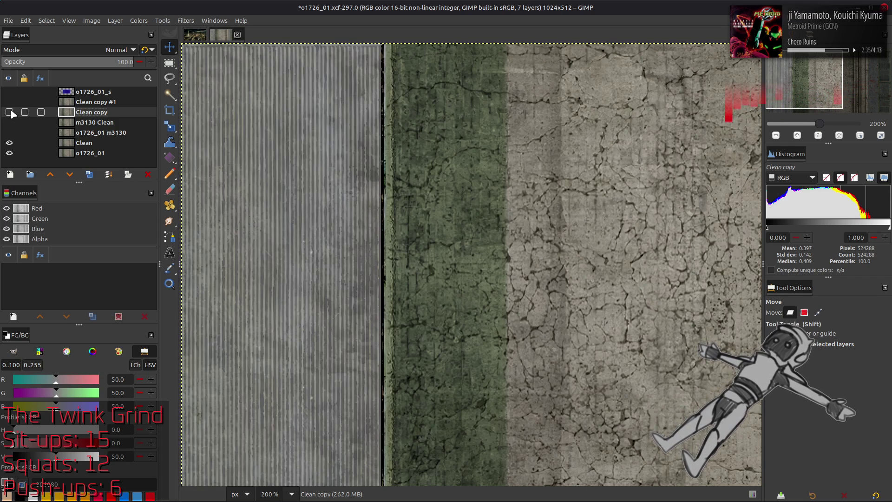
Show the m3130 Clean layer and make a fresh copy of it
click(52, 124)
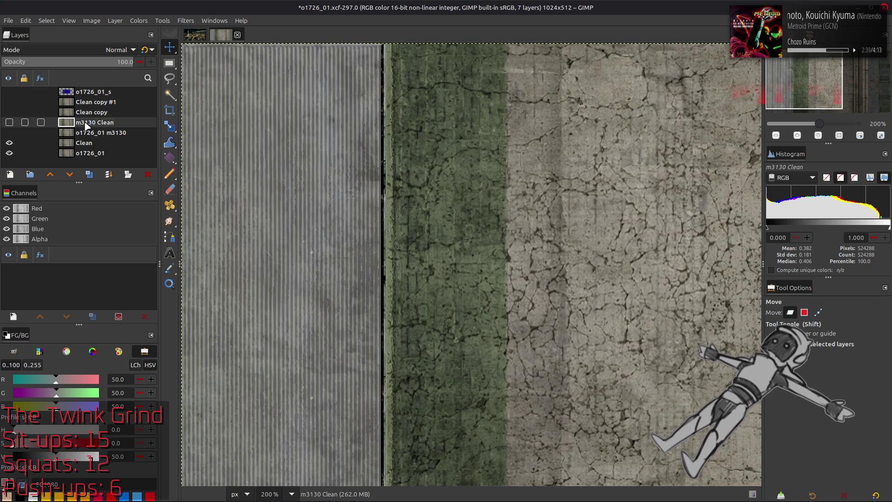
click(10, 123)
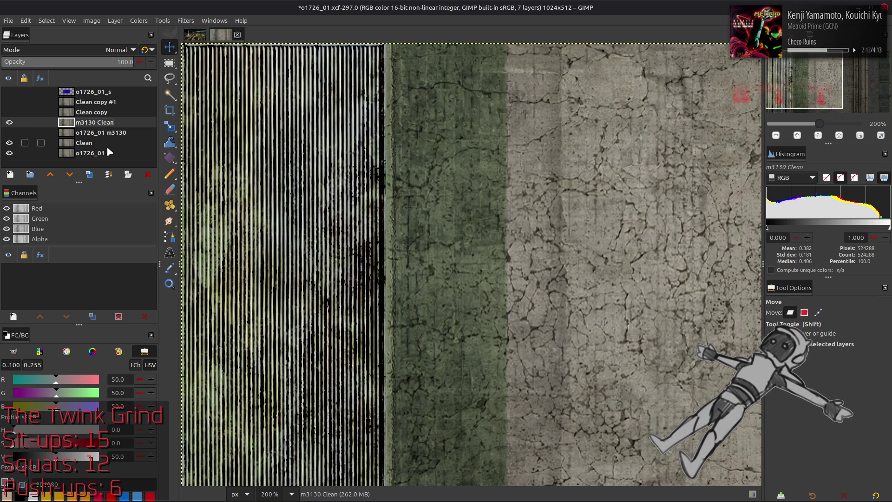
click(89, 176)
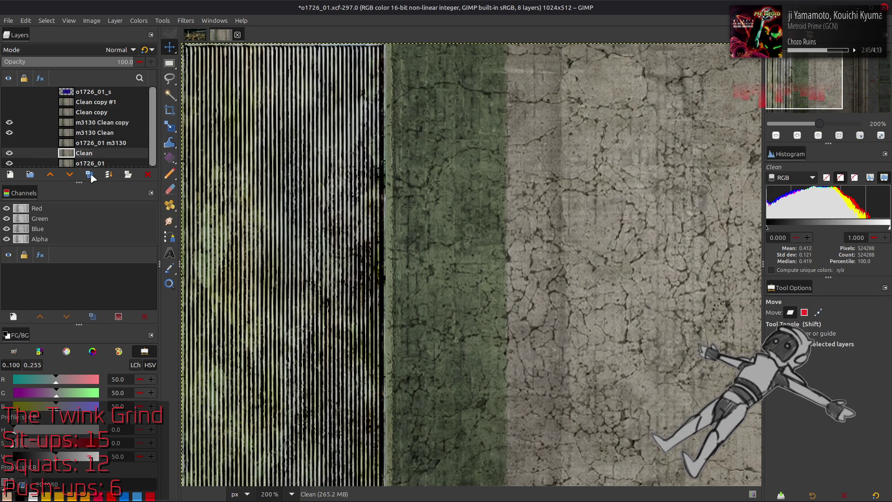
Duplicate Clean, set m3130 Clean copy to half opacity and merge it into Clean copy #2
click(53, 174)
click(90, 124)
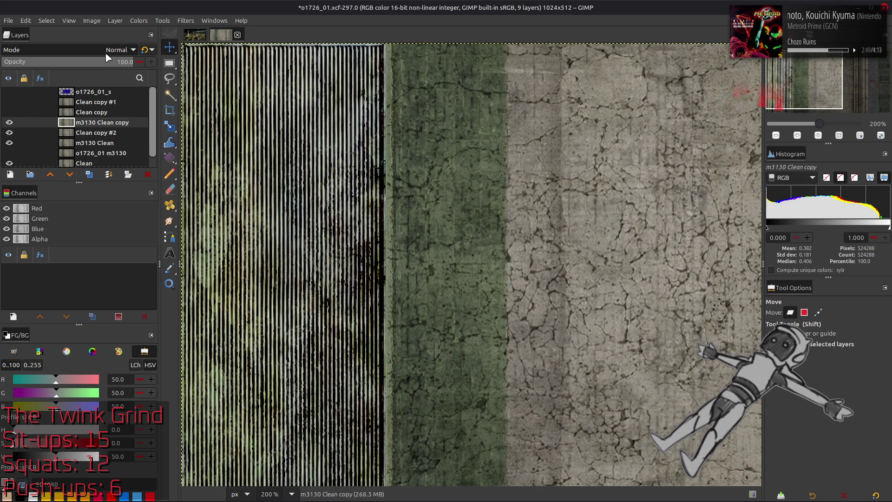
text(50)
key(Return)
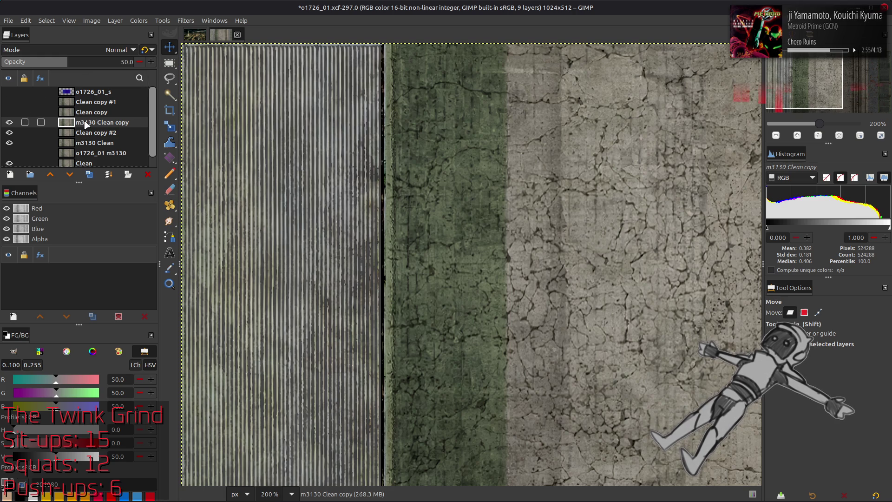
key(ctrl+shift+m)
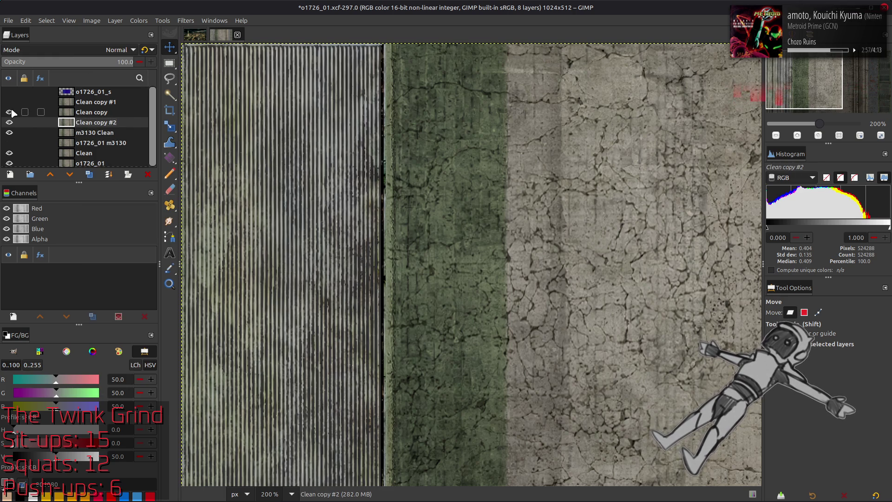
Toggle Clean copy, #1 and #2 visibility to compare the stripe results
click(10, 112)
click(9, 101)
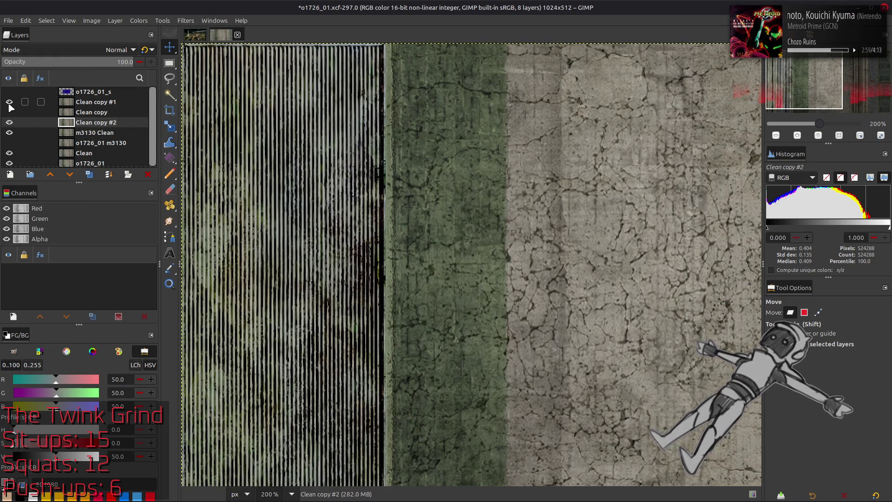
click(10, 102)
click(10, 111)
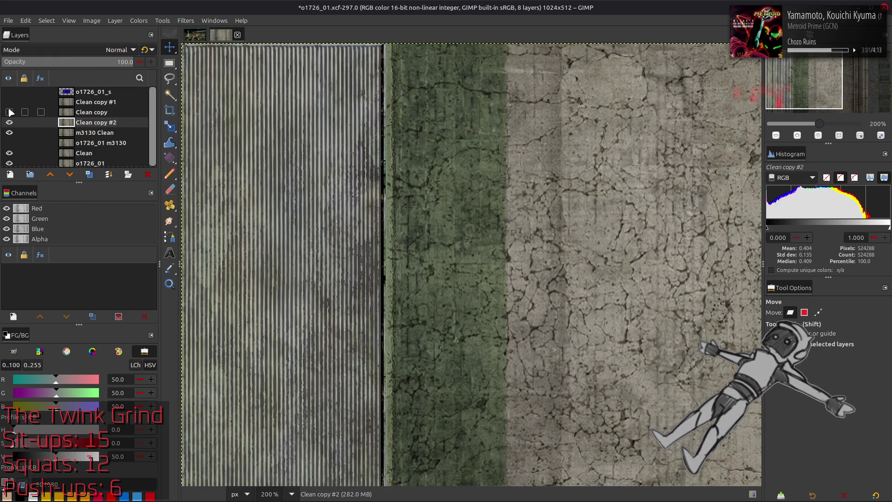
click(10, 123)
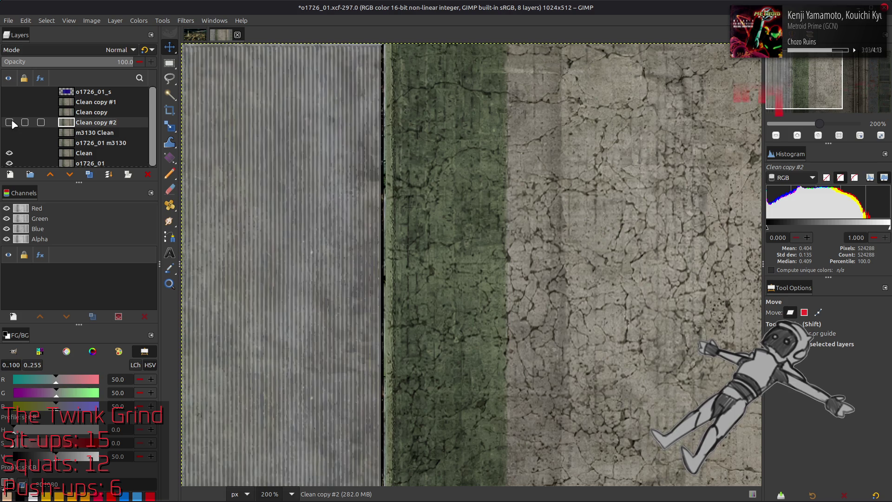
click(10, 123)
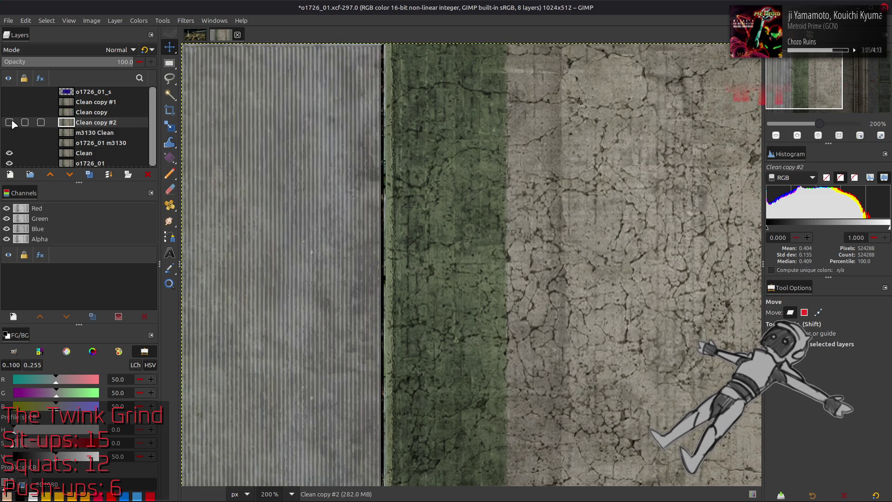
click(10, 123)
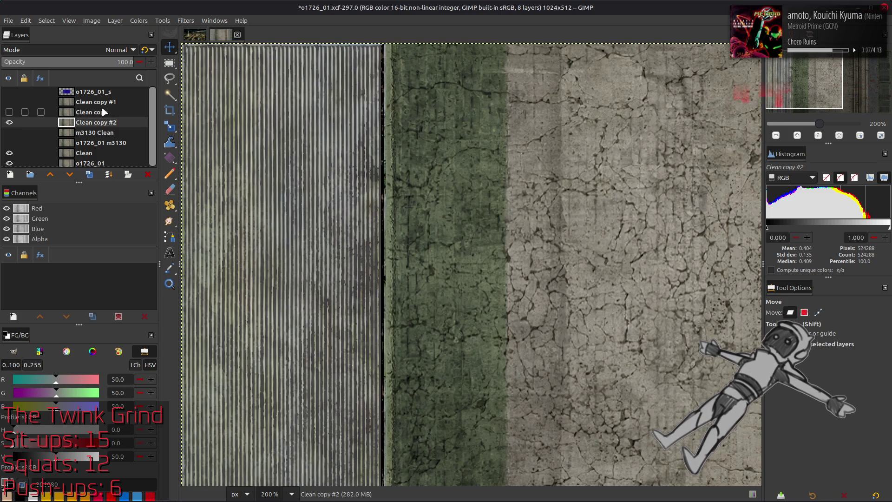
Duplicate m3130 Clean and Clean again (Clean copy #3), selecting m3130 Clean copy for filtering
click(103, 103)
click(10, 123)
click(94, 133)
click(89, 175)
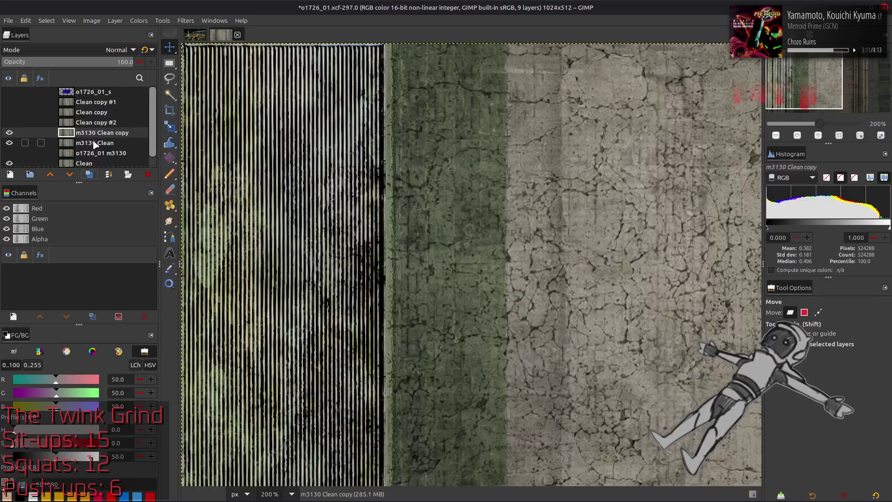
click(84, 163)
click(51, 174)
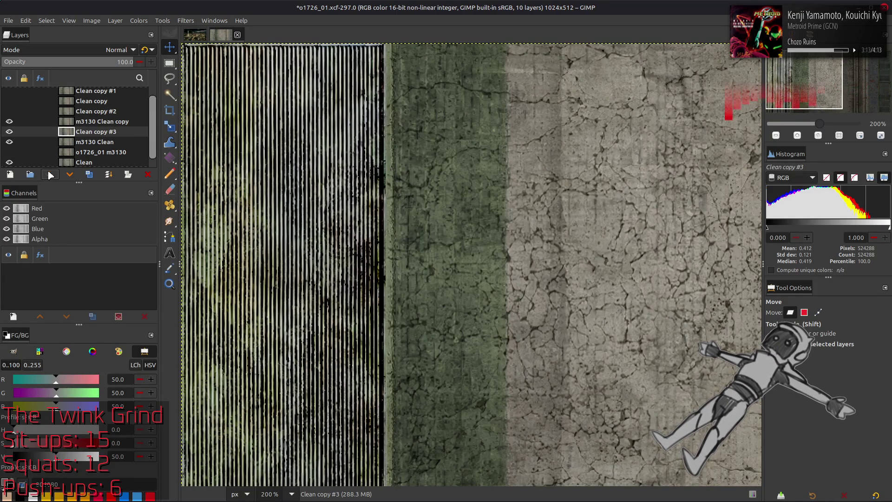
click(91, 122)
click(186, 20)
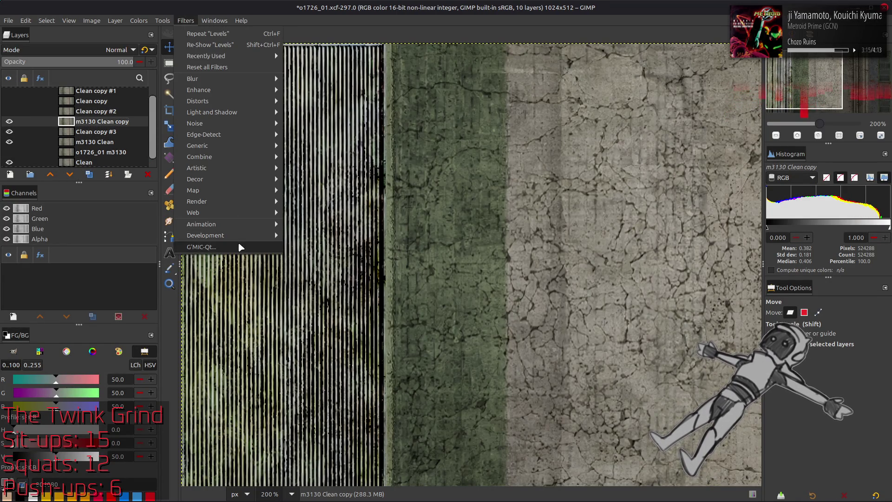
Colour Space Swap the m3130 Clean copy with G'MIC and Multiply-merge it into Clean copy #3
click(202, 240)
click(420, 159)
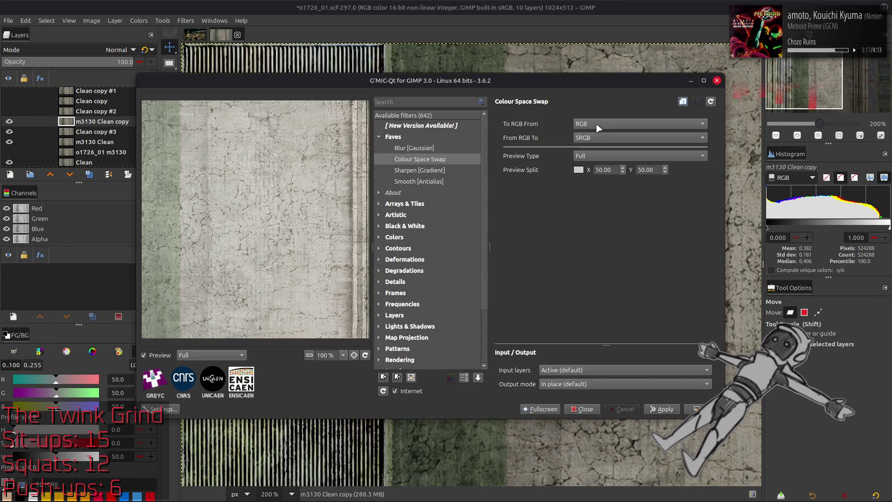
click(697, 409)
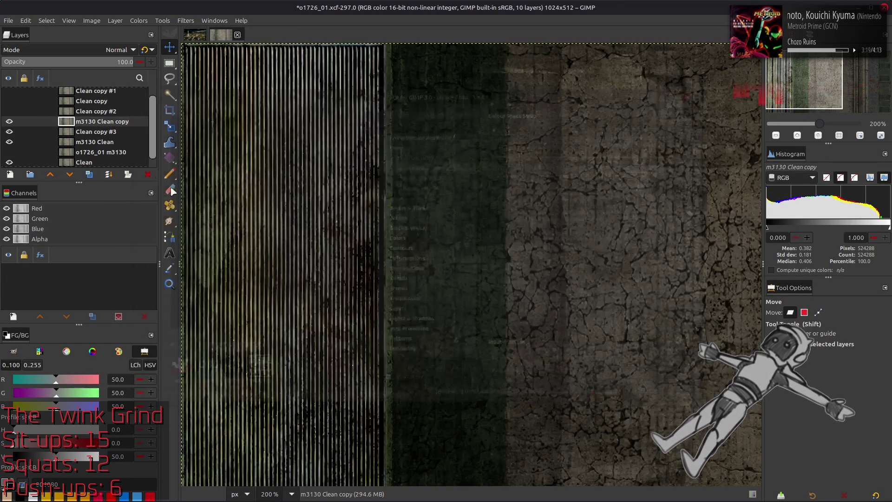
click(91, 132)
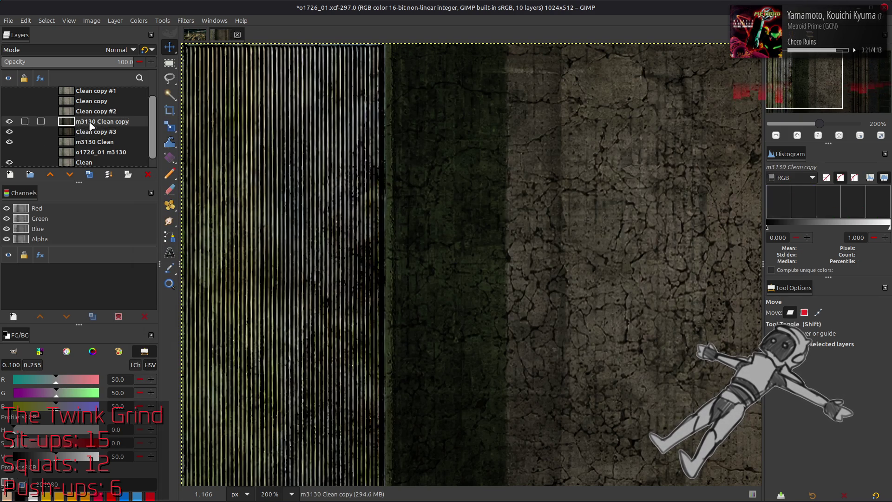
click(120, 50)
click(41, 224)
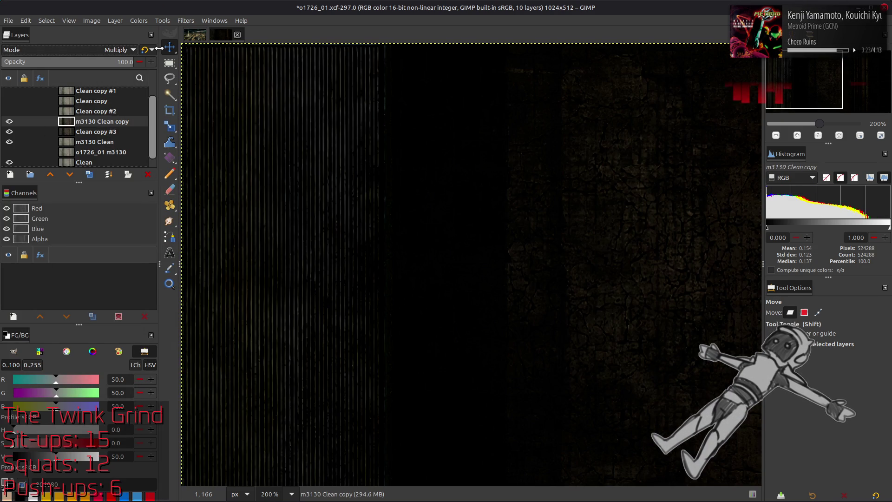
key(ctrl+m)
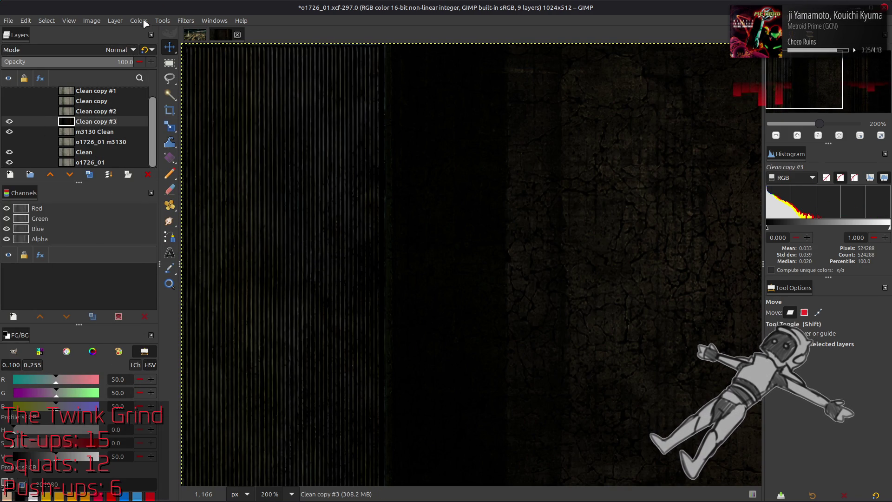
Brighten the merged layer with Levels gamma 2 and apply Colour Space Swap again
click(139, 20)
click(168, 45)
double_click(146, 319)
text(2)
click(230, 437)
click(186, 21)
click(230, 247)
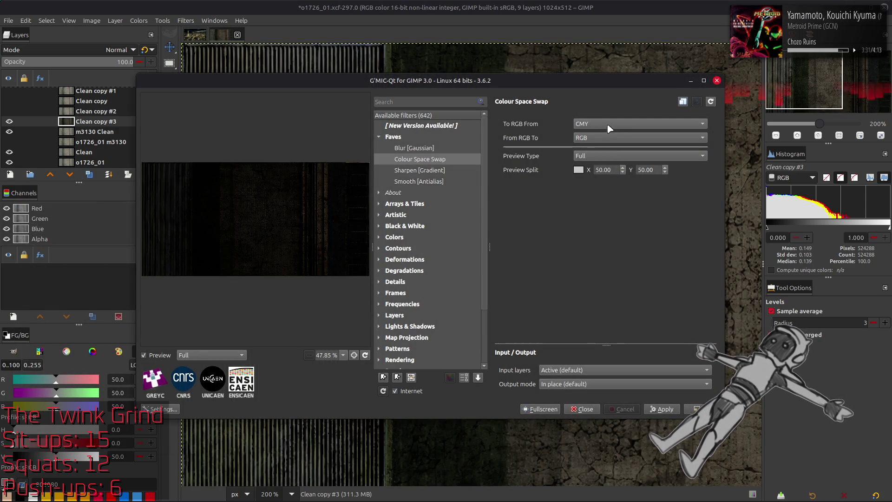
click(702, 409)
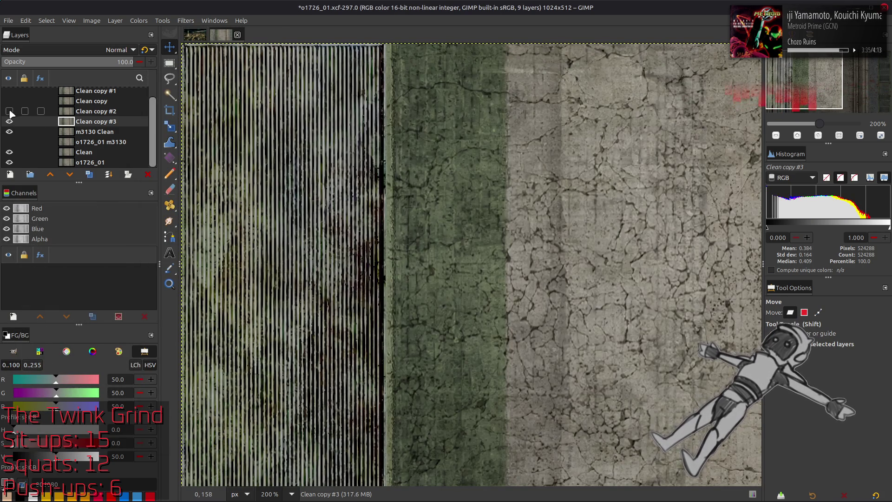
Compare Clean copy #1 and Clean copy #3 by toggling visibility and switching between them
click(9, 122)
scroll(11, 111, up, 1)
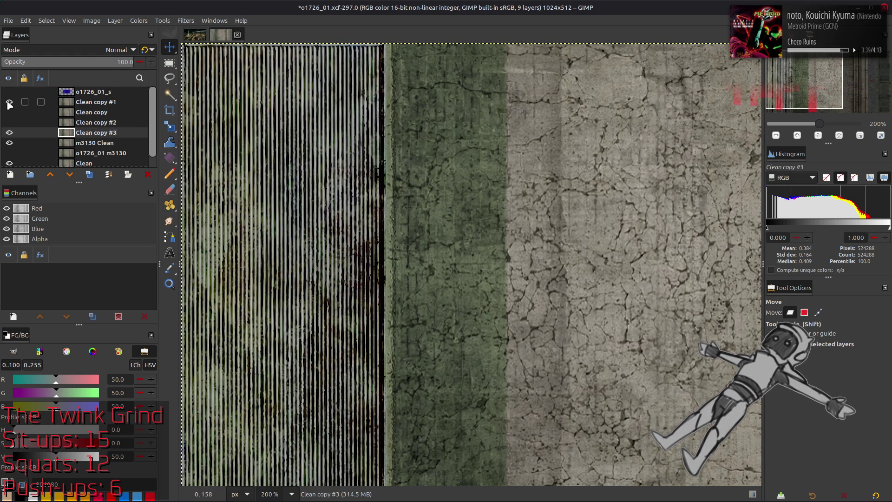
click(111, 103)
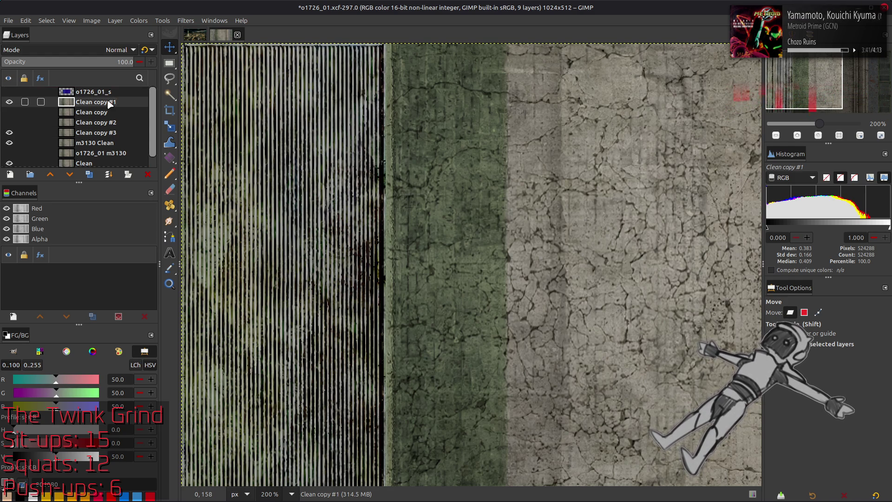
click(103, 132)
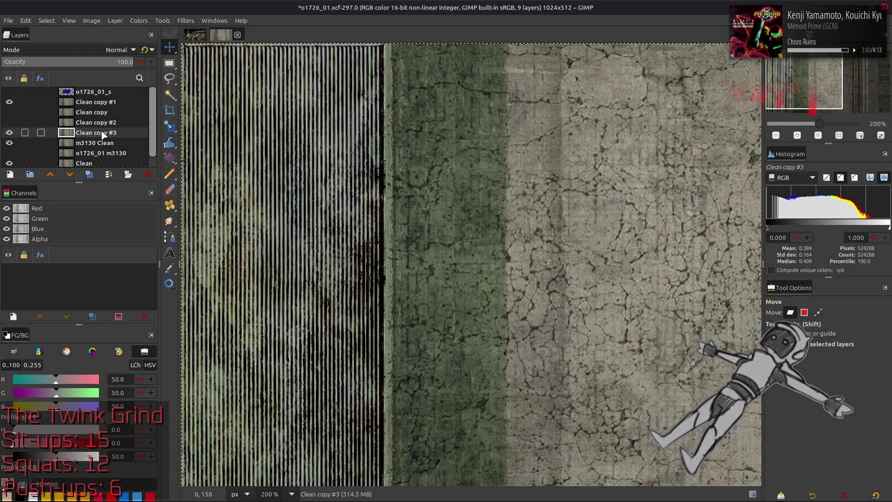
click(105, 103)
click(101, 132)
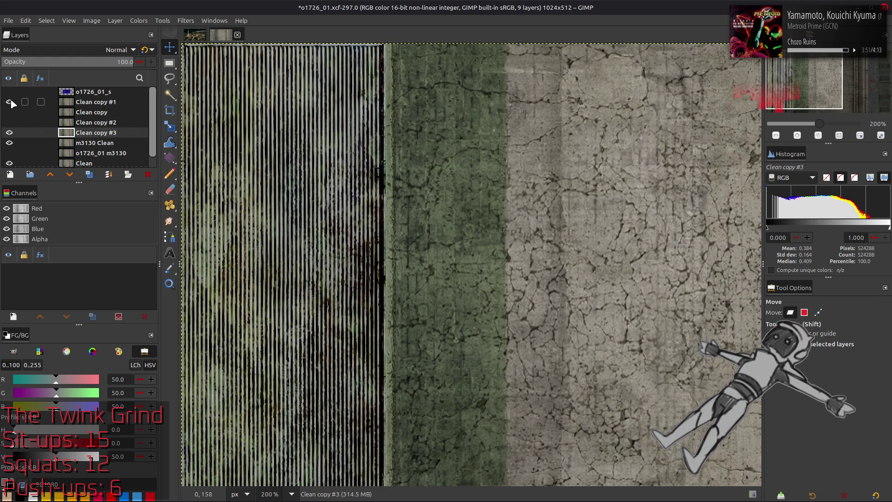
Show Clean copy #2 and delete the Clean copy #3 layer
click(9, 123)
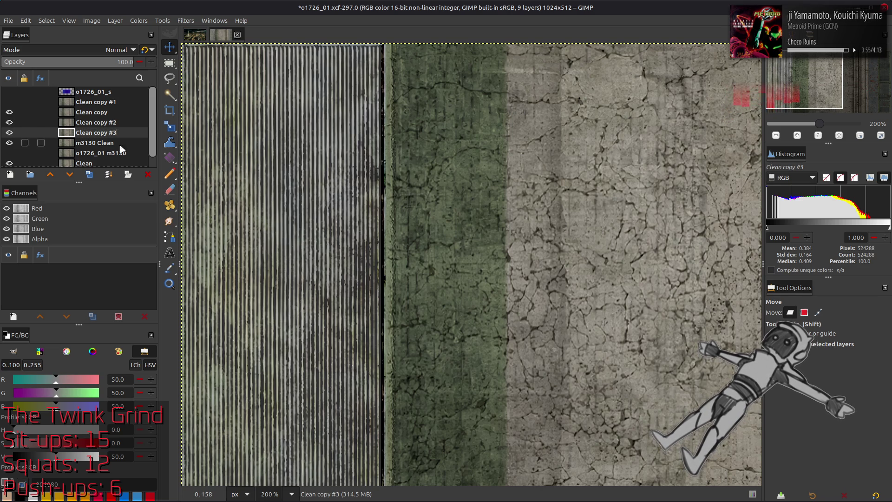
click(147, 174)
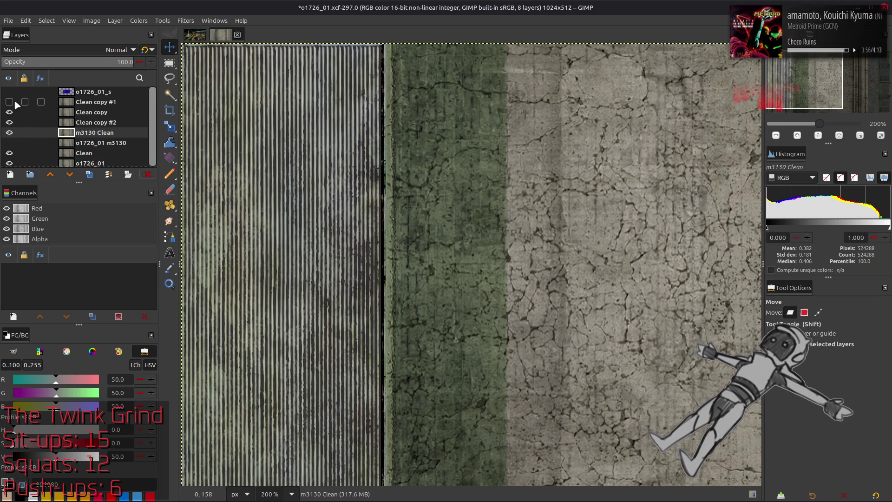
click(88, 124)
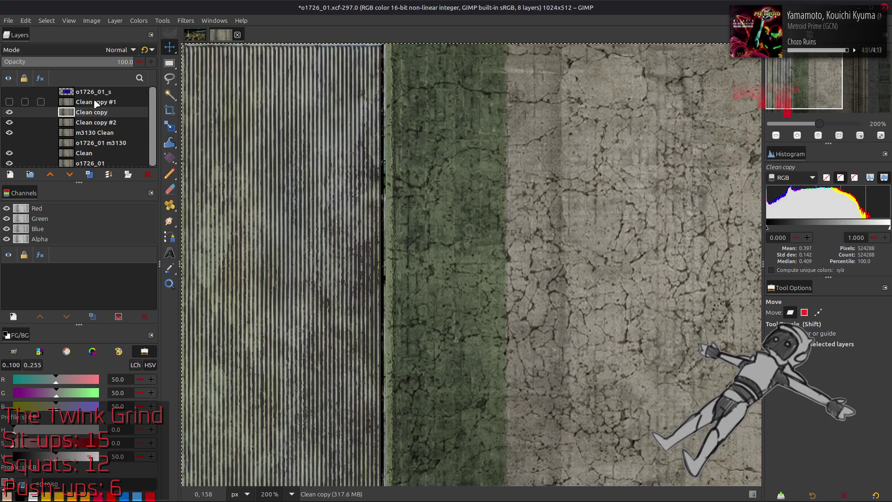
Toggle Clean copy, #1 and #2 visibility against the stripe layers to compare them
click(96, 102)
click(10, 102)
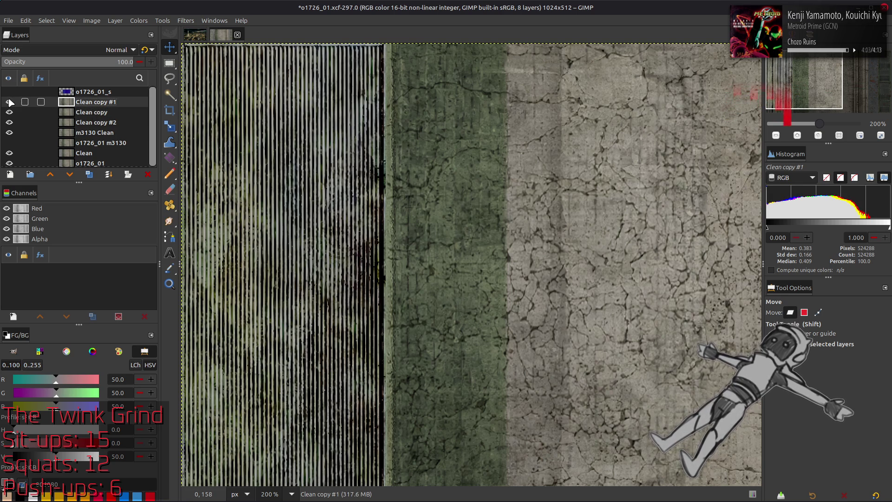
click(9, 102)
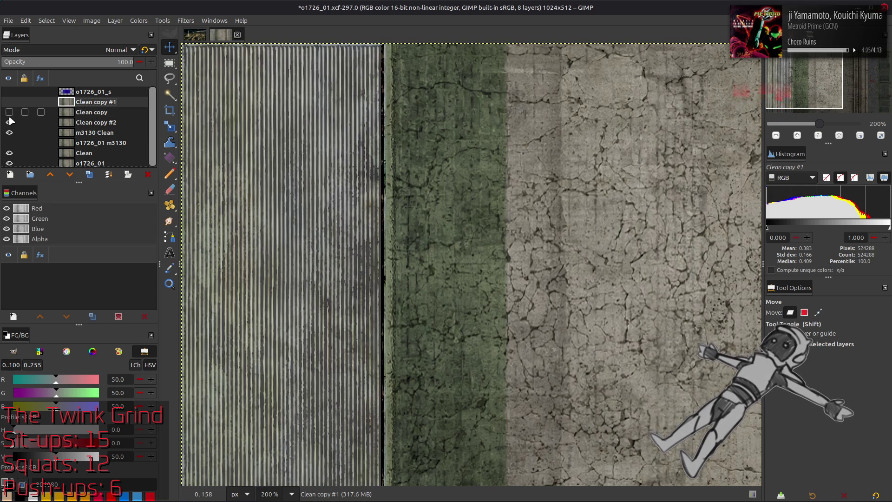
click(11, 122)
click(9, 133)
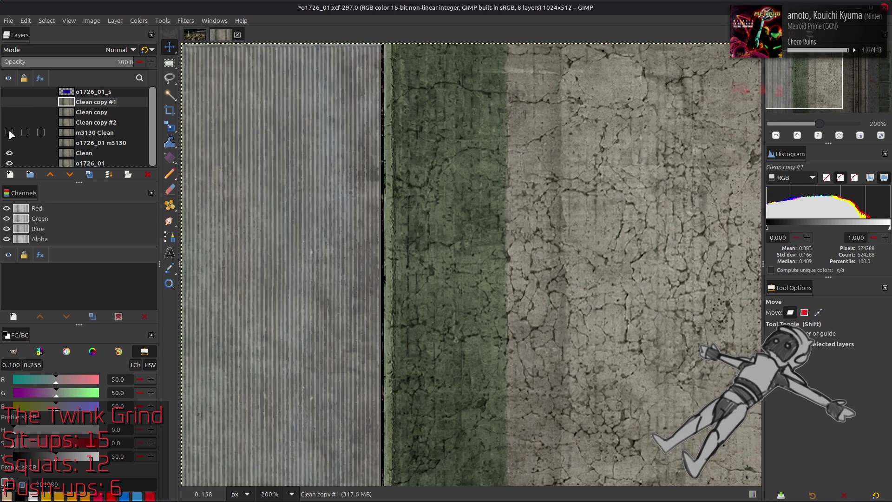
click(11, 122)
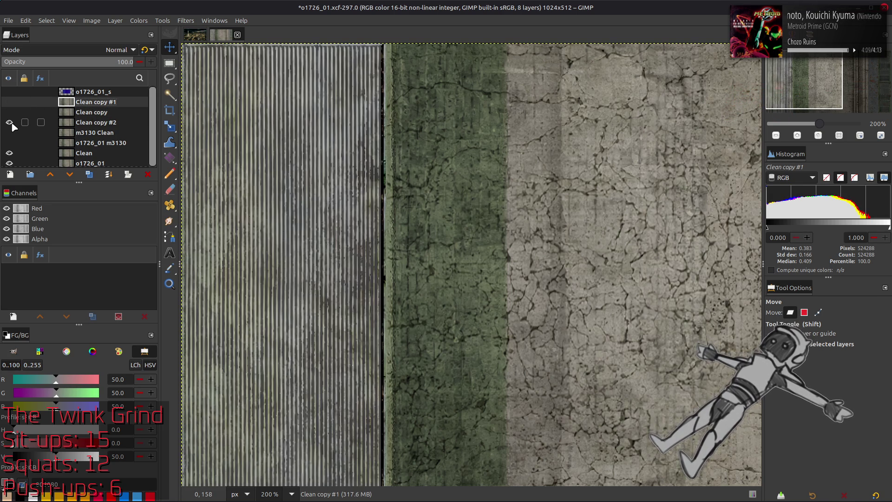
click(11, 122)
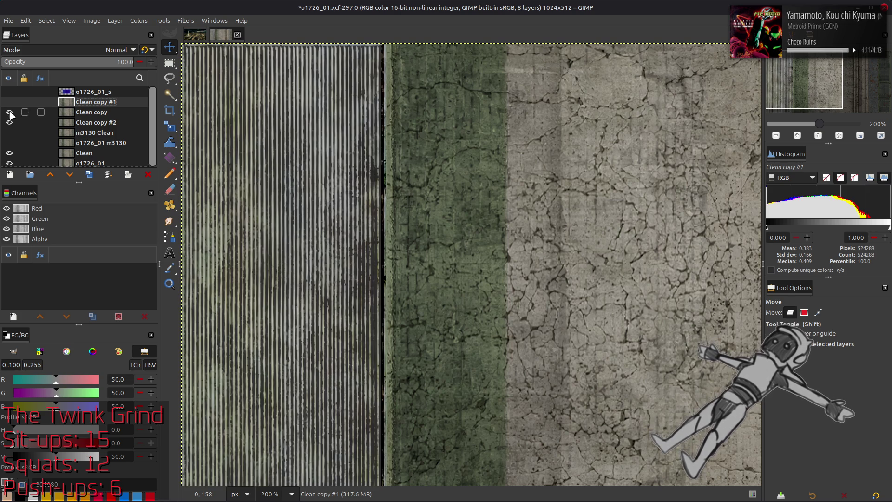
click(9, 102)
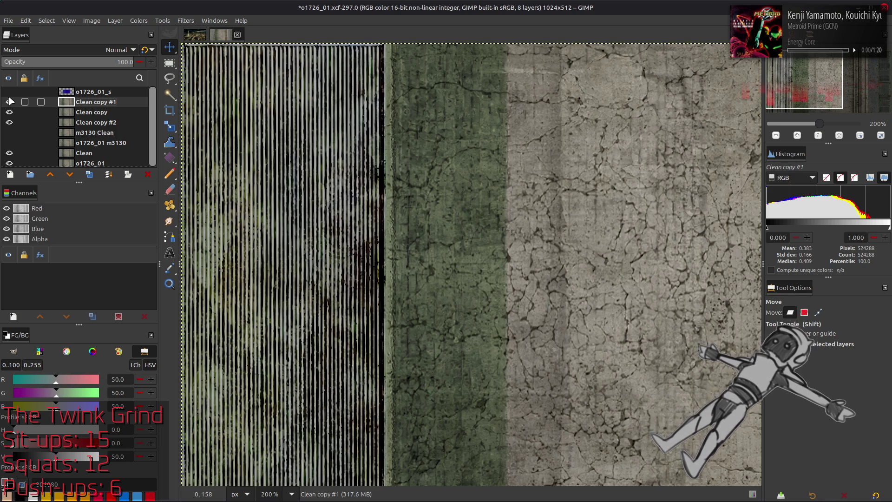
click(11, 102)
click(9, 102)
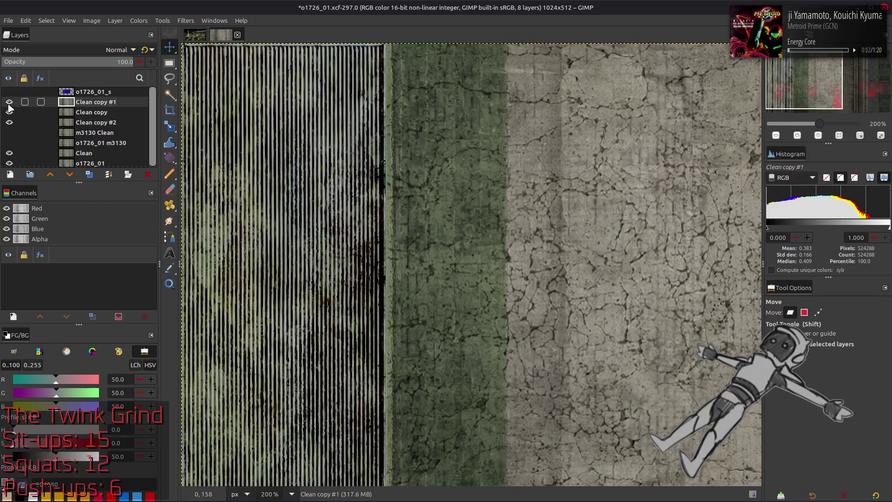
Hide all the Clean copy layers and make Clean the working layer
click(10, 112)
click(10, 122)
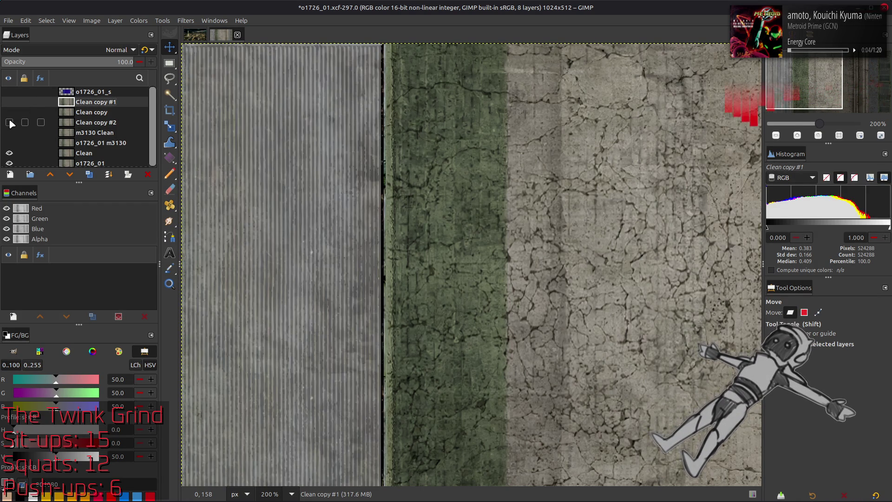
click(9, 123)
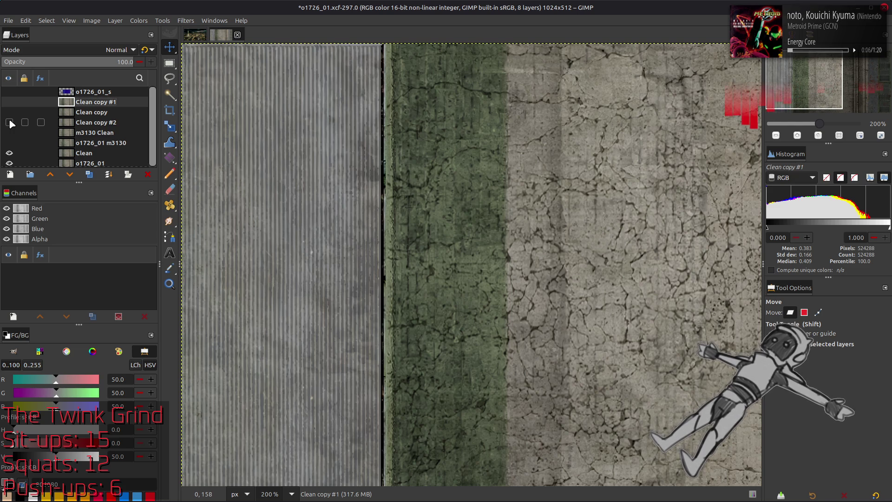
click(11, 122)
click(10, 123)
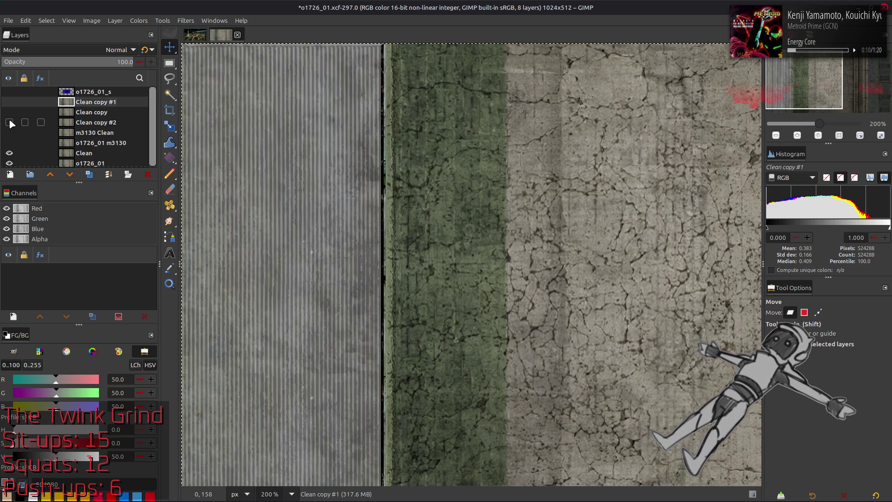
click(92, 154)
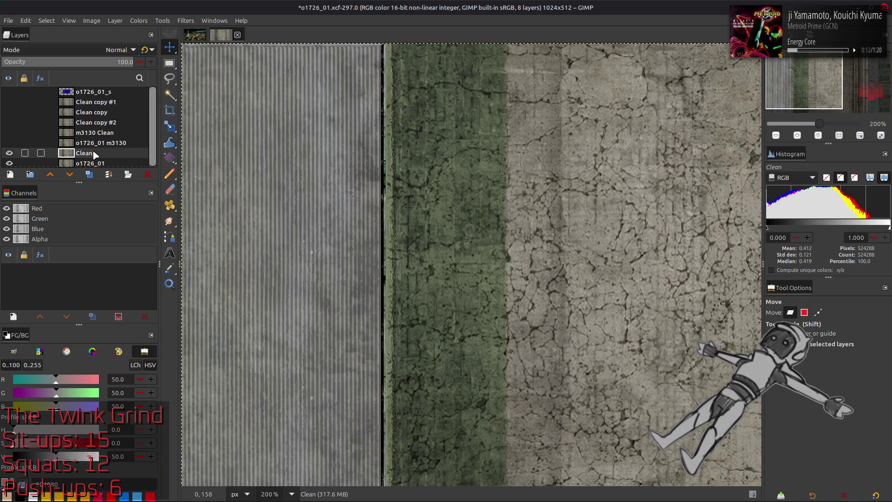
Select a thin strip of the stripes with the rectangle select tool
key(r)
scroll(196, 239, left, 2)
scroll(195, 239, left, 3)
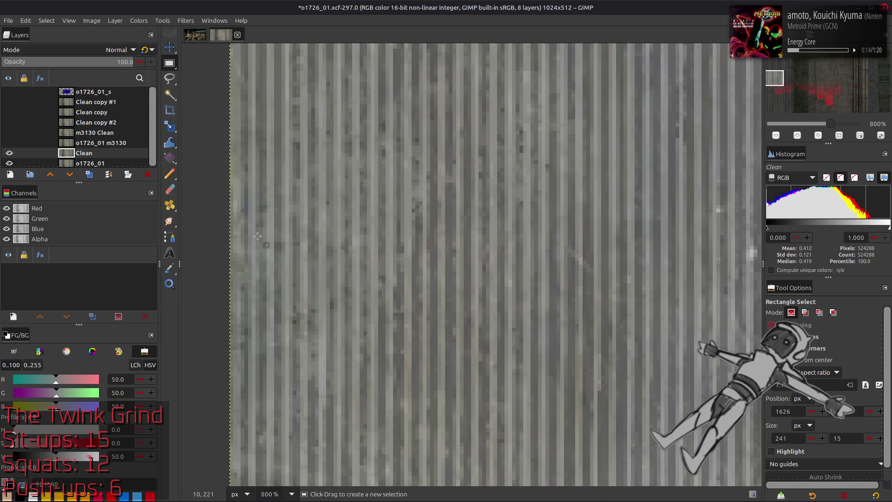
drag(229, 236, 719, 291)
scroll(488, 266, up, 2)
scroll(488, 265, right, 3)
drag(613, 280, 612, 342)
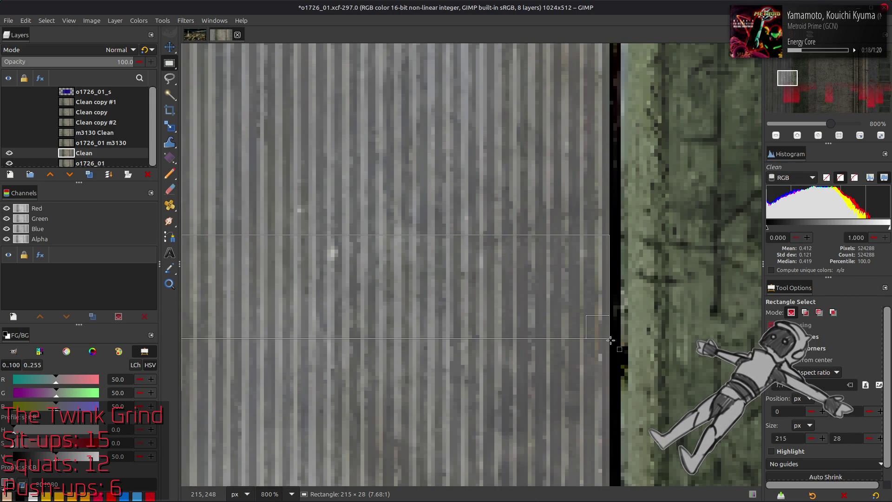
click(46, 20)
click(64, 53)
Zoom back out to 100%, return to the Move tool and select Clean copy #1
key(1)
scroll(376, 217, up, 1)
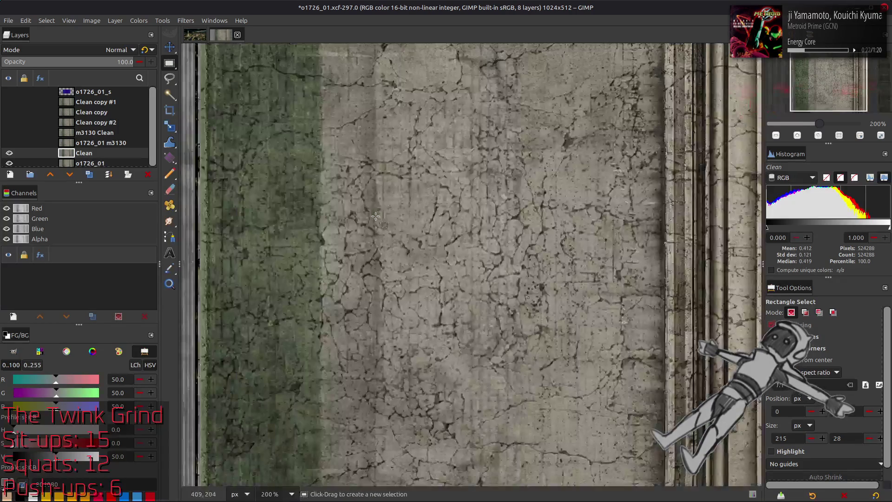
key(m)
scroll(498, 331, up, 3)
scroll(489, 310, left, 3)
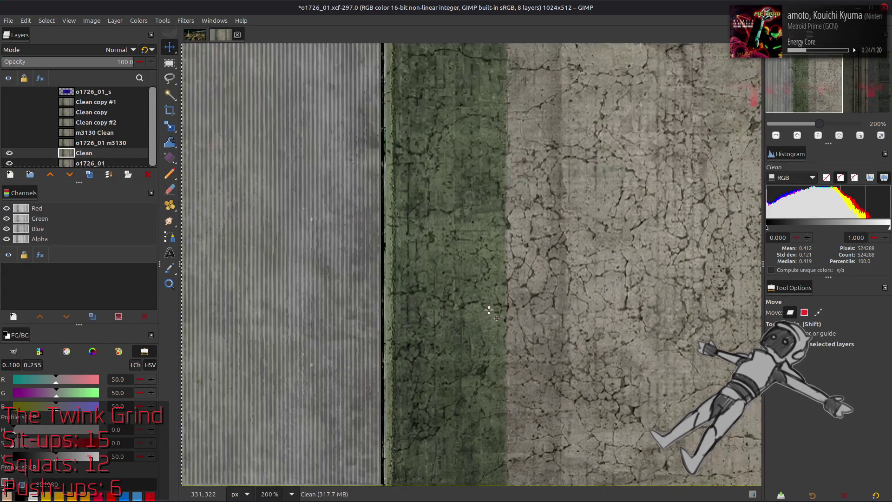
click(148, 174)
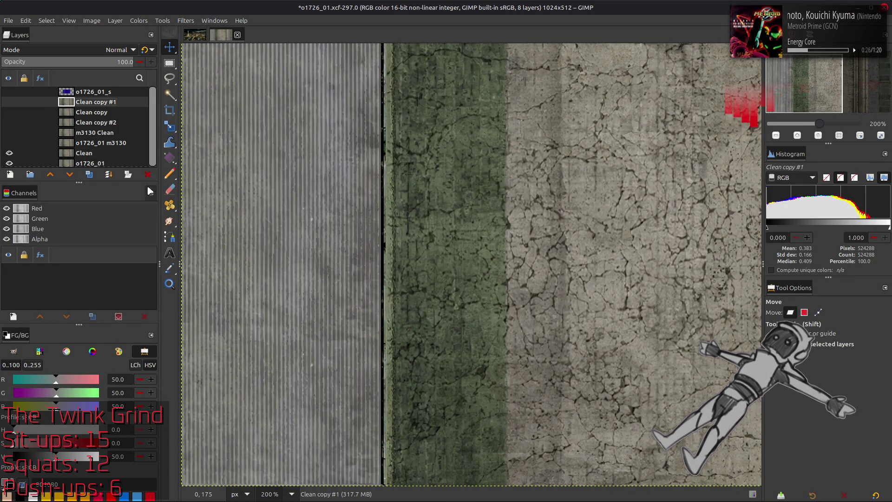
Delete the old Clean copies and duplicate m3130 Clean and Clean, raising Clean copy in the stack
click(148, 174)
click(9, 102)
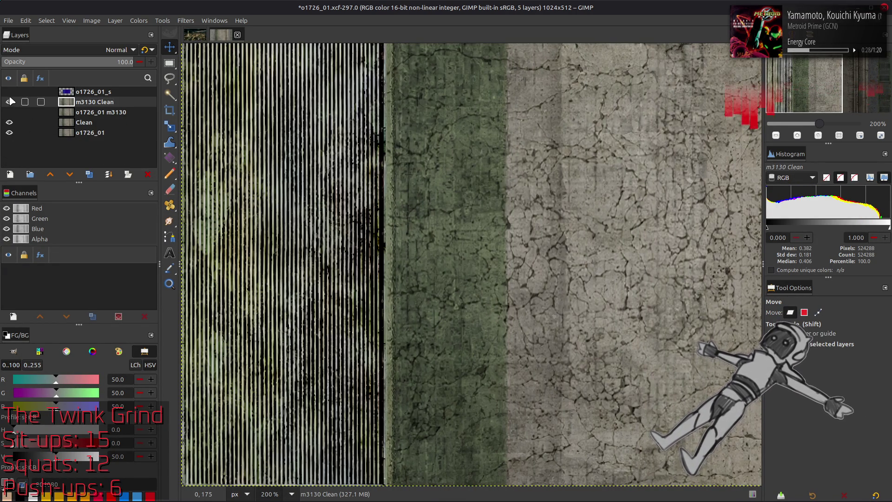
click(88, 175)
click(84, 132)
click(88, 174)
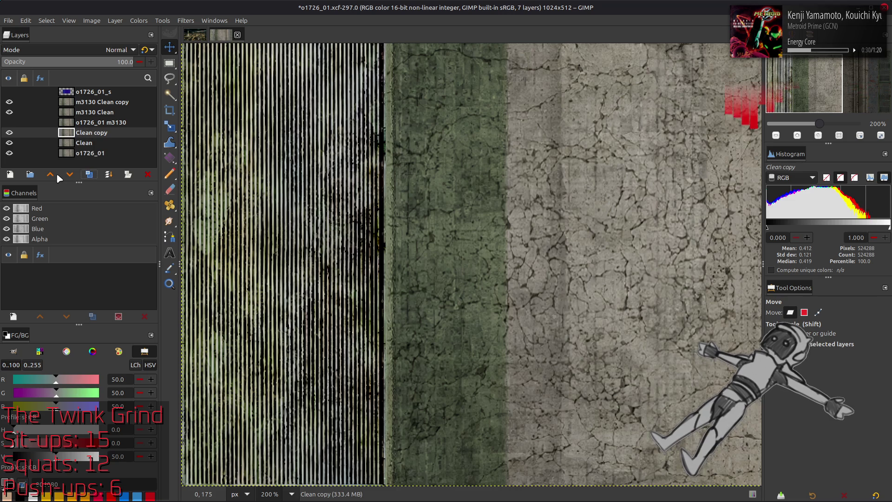
click(51, 174)
click(9, 102)
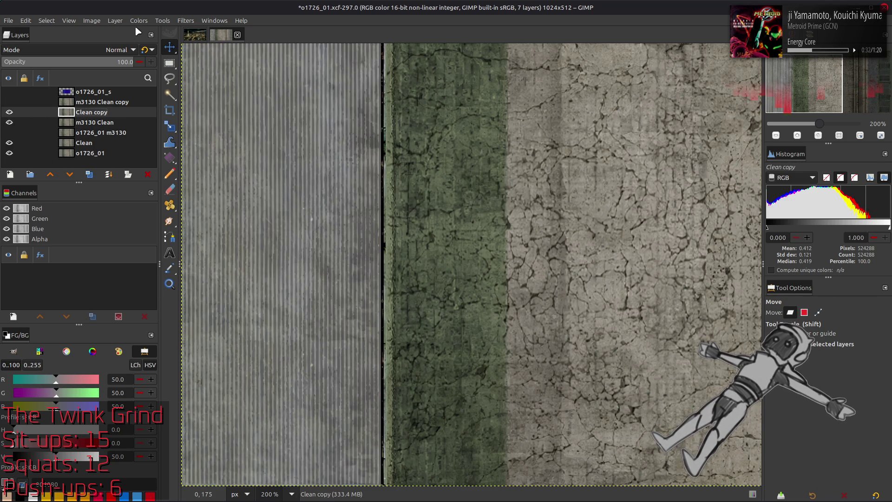
Set Clean copy's layer boundary width to 215 pixels
click(115, 20)
click(190, 146)
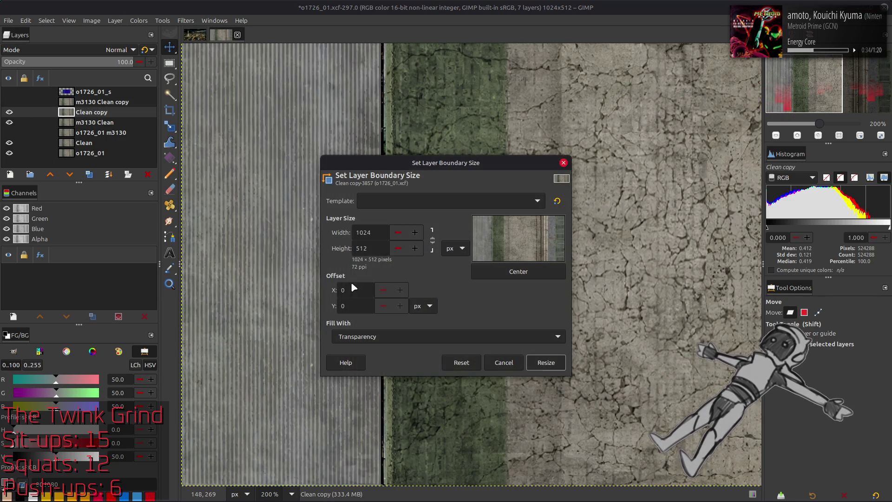
double_click(367, 232)
text(512)
click(547, 363)
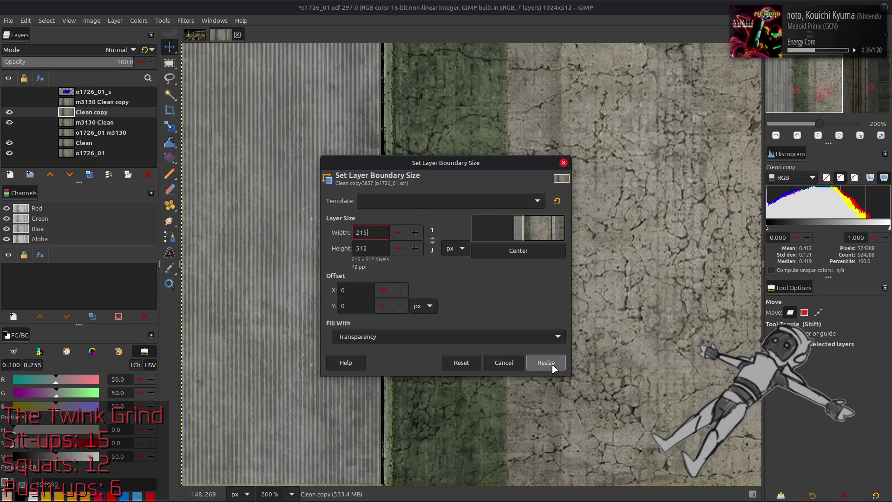
Set m3130 Clean copy's layer boundary width to 215 pixels and show it
click(10, 102)
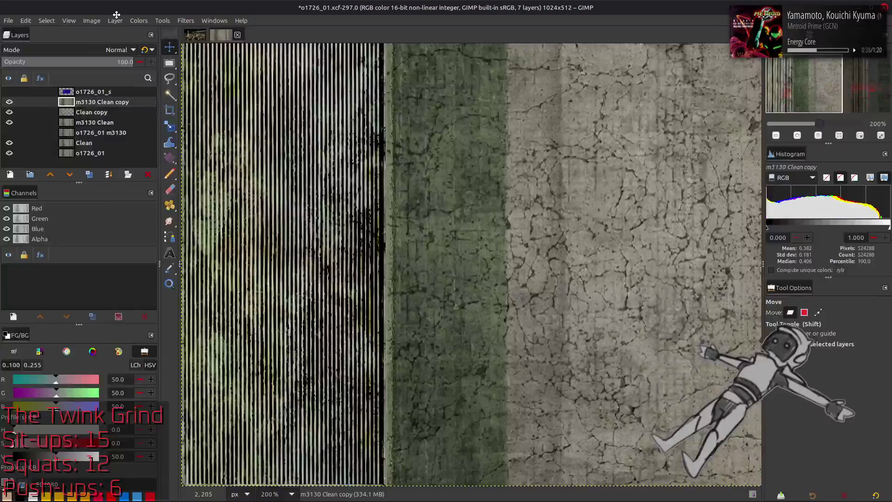
key(alt+Tab)
click(115, 20)
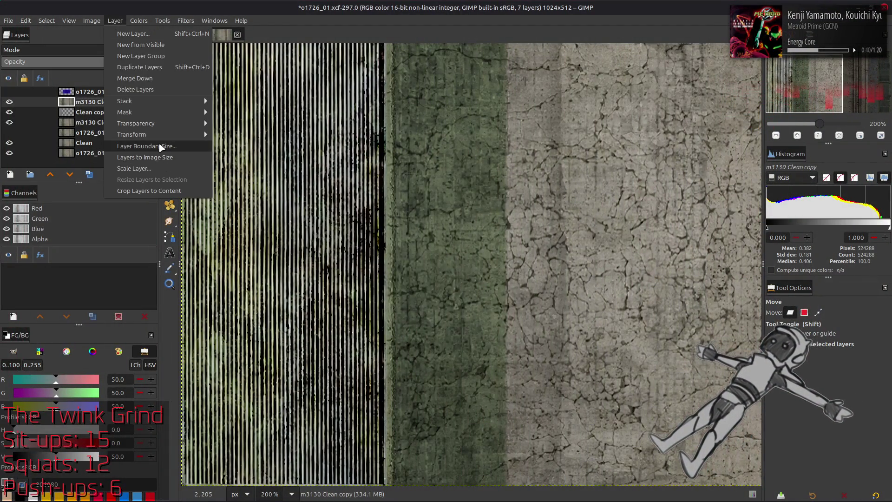
click(189, 146)
double_click(367, 233)
text(1536)
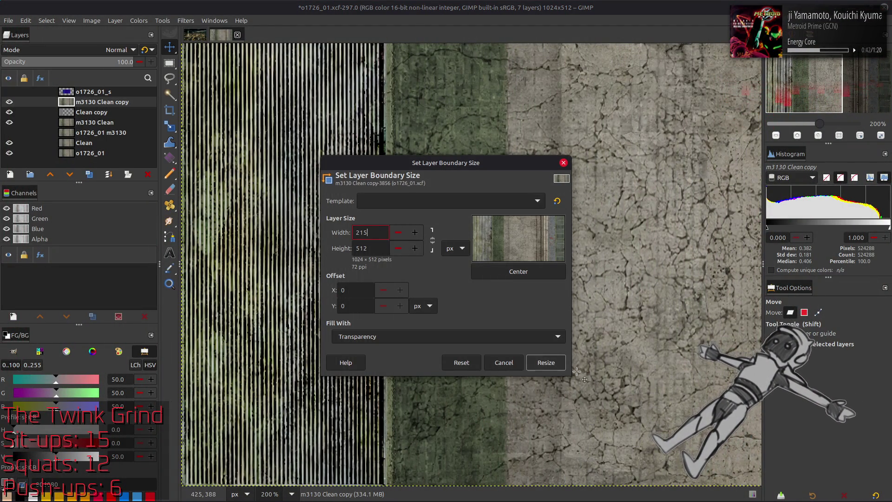
click(541, 364)
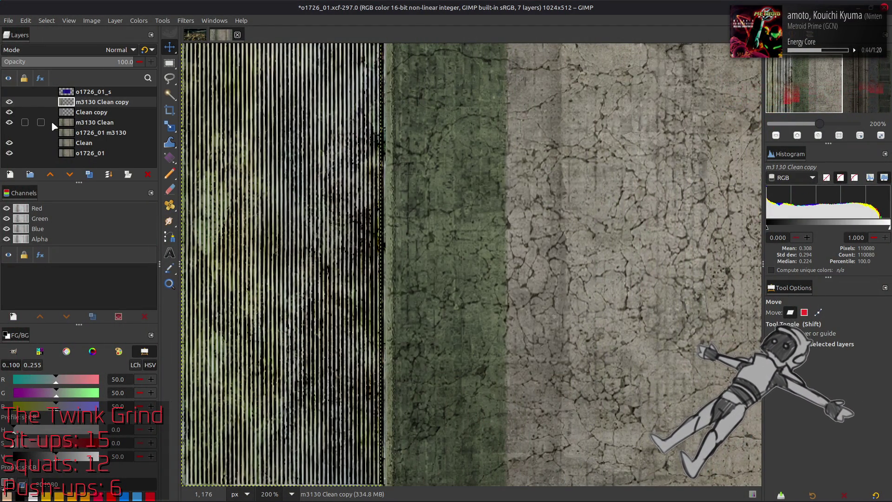
click(91, 112)
click(97, 102)
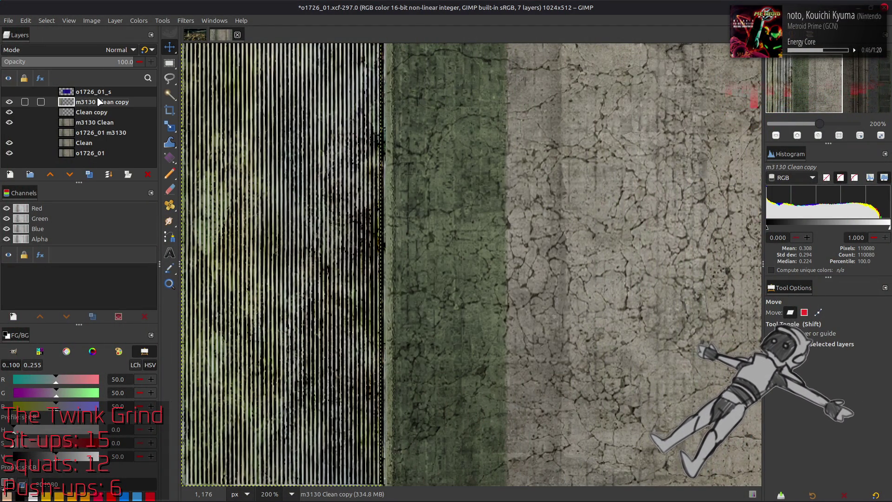
click(10, 102)
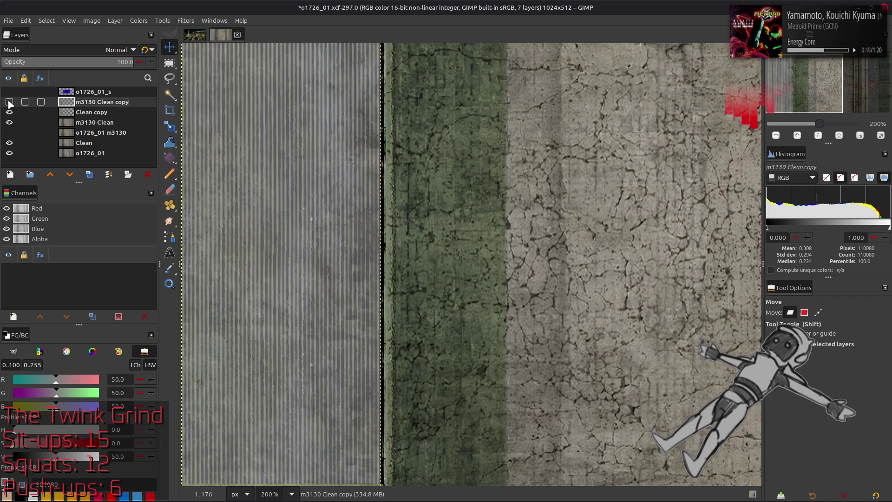
Toggle m3130 Clean copy to compare strips, then make Clean copy the working layer
click(9, 101)
click(10, 103)
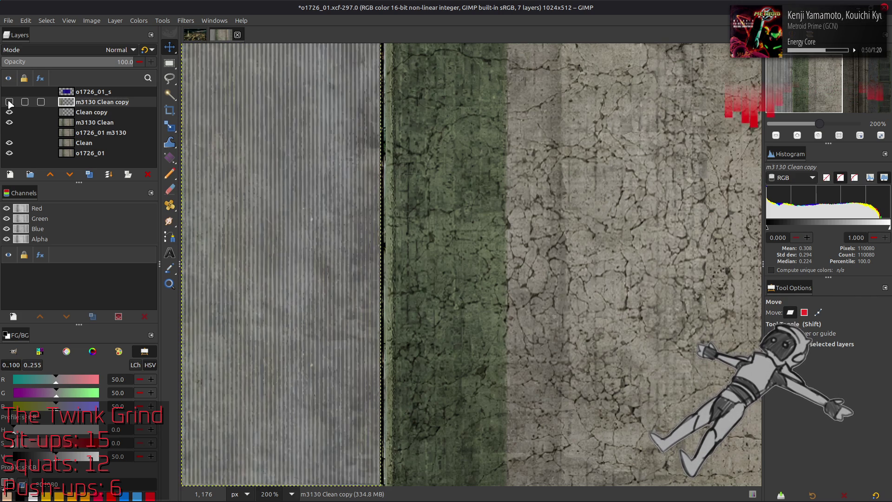
click(10, 101)
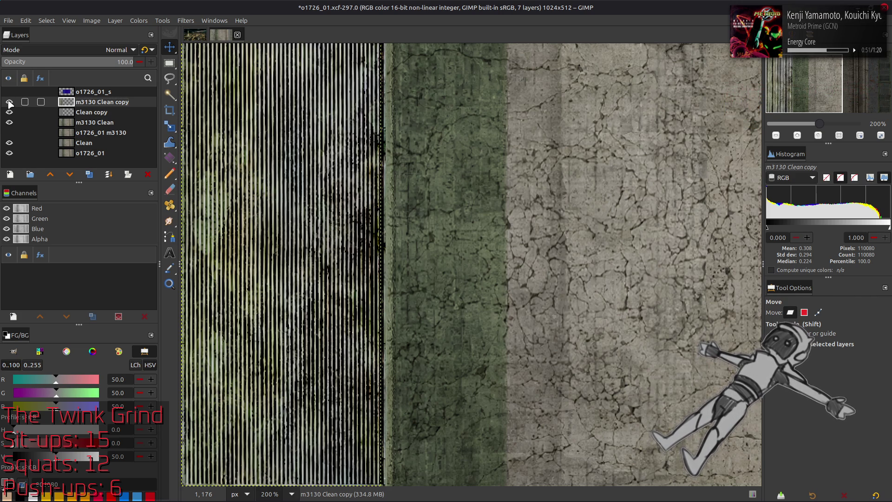
click(91, 112)
click(10, 101)
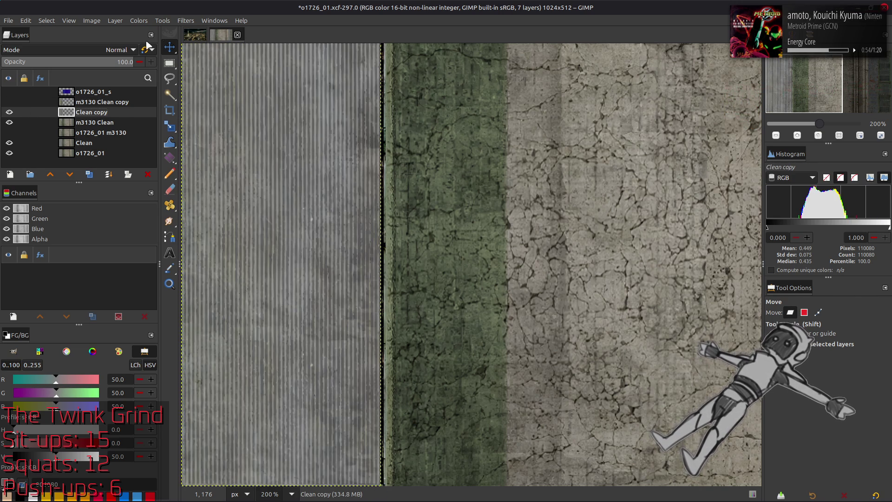
Run Stretch Contrast on Clean copy with Non-linear components enabled
click(139, 20)
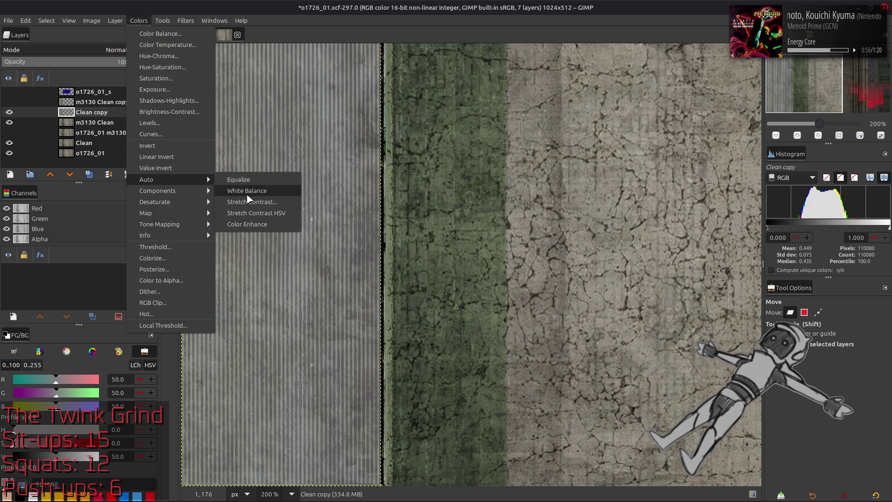
click(251, 201)
click(40, 263)
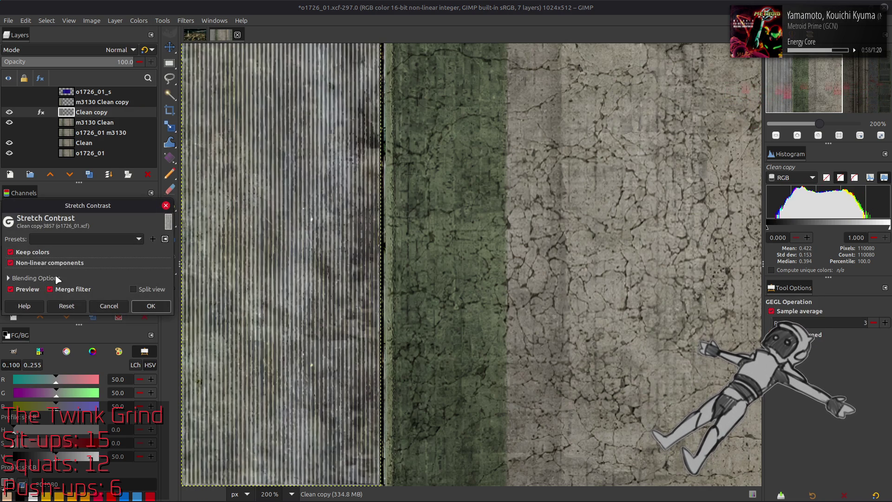
click(151, 307)
Flip m3130 Clean copy's visibility repeatedly to compare the two strips
click(10, 103)
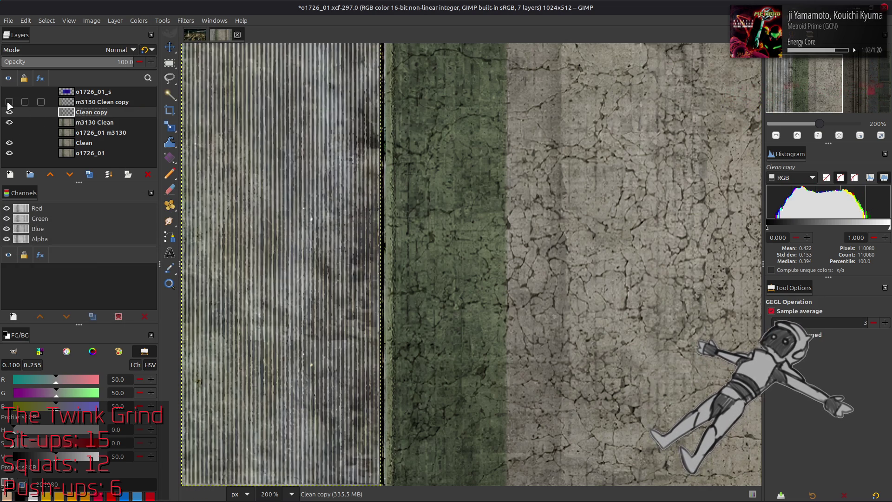
click(10, 102)
click(10, 102)
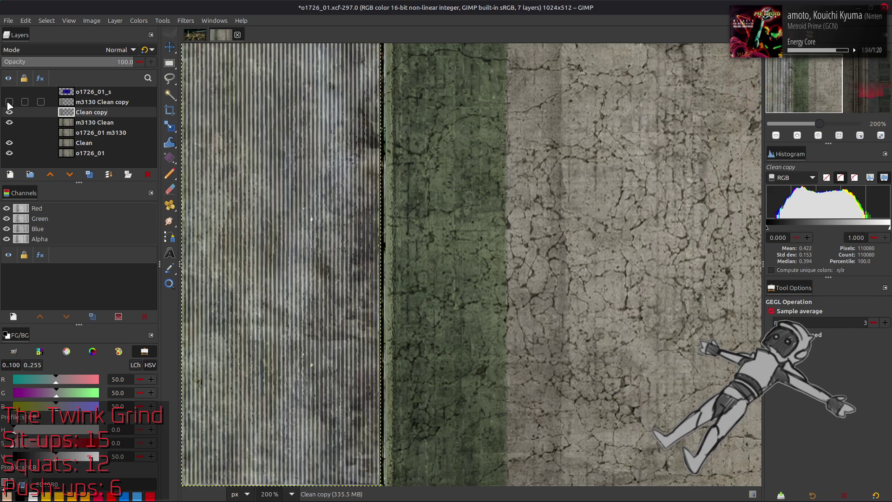
click(10, 102)
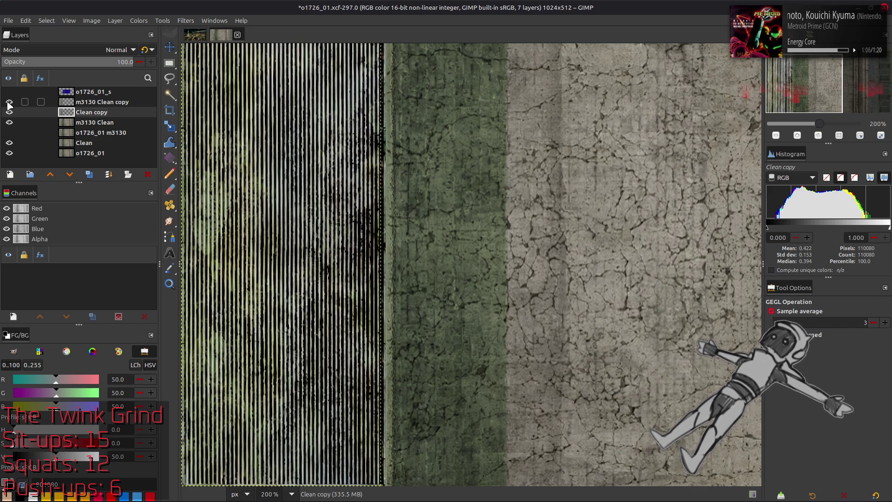
click(10, 102)
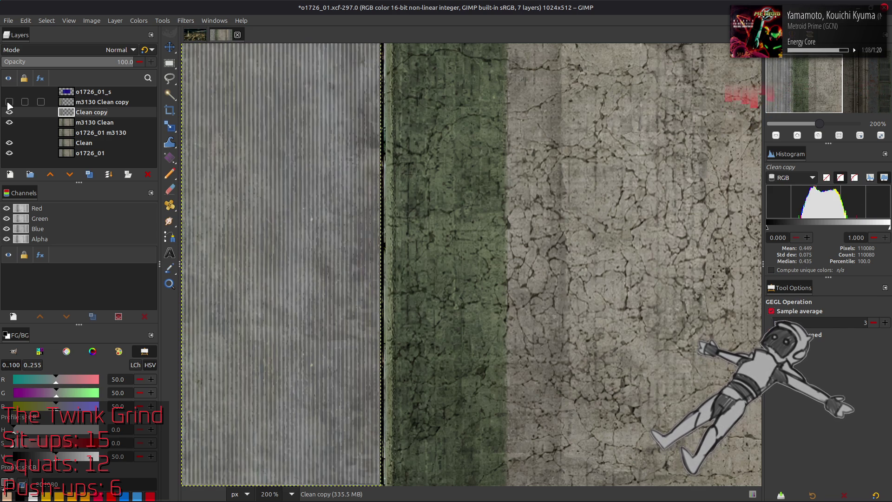
click(10, 102)
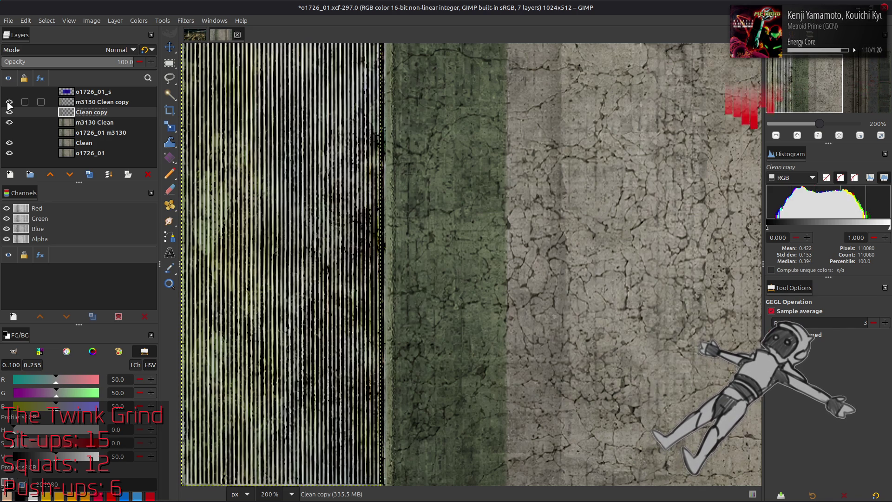
click(10, 102)
click(9, 102)
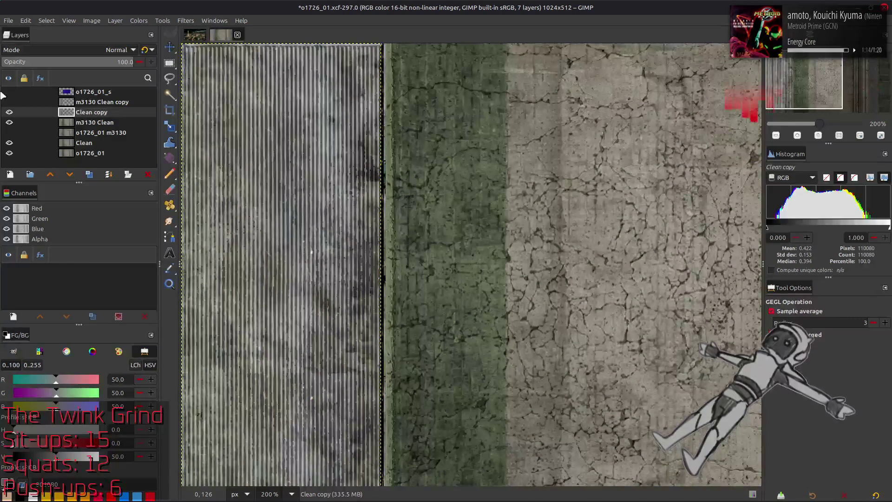
click(9, 102)
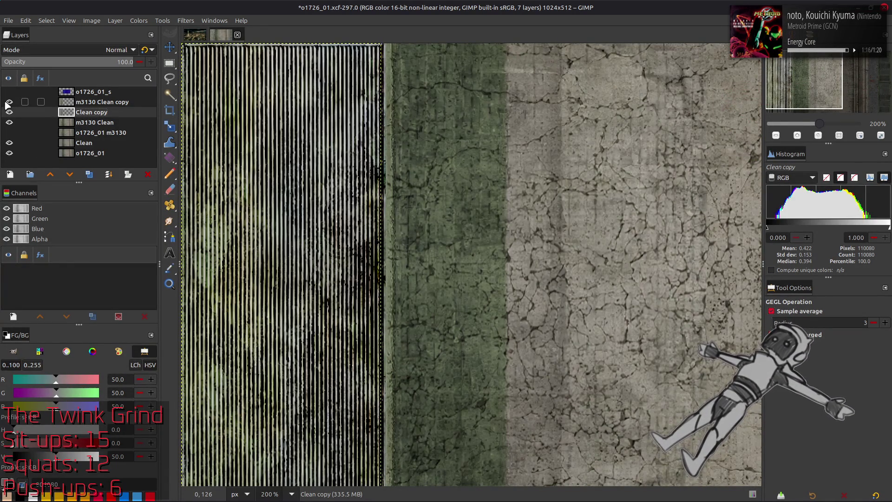
click(9, 103)
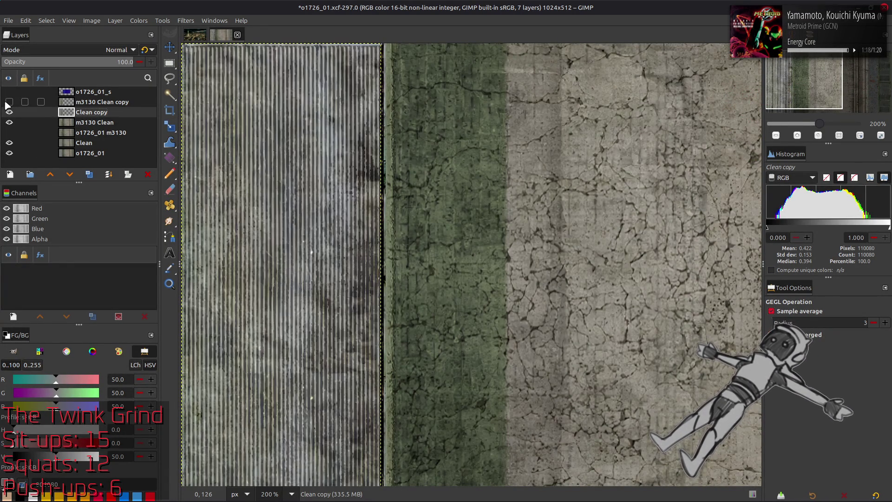
click(9, 102)
click(9, 103)
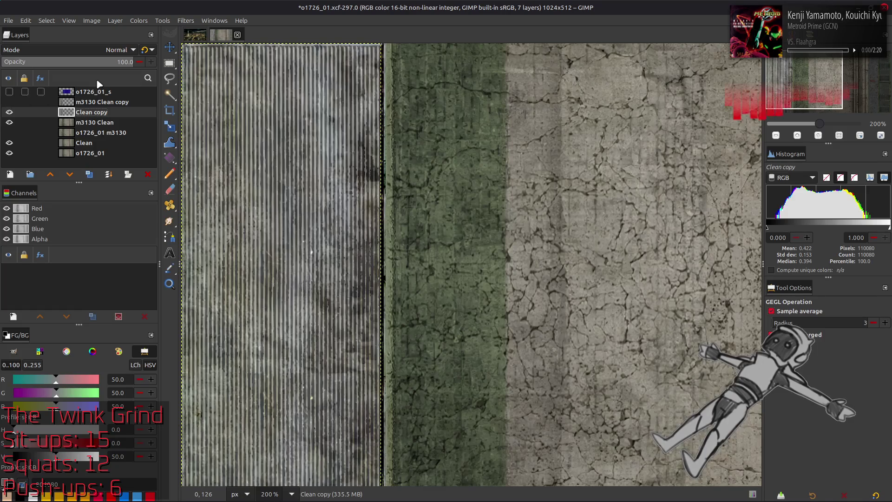
Try a Curves adjustment on Clean copy, compare with preview, then undo it
click(139, 21)
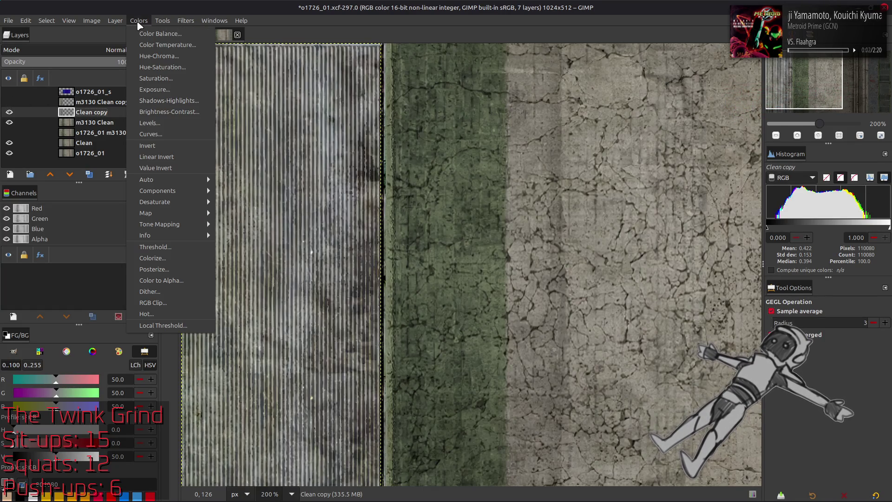
click(150, 133)
scroll(112, 98, down, 1)
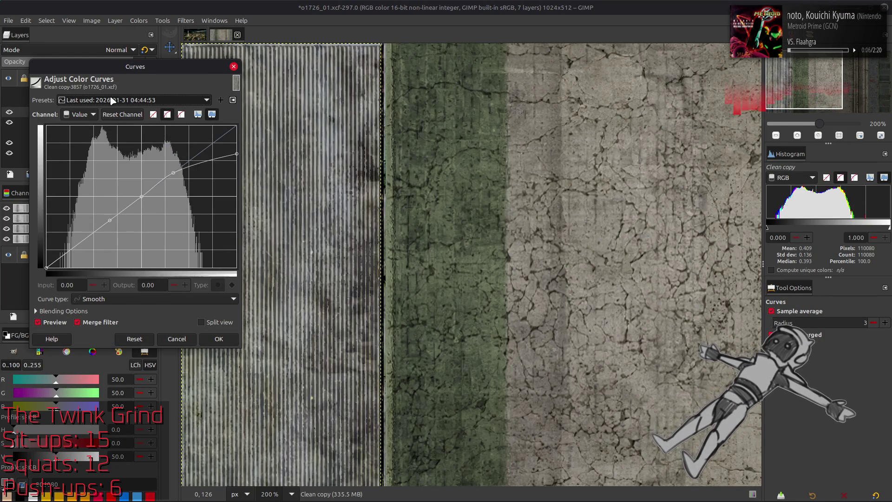
scroll(112, 99, down, 2)
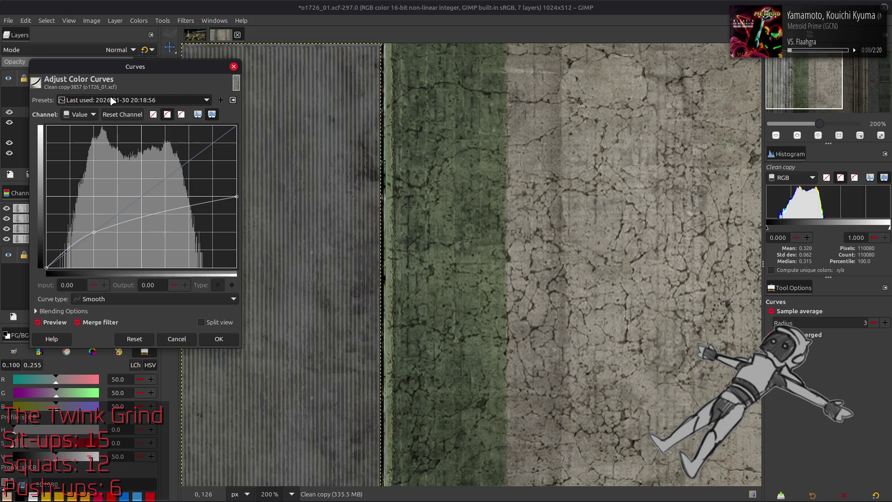
scroll(112, 100, up, 1)
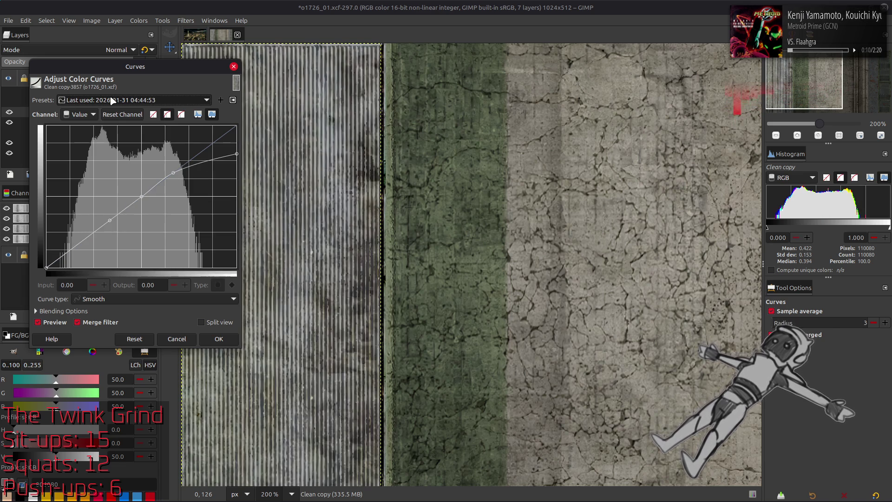
scroll(111, 99, up, 2)
click(56, 322)
click(56, 322)
click(219, 339)
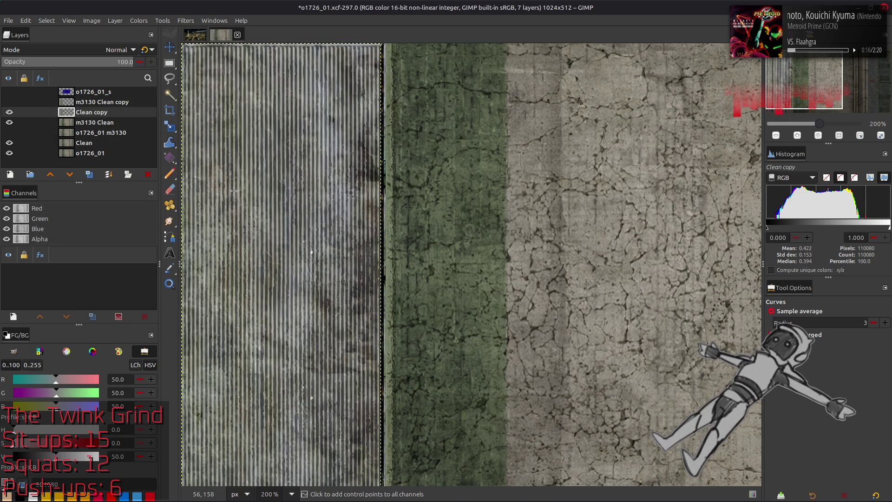
key(ctrl+z)
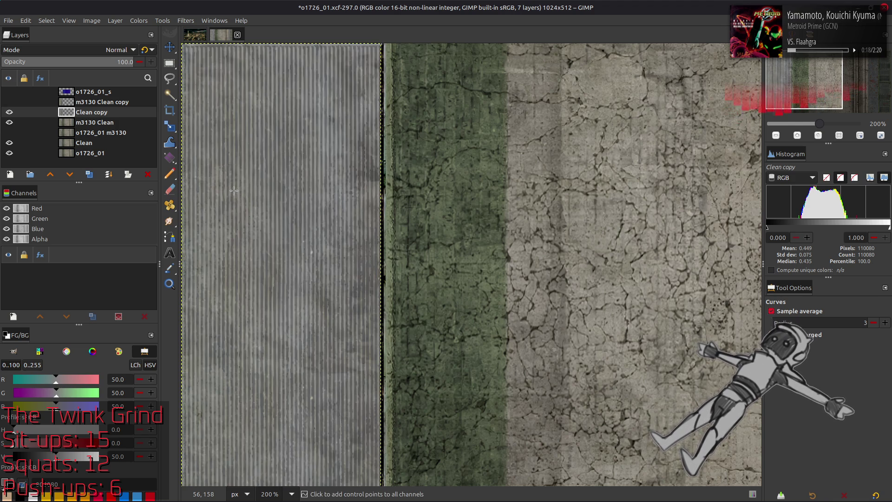
Apply a last-used gentle Curves preset to Clean copy
click(139, 20)
click(166, 135)
click(95, 100)
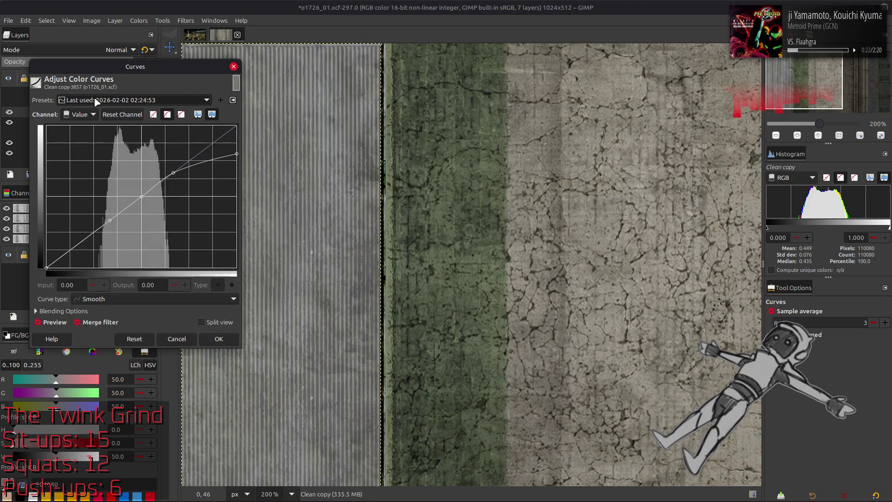
scroll(93, 100, down, 2)
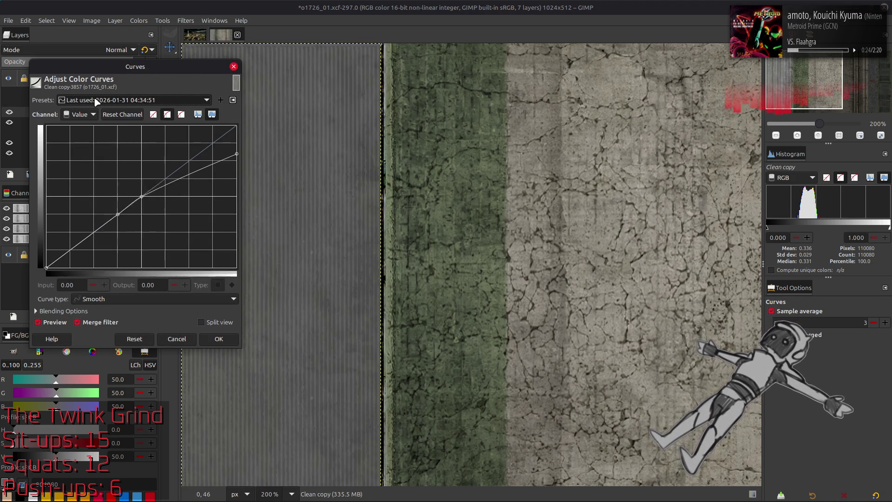
click(218, 338)
click(139, 20)
click(251, 190)
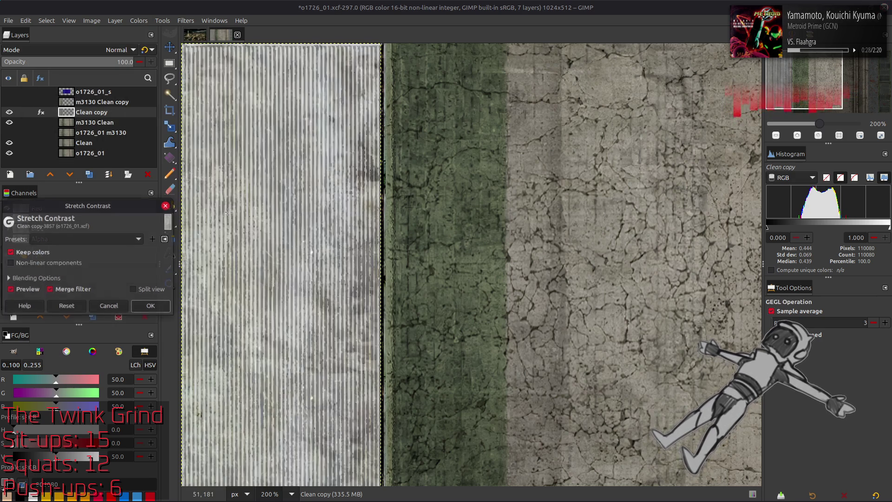
Apply Stretch Contrast with Non-linear components and compare against m3130 Clean copy
click(11, 263)
click(151, 305)
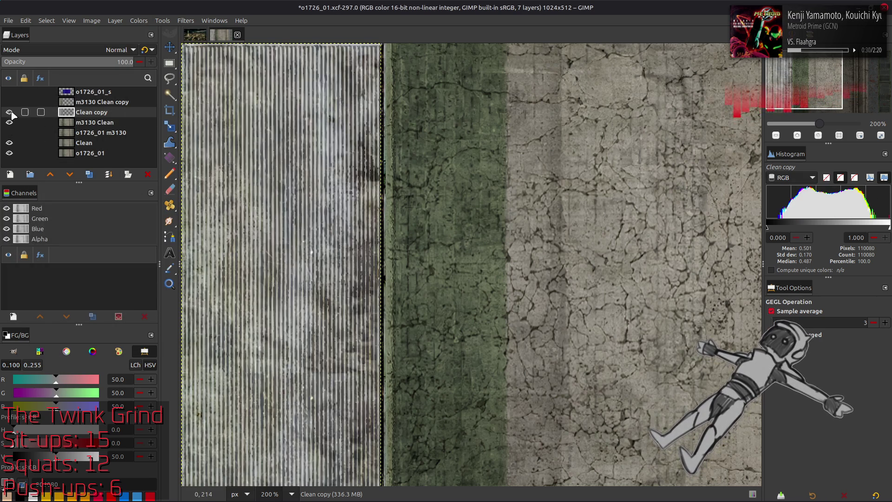
click(9, 102)
click(9, 103)
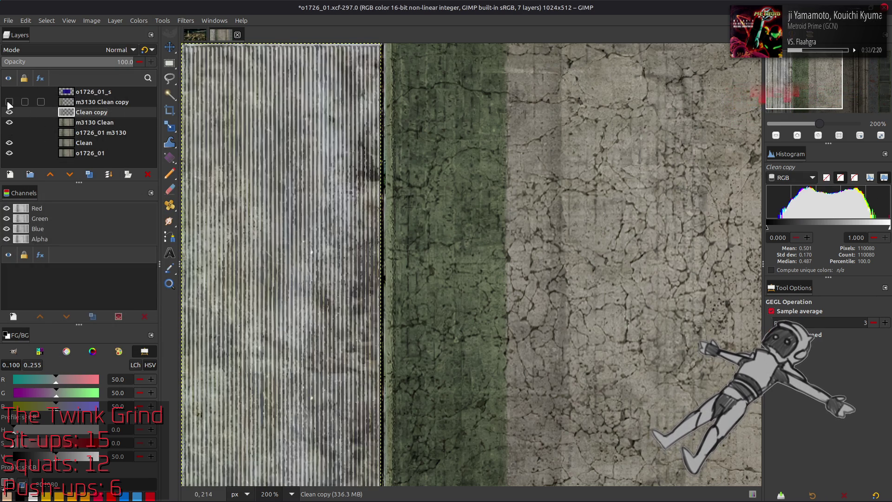
click(9, 103)
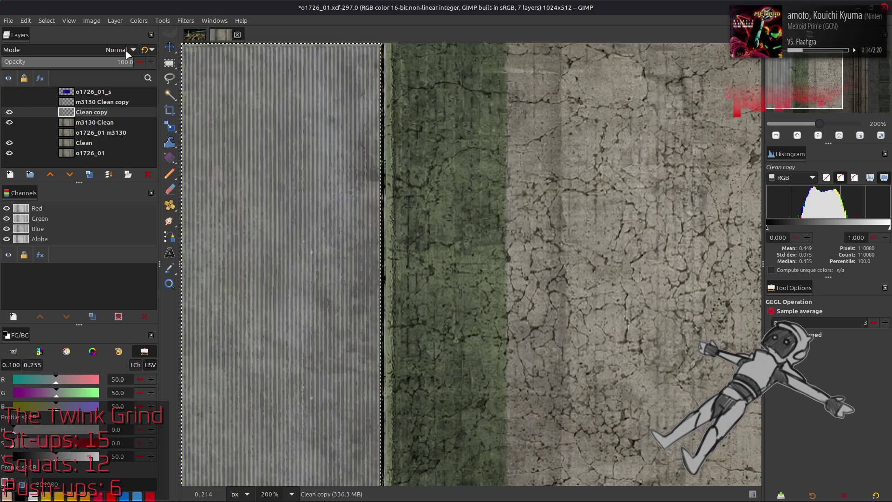
Run a second non-linear Stretch Contrast and toggle layer visibility to compare results
click(139, 21)
click(246, 206)
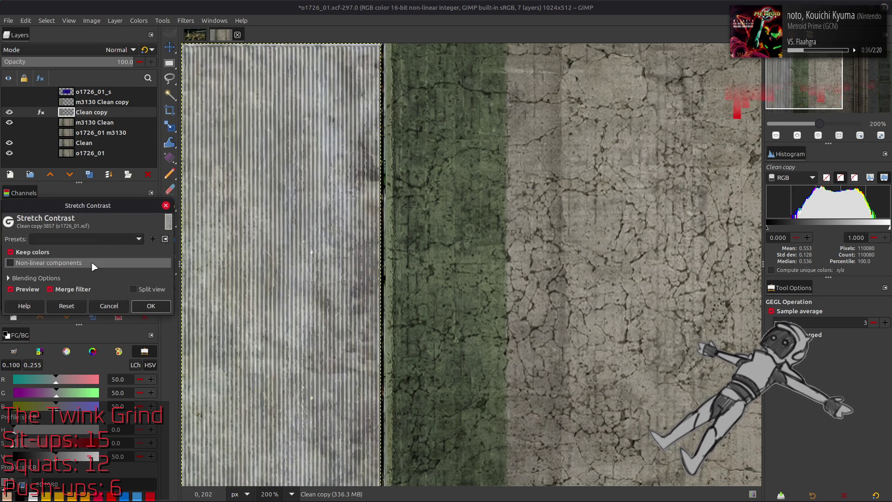
click(11, 266)
click(151, 307)
click(9, 103)
click(10, 103)
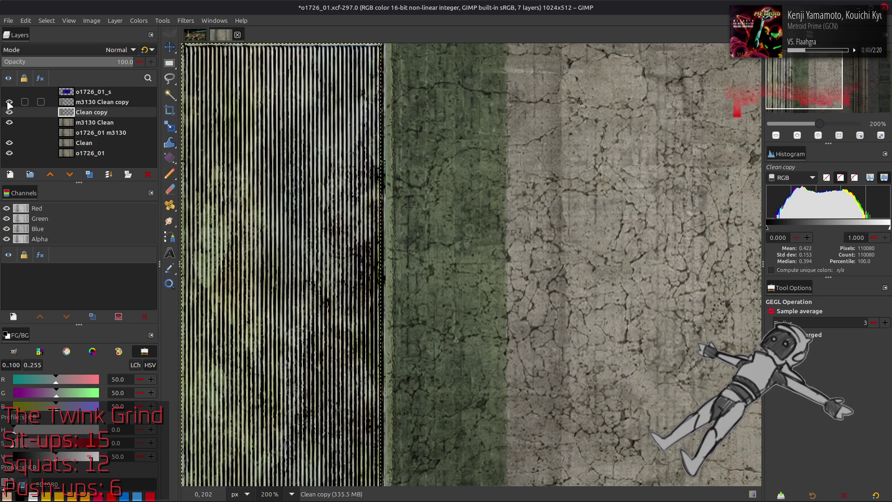
click(9, 102)
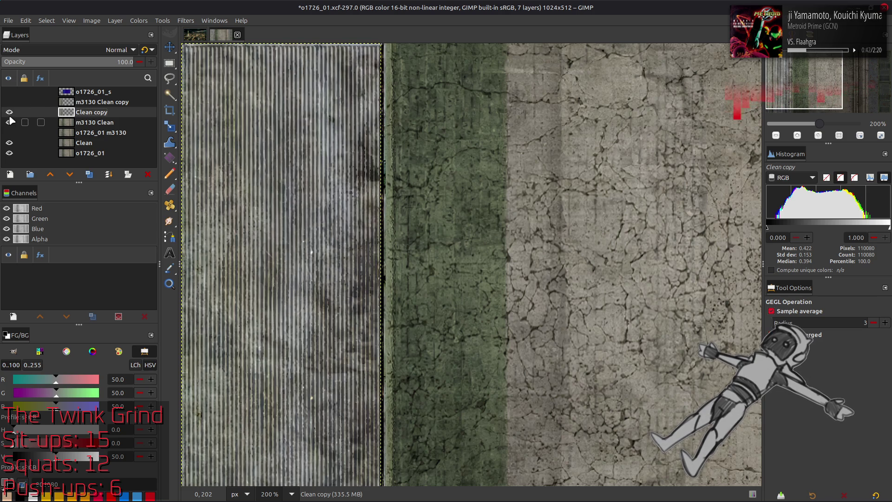
click(10, 112)
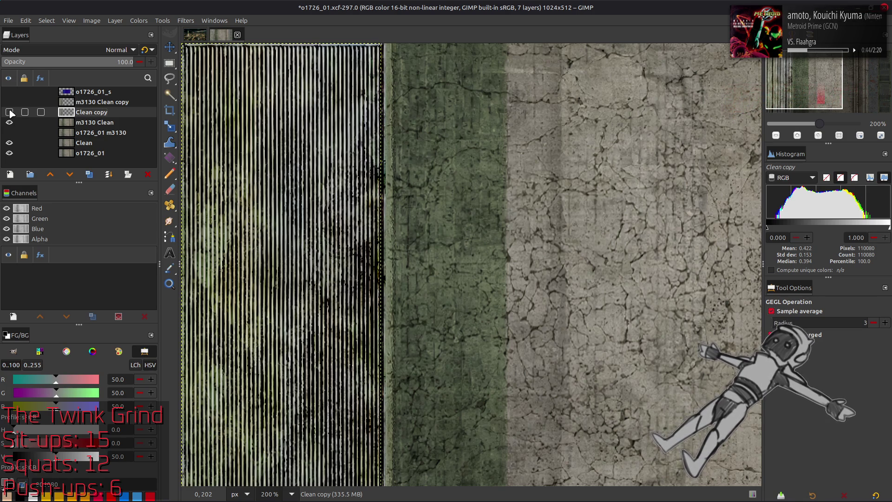
click(10, 112)
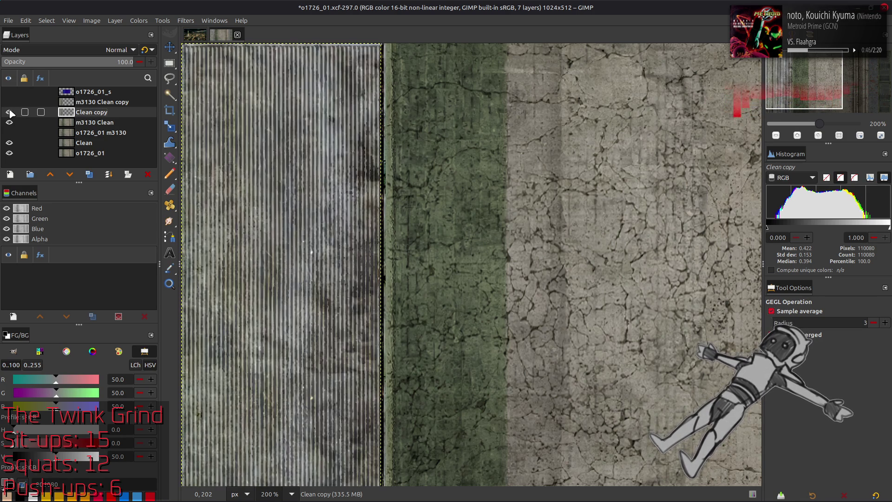
click(139, 21)
click(170, 125)
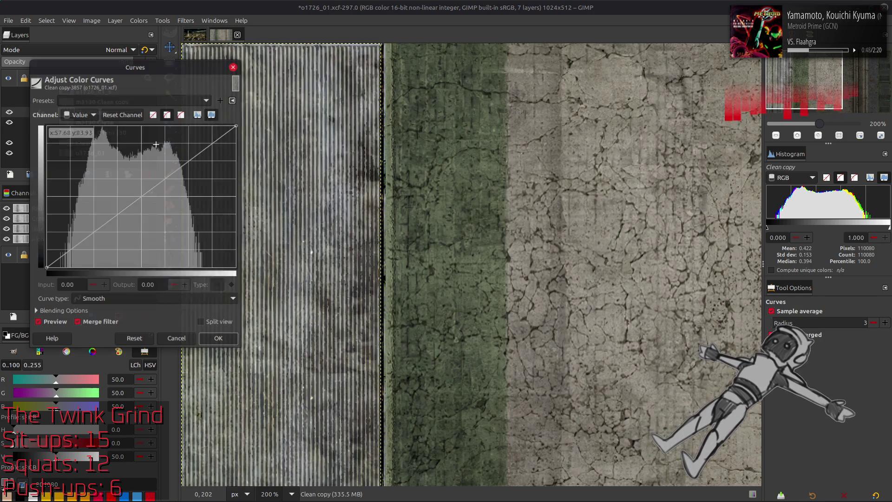
Duplicate Clean copy as Clean copy #1 and preview recent Curves presets on it
key(Escape)
click(90, 174)
click(139, 20)
click(171, 126)
click(110, 101)
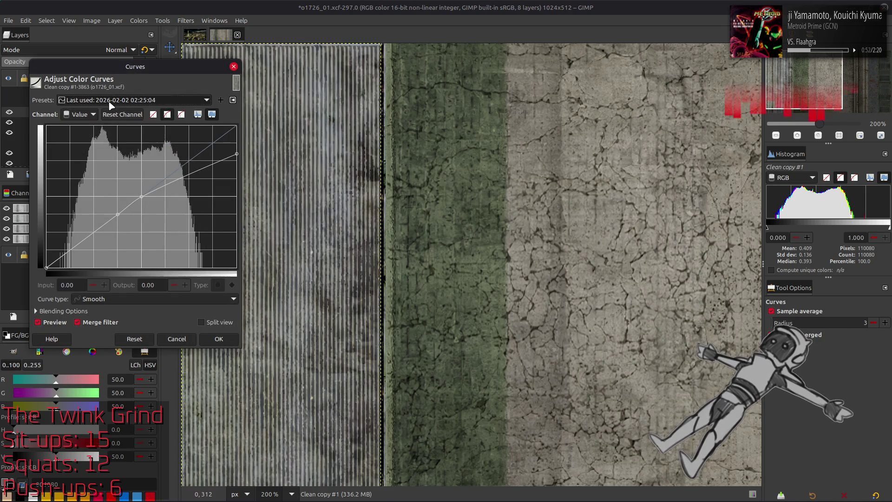
click(111, 113)
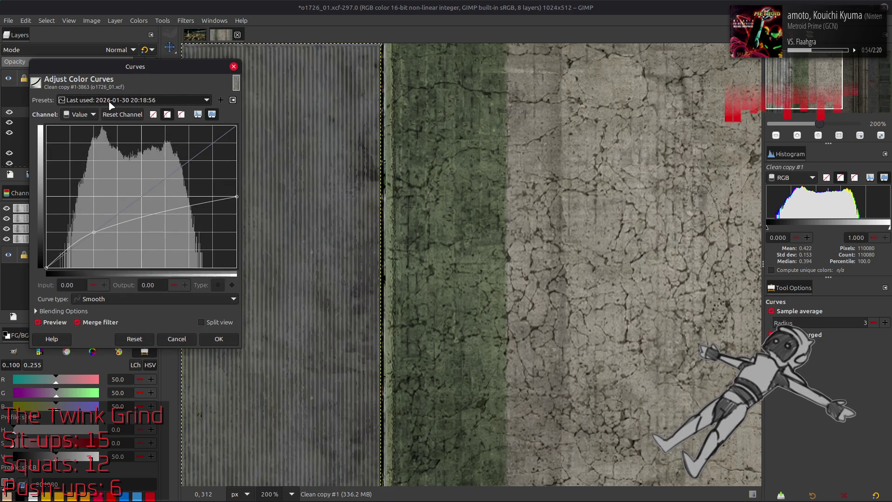
click(55, 322)
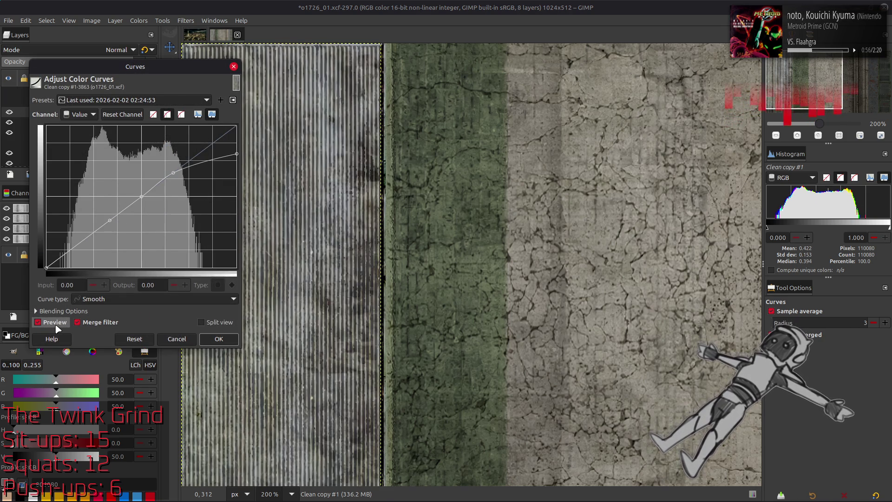
click(55, 322)
Apply the flattening 20:18:56 Curves preset to darken Clean copy #1
click(110, 100)
click(54, 322)
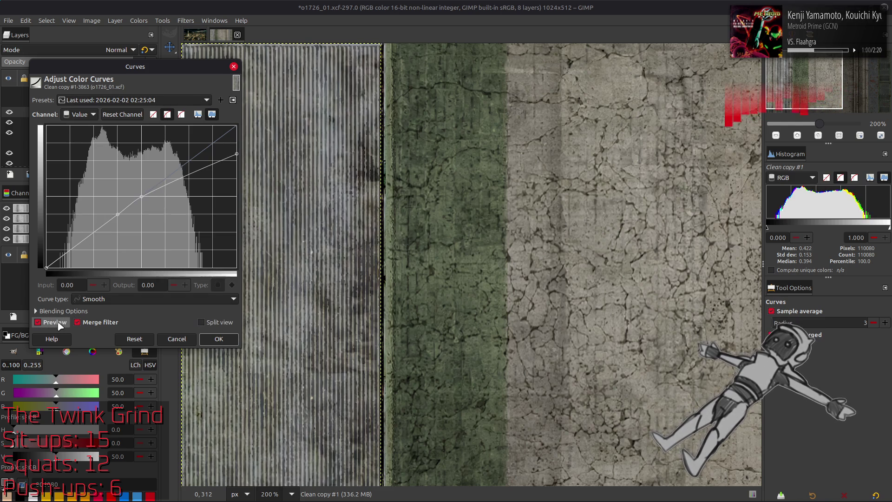
click(55, 322)
click(115, 100)
click(123, 110)
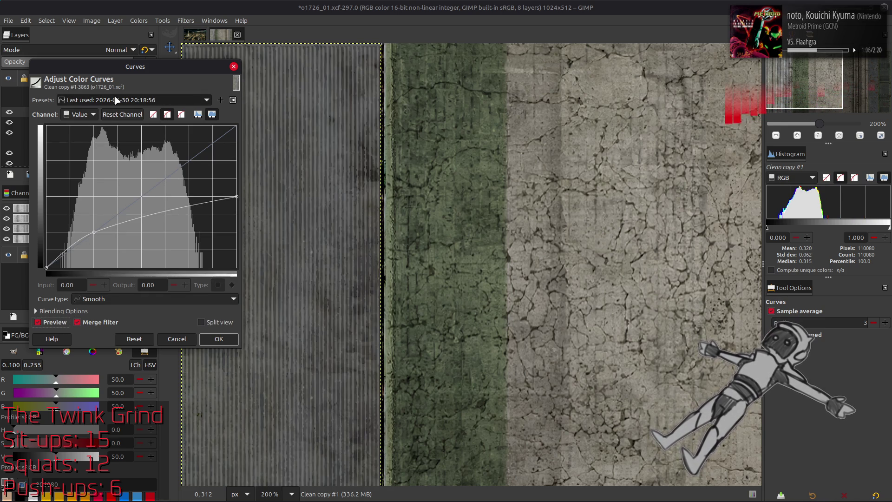
click(218, 339)
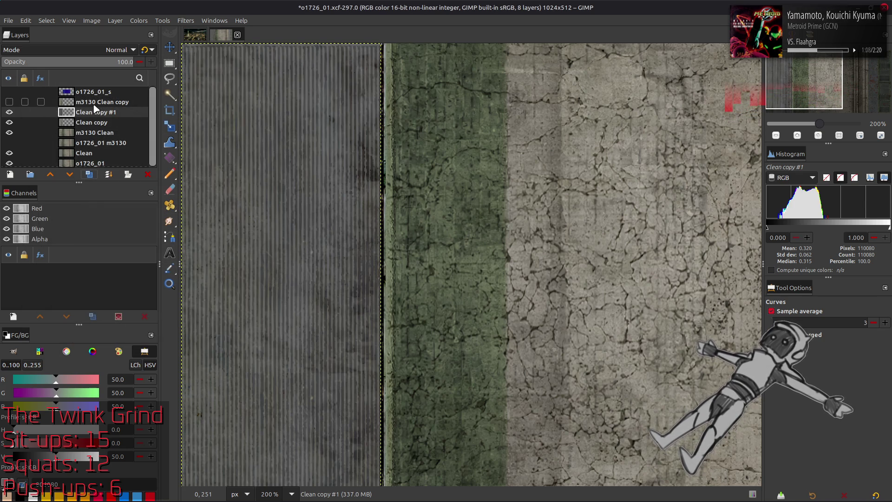
Toggle visibility of the stripe layers to compare the darkened copy against the others
click(92, 102)
click(9, 102)
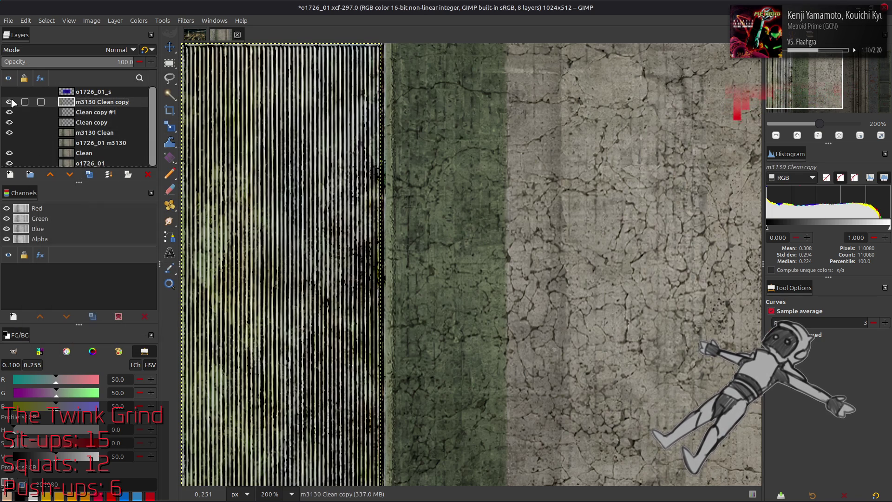
click(9, 103)
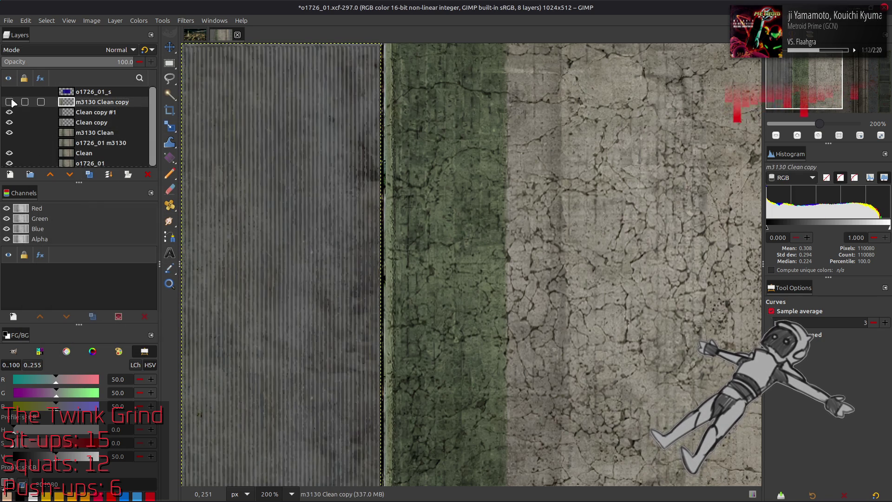
click(109, 113)
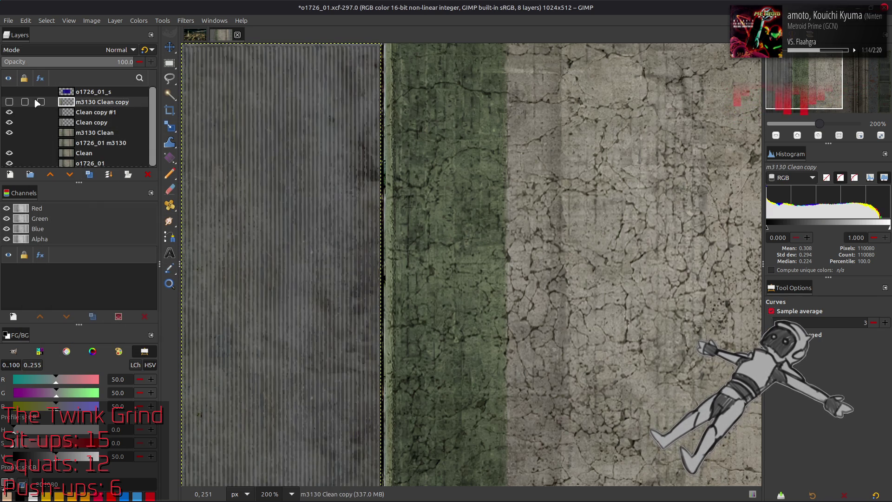
click(9, 103)
click(8, 112)
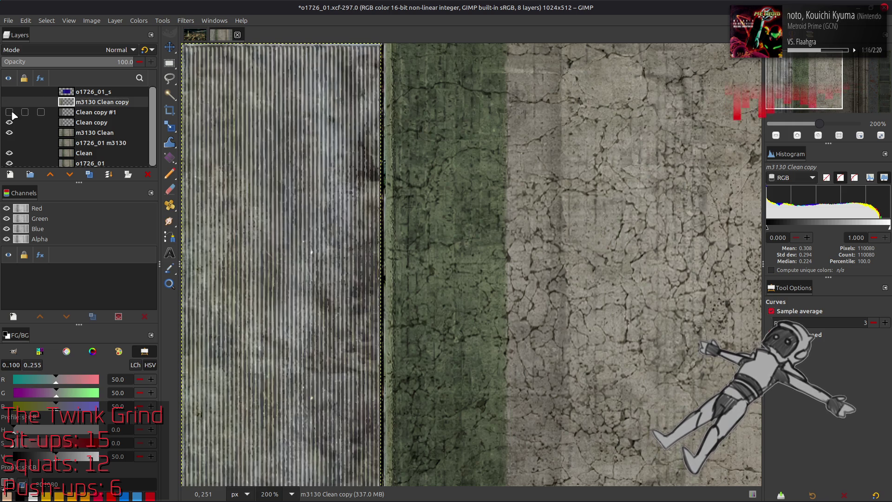
click(10, 114)
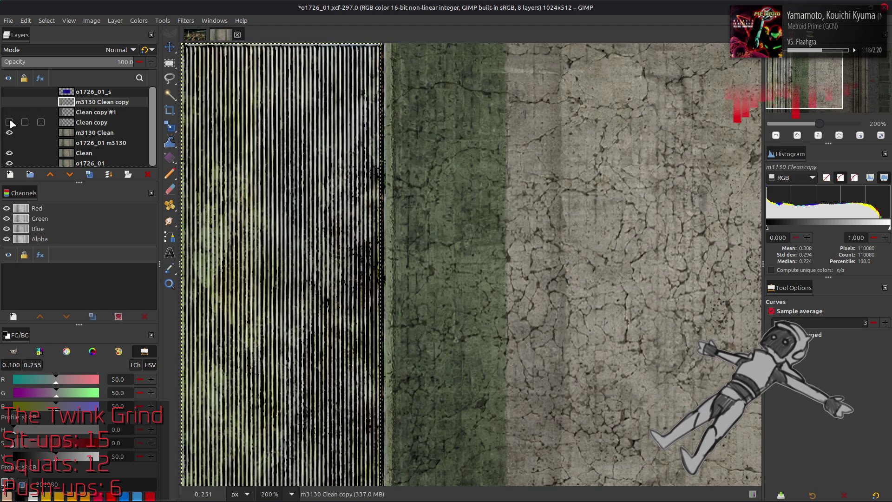
click(10, 132)
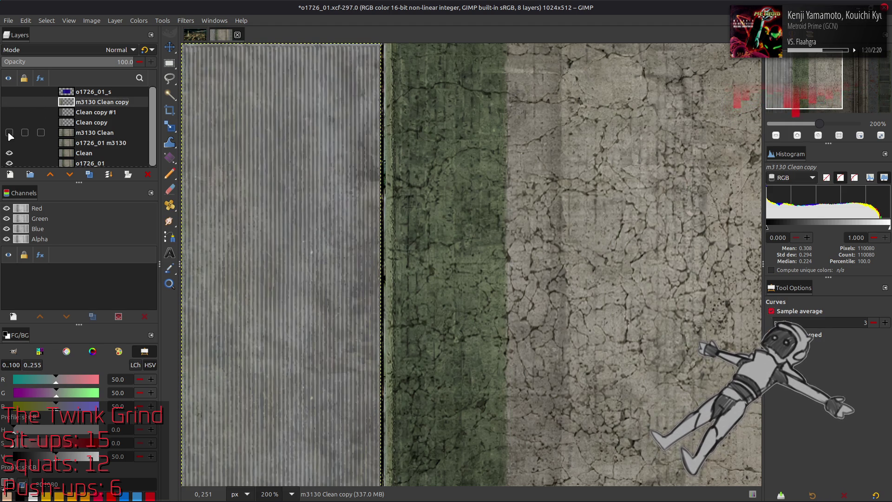
click(101, 133)
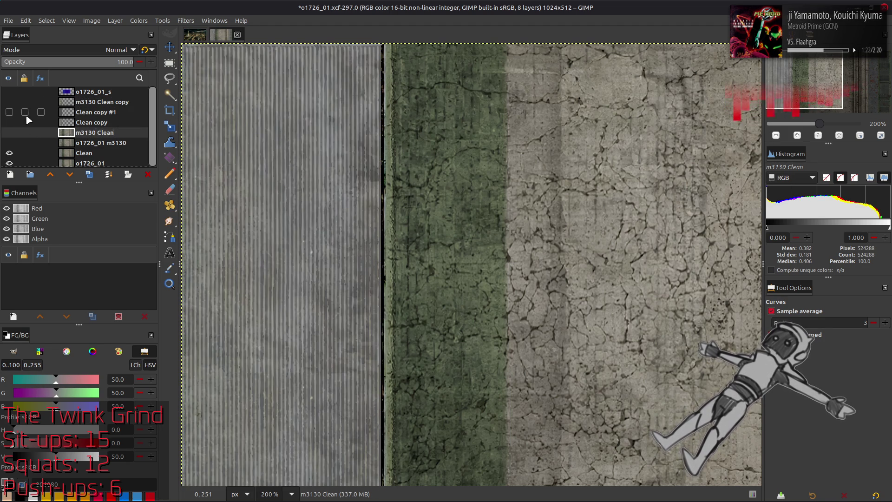
click(10, 123)
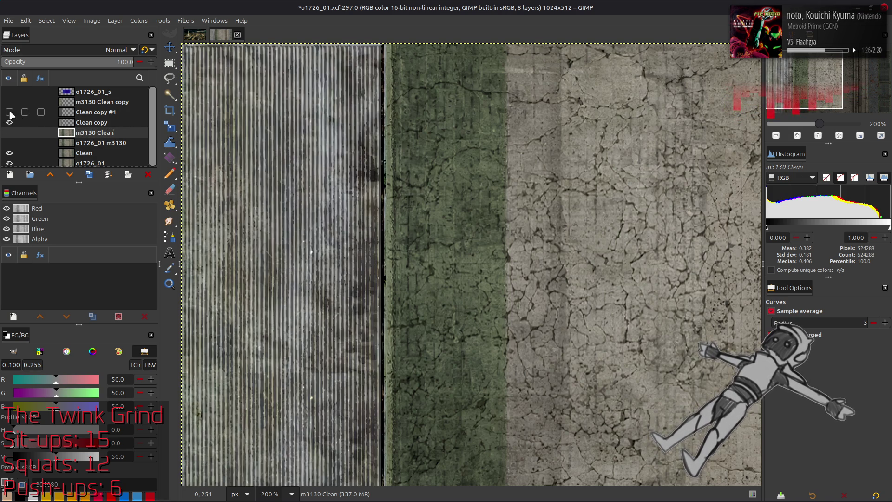
Set Clean copy #1 to 50% opacity and merge it down into Clean copy
click(73, 123)
click(76, 114)
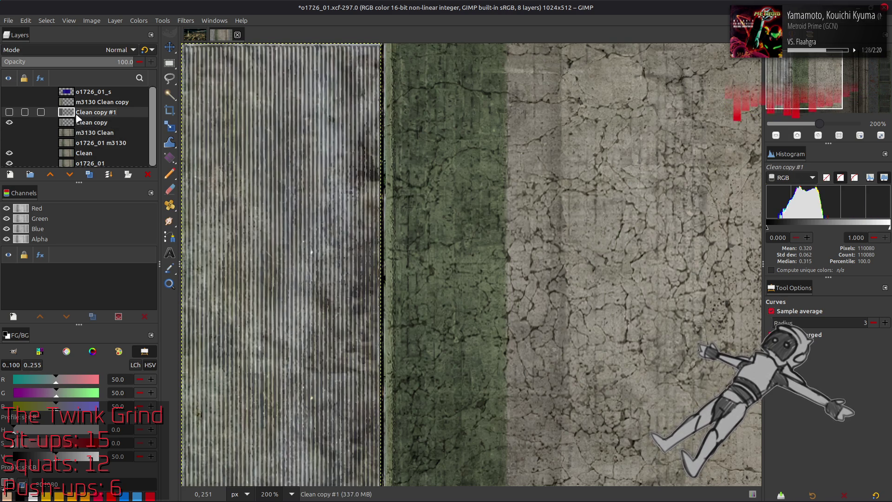
click(9, 113)
click(10, 102)
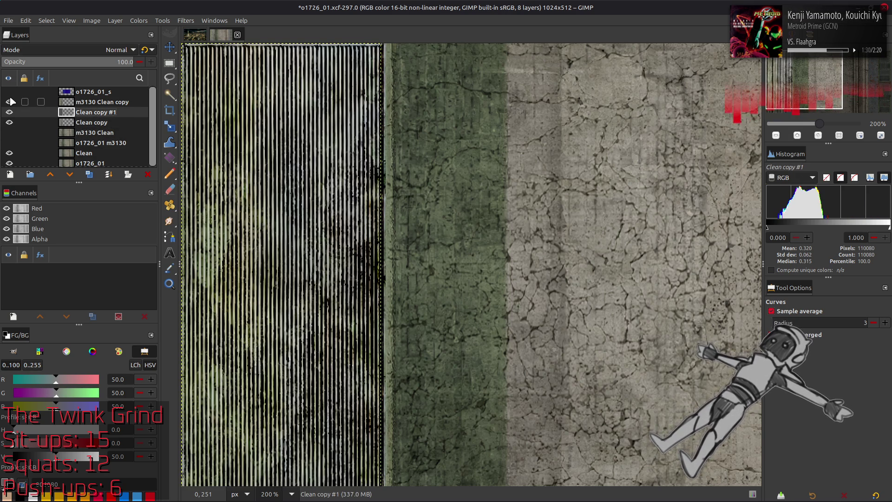
click(10, 102)
triple_click(125, 62)
text(50)
key(Return)
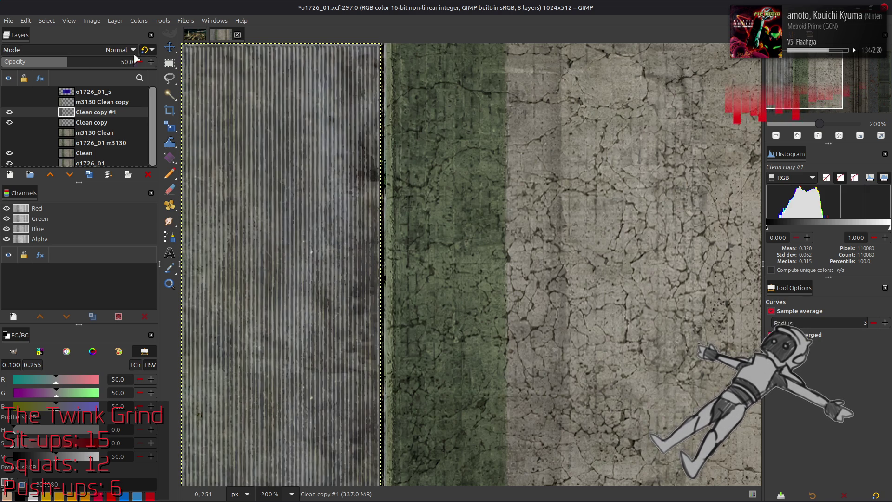
key(ctrl+shift+m)
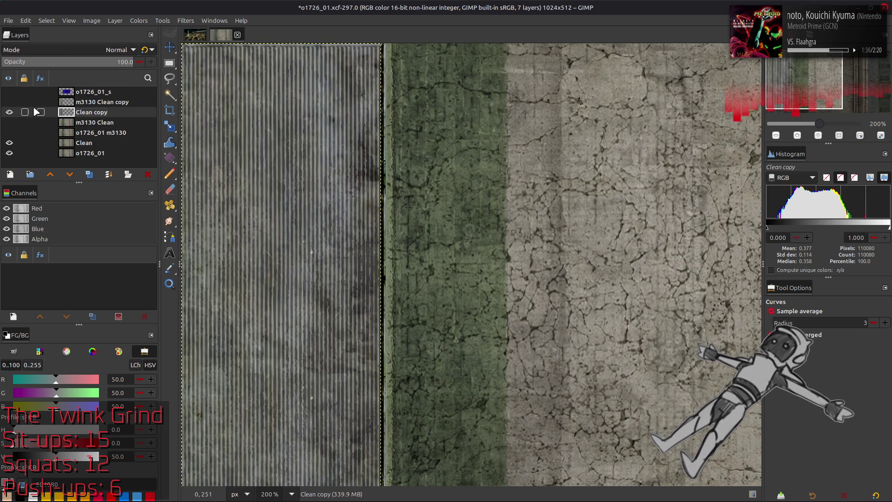
Compare the merged strip with layers toggled, then duplicate Clean copy
click(9, 101)
click(10, 102)
click(10, 112)
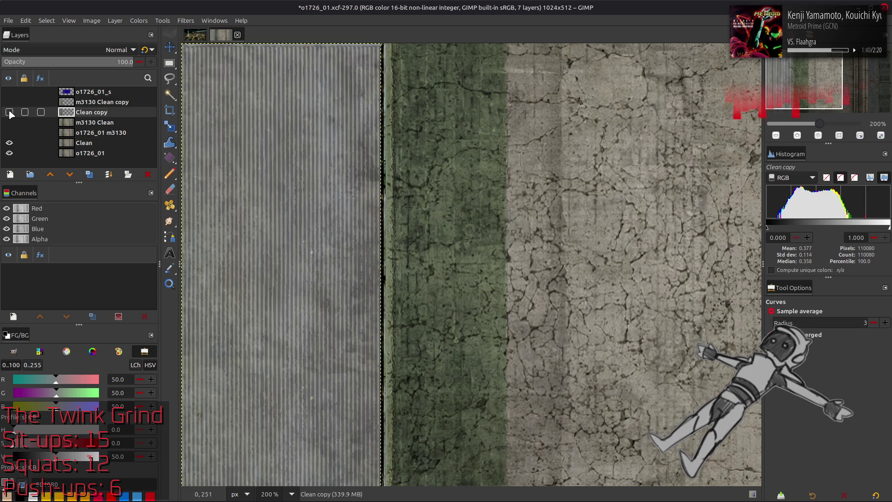
key(ctrl+shift+d)
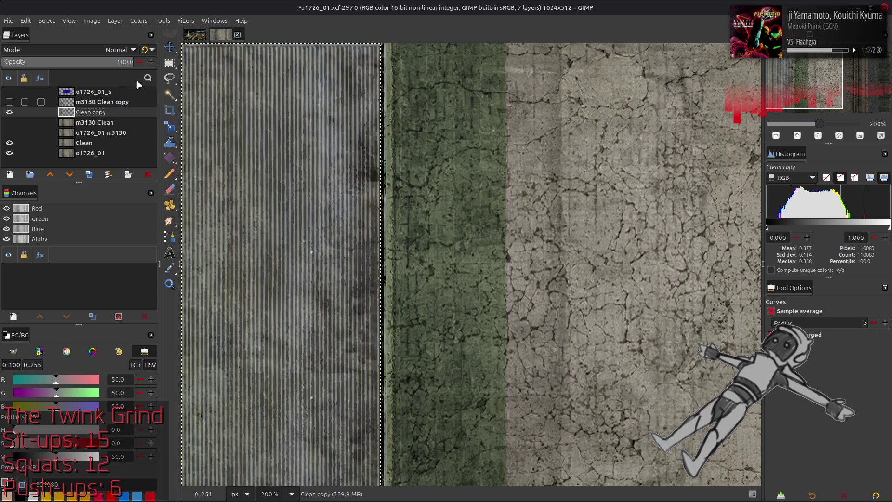
Merge the duplicate down into Clean copy and zoom to 100%
click(145, 50)
right_click(85, 112)
click(112, 293)
click(10, 102)
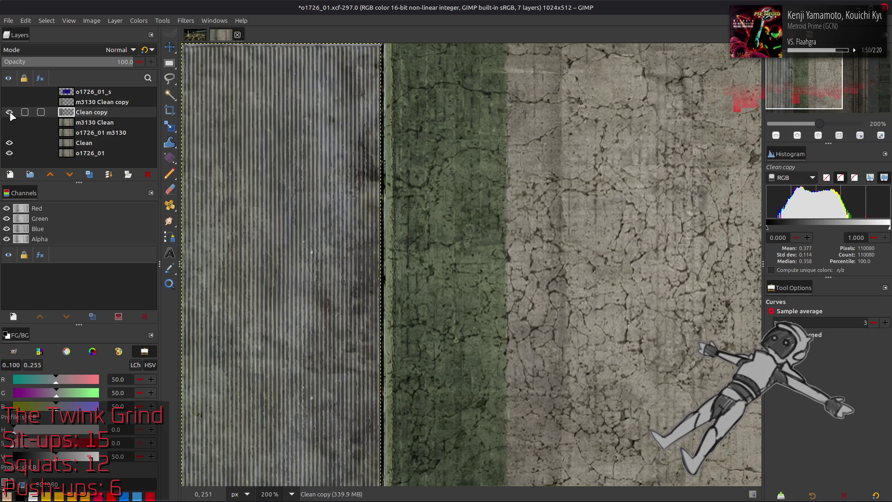
click(10, 112)
key(1)
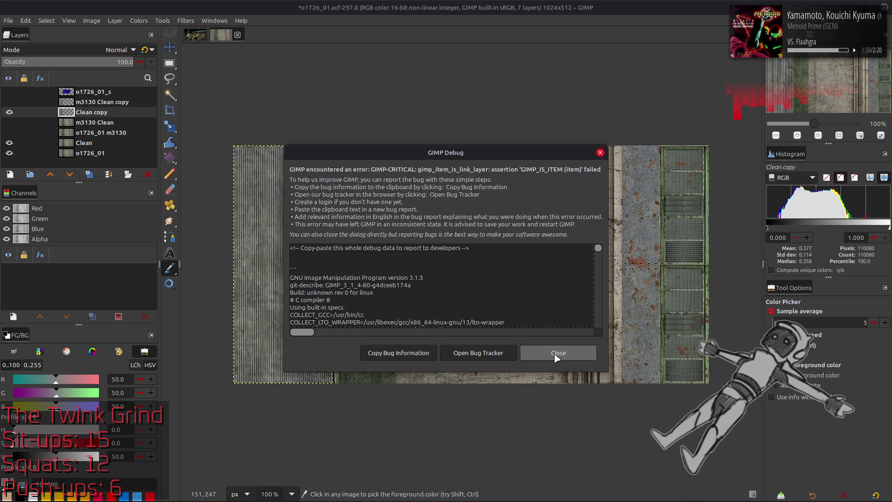
Dismiss the debug report, save o1726_01.xcf and close the image
click(558, 355)
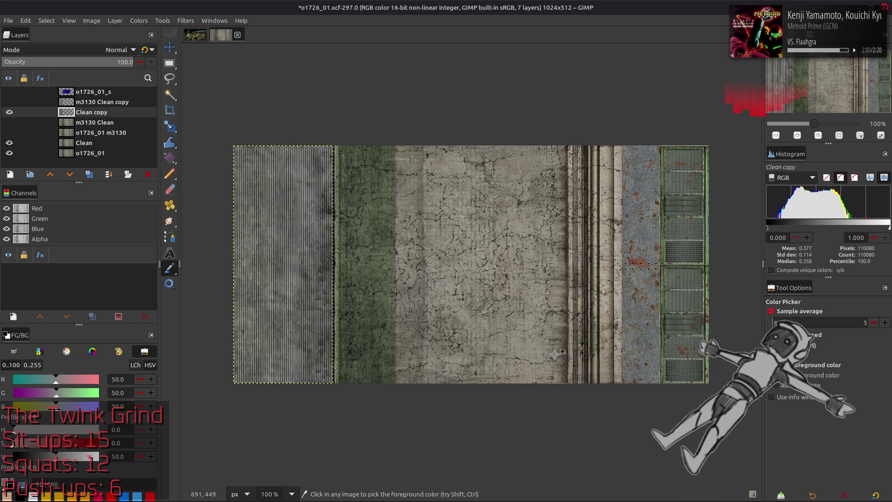
scroll(356, 257, up, 1)
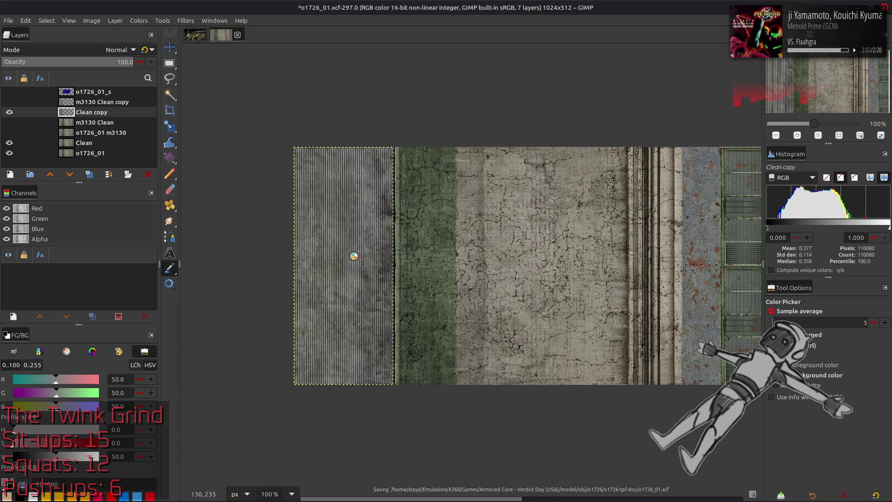
key(ctrl+s)
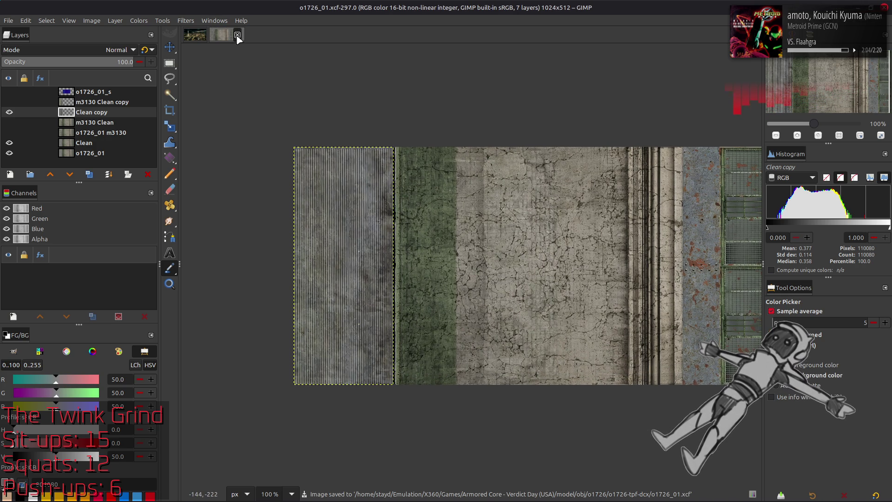
click(237, 36)
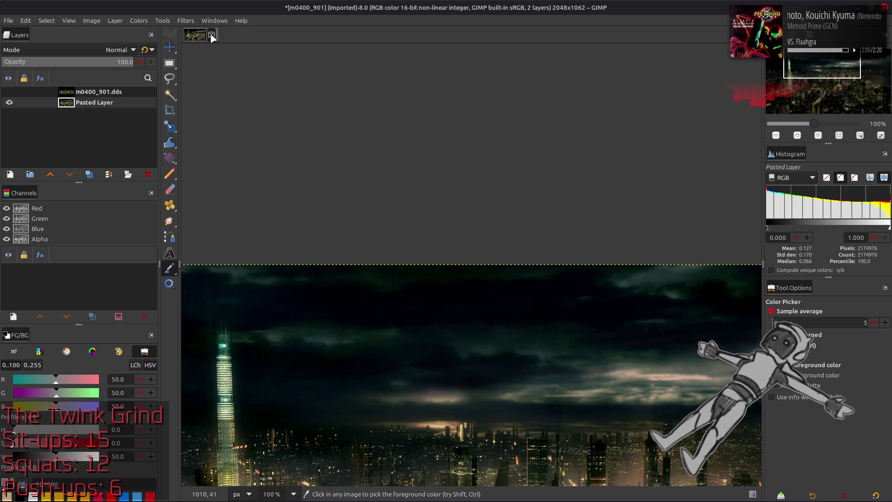
Close the m0400_901 skyline image, discarding changes, and switch away from GIMP
click(213, 37)
click(551, 297)
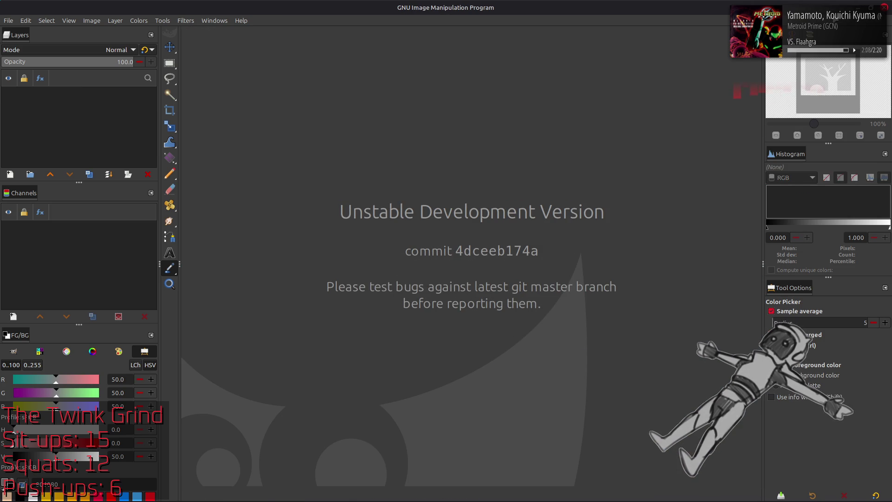
key(alt+Tab)
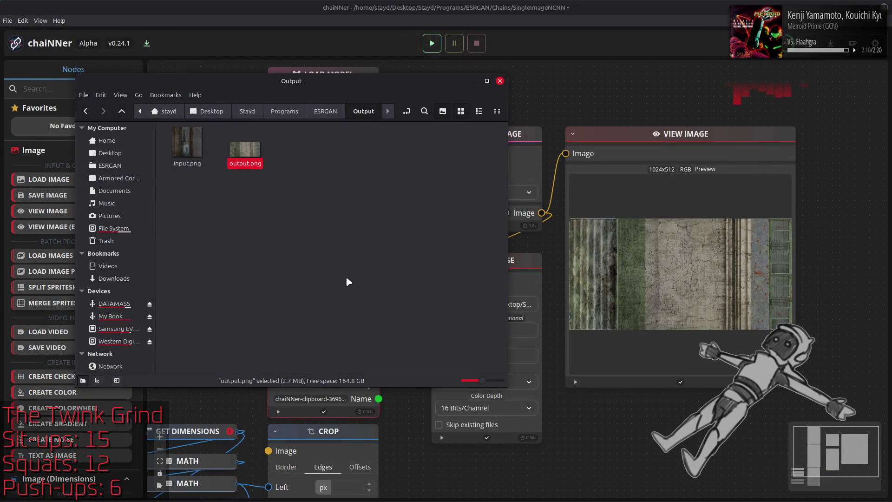
mouse_move(131, 490)
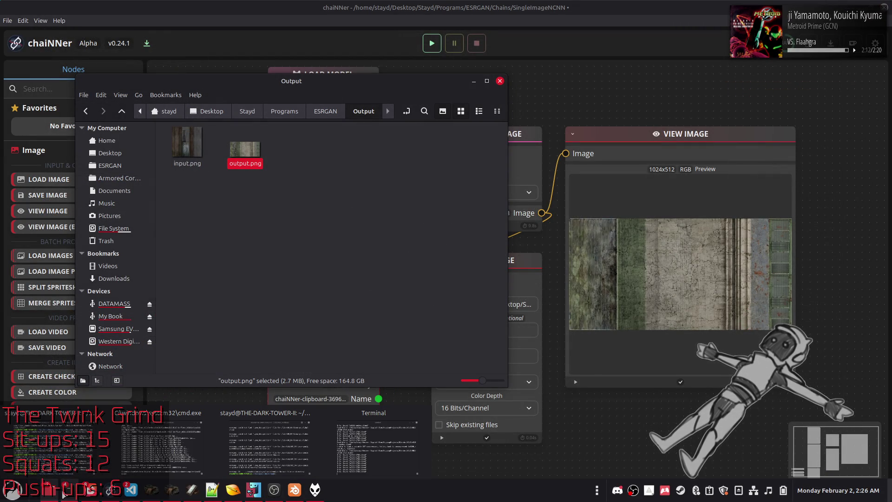
Focus the GIMP build terminal and run ./gimp-3.0 to relaunch GIMP
click(41, 453)
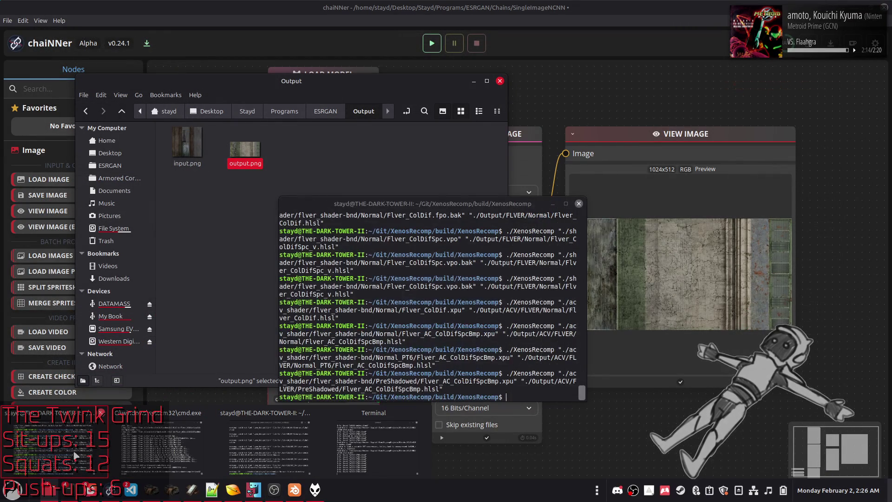
click(178, 446)
click(271, 446)
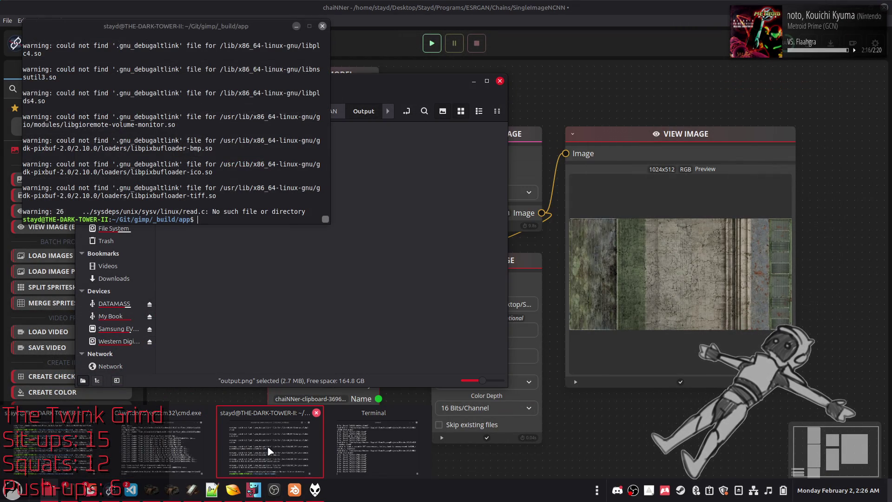
click(319, 444)
text(./gimp-3.0)
key(Return)
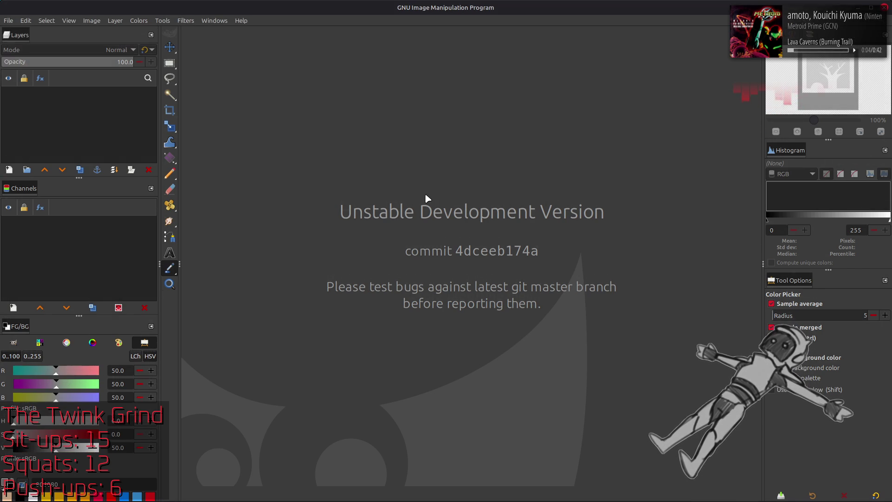
Switch from GIMP to the file manager via the window switcher after checking recent images
key(alt+Tab)
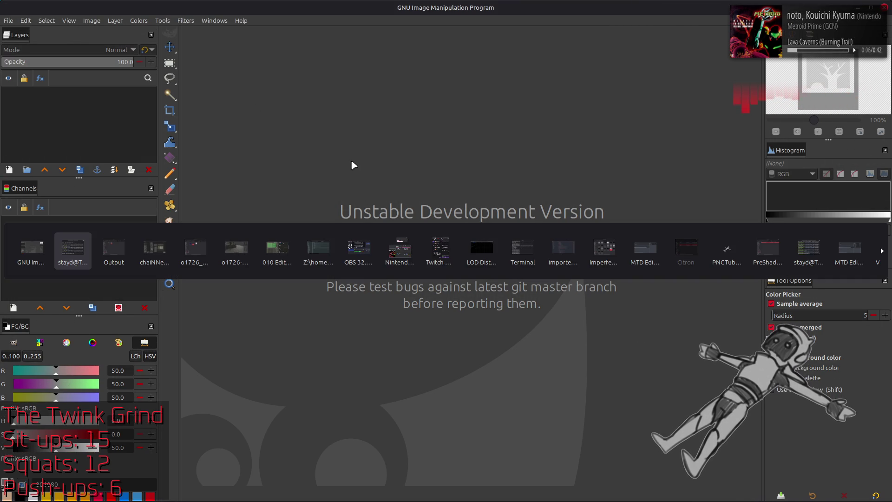
key(Tab)
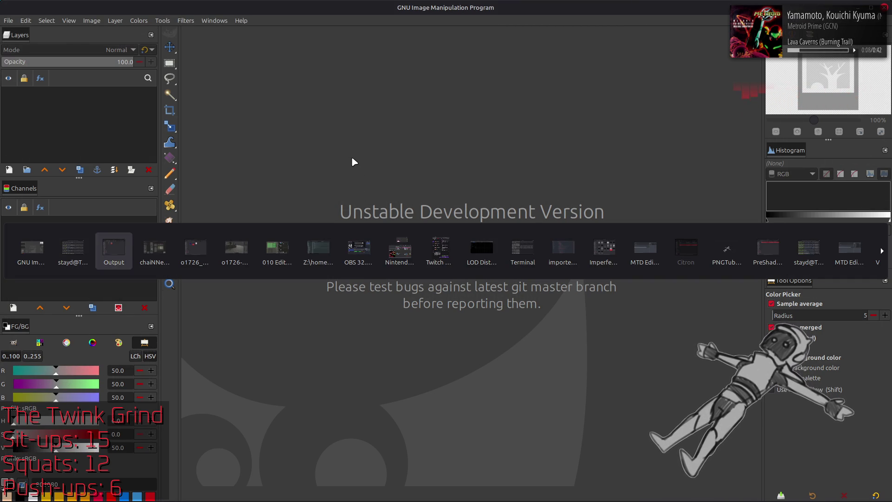
key(Tab)
key(Tab)
key(alt+Tab)
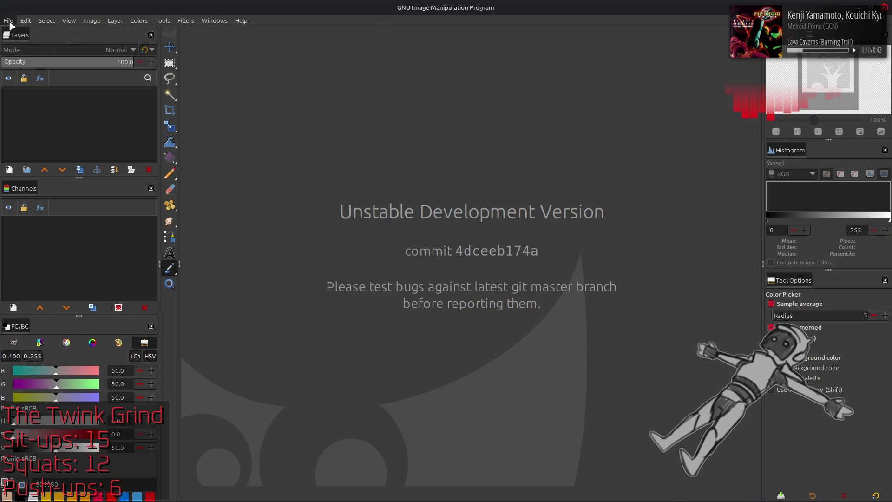
click(8, 20)
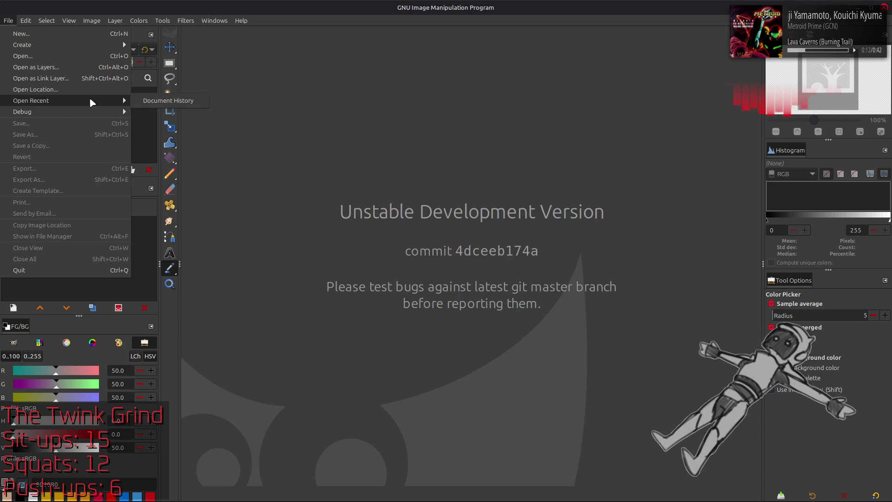
key(Escape)
key(alt+Tab)
key(Tab)
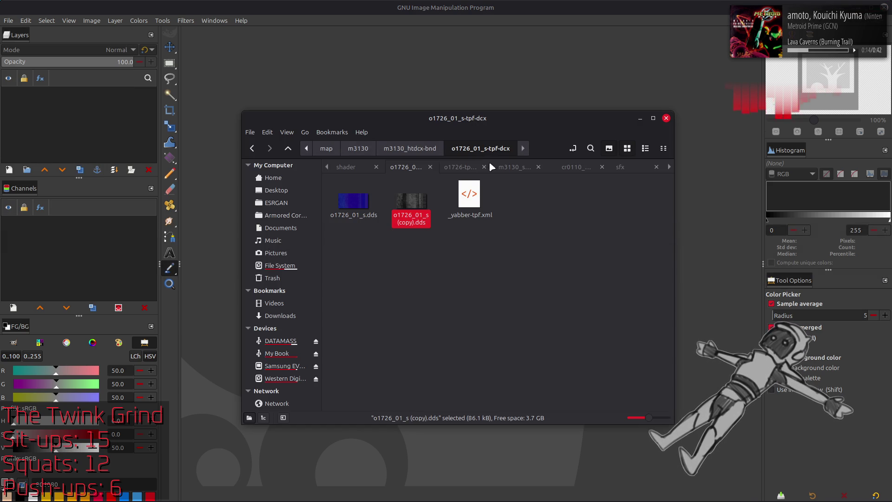
Drag o1726_01.xcf from the o1726-tpf-dcx folder into GIMP to reopen it
click(460, 167)
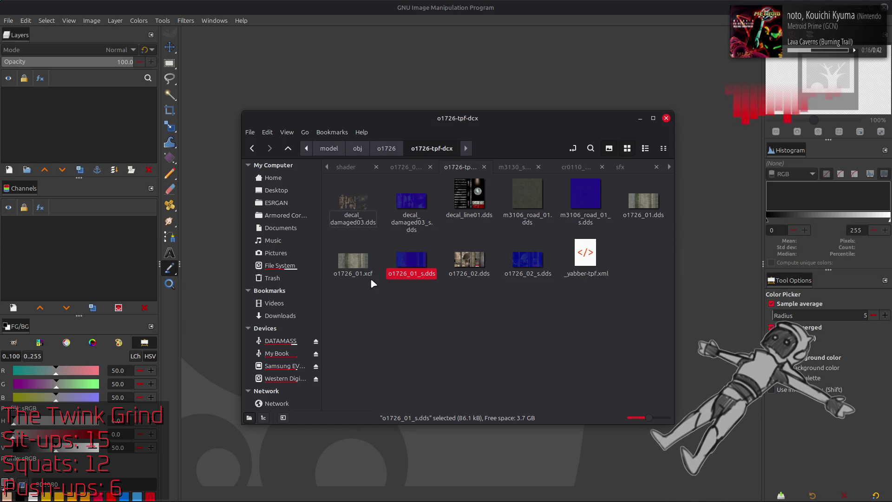
drag(352, 264, 432, 69)
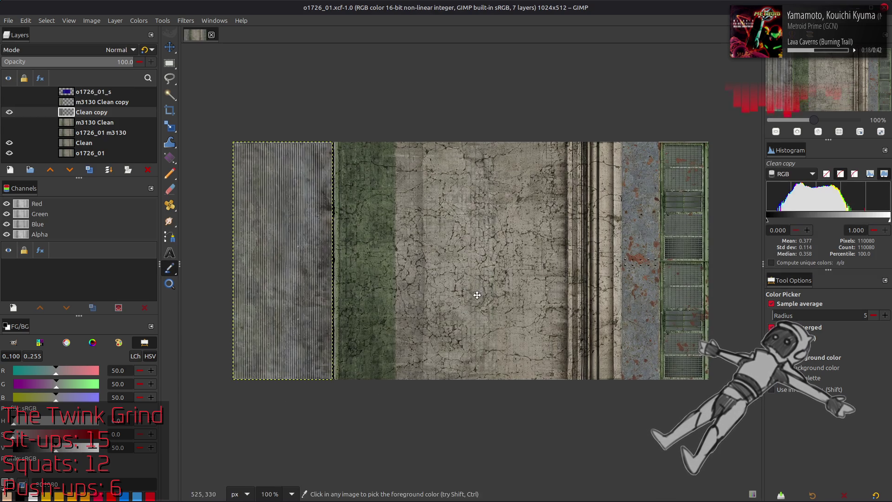
key(m)
scroll(478, 295, up, 1)
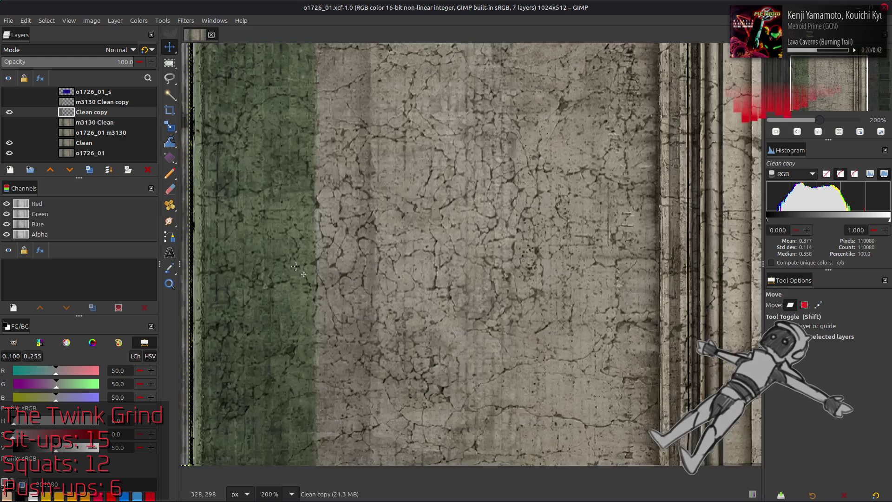
middle_click(478, 294)
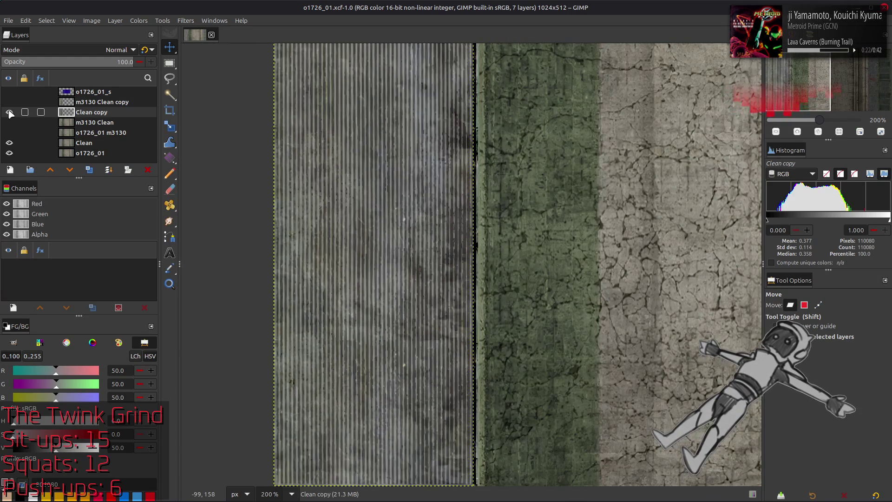
click(9, 111)
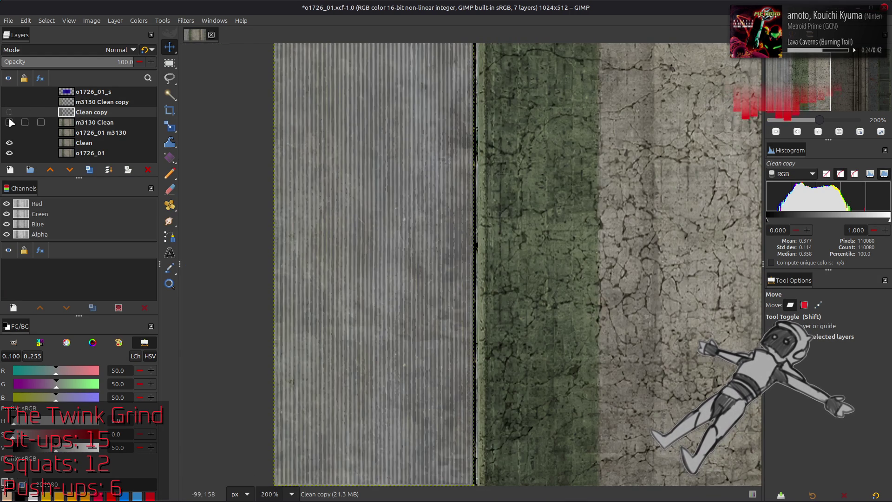
click(10, 122)
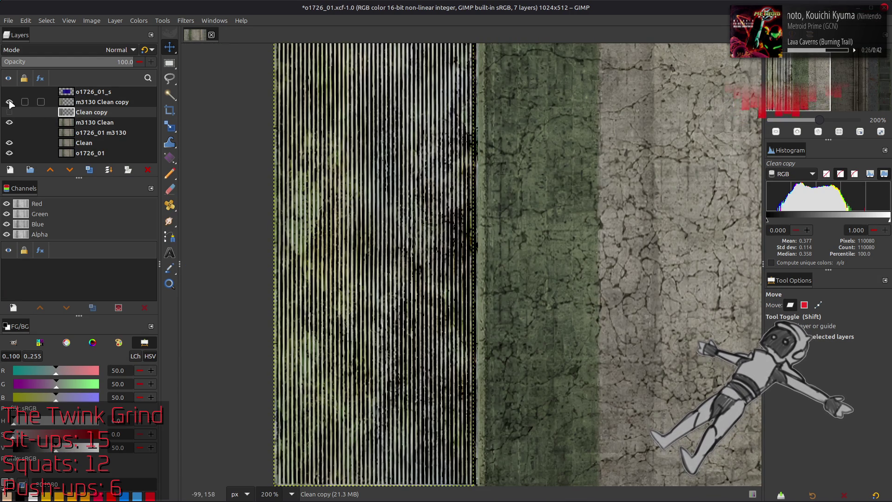
click(10, 112)
click(9, 112)
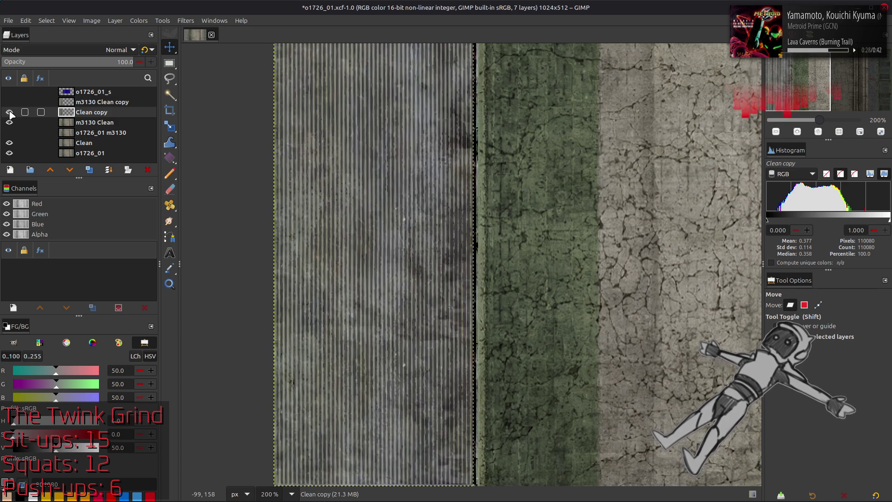
click(84, 103)
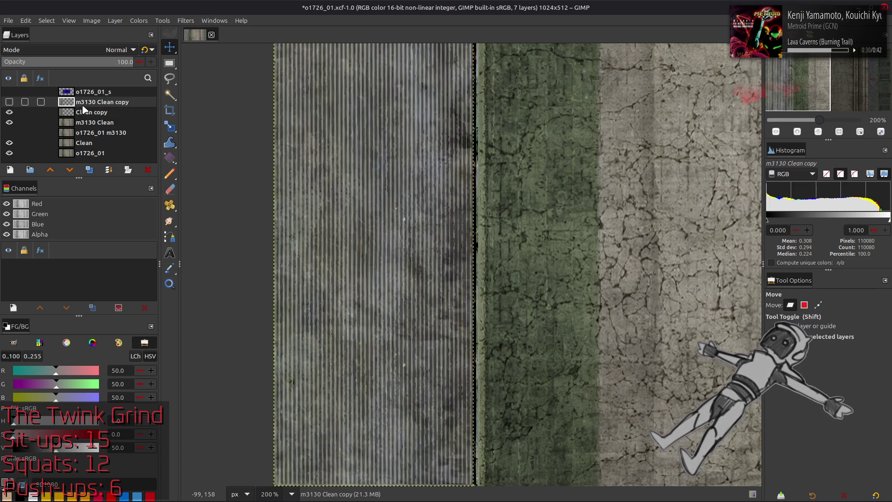
click(84, 114)
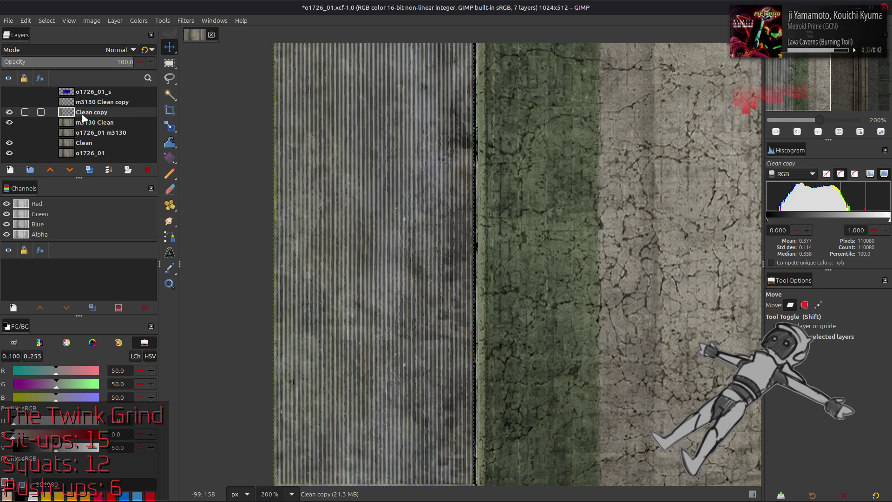
click(9, 112)
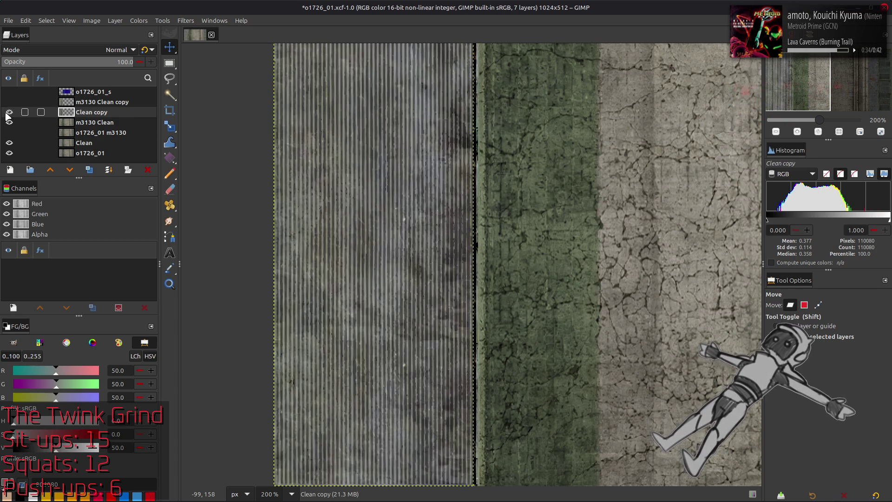
click(9, 113)
click(9, 112)
click(10, 112)
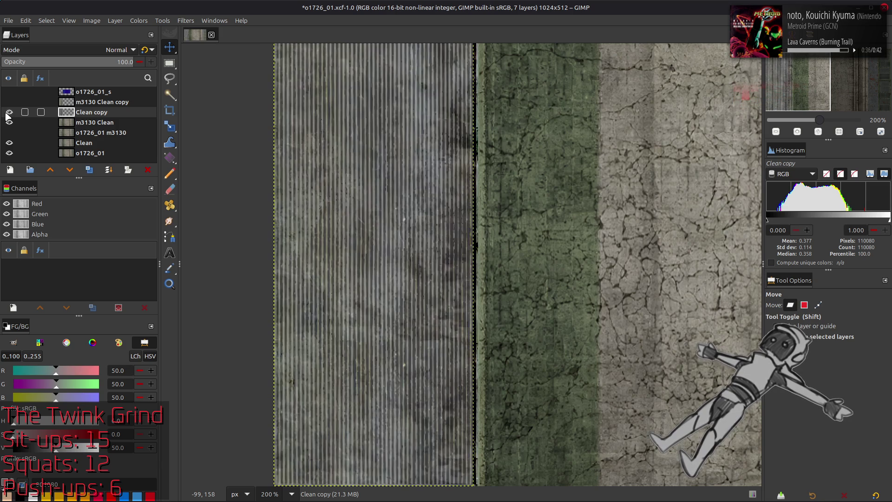
click(9, 113)
click(9, 113)
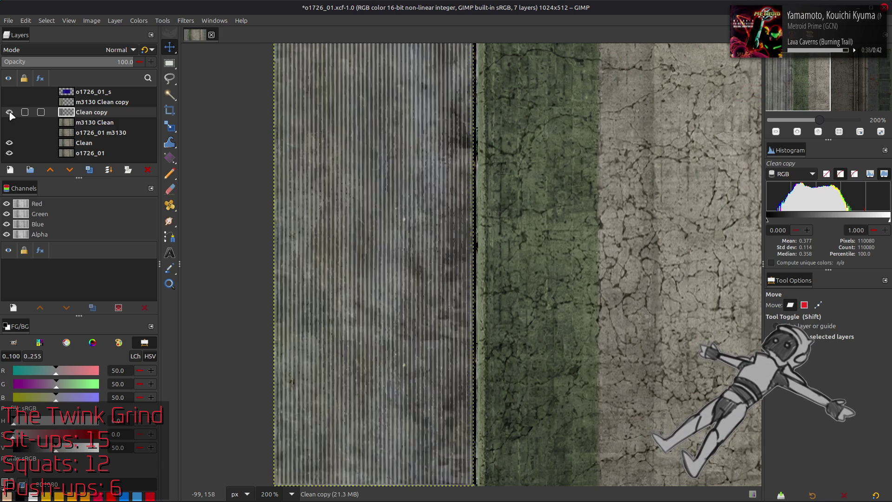
click(9, 112)
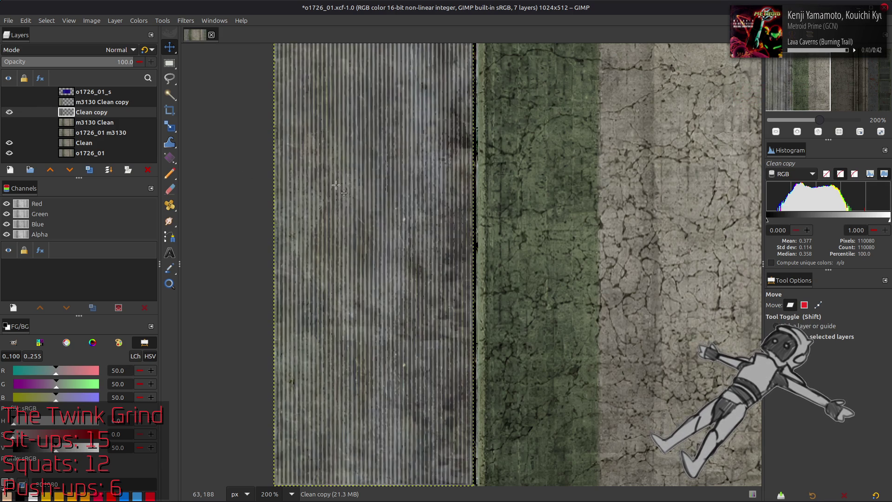
key(1)
click(10, 103)
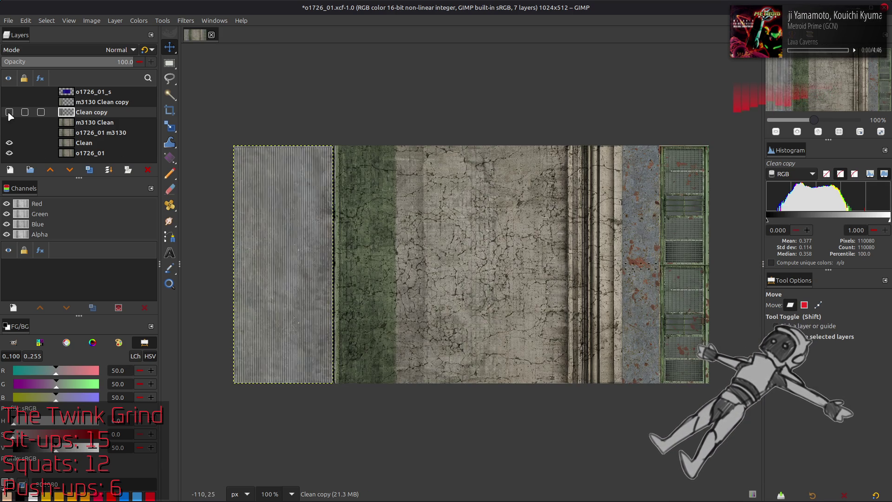
Toggle m3130 Clean copy visibility to compare the striped strip with and without it
click(10, 103)
click(9, 103)
click(9, 103)
click(10, 103)
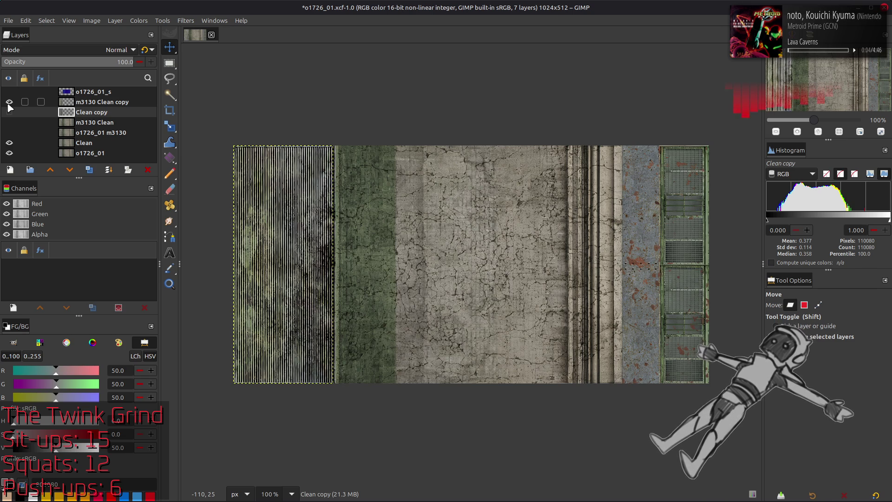
click(9, 102)
click(10, 103)
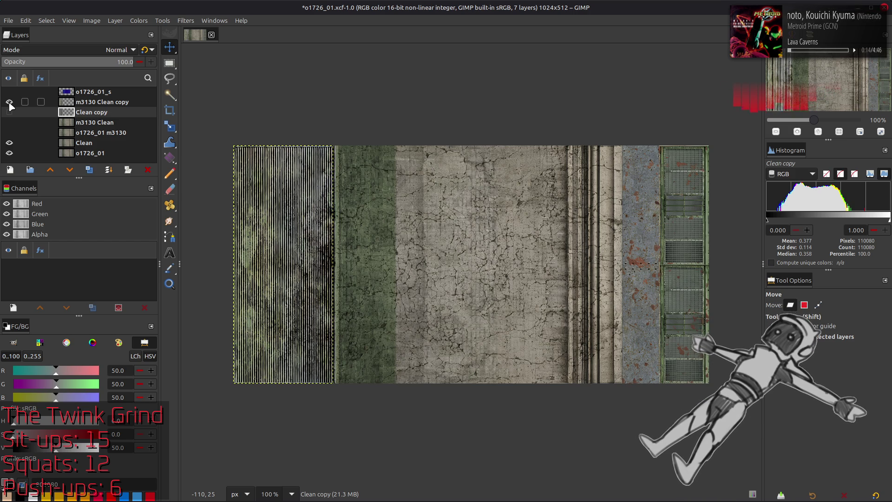
click(9, 102)
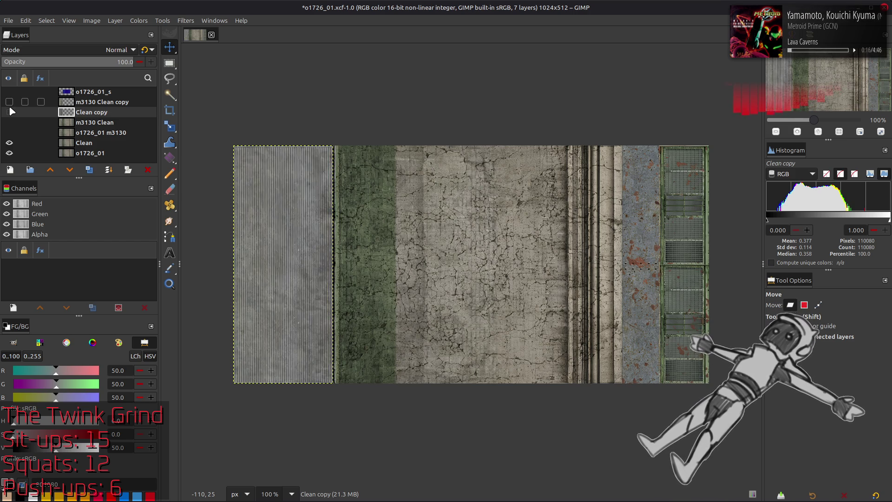
click(9, 105)
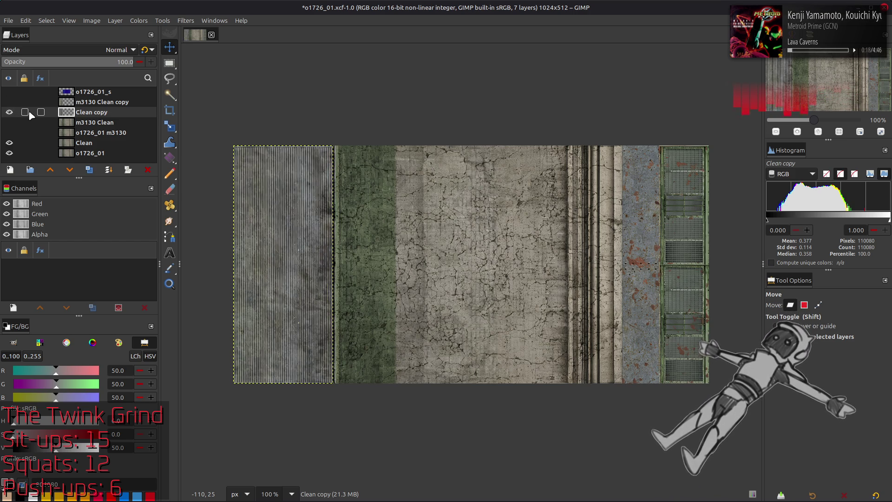
click(9, 101)
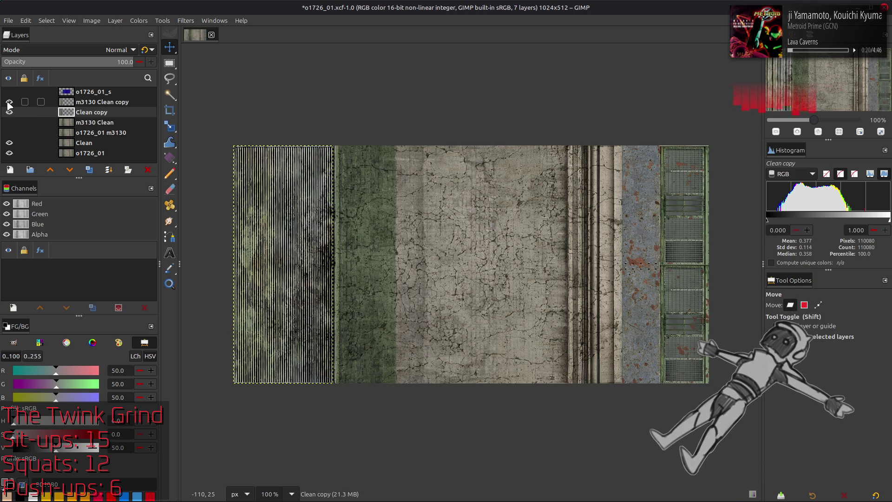
Delete the m3130 Clean copy layer, leaving six layers
click(87, 102)
click(149, 169)
click(8, 101)
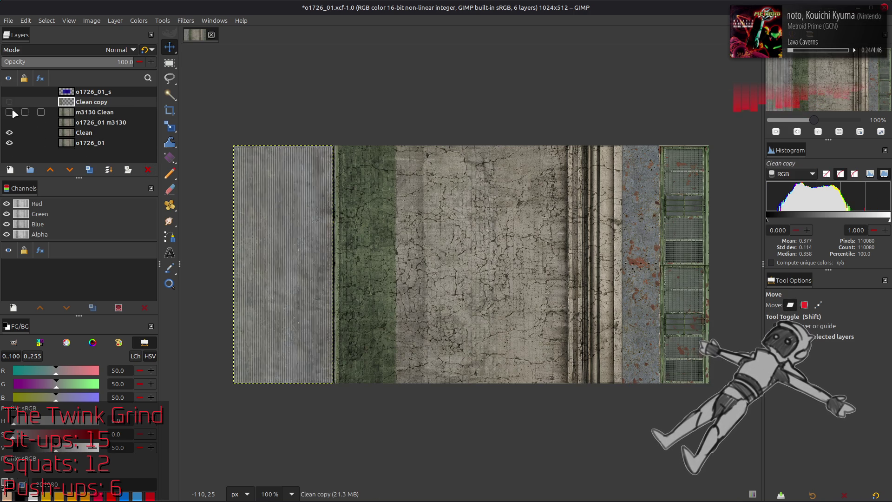
Duplicate m3130 Clean and Clean, raising the new Clean copy #1 in the stack
key(ctrl+shift+d)
click(90, 154)
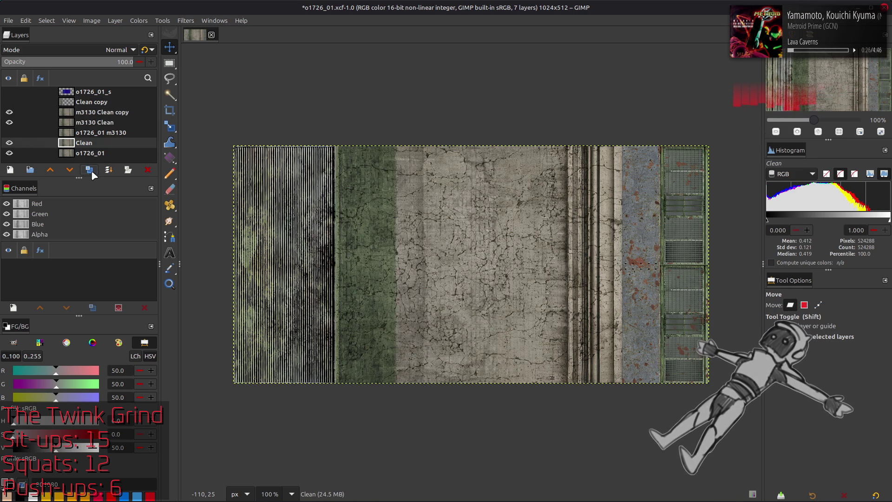
click(89, 169)
click(51, 169)
click(50, 170)
Set m3130 Clean copy to 50 opacity and merge it down into Clean copy #1
click(102, 112)
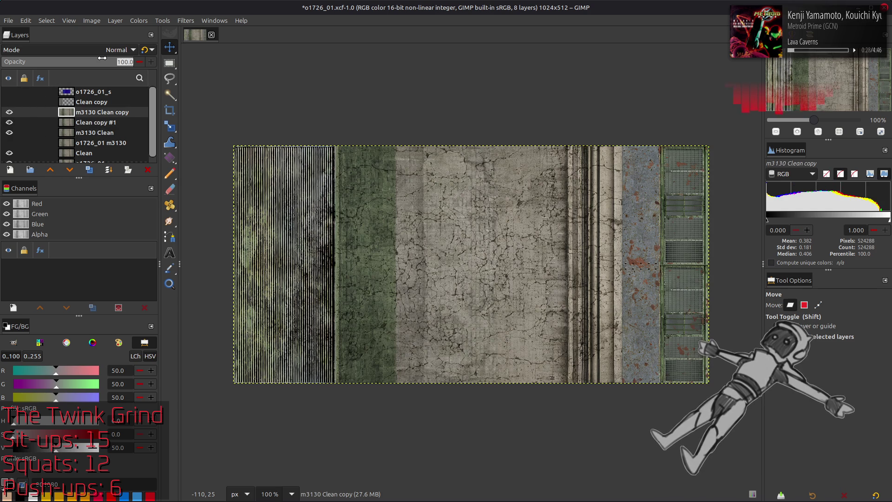
text(50)
key(Return)
key(ctrl+shift+m)
click(8, 102)
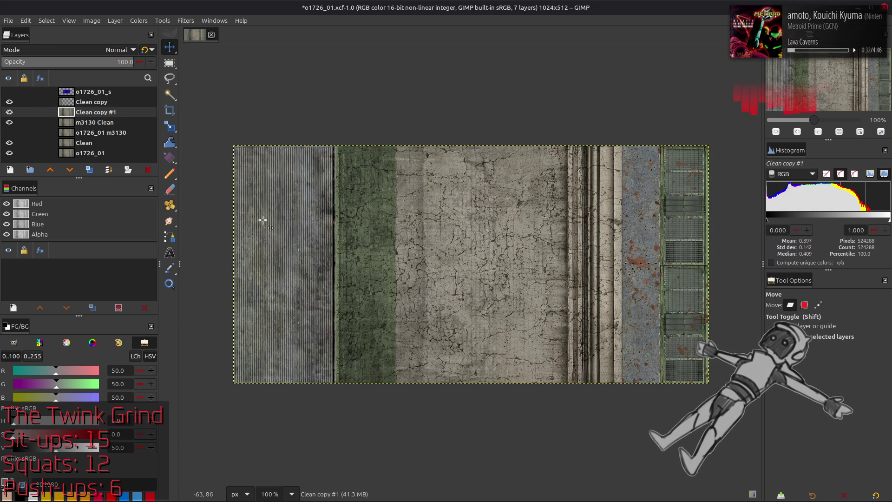
Compare the strip with and without the old Clean copy, then delete that layer
key(2)
scroll(371, 245, left, 5)
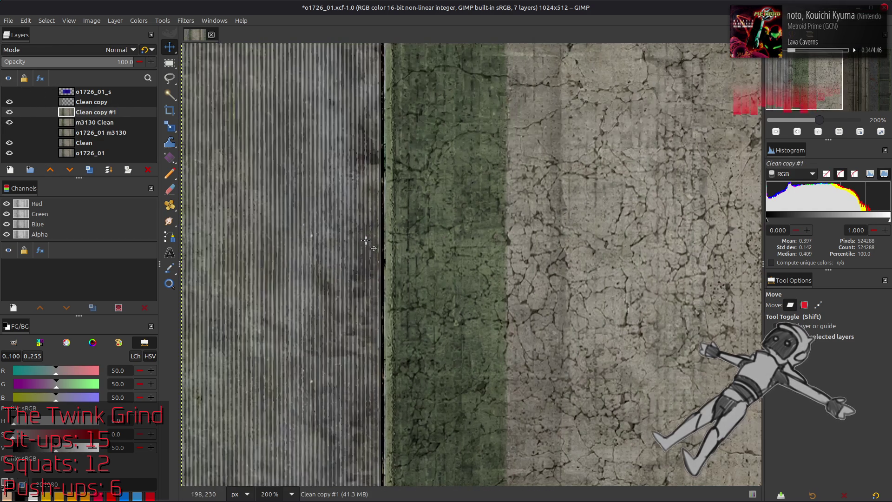
scroll(367, 241, down, 1)
click(9, 103)
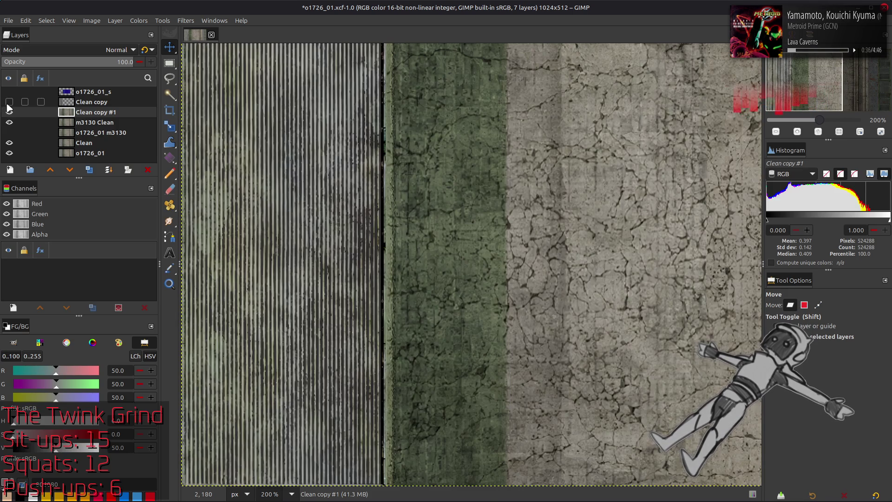
click(9, 102)
click(9, 102)
click(9, 103)
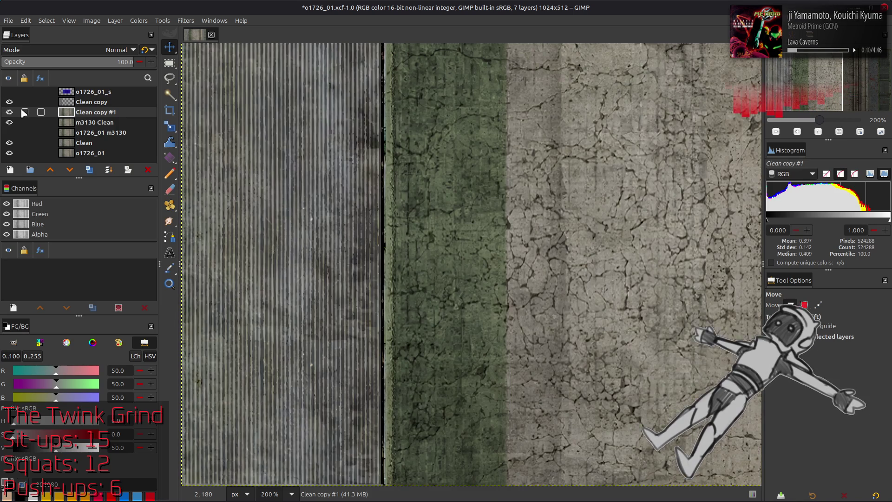
click(9, 103)
click(10, 102)
click(9, 102)
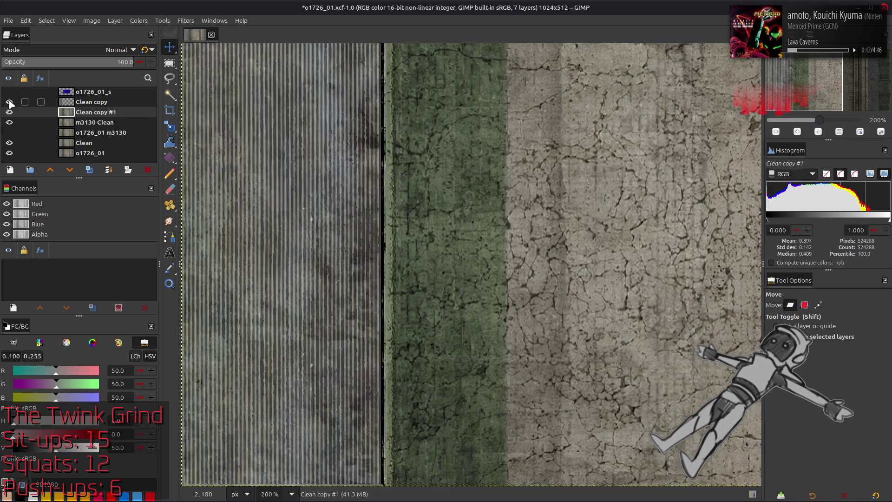
right_click(89, 107)
click(129, 365)
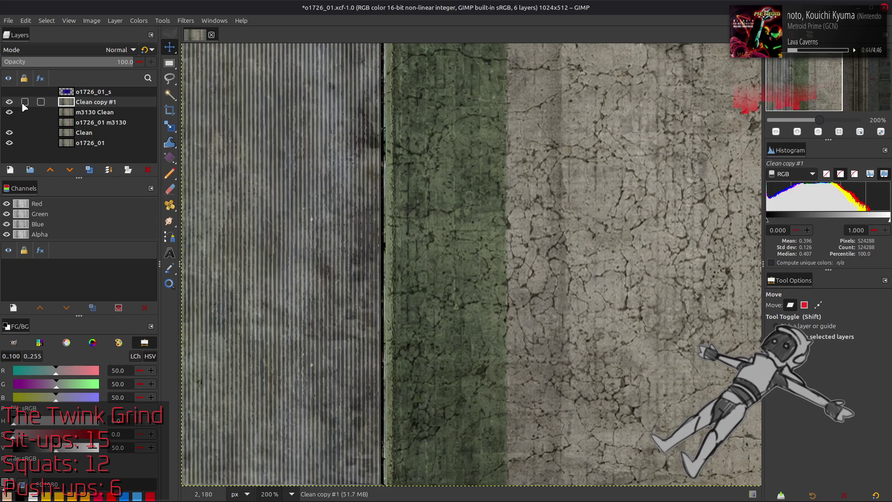
Rename the Clean copy #1 layer to Mix
click(9, 102)
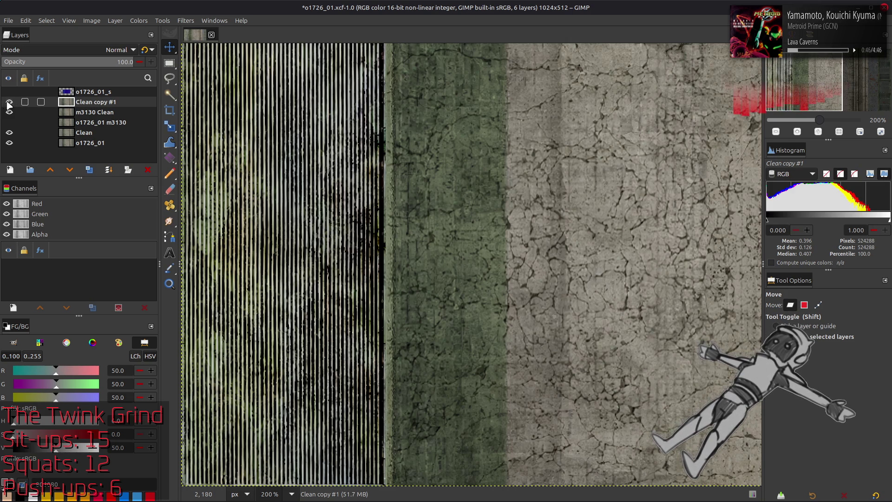
click(9, 103)
double_click(93, 103)
text(Mix)
key(Return)
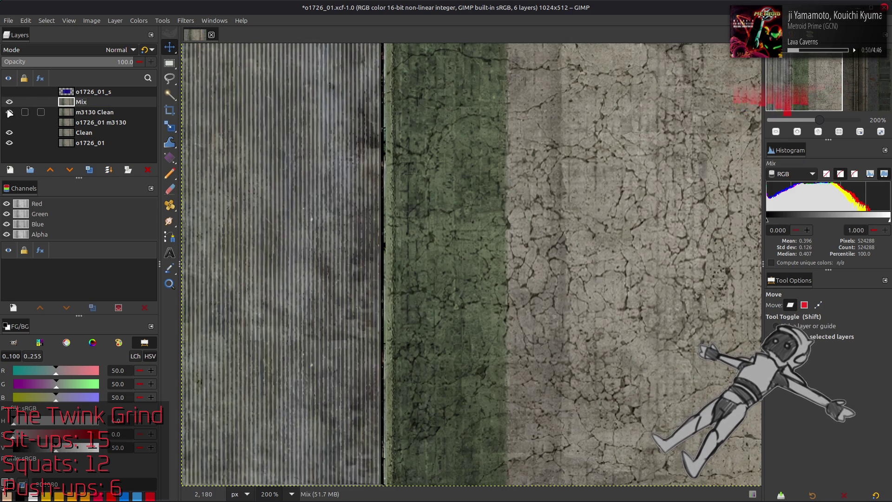
Toggle Mix visibility to compare the strip with and without it
click(9, 103)
click(9, 103)
click(9, 102)
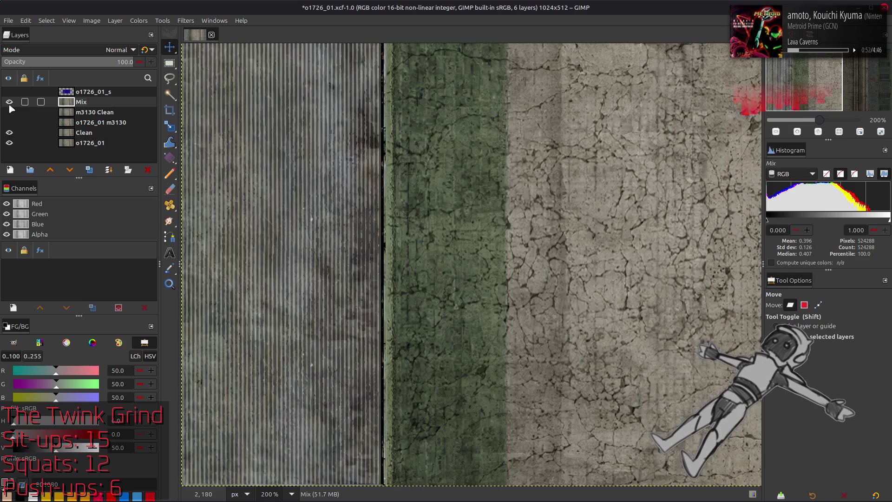
click(9, 102)
click(9, 103)
click(9, 103)
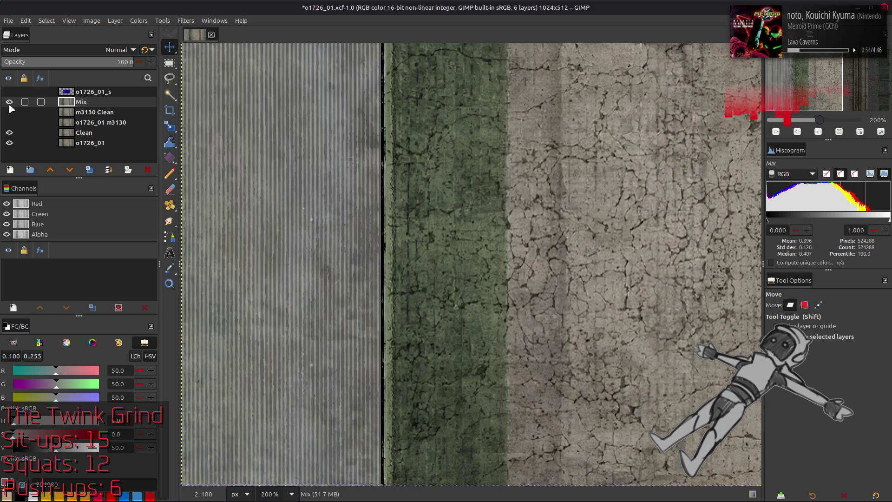
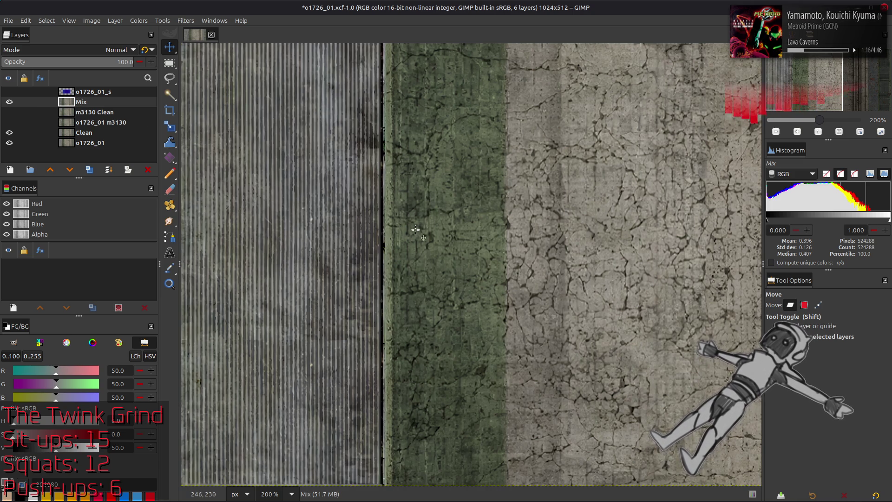
Save the texture with Ctrl+S, duplicate Mix as Mix copy, and begin selecting the left corrugated strip
key(1)
key(ctrl+s)
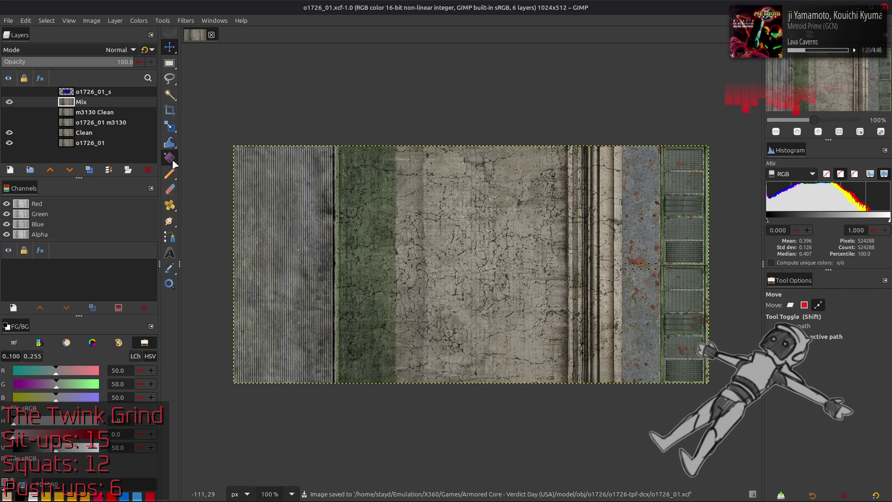
key(ctrl+shift+d)
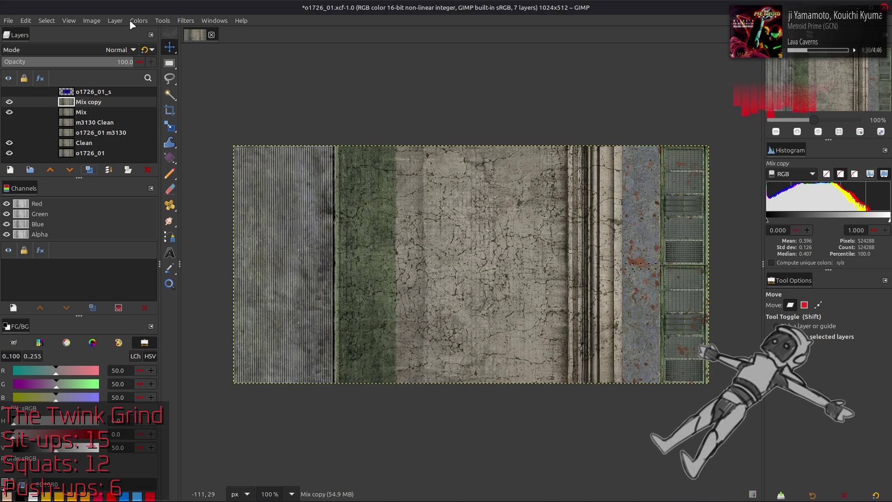
key(r)
mouse_move(234, 147)
mouse_down()
mouse_move(317, 376)
mouse_move(332, 388)
mouse_up()
scroll(335, 313, up, 1)
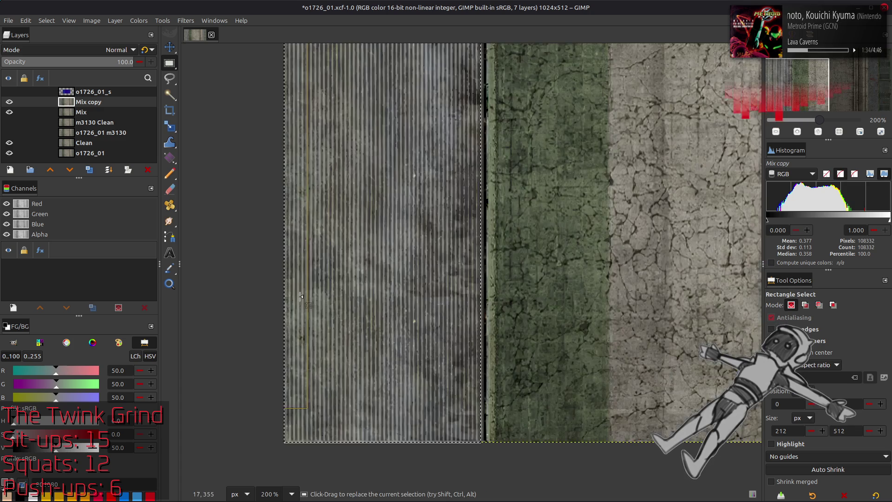
scroll(300, 297, up, 1)
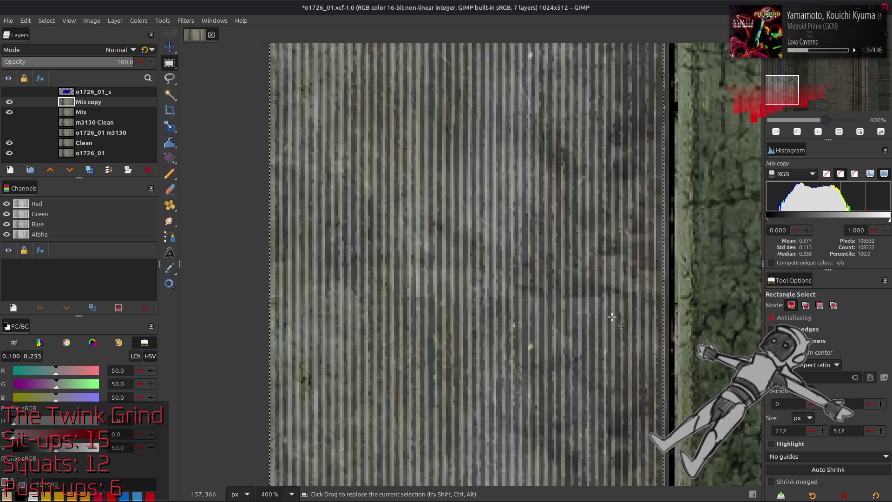
drag(648, 349, 657, 349)
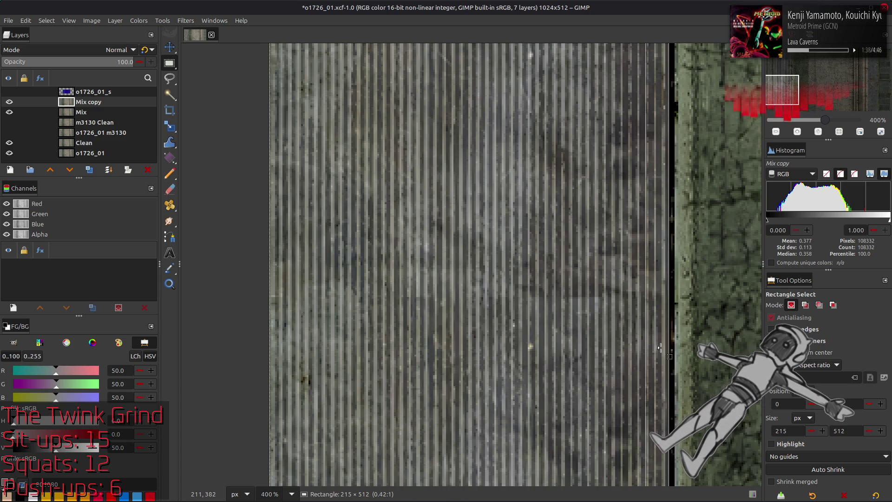
scroll(503, 410, down, 3)
scroll(504, 409, down, 2)
Adjust the left corrugated strip selection's bottom and right edges to fit the strip
drag(492, 399, 488, 392)
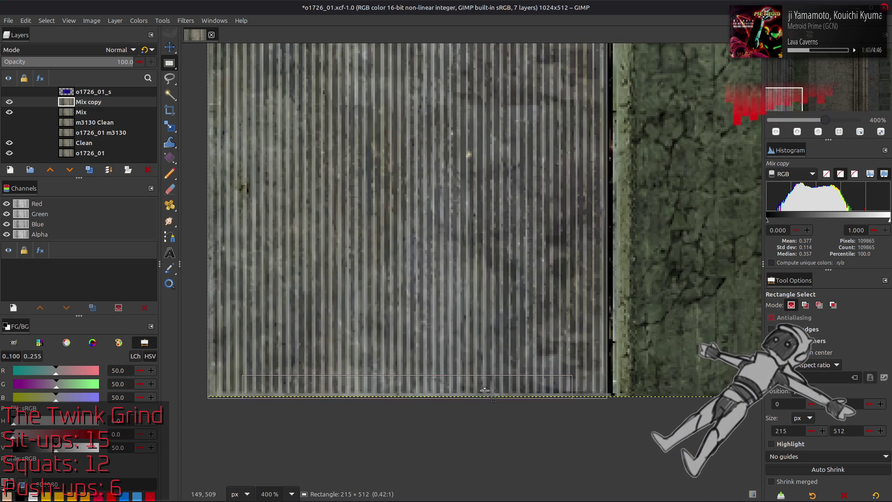
click(486, 390)
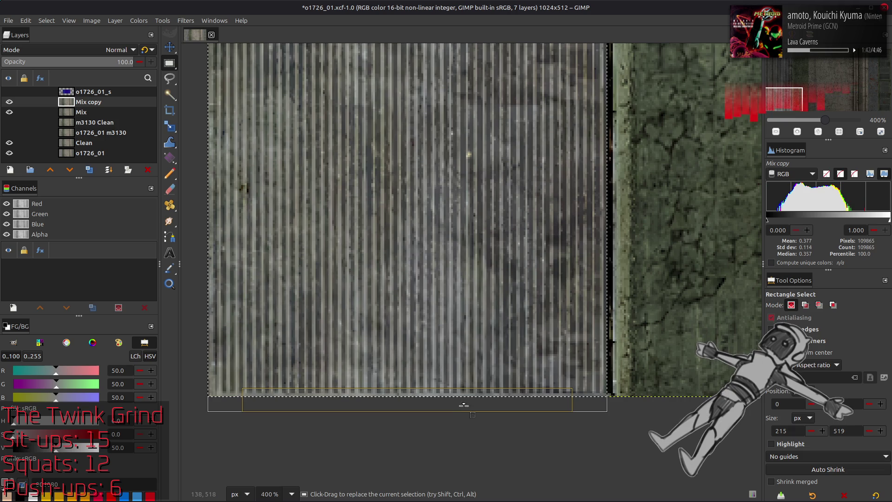
drag(477, 391, 477, 392)
scroll(454, 210, up, 5)
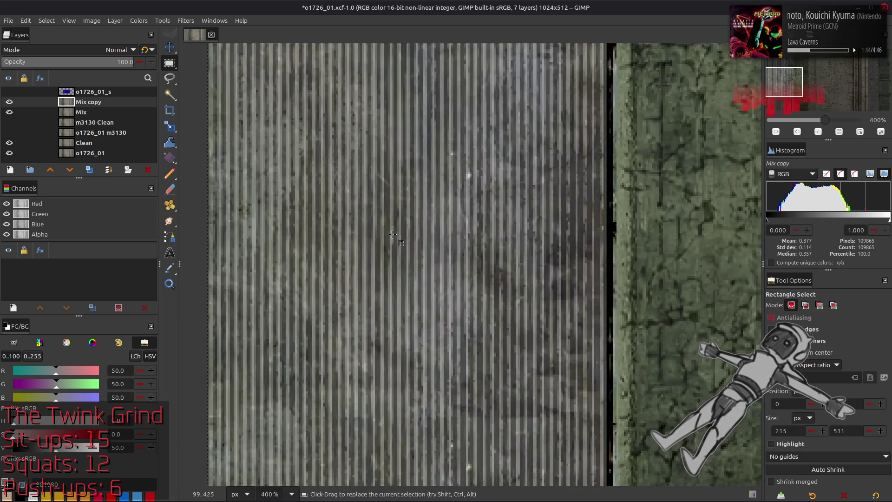
scroll(453, 139, up, 5)
scroll(453, 78, up, 3)
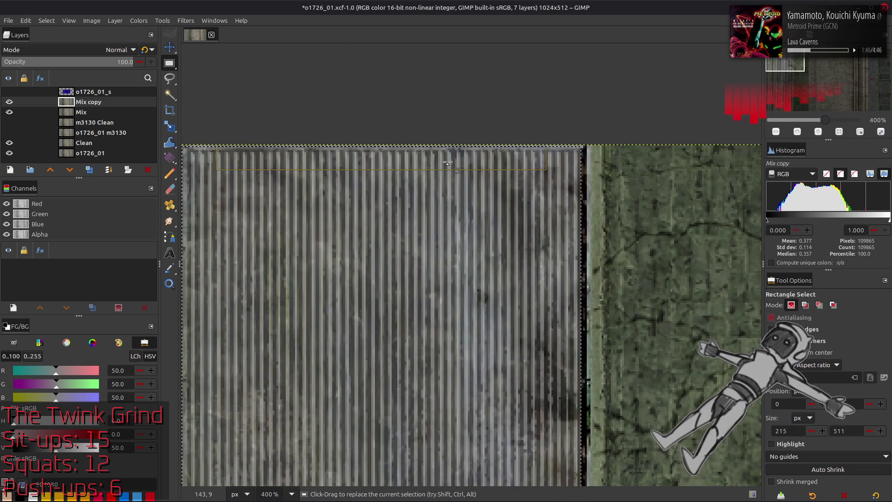
drag(447, 150, 446, 147)
drag(581, 233, 568, 235)
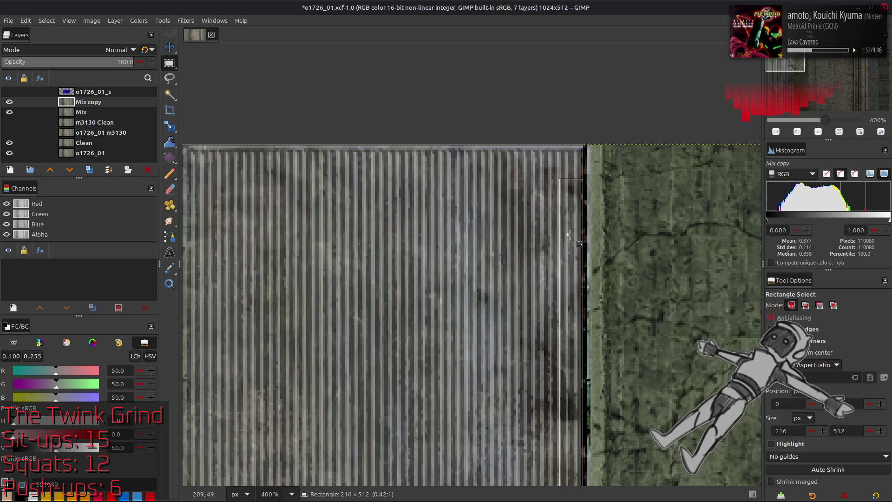
drag(568, 235, 569, 237)
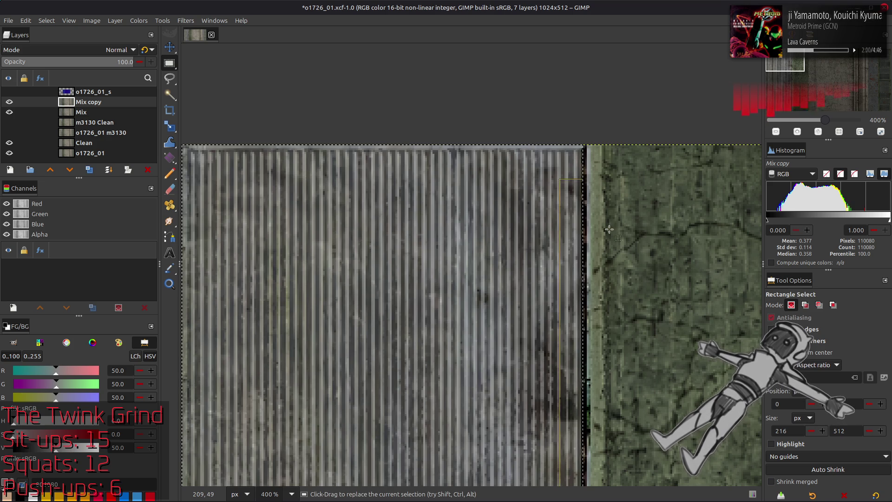
scroll(454, 280, right, 10)
scroll(453, 278, right, 10)
scroll(349, 279, right, 8)
scroll(349, 279, right, 8)
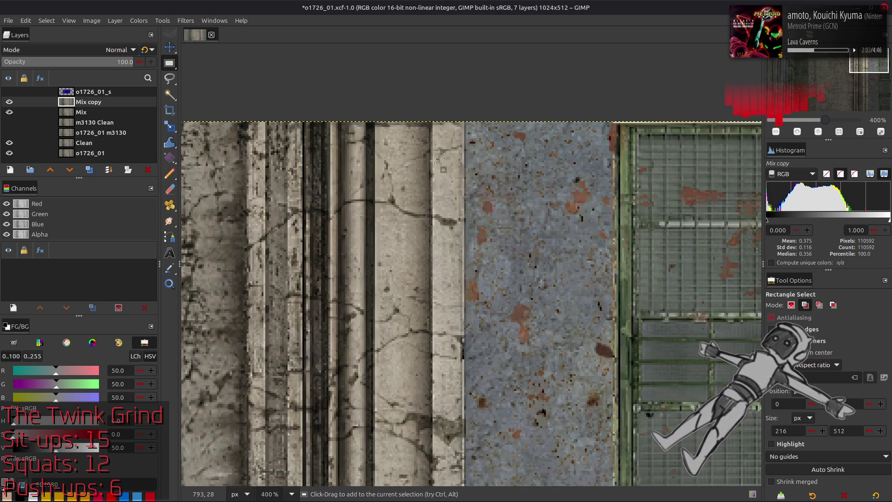
Add a full-height, 80-pixel-wide selection over the rusty blue metal strip near the right
mouse_move(466, 123)
mouse_down()
mouse_move(597, 233)
mouse_move(613, 427)
mouse_up()
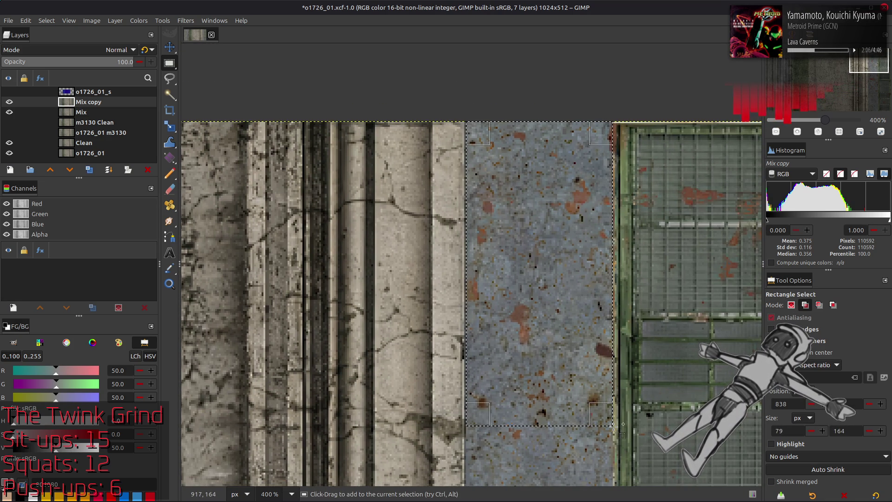
scroll(528, 260, down, 8)
scroll(528, 260, up, 3)
drag(539, 117, 530, 349)
drag(466, 63, 479, 304)
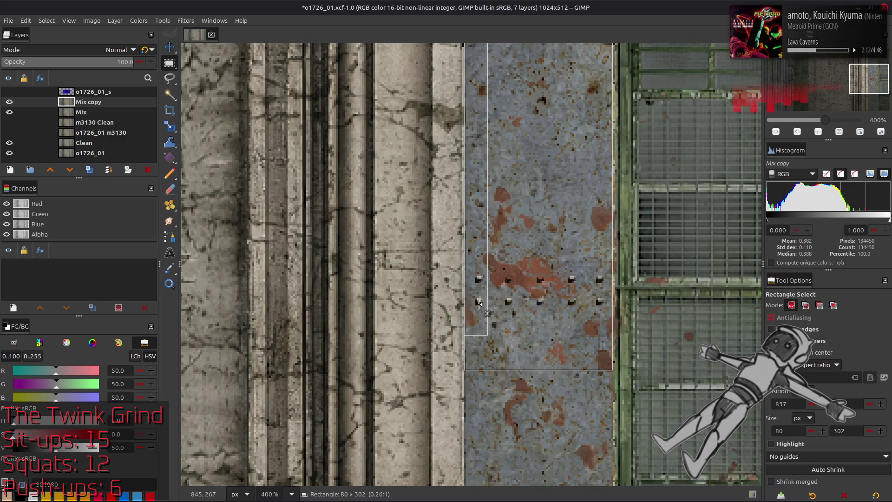
drag(537, 369, 536, 475)
scroll(534, 461, down, 3)
scroll(534, 461, down, 3)
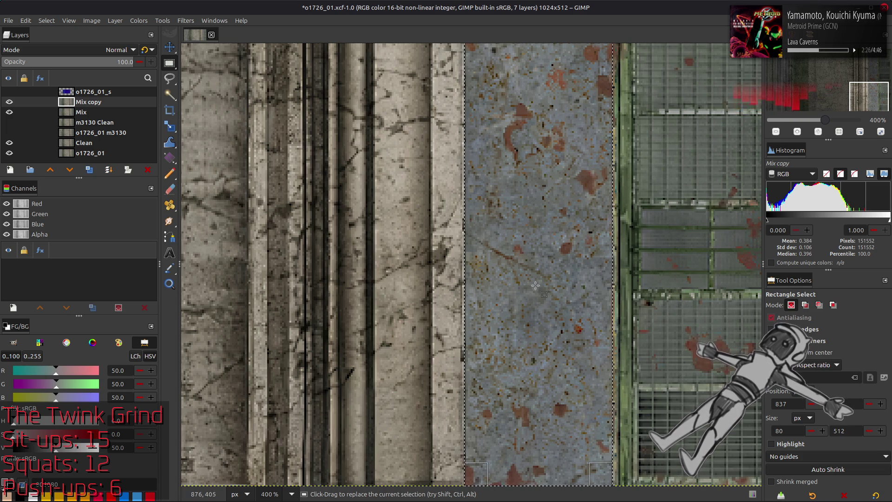
scroll(536, 289, right, 5)
key(1)
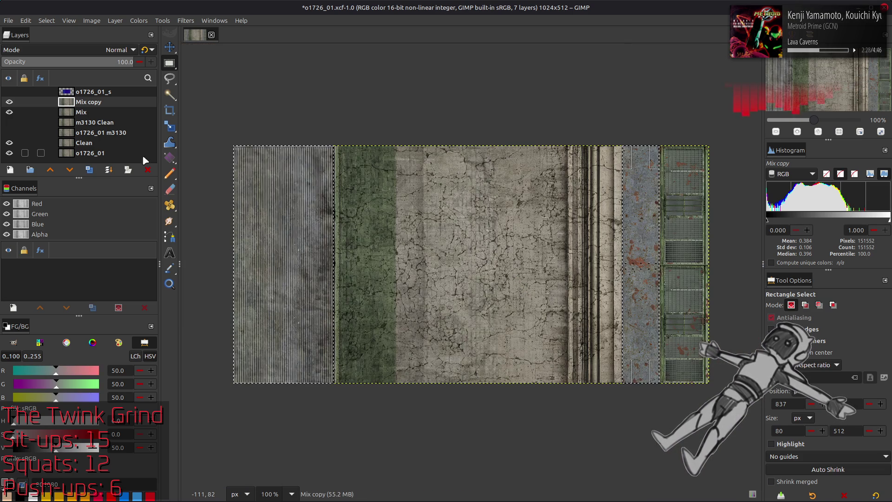
Add a layer mask to Mix copy and select the whole image
right_click(90, 103)
click(140, 270)
click(488, 345)
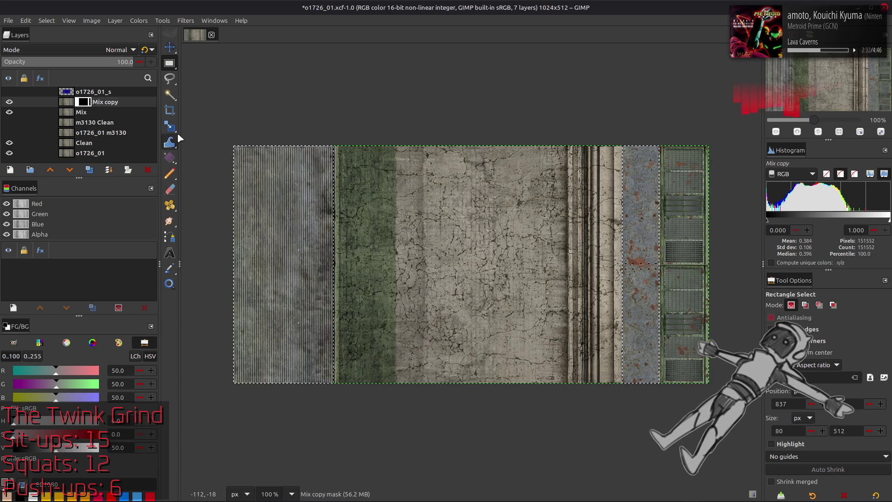
click(48, 21)
click(59, 37)
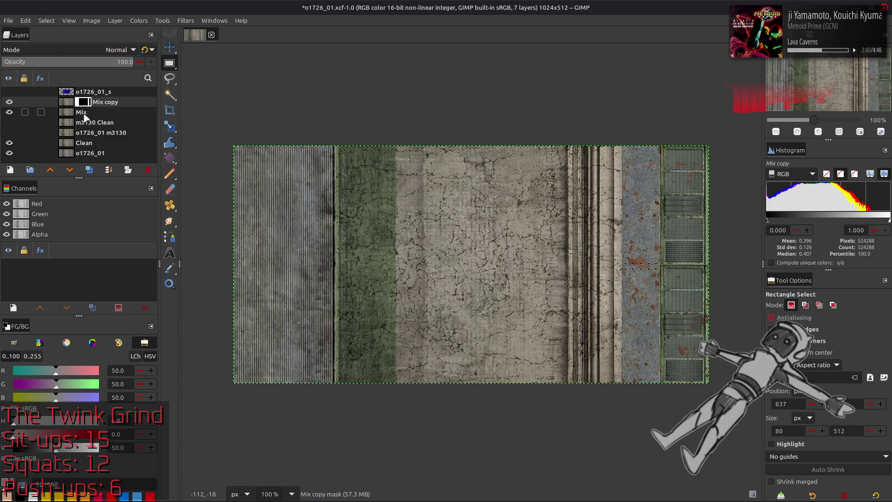
Remove the mask, delete the Mix copy layer, and start a new layer
click(148, 170)
click(149, 170)
key(m)
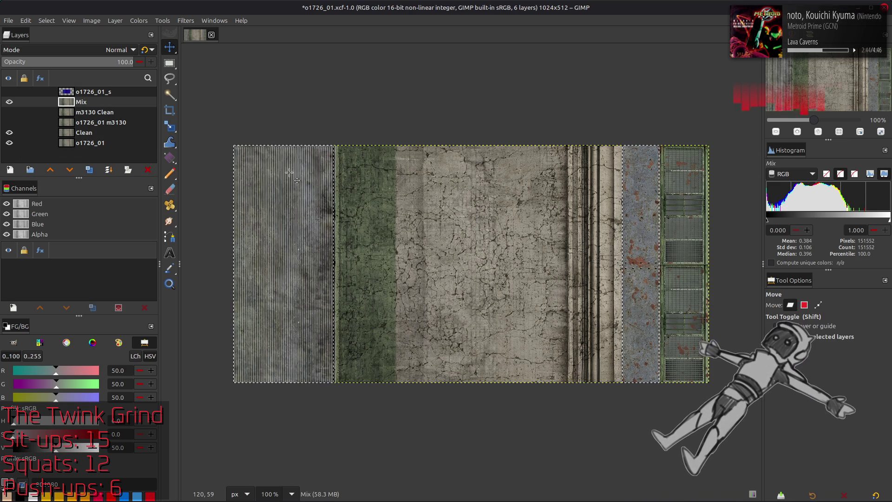
click(10, 170)
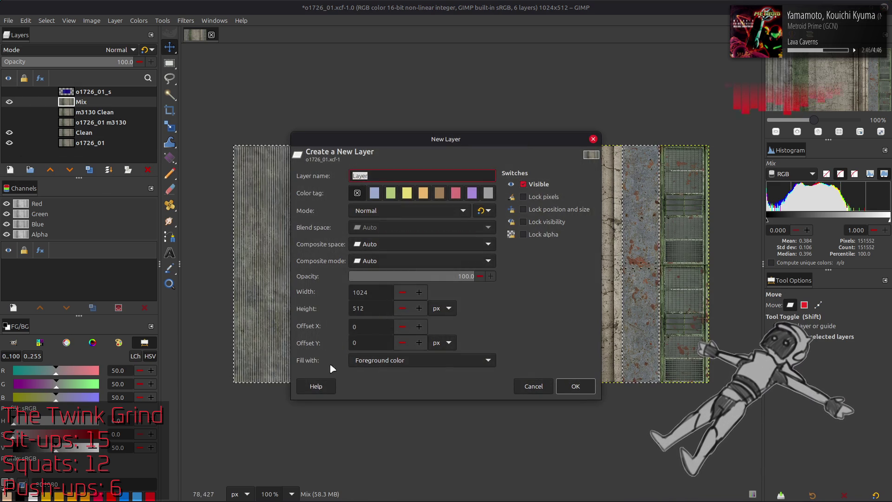
scroll(413, 362, down, 1)
scroll(414, 359, down, 1)
Create a white layer and use Levels plus inverted selection and colors so only the two metal strips stay white
click(576, 387)
click(139, 21)
click(169, 119)
drag(246, 348, 163, 348)
click(229, 437)
click(46, 21)
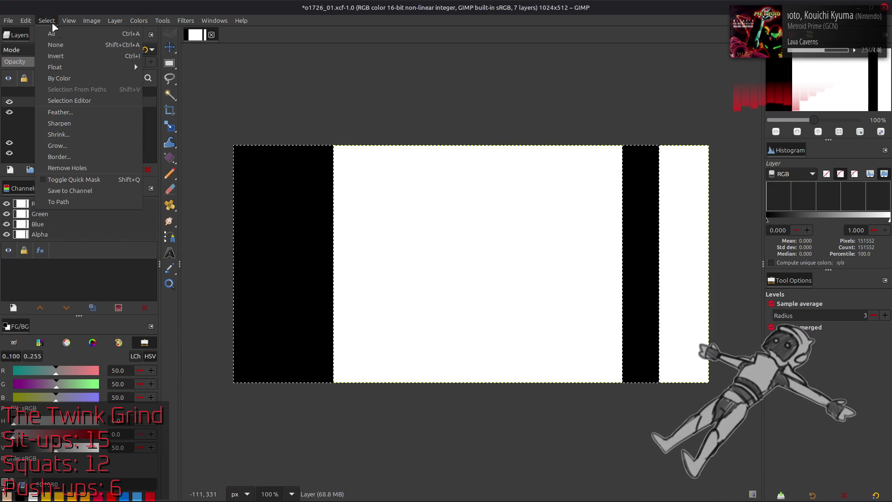
click(65, 56)
click(139, 20)
click(165, 145)
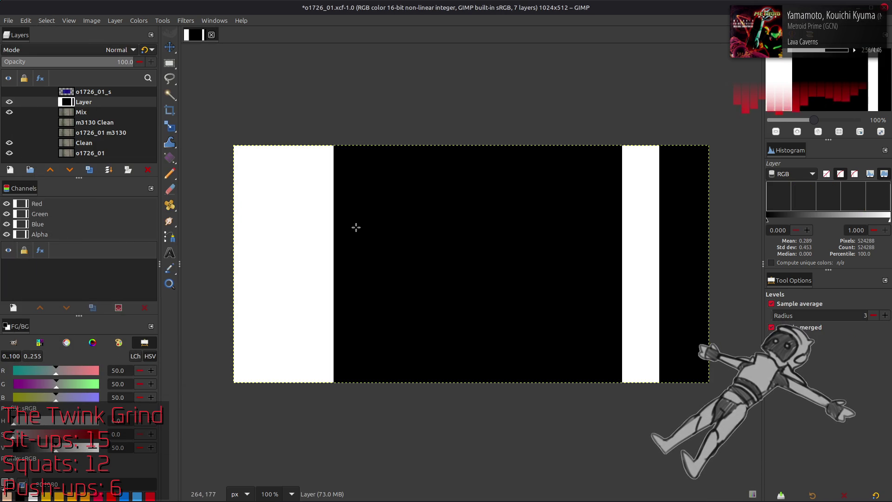
Rename the new layer Metal Mask, hide it, and make Mix the active layer
key(m)
key(x)
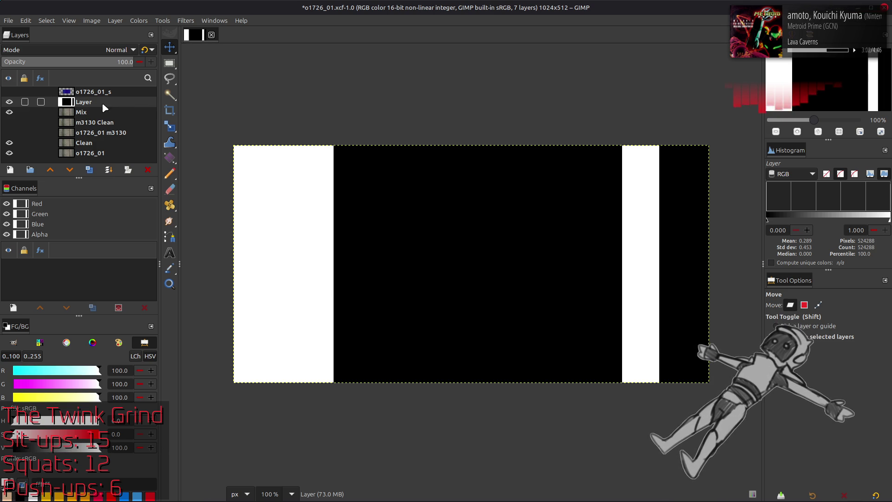
double_click(82, 101)
text(Metal Mask)
key(Return)
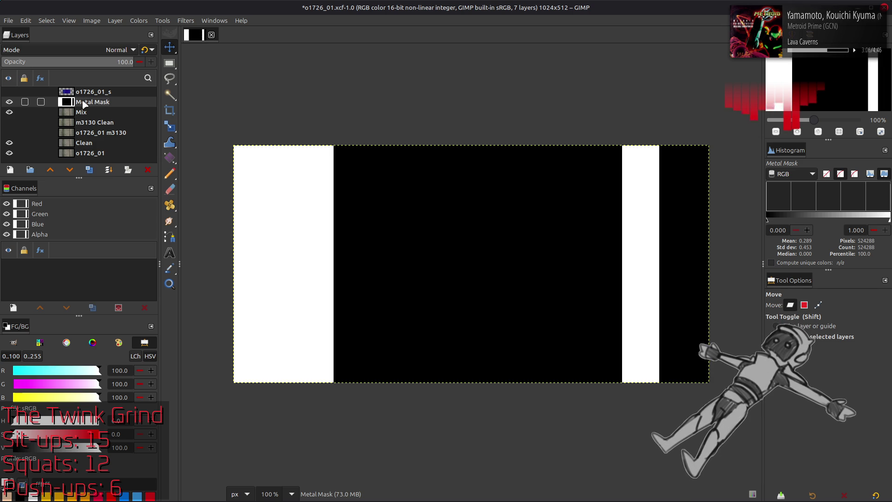
click(9, 102)
click(81, 112)
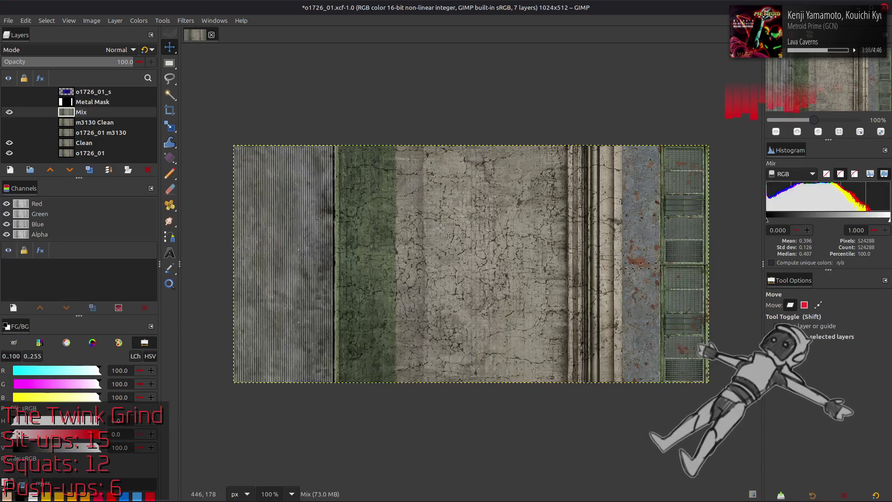
scroll(445, 227, up, 1)
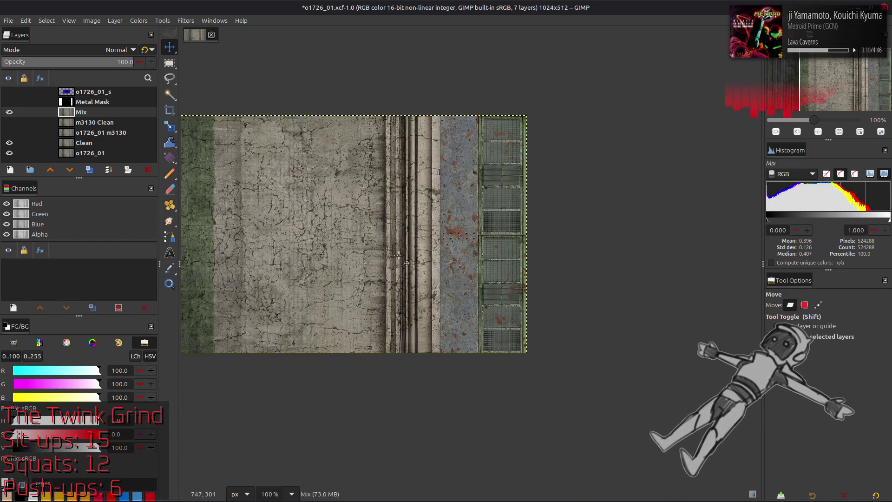
scroll(445, 226, up, 1)
scroll(446, 226, up, 2)
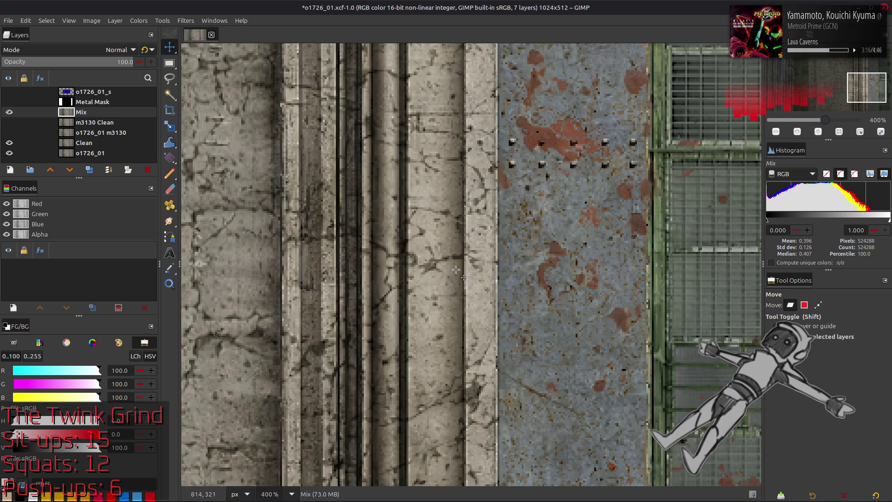
scroll(460, 269, down, 1)
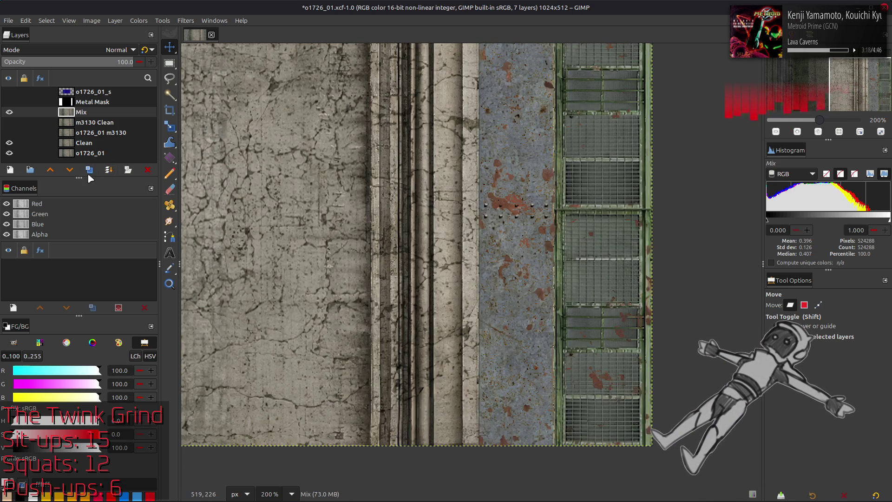
Duplicate Mix as Mix copy and apply Levels with a low output level of 5
key(ctrl+shift+d)
click(139, 24)
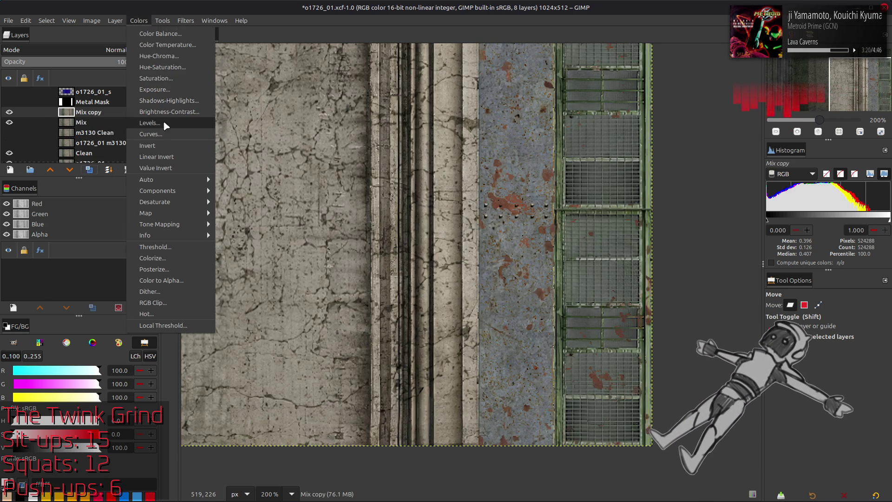
click(163, 111)
triple_click(37, 359)
text(5)
key(Tab)
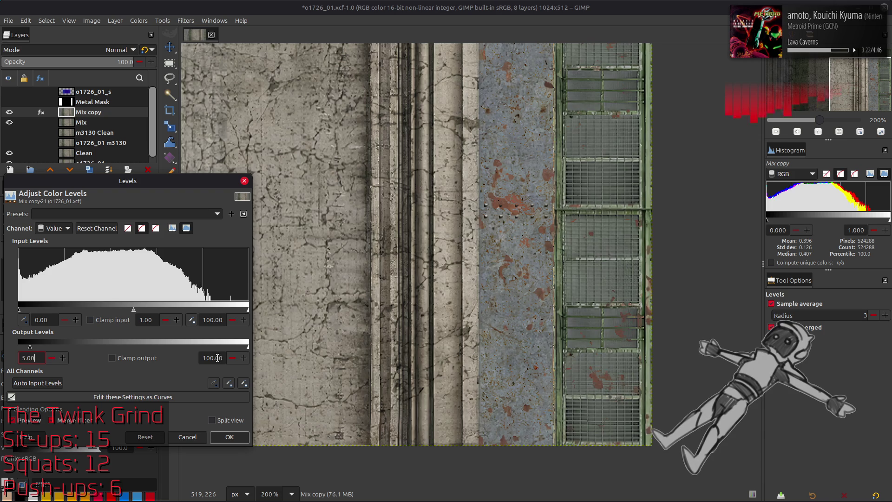
triple_click(213, 359)
text(90)
click(233, 438)
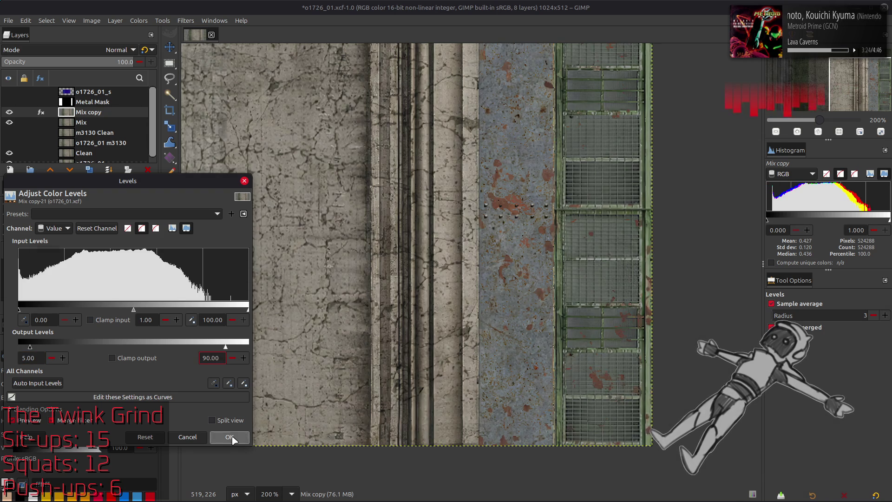
Start an Extract Component filter on Mix copy and pick a CMYK component
click(138, 20)
click(245, 202)
click(87, 275)
click(84, 384)
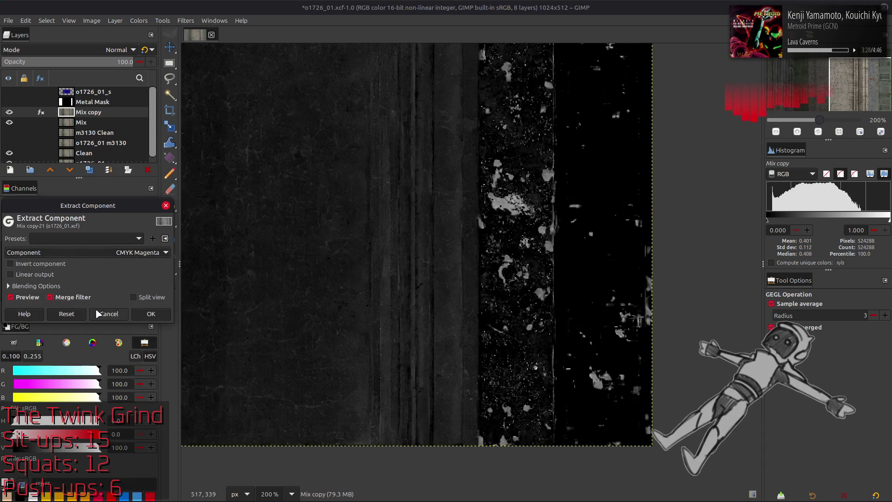
scroll(110, 249, down, 1)
scroll(109, 248, up, 1)
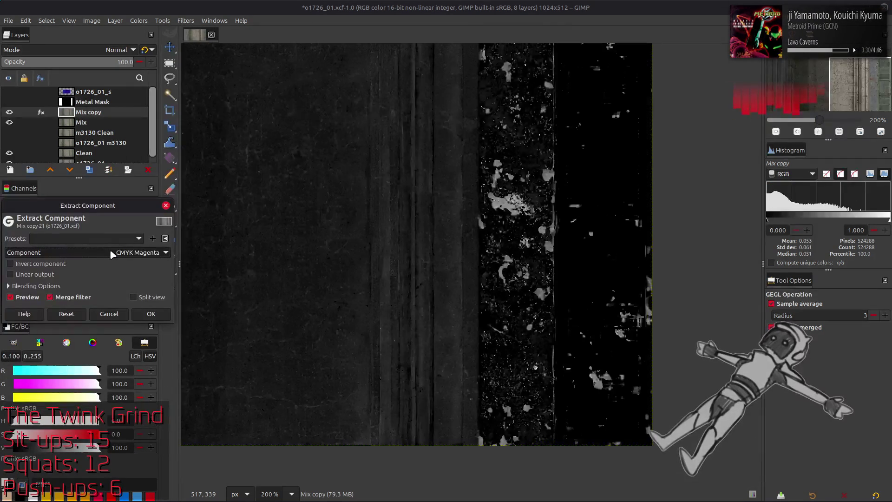
scroll(110, 250, down, 1)
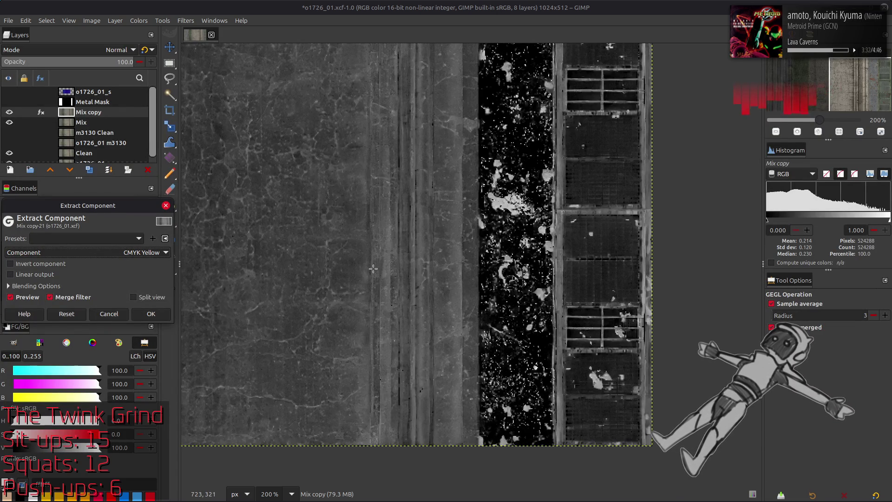
scroll(373, 268, up, 3)
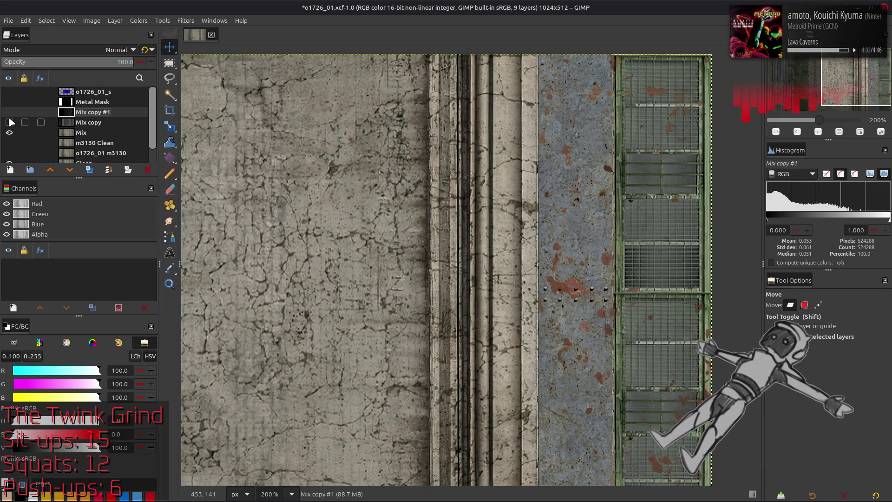
Compare the two extracted layers, swap their order, and rename them M and Y
click(10, 123)
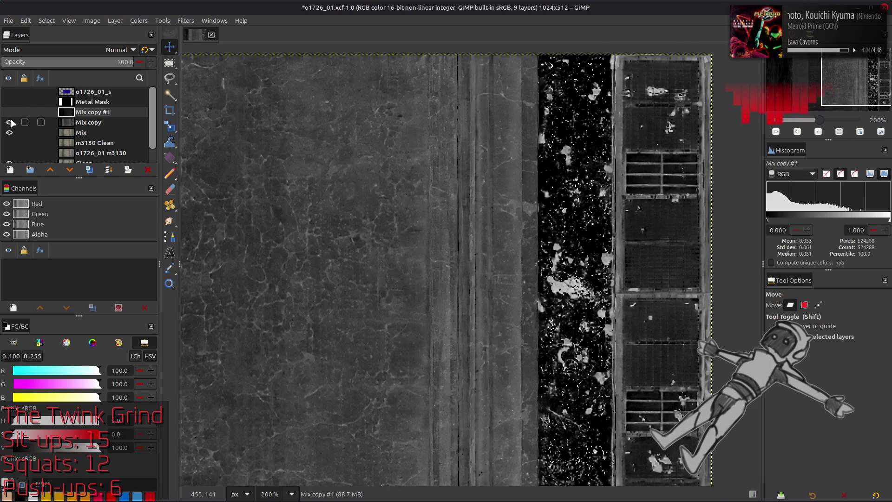
click(11, 114)
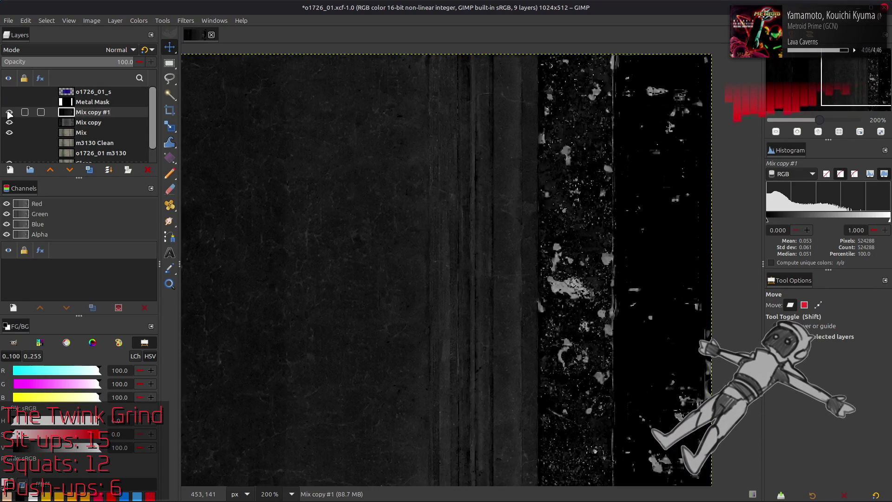
click(10, 113)
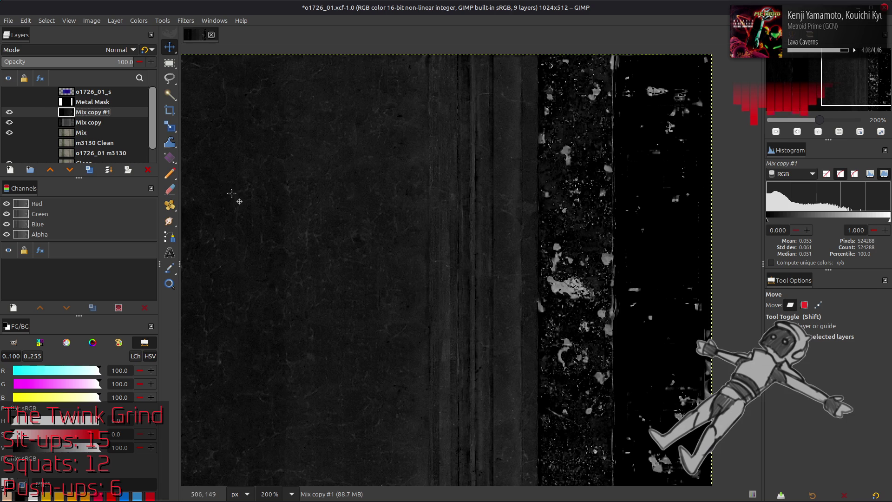
drag(88, 123, 91, 110)
click(97, 125)
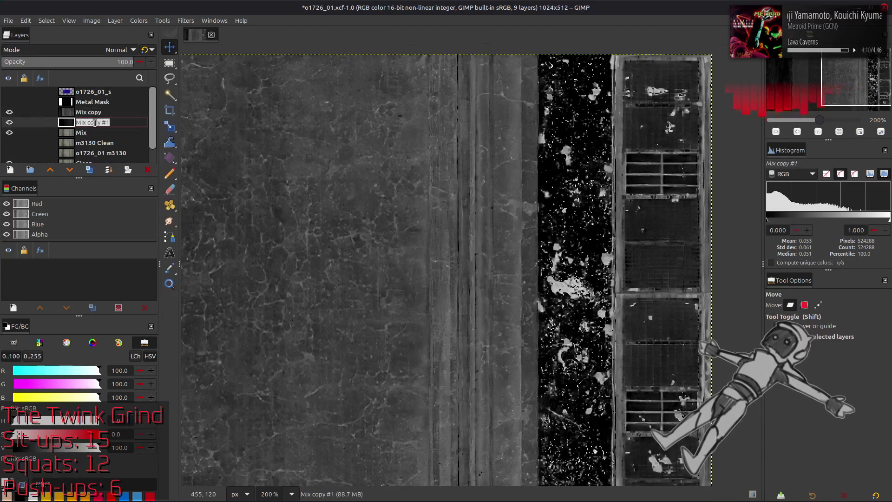
text(M)
key(Return)
double_click(88, 112)
text(Y)
key(Return)
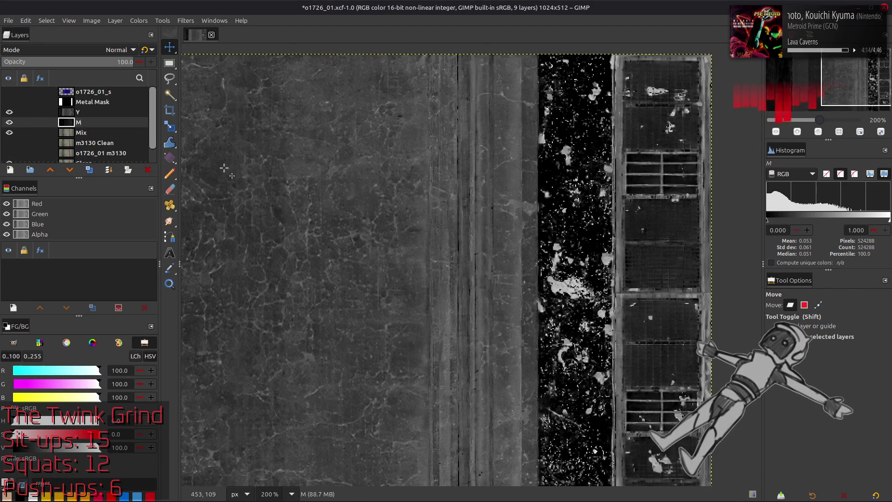
scroll(348, 244, left, 5)
Reduce layer Y's boundary width to a strip at the left edge via Layer Boundary Size
click(92, 110)
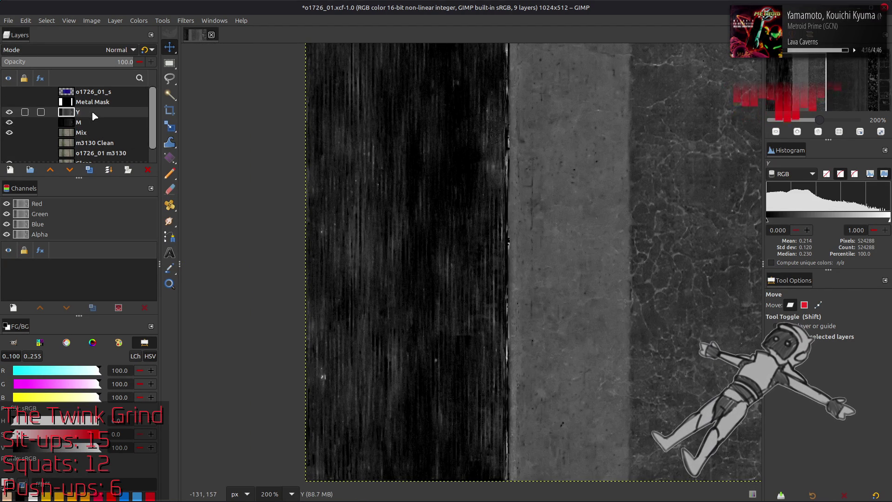
click(115, 20)
click(159, 145)
double_click(369, 232)
text(216)
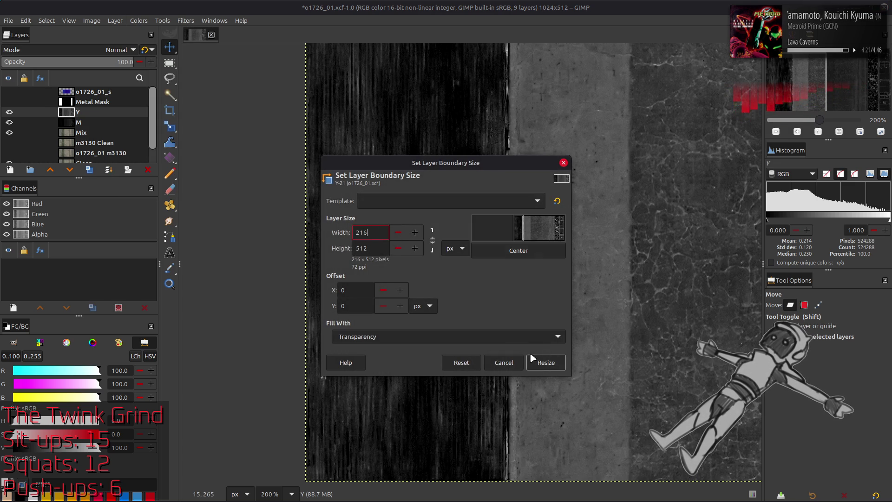
click(546, 362)
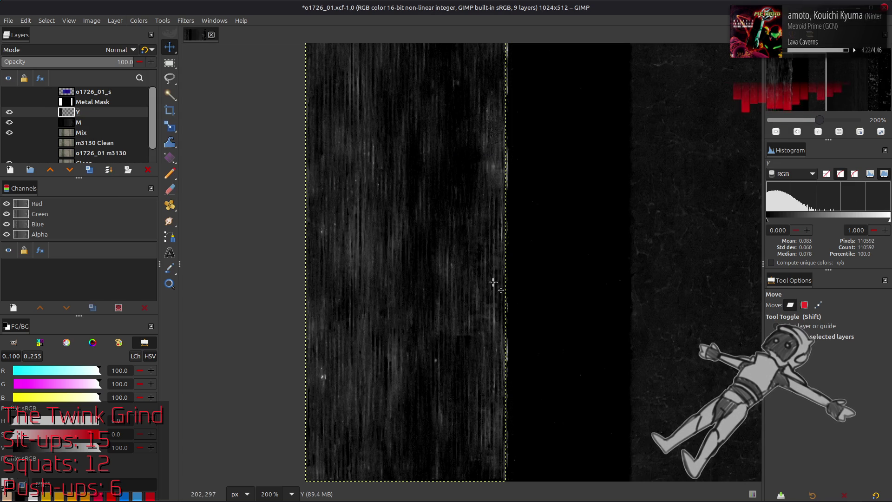
click(9, 112)
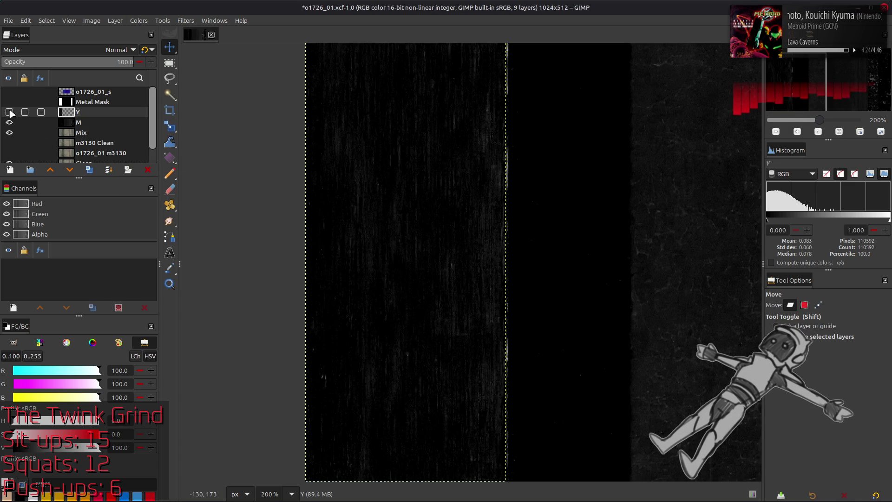
click(10, 112)
click(10, 111)
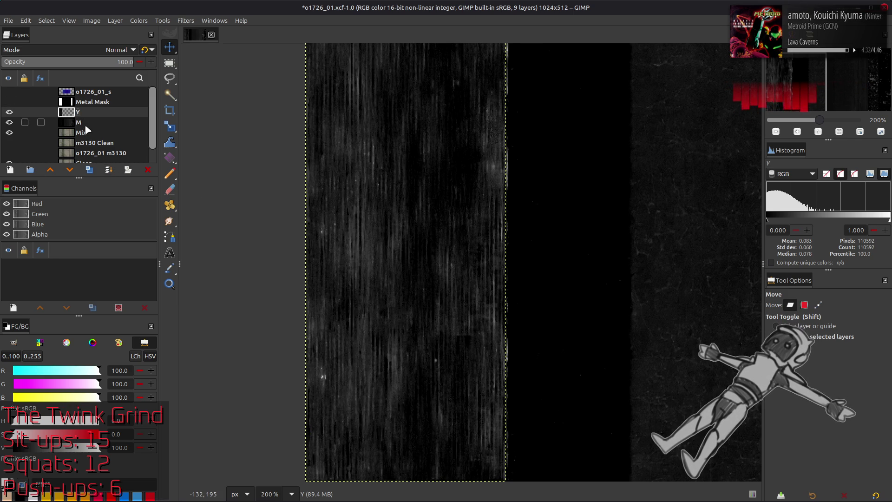
click(83, 123)
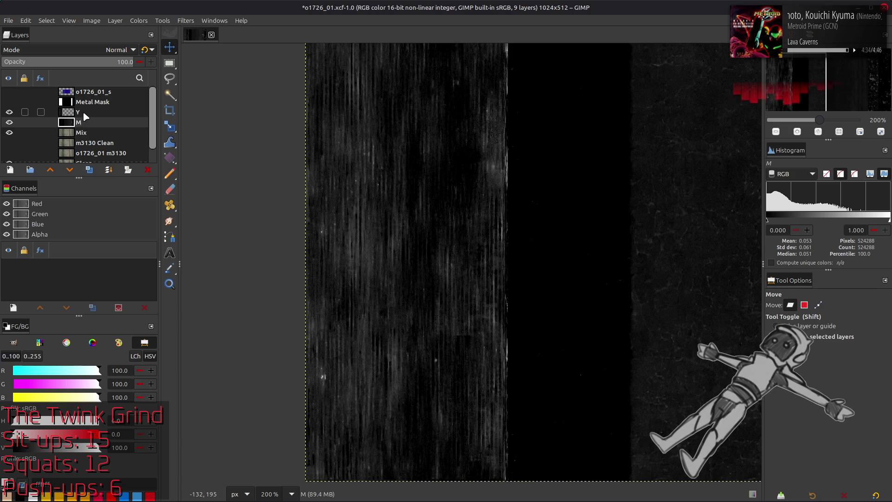
click(83, 113)
click(139, 20)
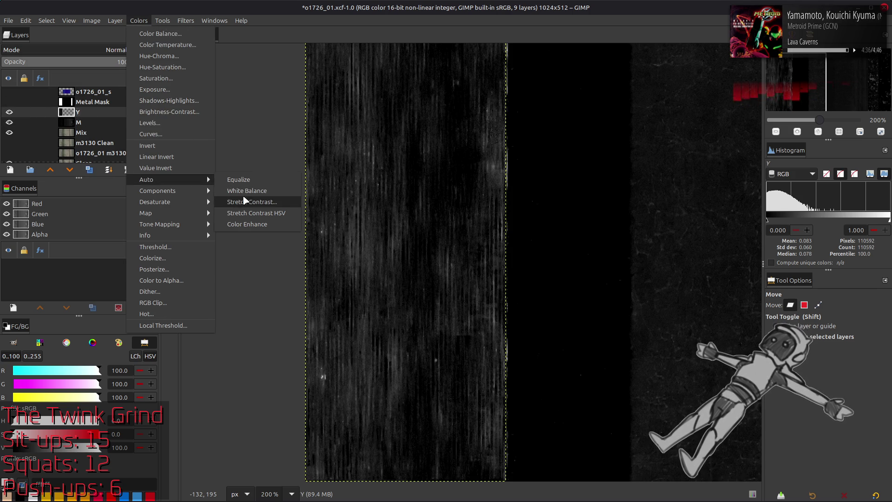
Apply Stretch Contrast with non-linear components to layer Y
click(251, 201)
click(10, 263)
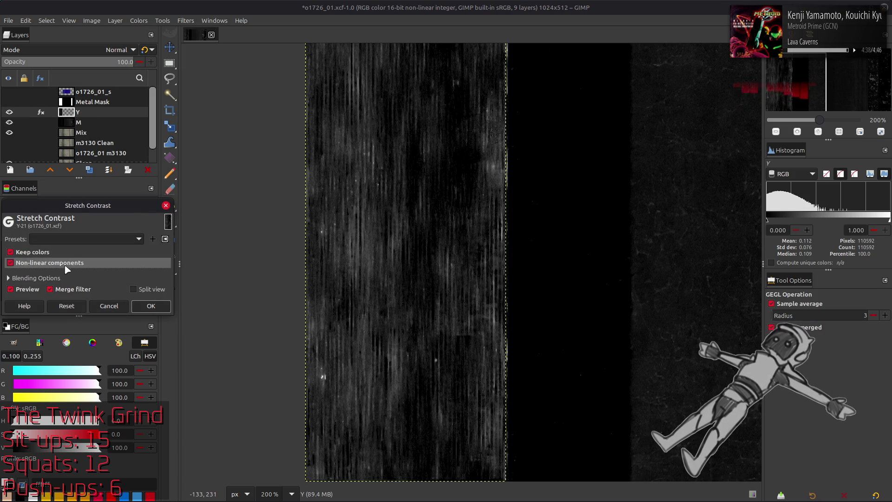
click(151, 306)
Duplicate Metal Mask, place the visible copy above M, and set it to Multiply mode
click(93, 102)
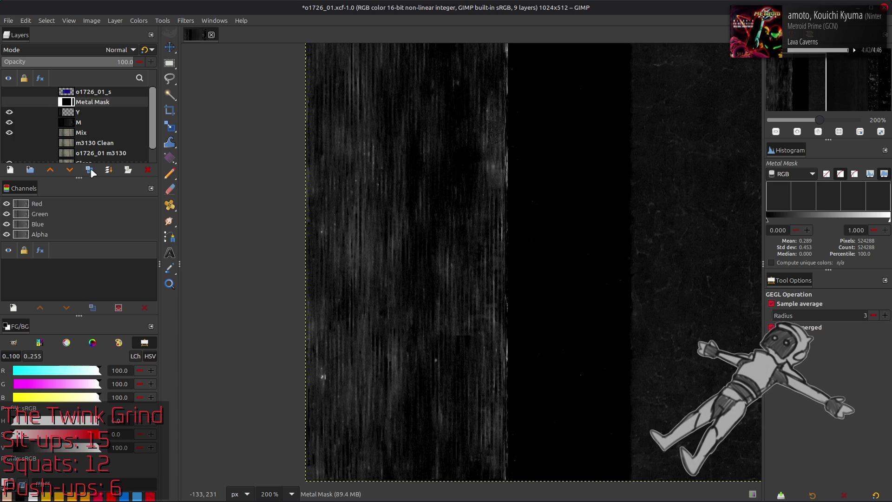
click(89, 170)
click(71, 170)
click(9, 126)
click(119, 49)
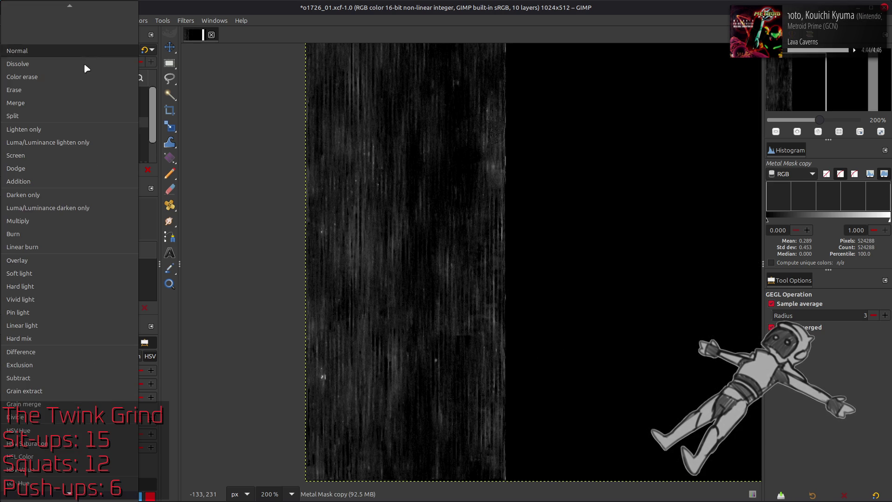
click(21, 221)
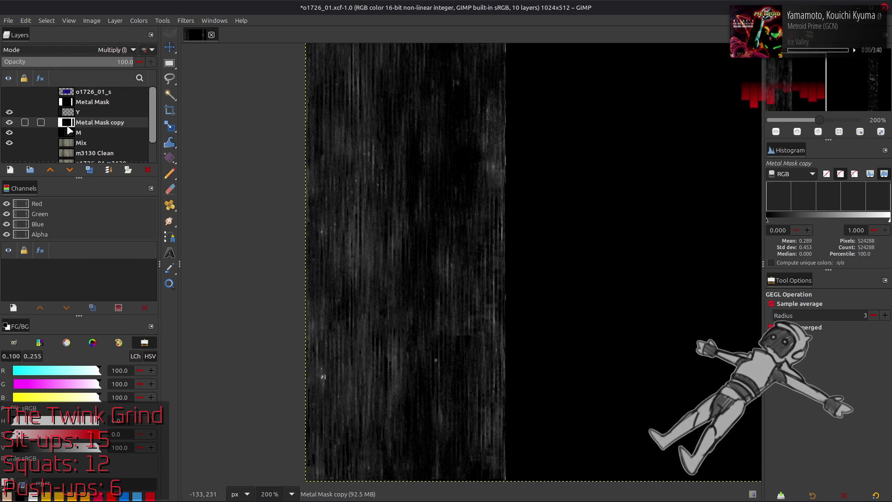
Select the right metal strip on the mask copy, raise its Levels output low to 4.70, then clear the selection
key(r)
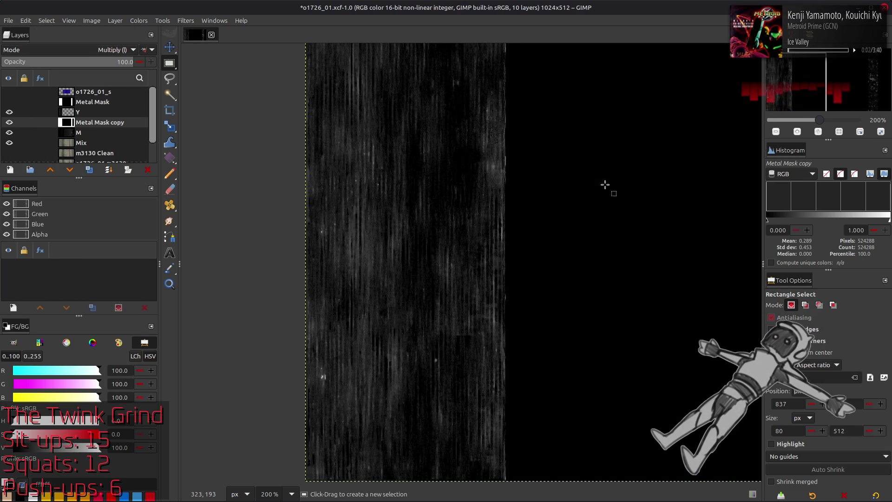
scroll(474, 266, right, 10)
key(1)
drag(472, 80, 579, 369)
click(139, 20)
click(160, 100)
drag(21, 348, 33, 347)
click(230, 436)
click(46, 20)
click(54, 45)
Merge the multiplied mask copy into M, hide Y and M to show Mix, and duplicate Mix
click(88, 124)
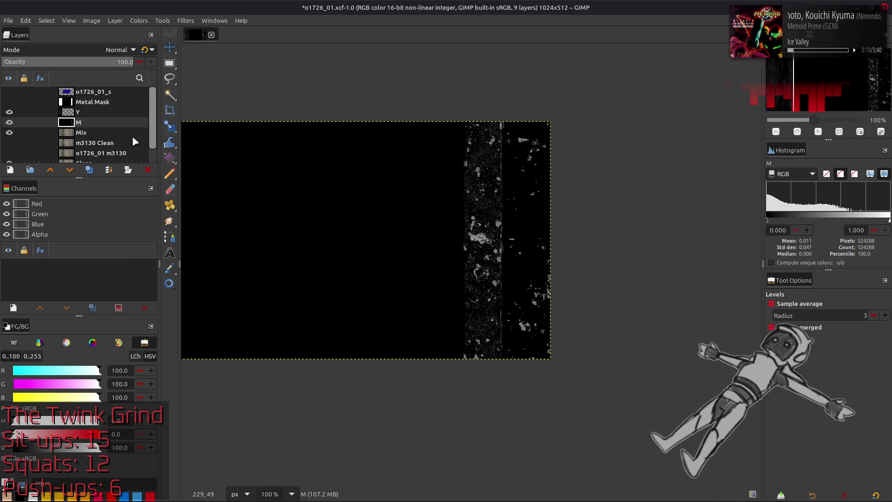
click(10, 112)
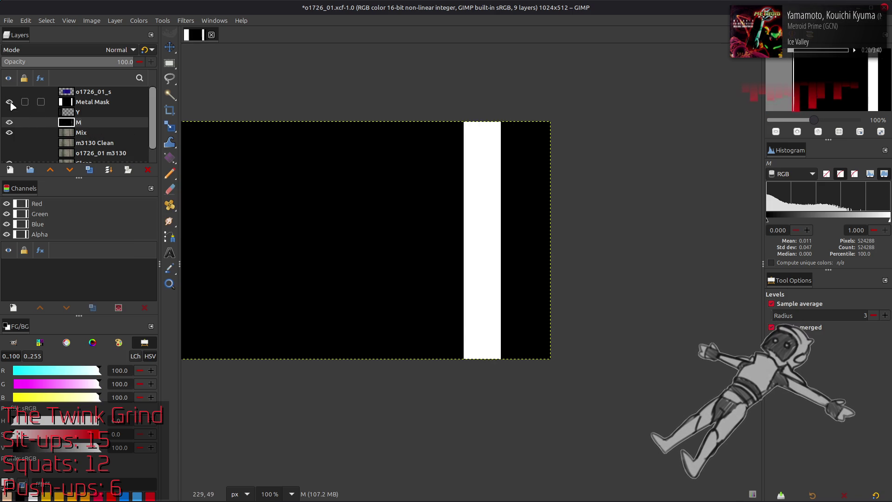
click(10, 123)
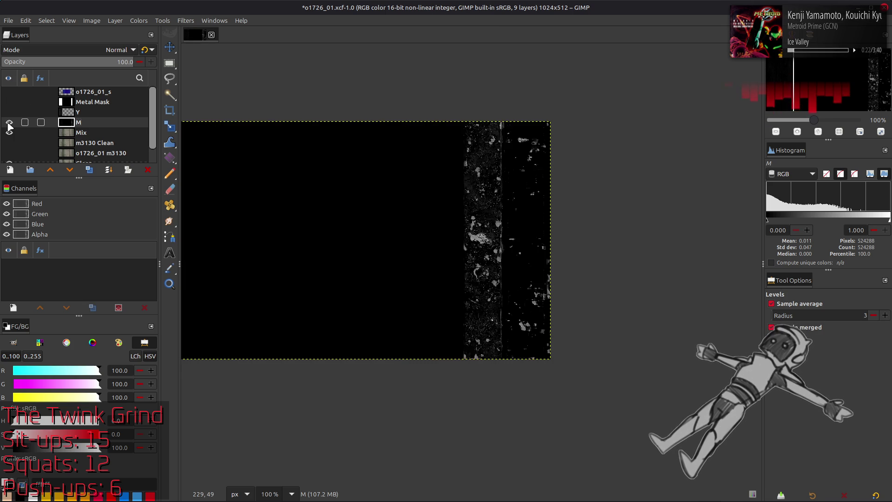
click(10, 132)
click(89, 171)
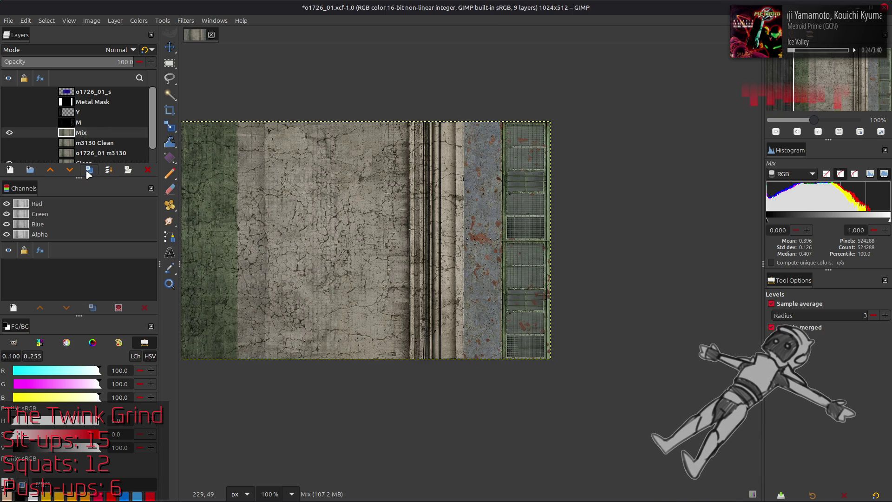
In Extract Component, try Y'CbCr Y', HSV Value and LCH chroma, toggling linear output
click(139, 21)
click(163, 183)
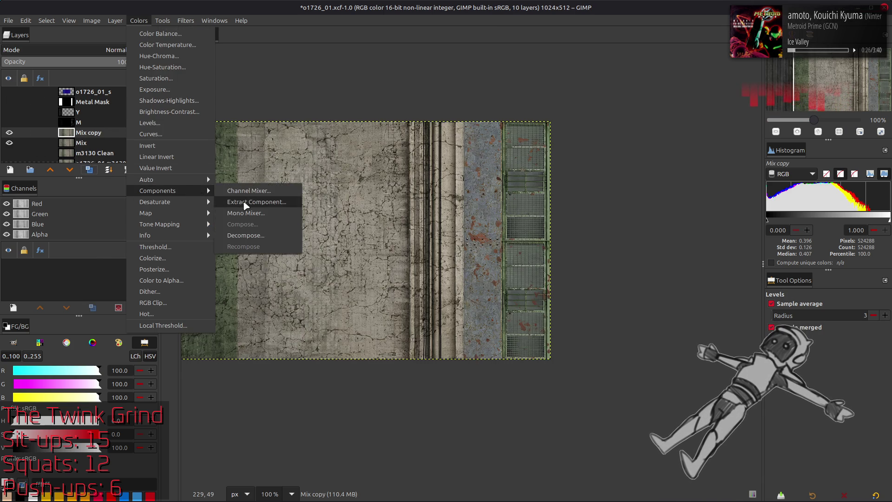
click(251, 203)
click(149, 252)
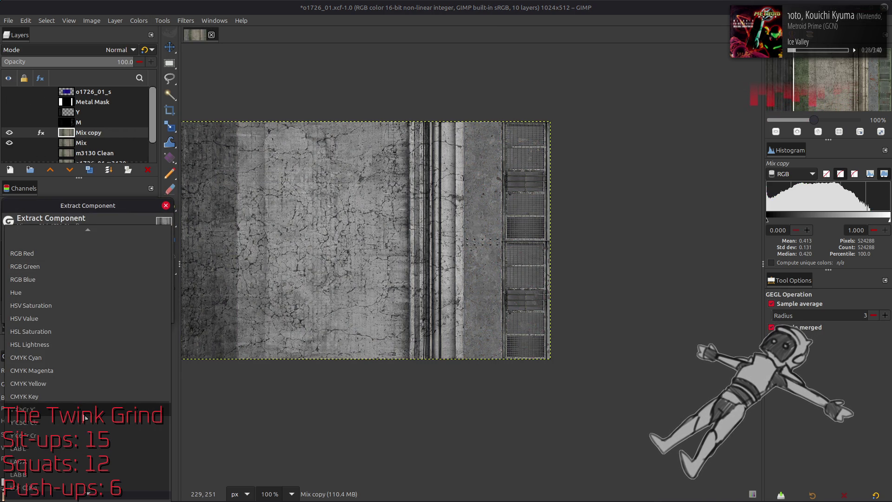
click(81, 336)
click(101, 252)
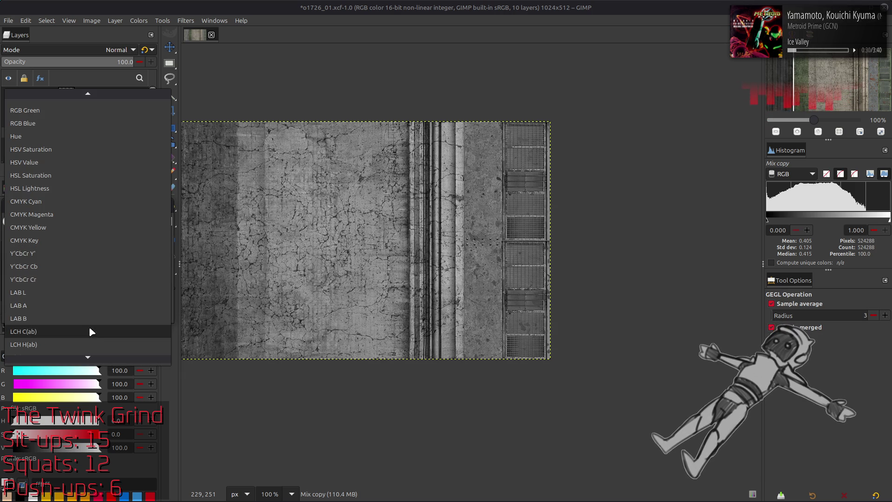
click(86, 305)
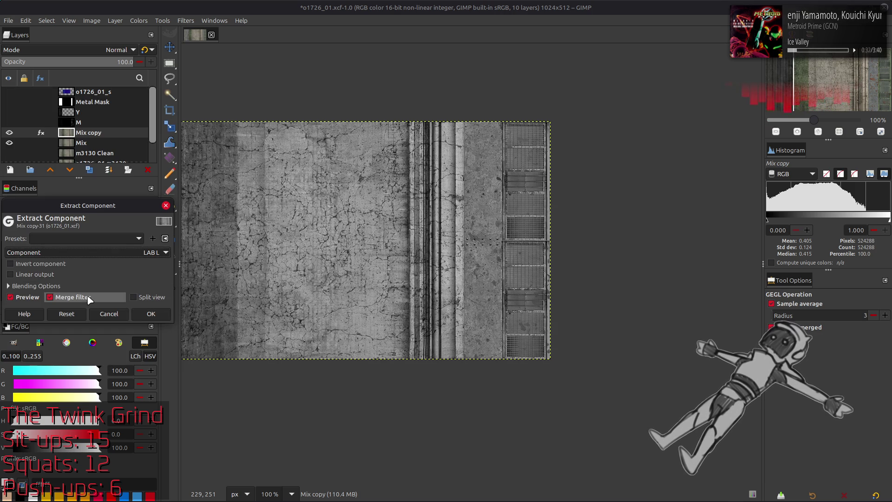
click(87, 254)
click(64, 124)
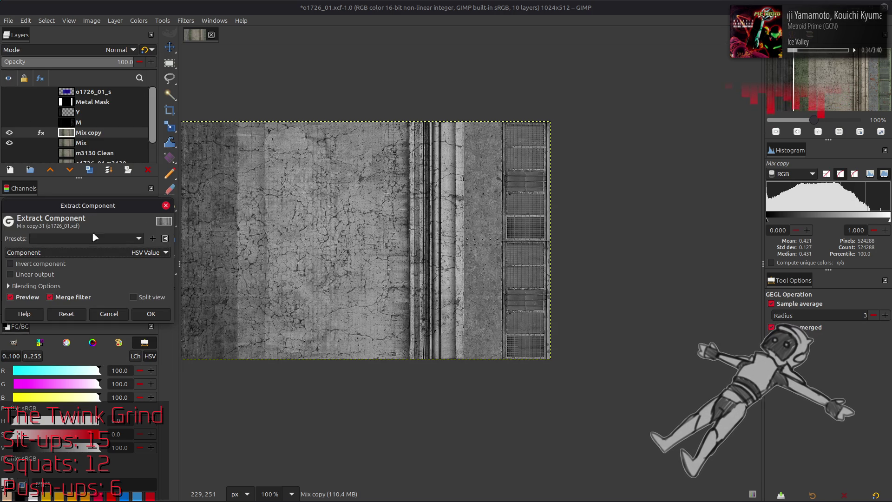
click(97, 250)
click(75, 422)
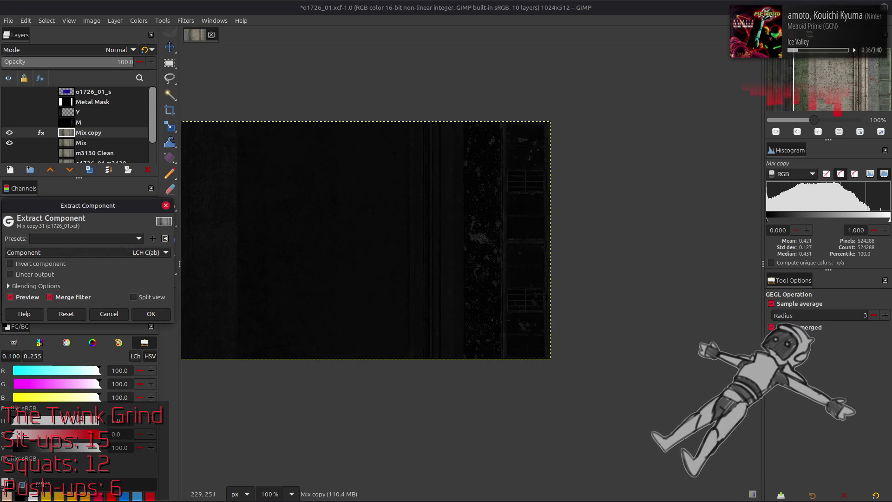
click(50, 274)
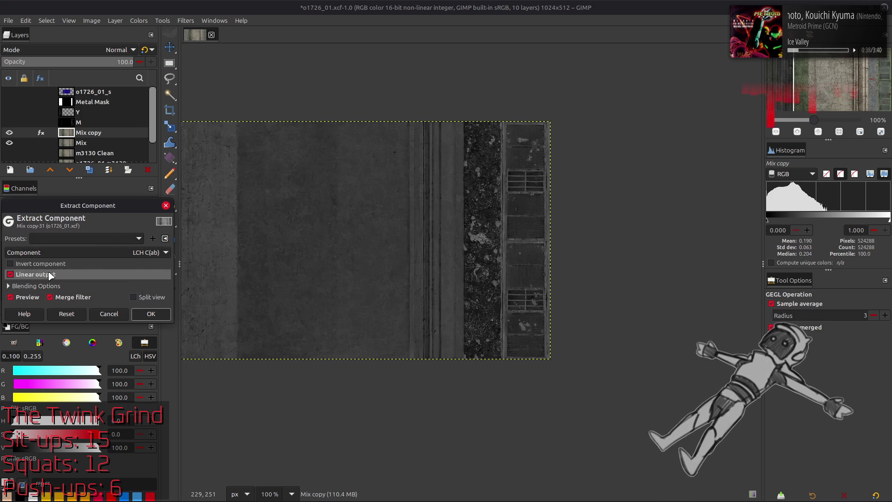
click(50, 274)
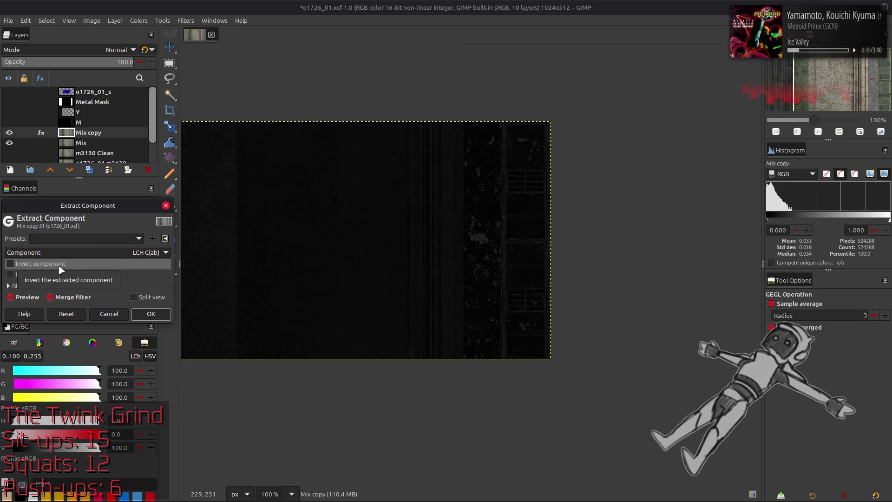
scroll(320, 299, left, 3)
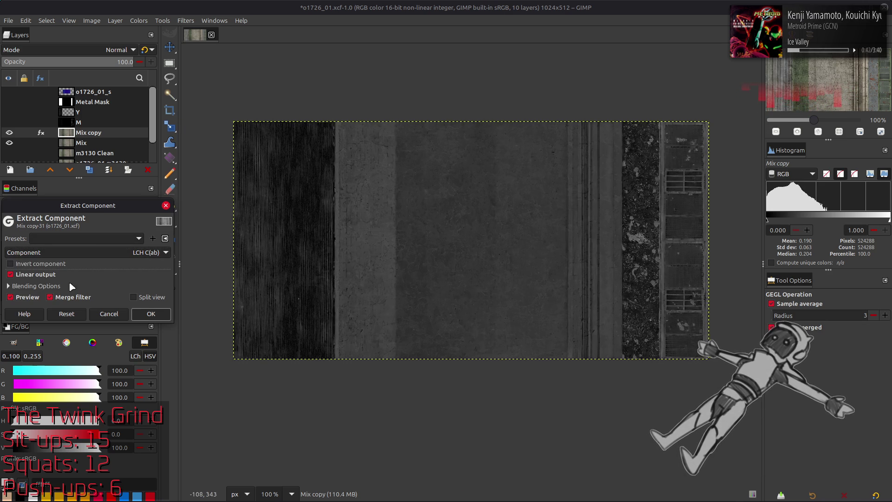
scroll(69, 254, down, 1)
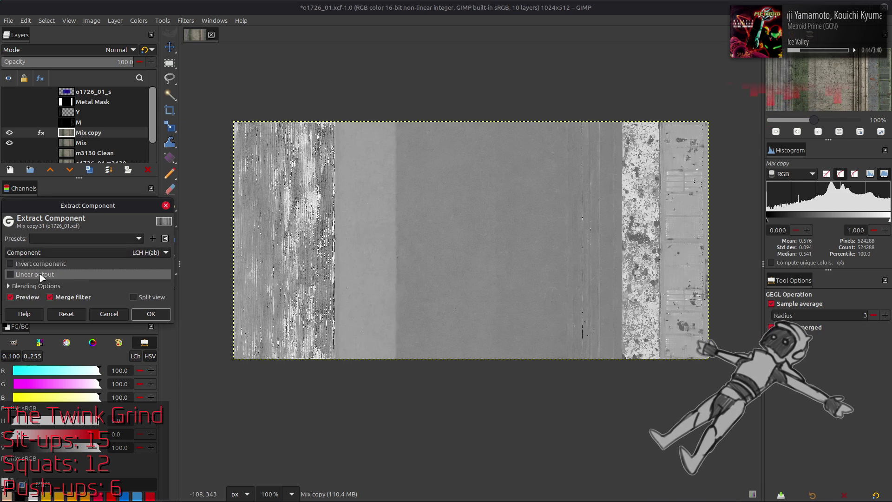
scroll(68, 254, down, 1)
scroll(78, 256, down, 1)
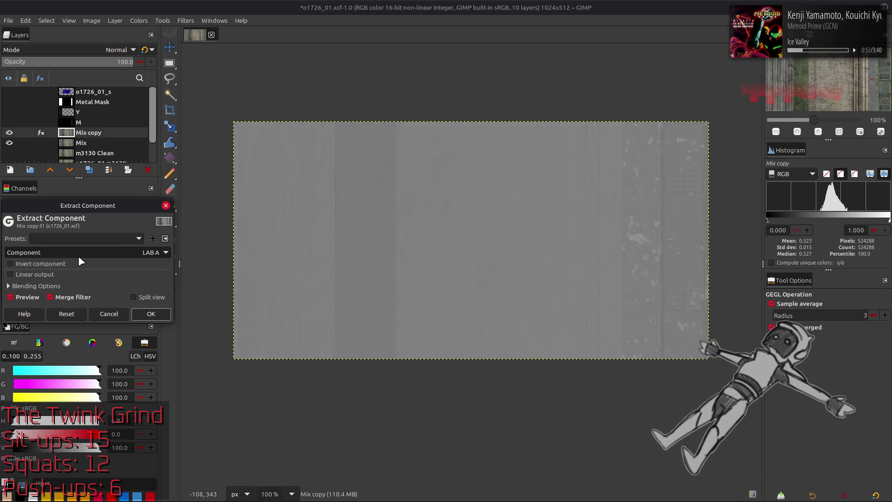
scroll(87, 252, up, 2)
scroll(88, 251, down, 2)
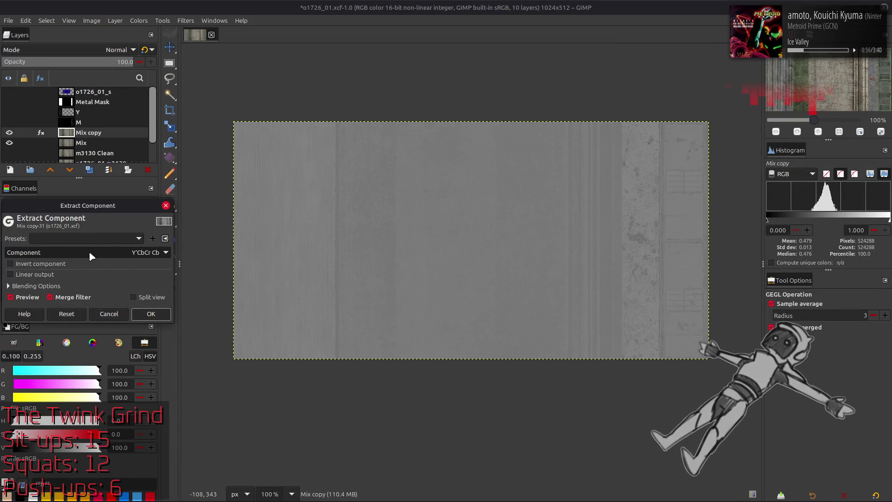
scroll(88, 251, up, 1)
scroll(88, 251, up, 2)
Compare HSL Lightness, Y'CbCr Y' and LAB L previews against the original colours
click(88, 251)
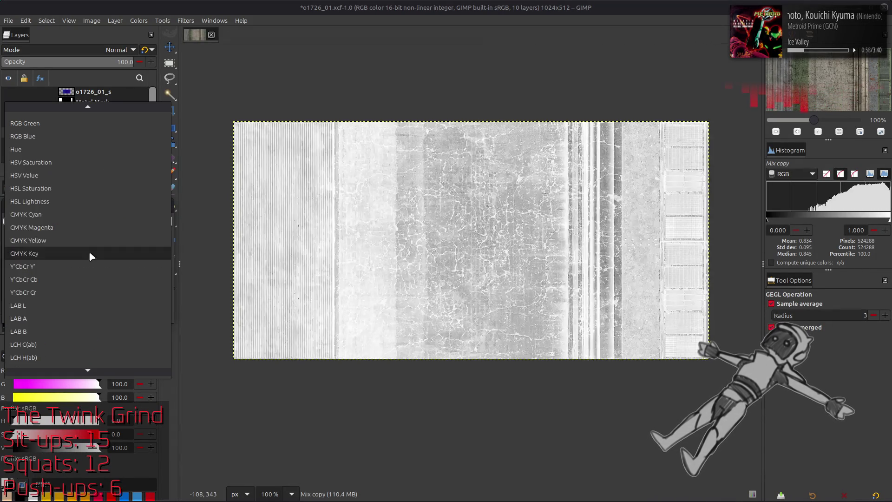
click(93, 202)
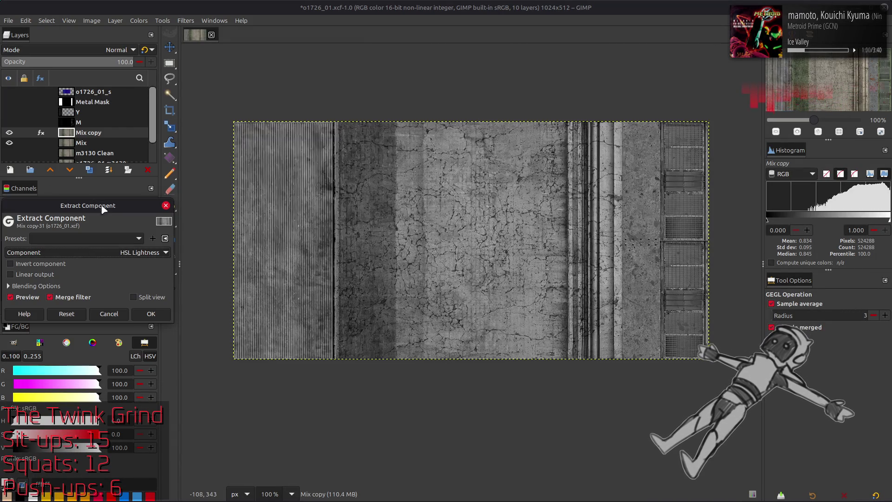
click(117, 255)
click(91, 316)
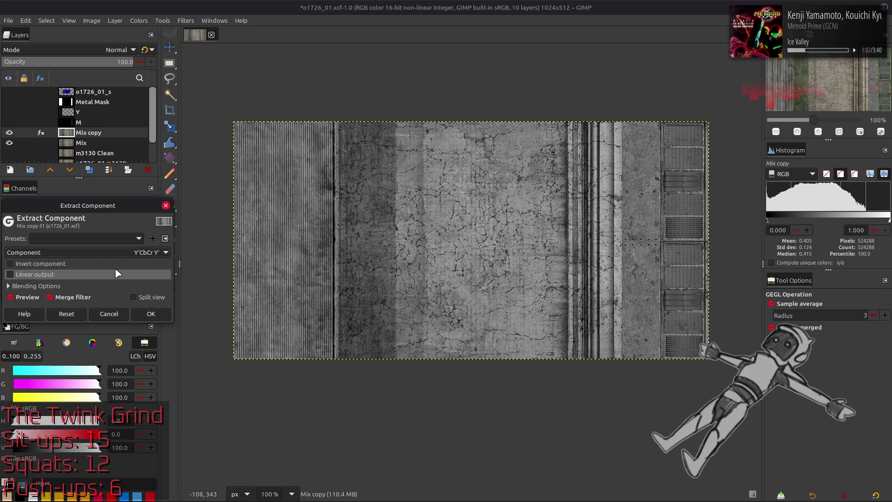
click(117, 253)
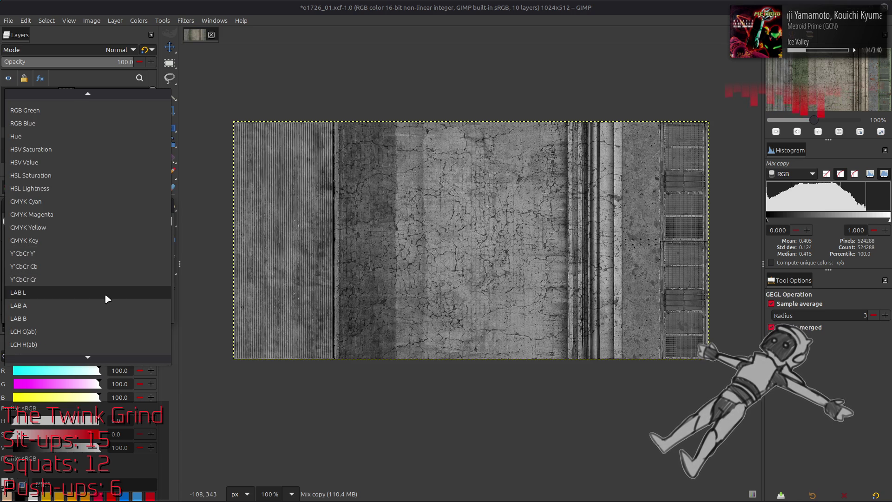
click(105, 293)
click(28, 297)
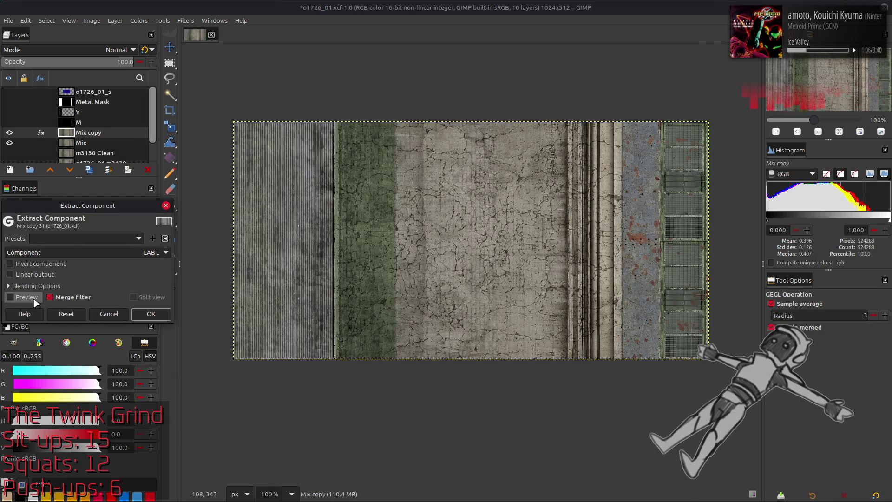
click(116, 253)
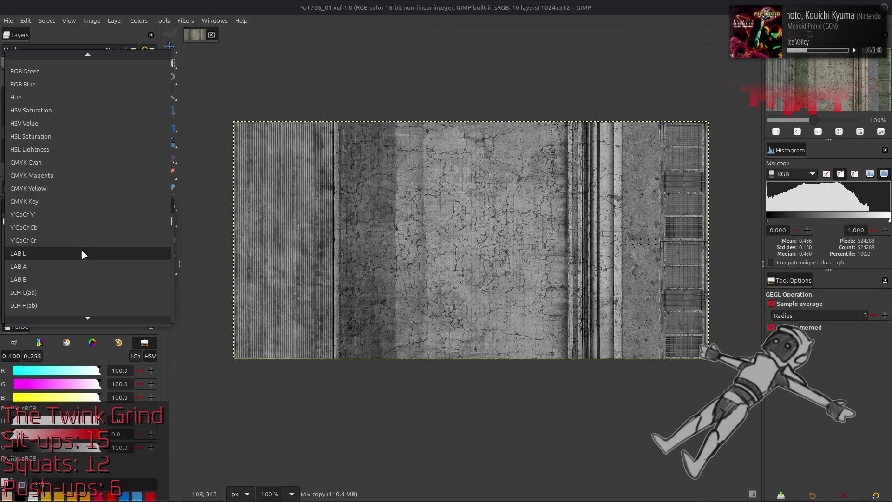
click(77, 214)
click(27, 297)
click(26, 297)
click(27, 297)
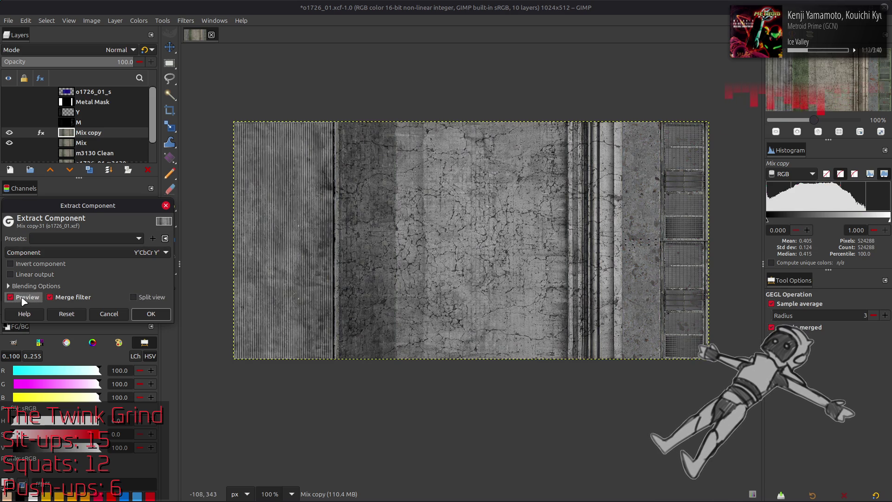
click(117, 253)
click(50, 286)
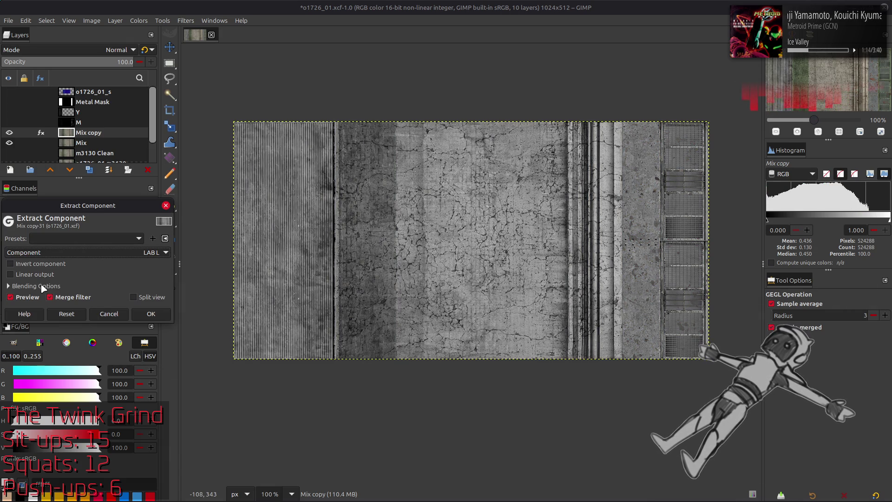
click(26, 297)
click(26, 297)
click(27, 297)
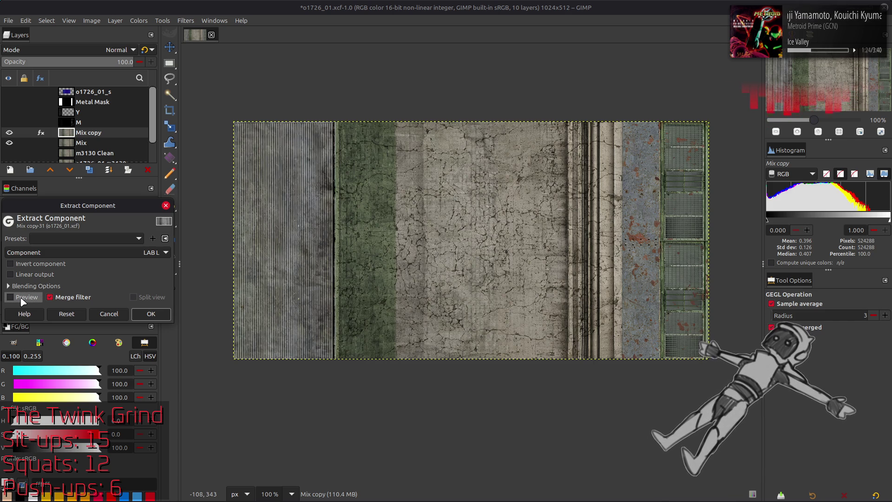
Settle on the LAB L component and apply the lightness extraction to Mix copy
click(23, 300)
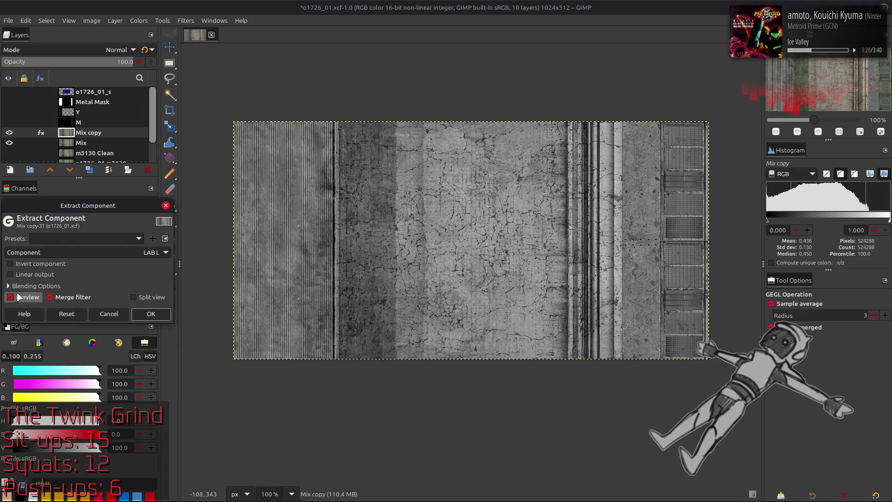
click(79, 253)
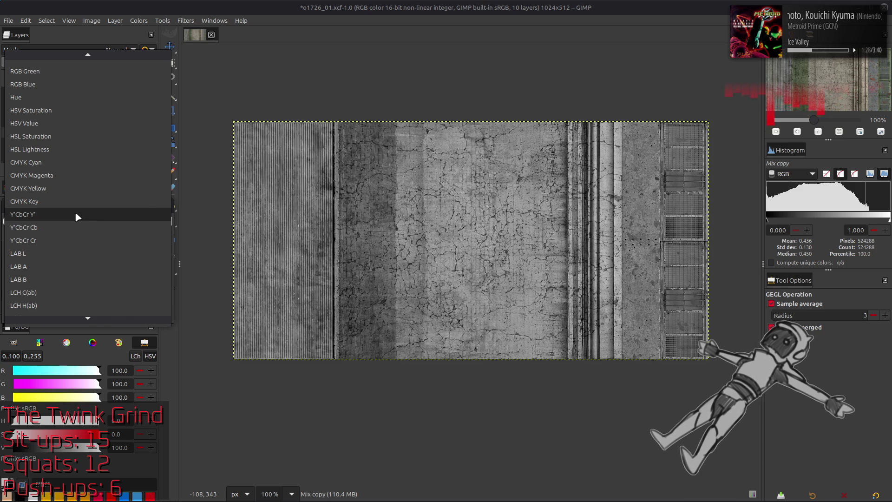
click(77, 215)
click(87, 253)
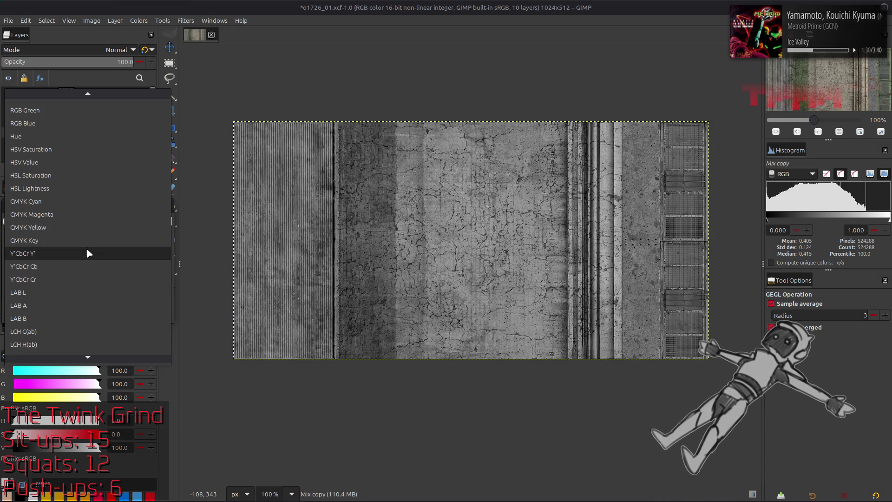
click(72, 292)
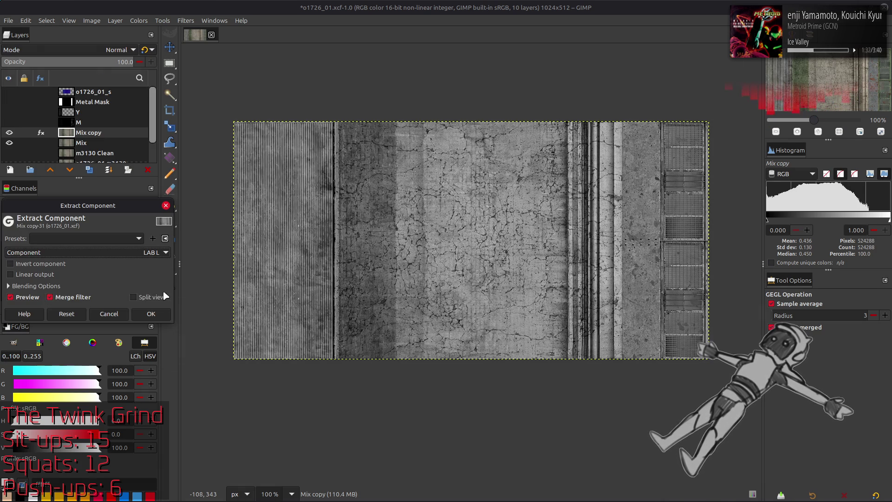
click(151, 314)
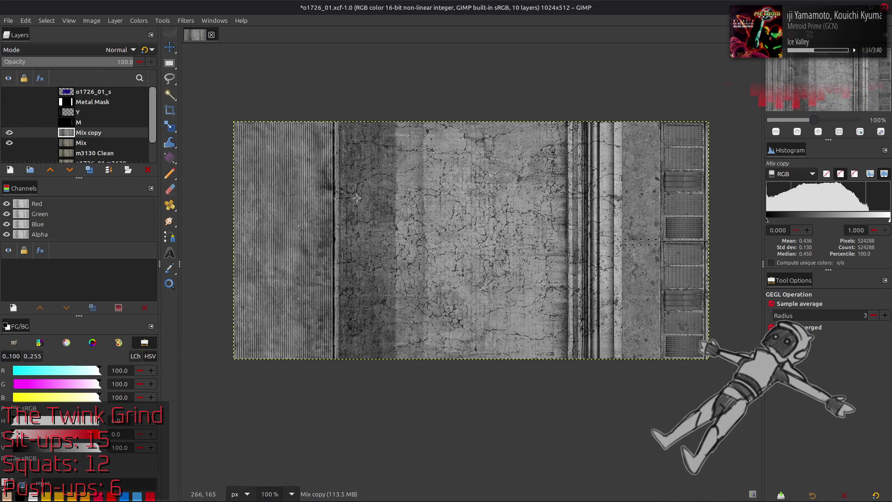
Show and activate Metal Mask, then duplicate it
key(m)
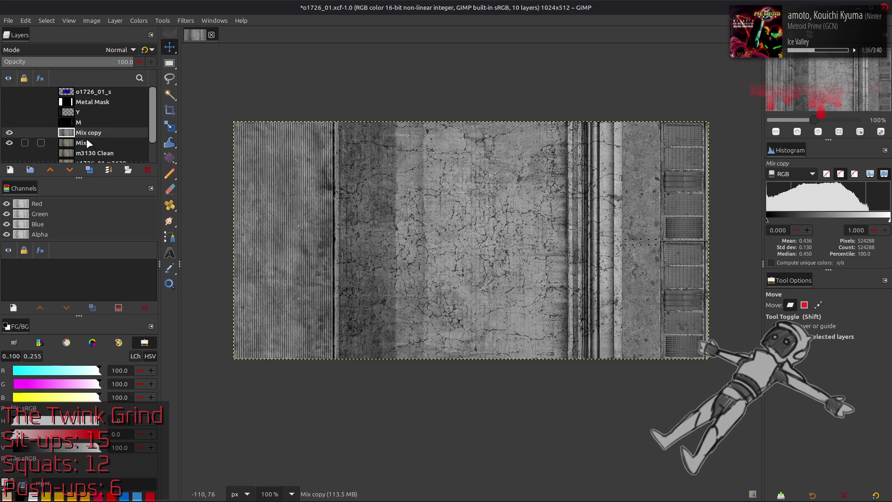
click(8, 102)
click(98, 102)
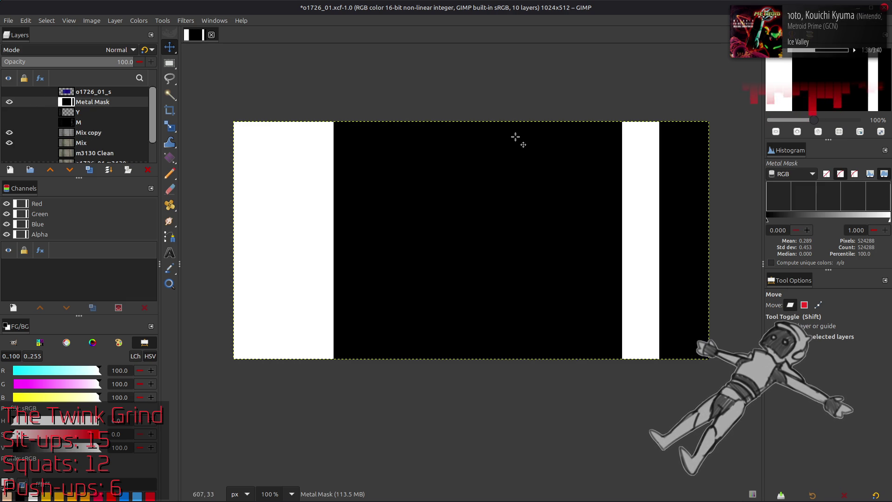
key(r)
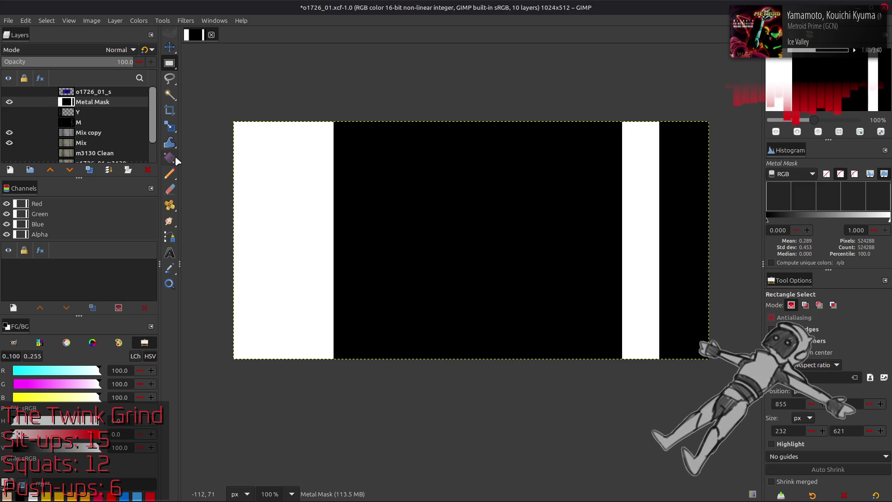
key(ctrl+shift+d)
Select the black strip along the right edge and raise Levels output low to turn it white, then clear the selection
drag(649, 105, 725, 361)
click(139, 21)
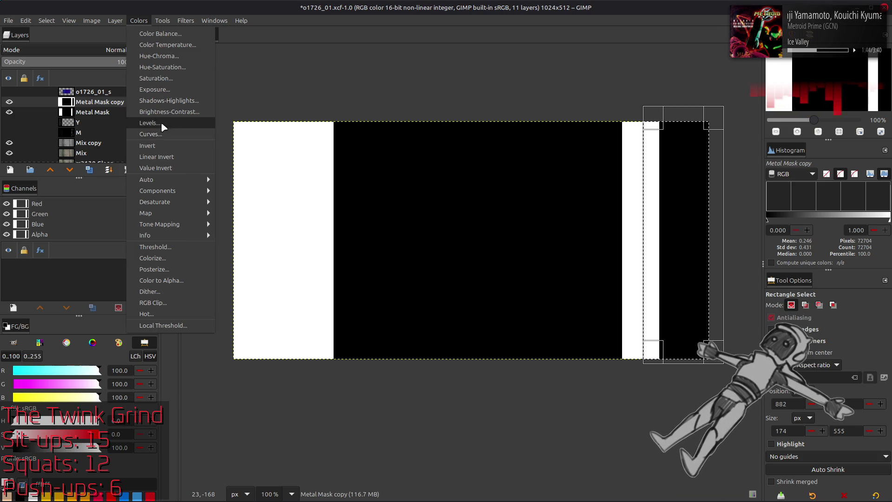
click(150, 123)
drag(21, 347, 248, 347)
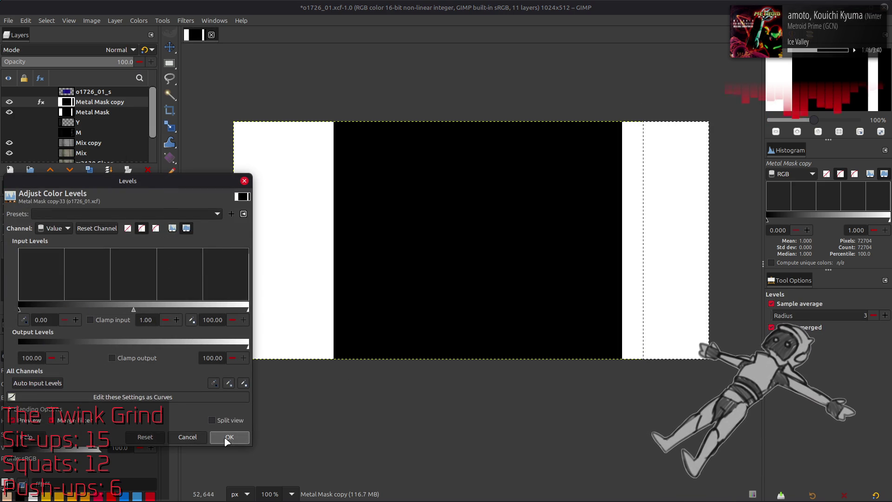
click(229, 437)
click(46, 21)
click(55, 44)
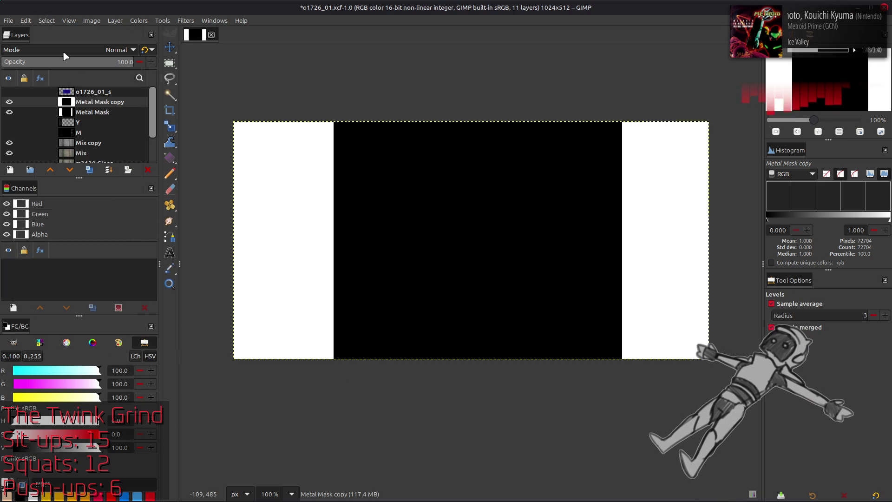
Rename the copied mask layer 'Metal Mask but More'
double_click(104, 102)
key(BackSpace)
key(BackSpace)
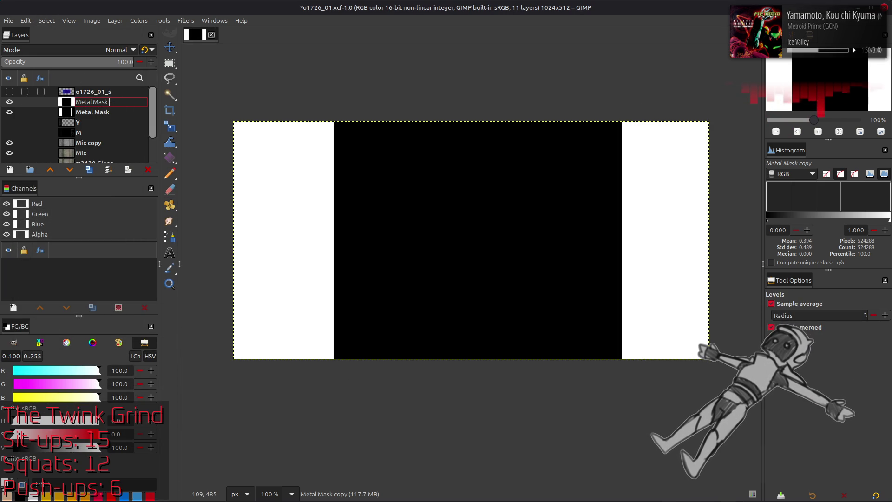
text(but More)
key(Return)
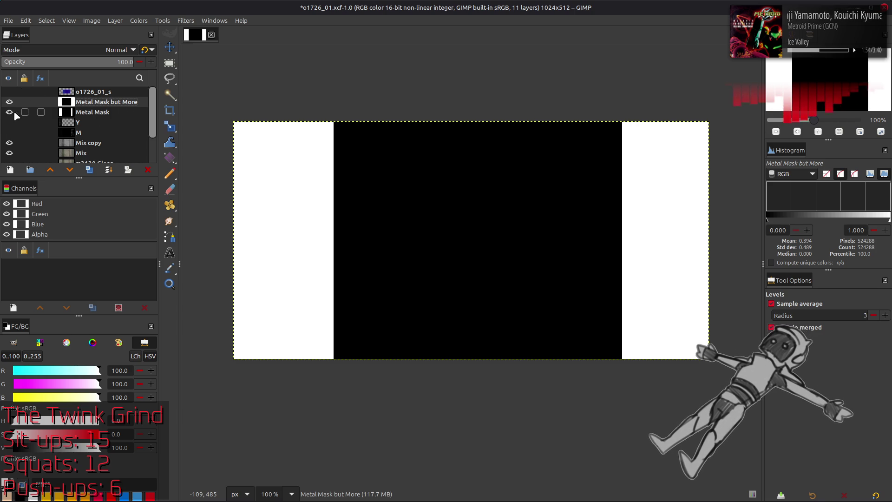
Turn the channel mask into a selection and add it as a layer mask on Mix copy
right_click(44, 235)
click(78, 302)
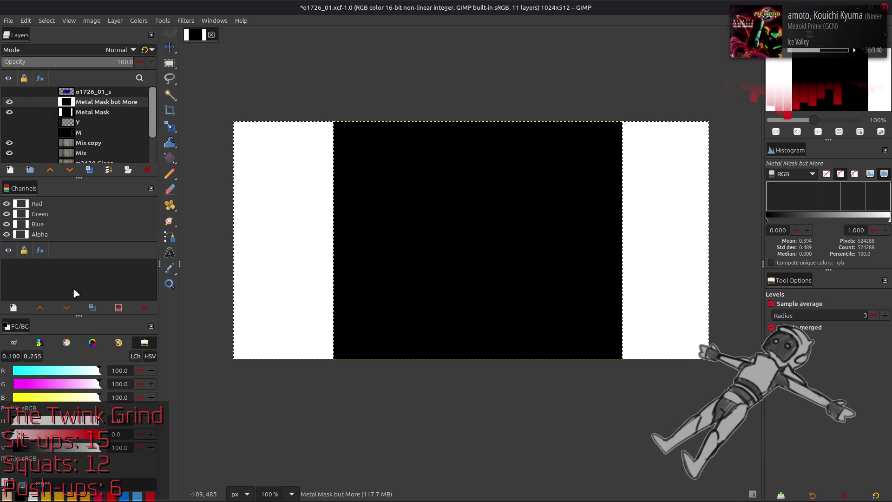
click(9, 112)
right_click(88, 142)
click(112, 175)
click(488, 342)
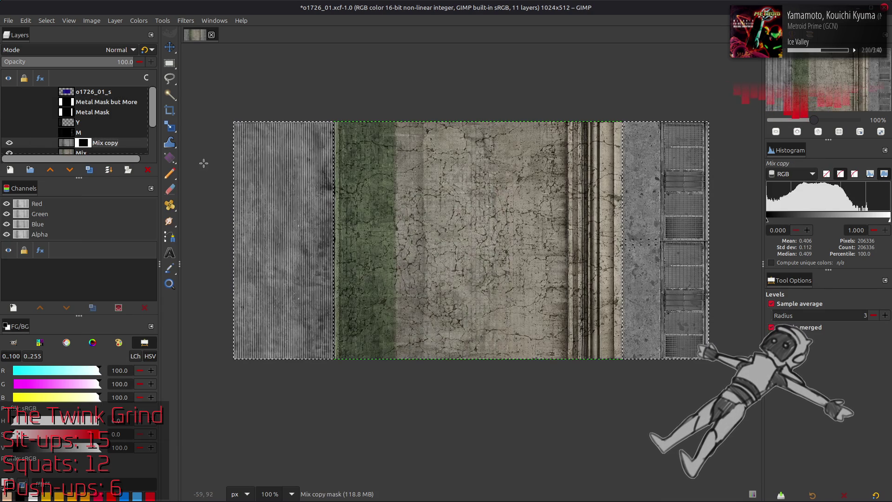
Apply the layer mask so it merges permanently into Mix copy's pixels
click(46, 21)
click(46, 42)
scroll(91, 132, down, 2)
right_click(93, 136)
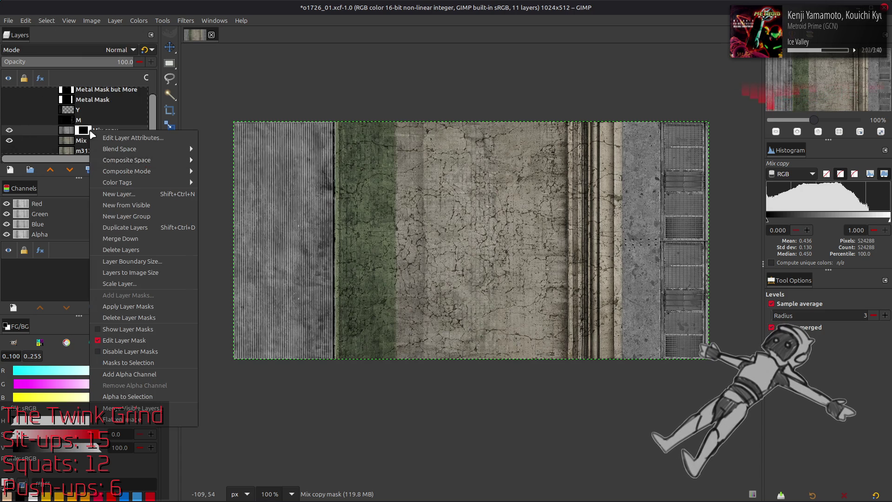
click(128, 307)
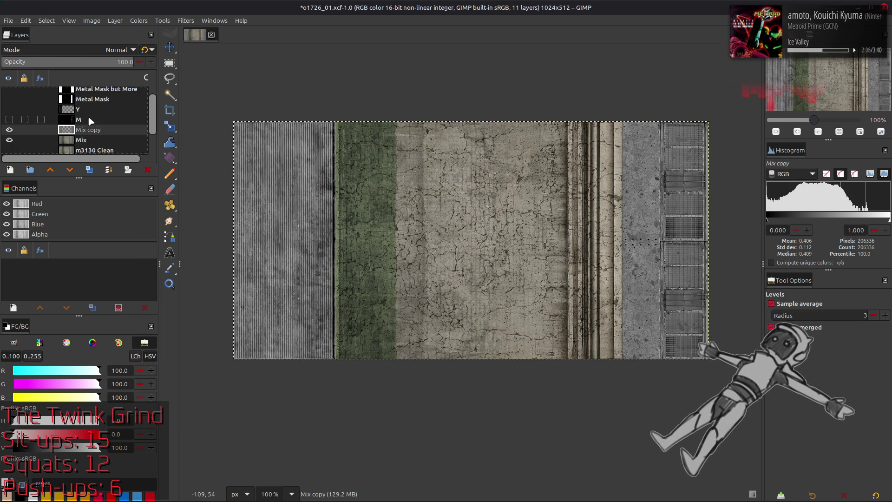
Apply Mix copy's mask, then run Stretch Contrast with Non-linear components checked
click(47, 21)
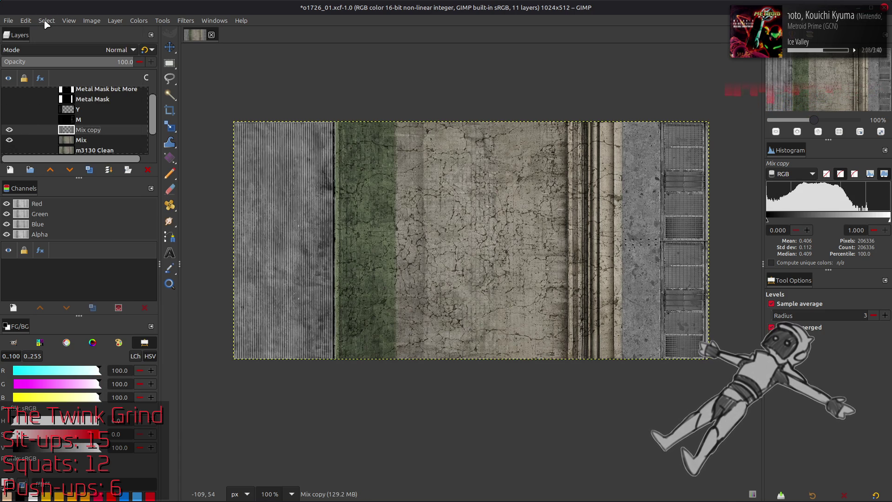
right_click(82, 129)
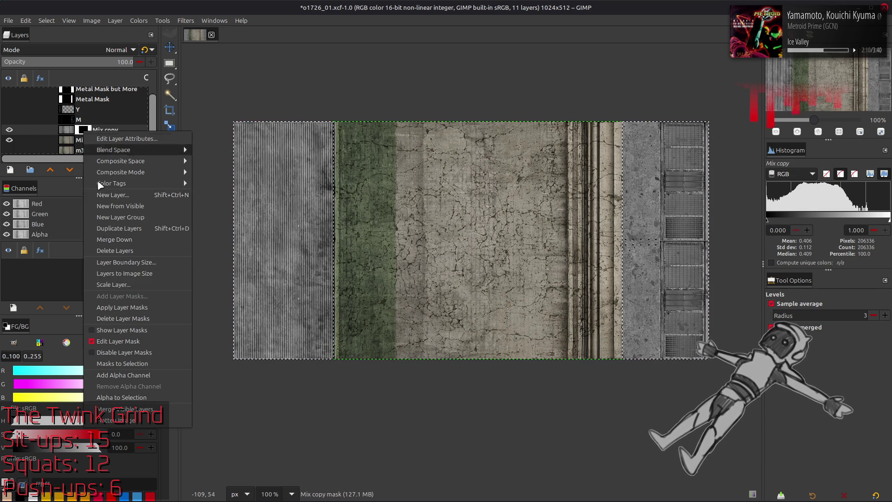
click(121, 308)
click(139, 20)
mouse_move(168, 179)
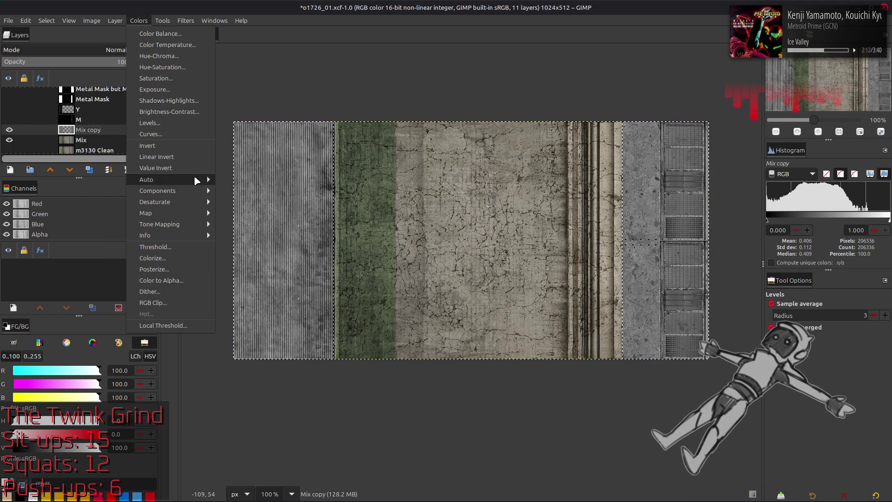
click(237, 204)
click(49, 264)
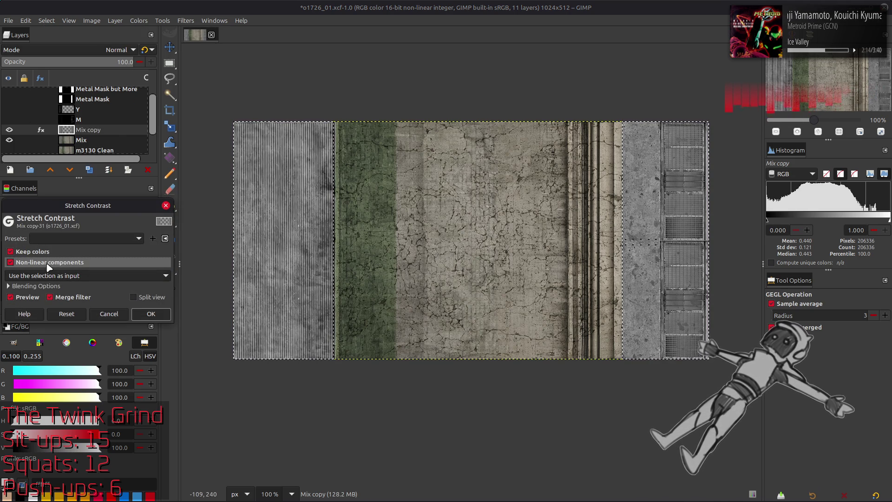
click(150, 314)
Reopen Stretch Contrast, toggle non-linear, blending options and preview, then close it
click(46, 21)
click(115, 20)
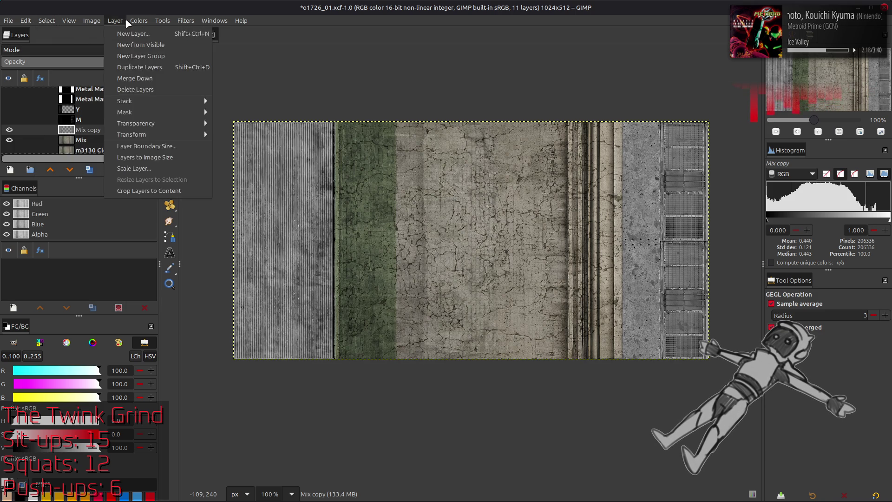
click(269, 179)
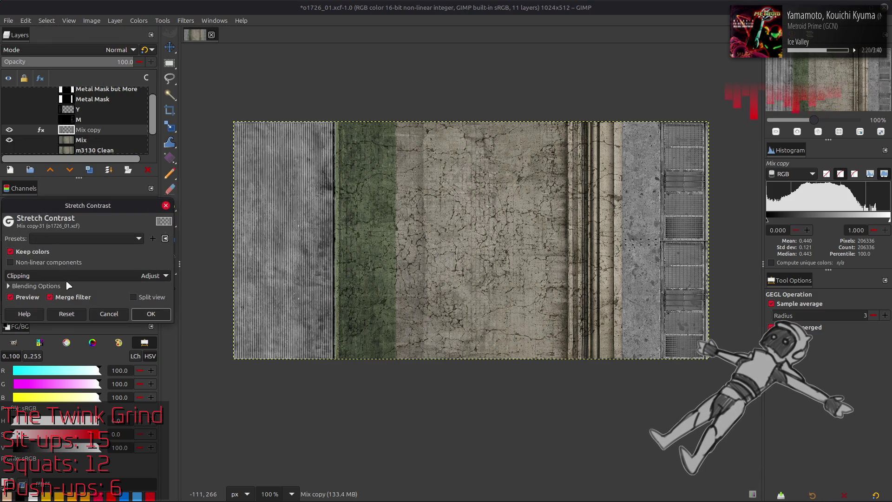
click(49, 263)
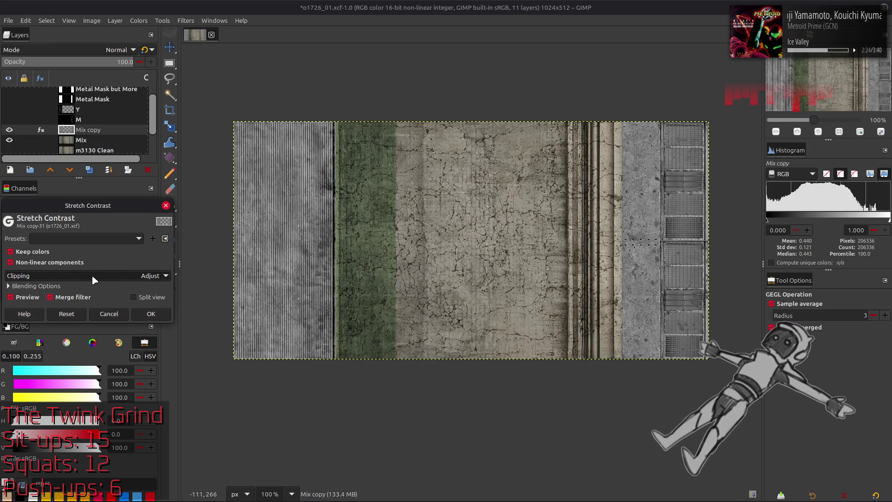
click(41, 286)
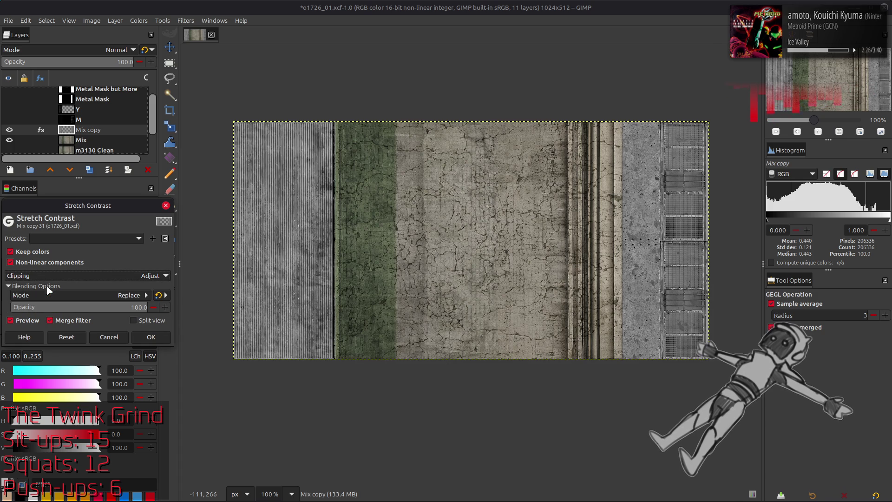
click(48, 287)
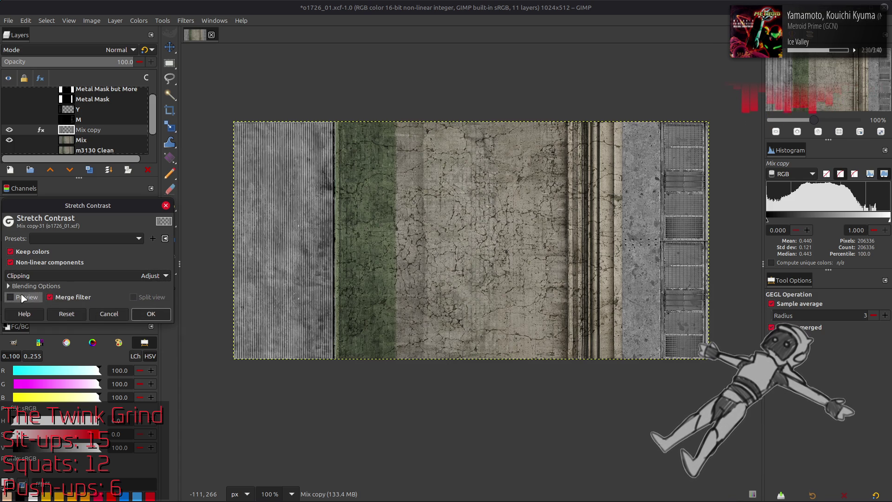
click(22, 299)
click(109, 314)
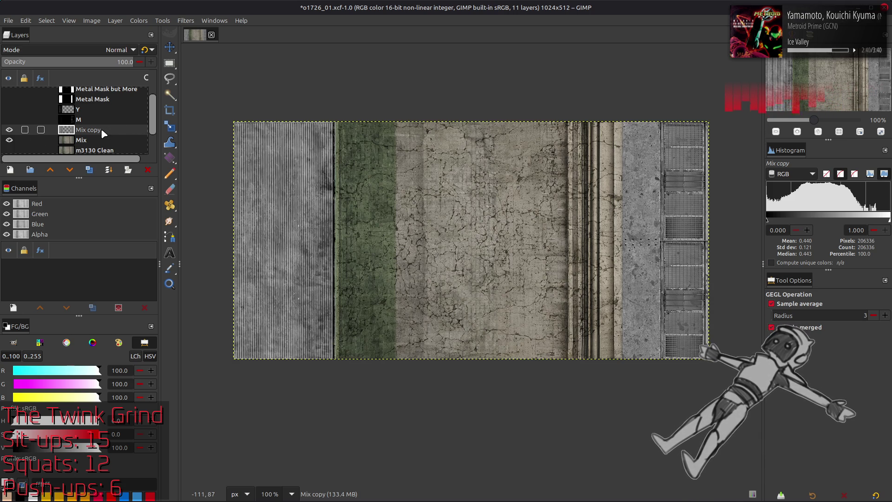
Fill the selected middle of Mix copy with black and create a new layer from visible
key(ctrl+period)
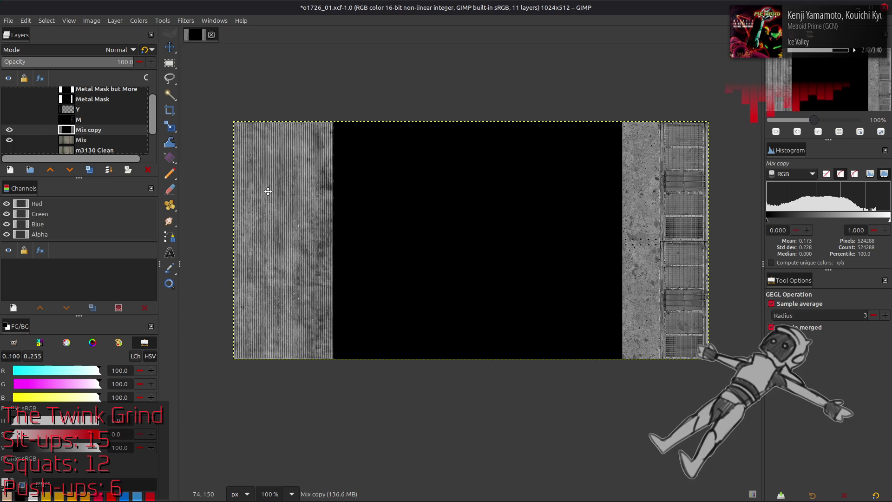
key(m)
click(9, 121)
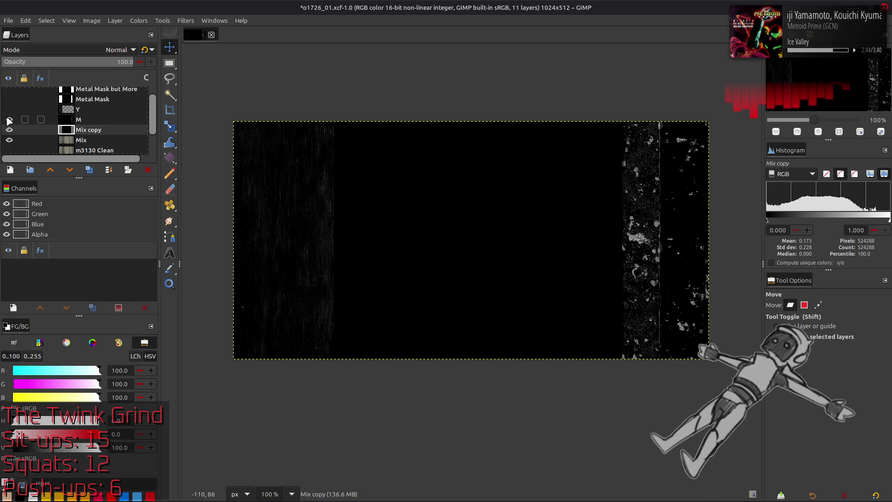
click(9, 120)
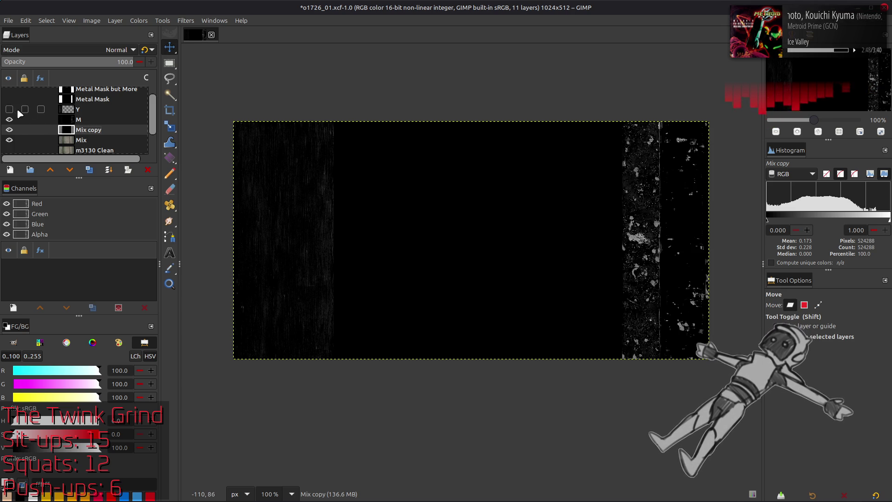
click(9, 110)
click(72, 111)
right_click(72, 112)
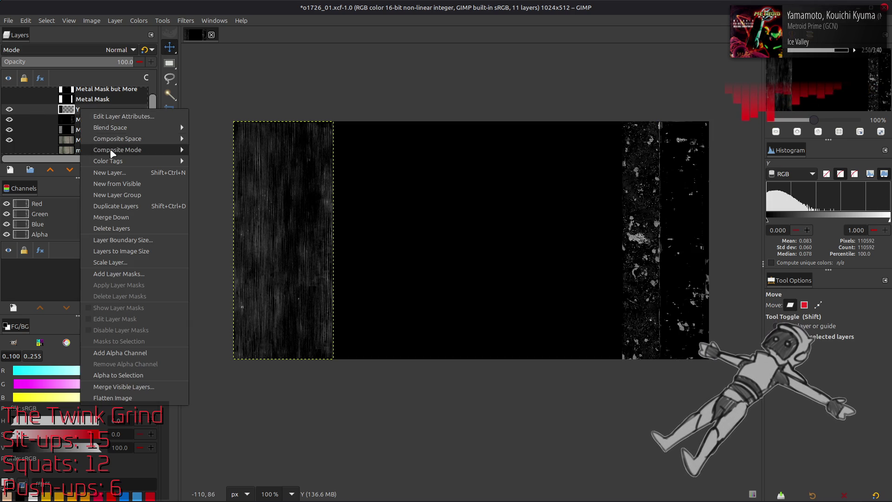
click(117, 184)
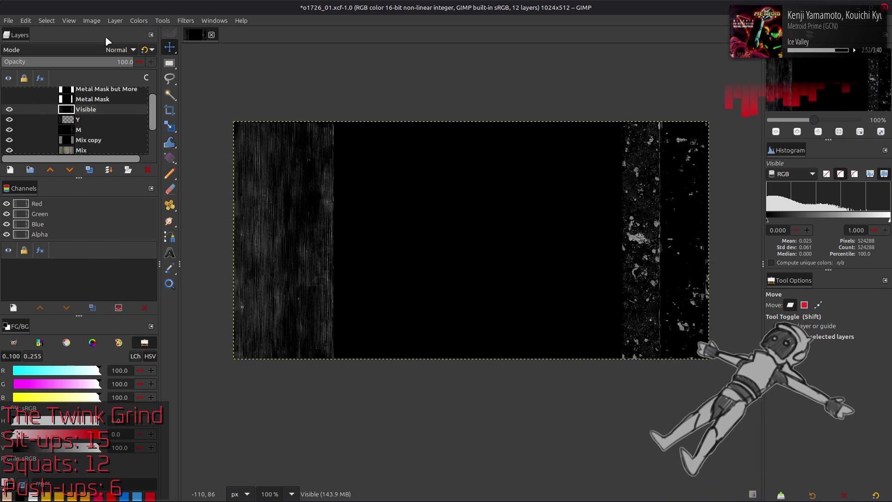
Invert the Visible layer, set it to Multiply mode and move it below Y and M
drag(10, 119, 10, 129)
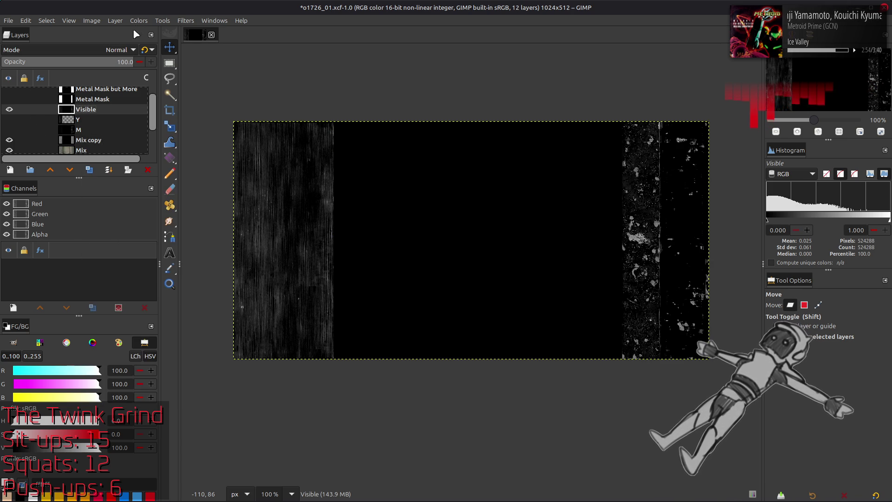
click(138, 20)
click(166, 149)
click(120, 50)
click(70, 210)
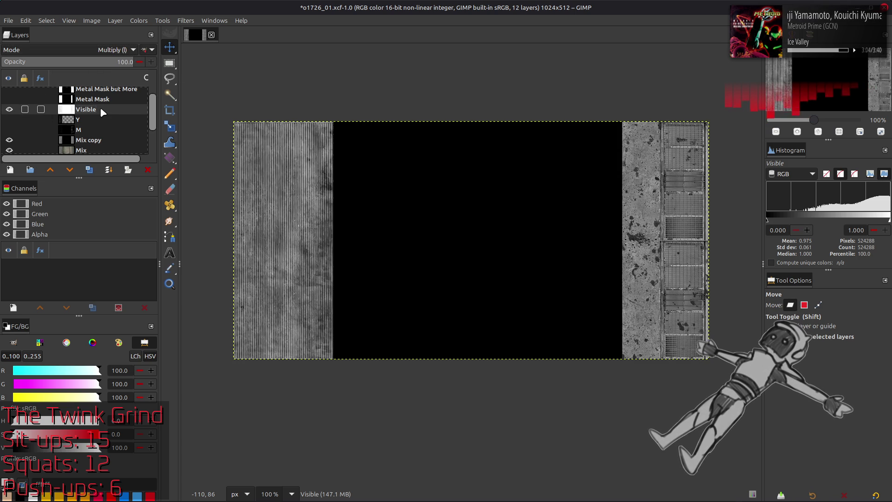
drag(101, 110, 94, 132)
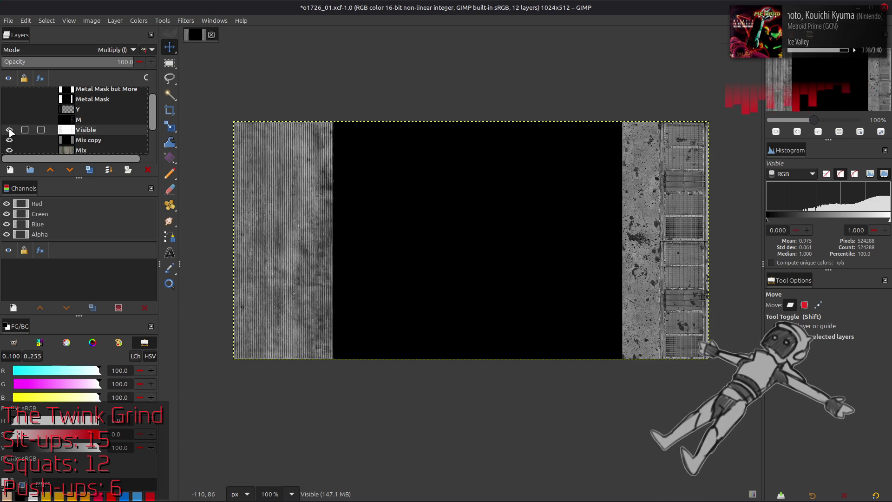
Rename the Mix copy layer to Spec Metal
double_click(109, 138)
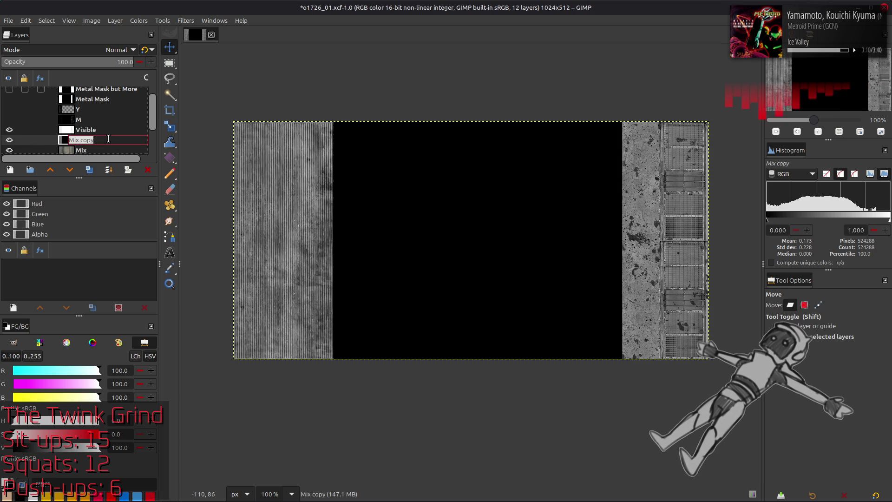
text(Spec Metal)
key(Return)
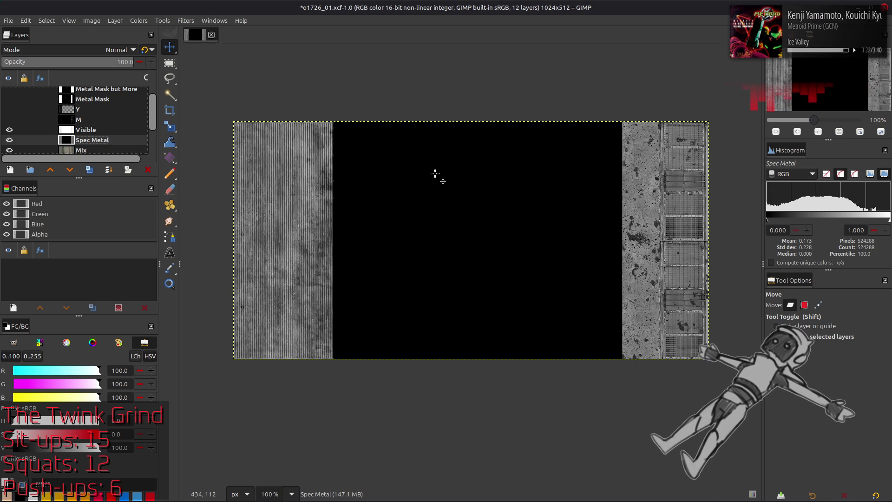
mouse_move(105, 109)
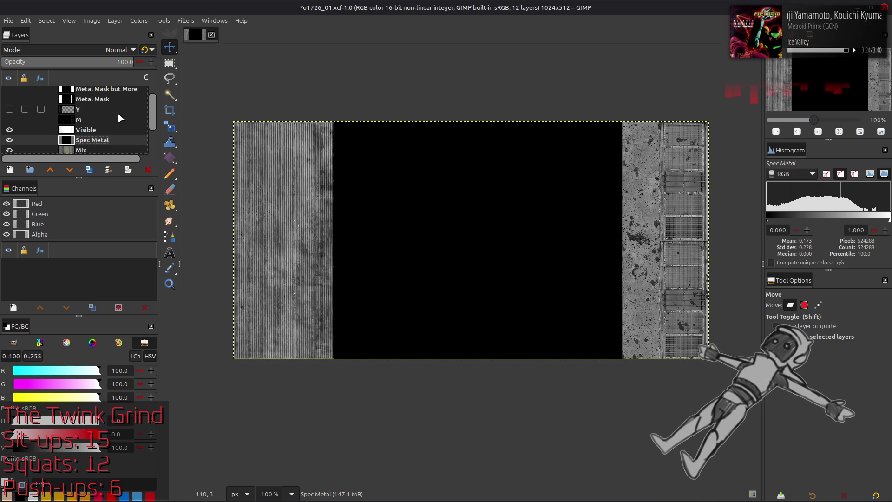
Compare layer visibilities, hide Spec Metal, show Mix and duplicate it
click(9, 119)
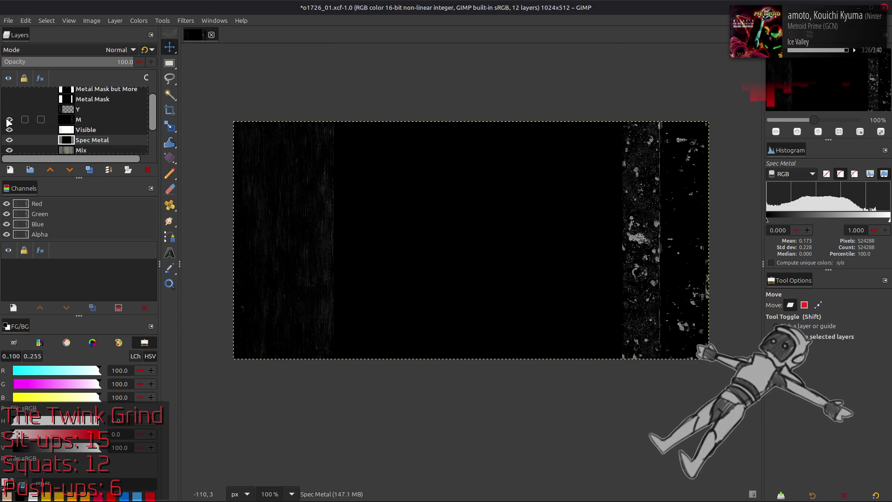
click(9, 120)
scroll(9, 120, up, 2)
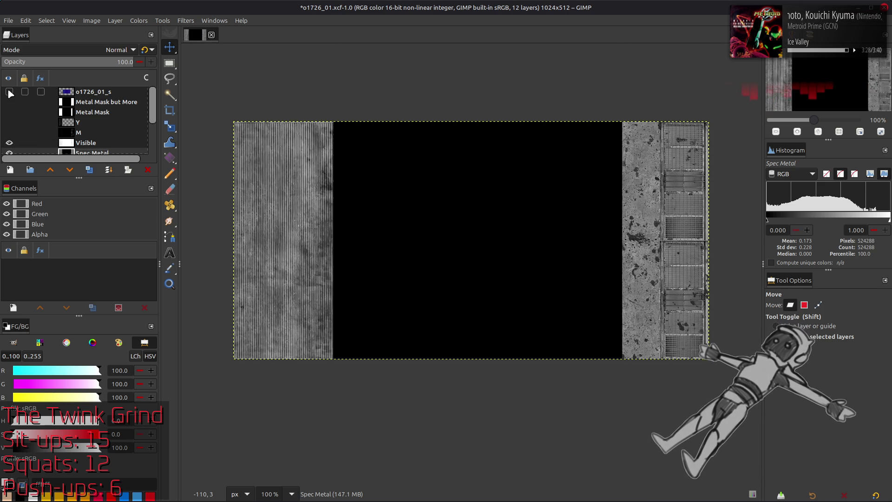
click(9, 92)
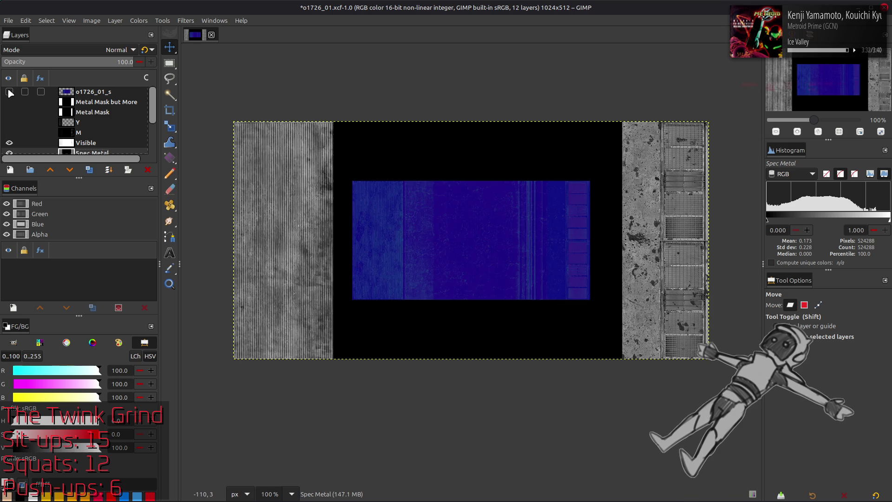
click(10, 92)
scroll(9, 97, down, 2)
click(10, 106)
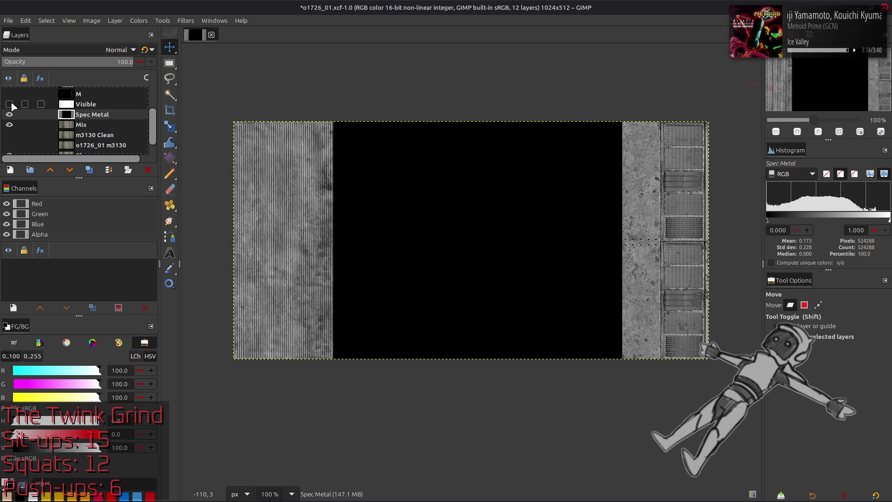
click(9, 104)
click(10, 125)
click(81, 124)
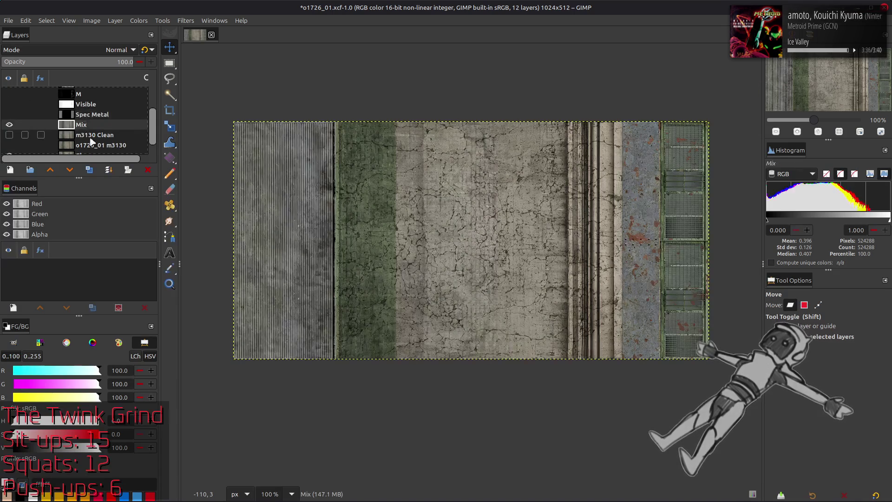
click(89, 169)
Set Levels output low to 5.00 on Mix copy, then duplicate it twice
click(139, 20)
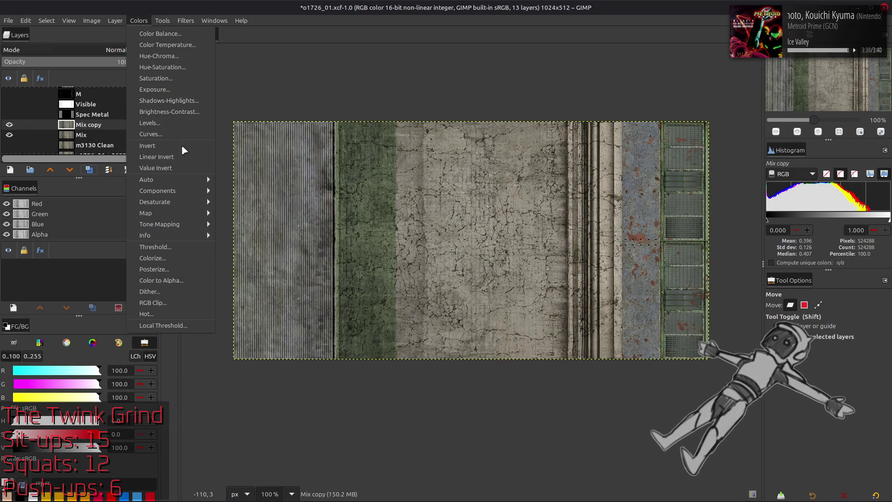
click(173, 123)
triple_click(31, 358)
text(5.00)
click(229, 437)
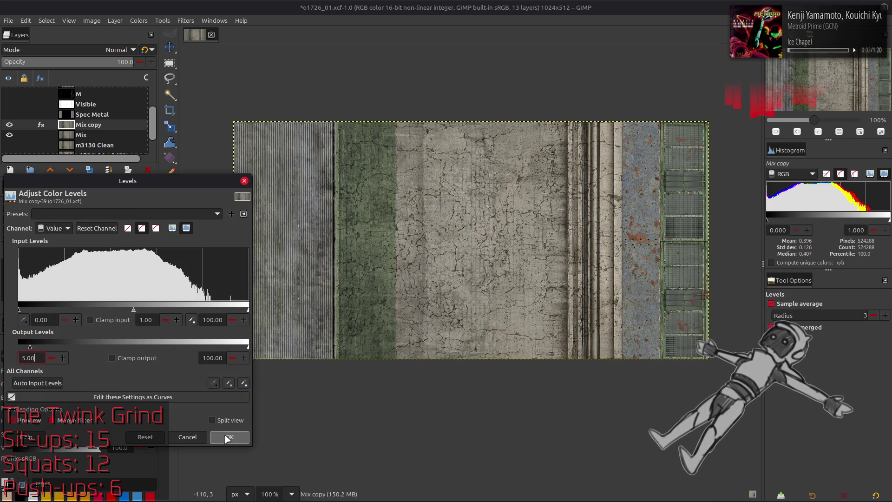
click(89, 170)
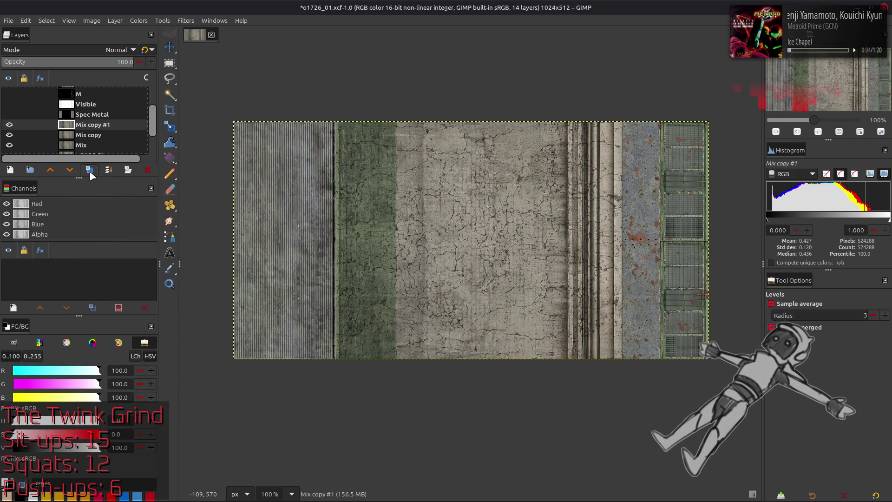
Start Extract Component on Mix copy #2 and preview the RGB Blue component
click(139, 21)
click(251, 198)
click(118, 253)
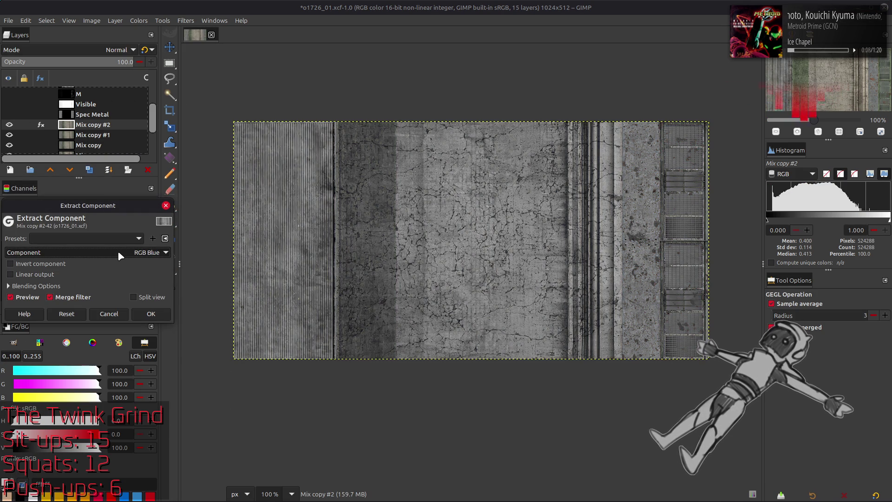
Preview HSL Lightness, Y'CbCr Y', LCH C(ab) and other components on Mix copy #2
click(118, 252)
click(81, 334)
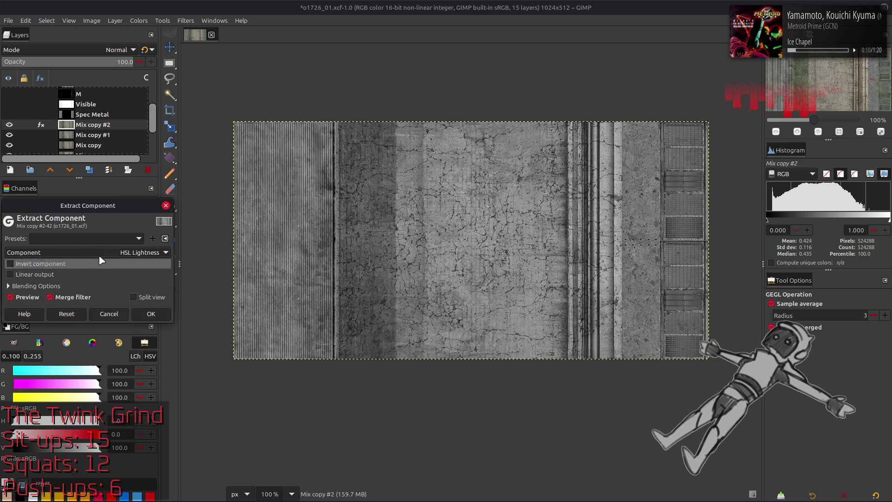
click(99, 253)
click(86, 321)
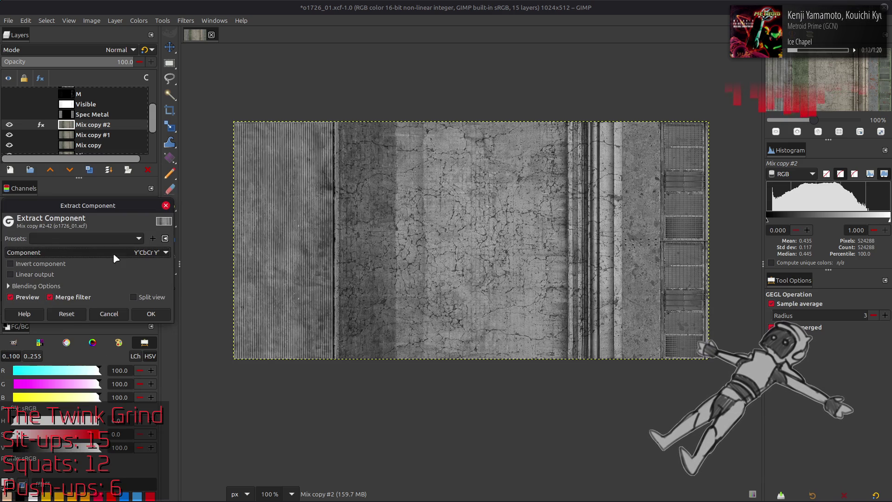
click(111, 247)
click(96, 287)
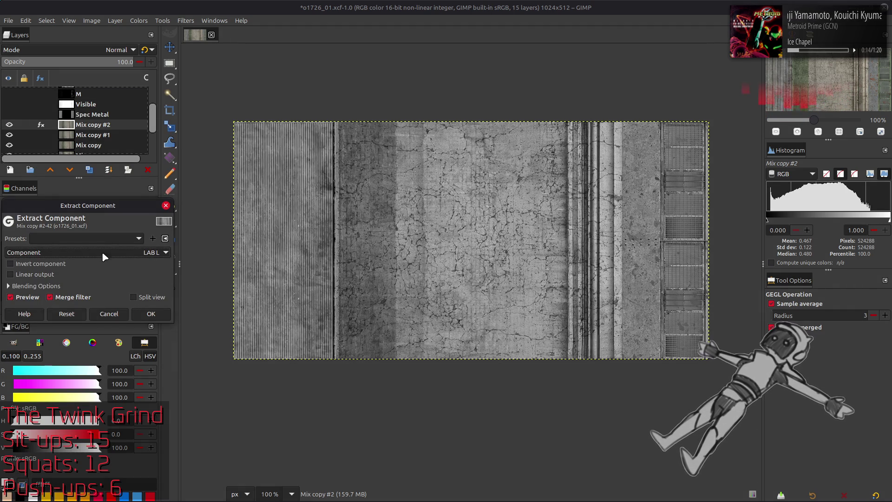
click(105, 252)
click(95, 290)
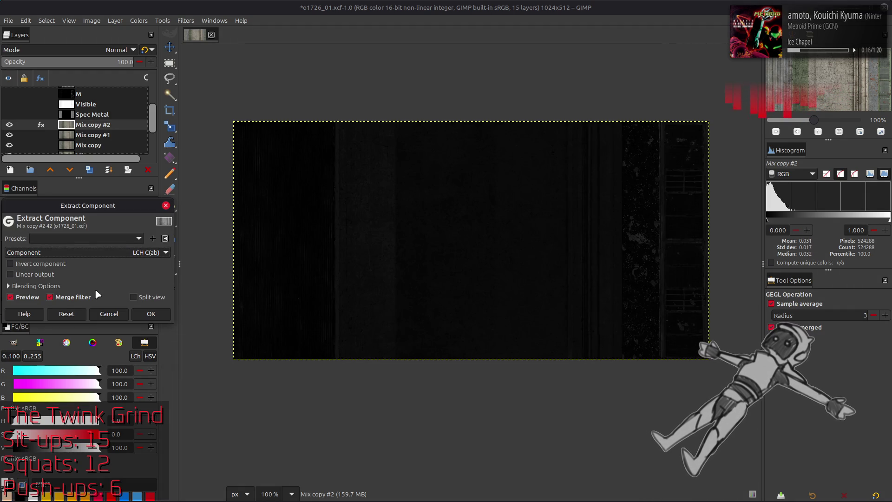
Try Invert and Linear output, preview Y'CbCr Cr, then apply the CMYK Cyan extraction
click(41, 263)
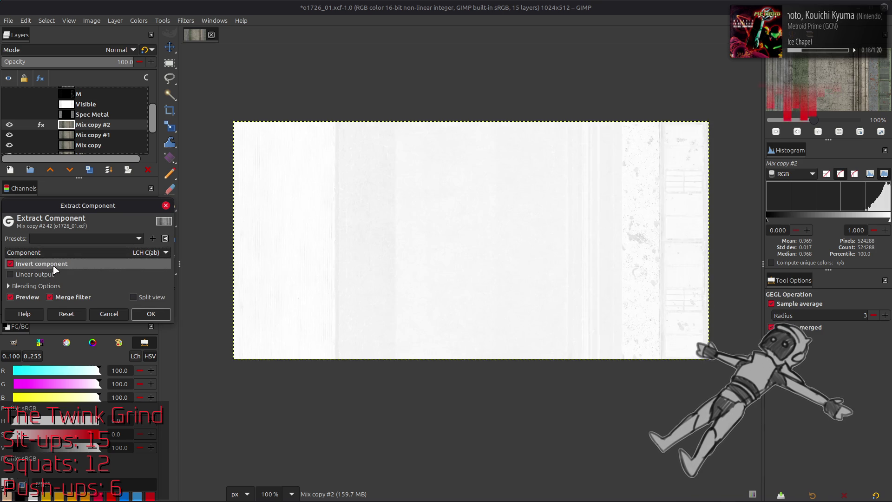
click(40, 264)
click(52, 275)
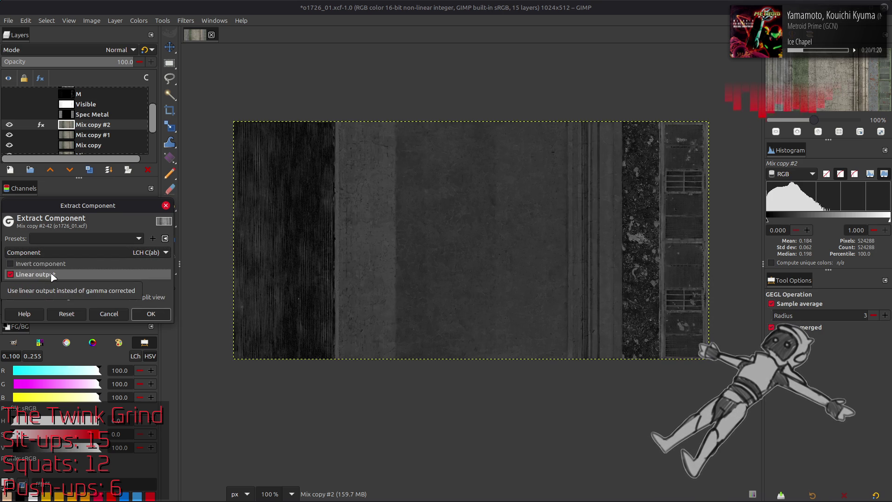
click(52, 274)
scroll(84, 250, down, 1)
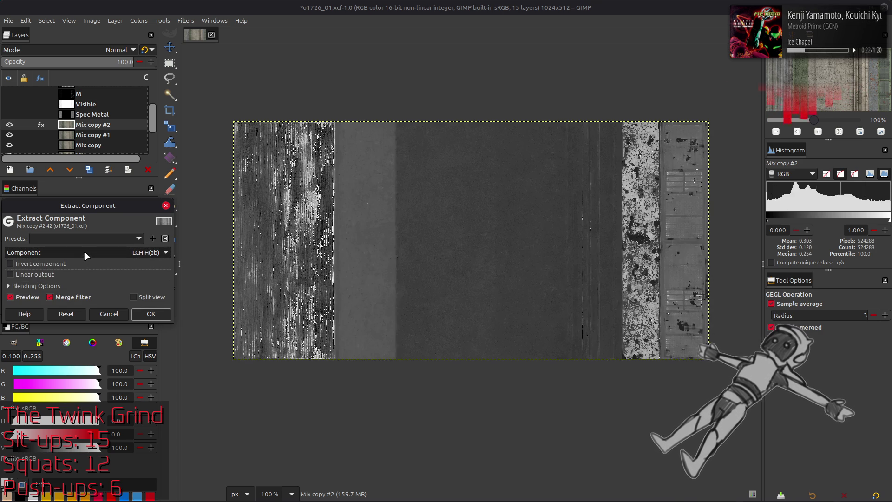
click(84, 250)
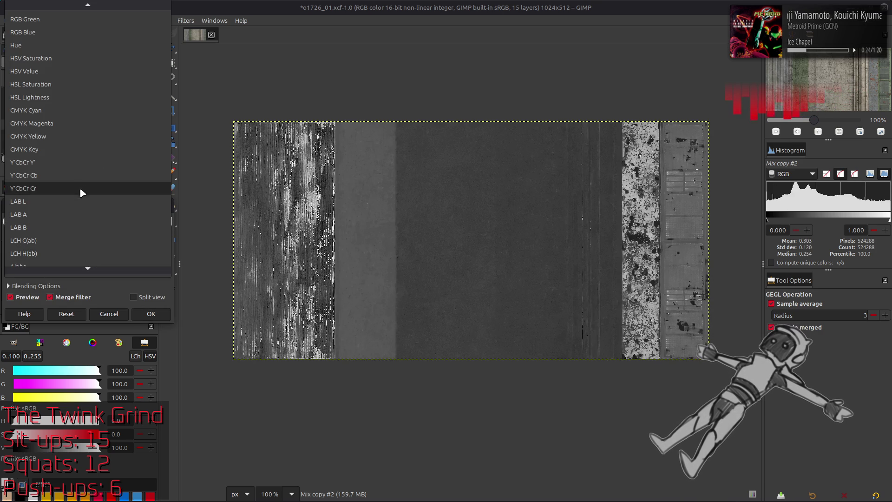
click(80, 192)
scroll(95, 255, up, 4)
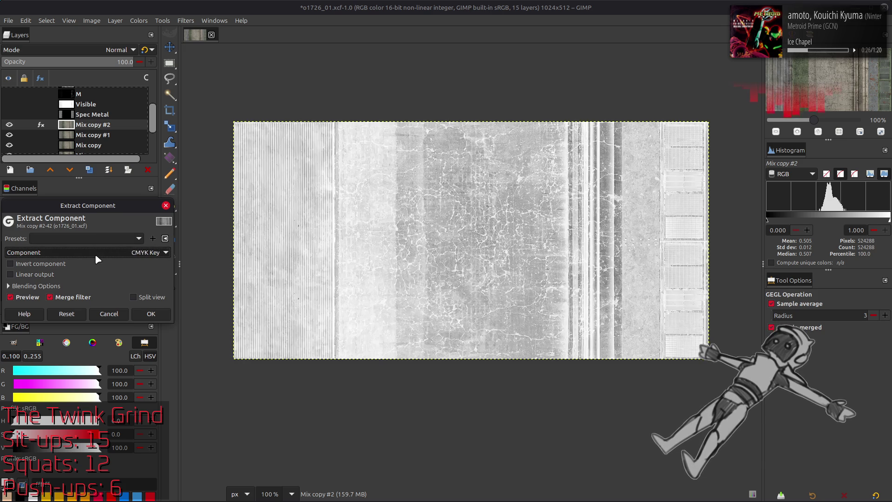
scroll(95, 254, down, 1)
scroll(95, 253, up, 1)
scroll(95, 254, up, 1)
scroll(94, 254, up, 1)
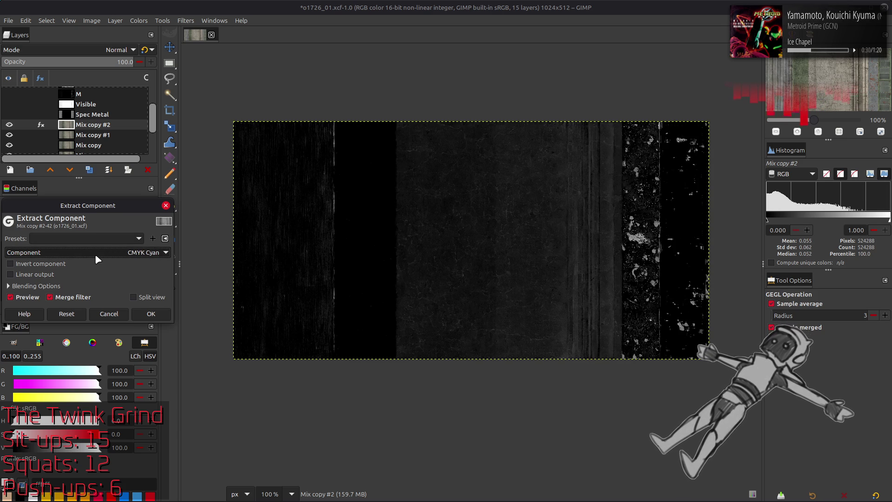
scroll(94, 254, down, 2)
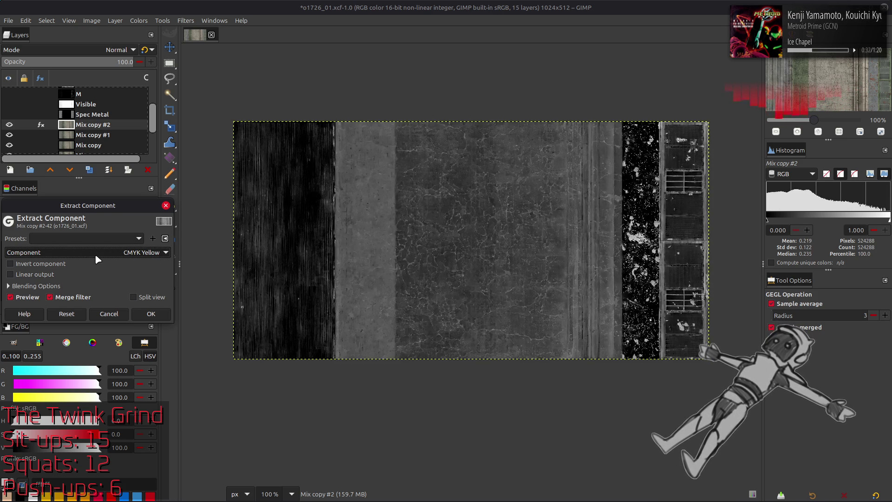
scroll(95, 254, up, 2)
click(159, 318)
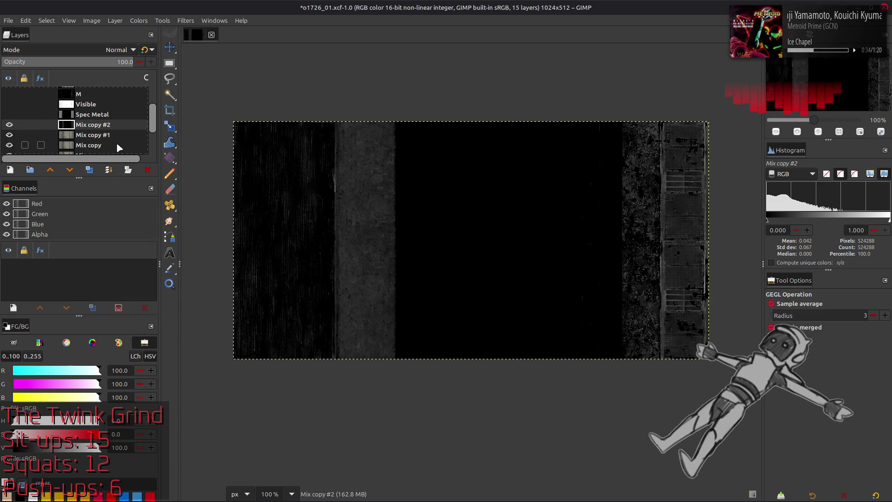
Duplicate Mix copy and give the copies interim names C and M #1
click(89, 170)
double_click(100, 125)
text(C)
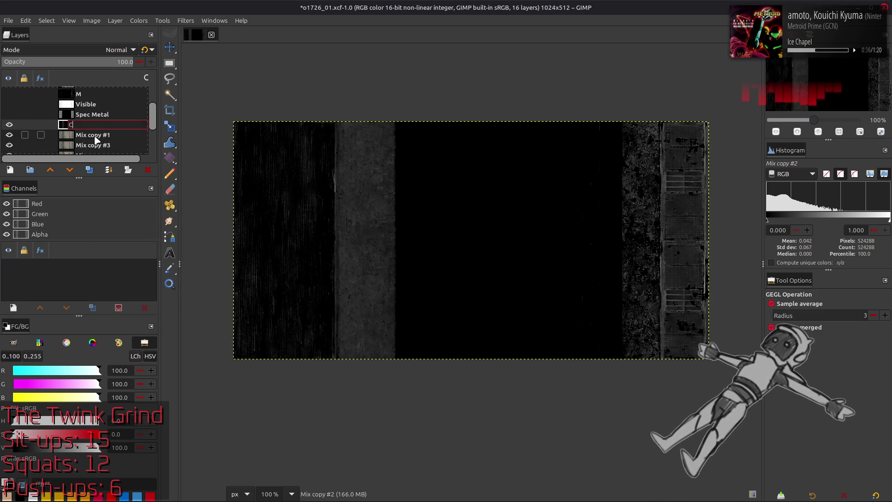
key(Return)
text(M)
key(Return)
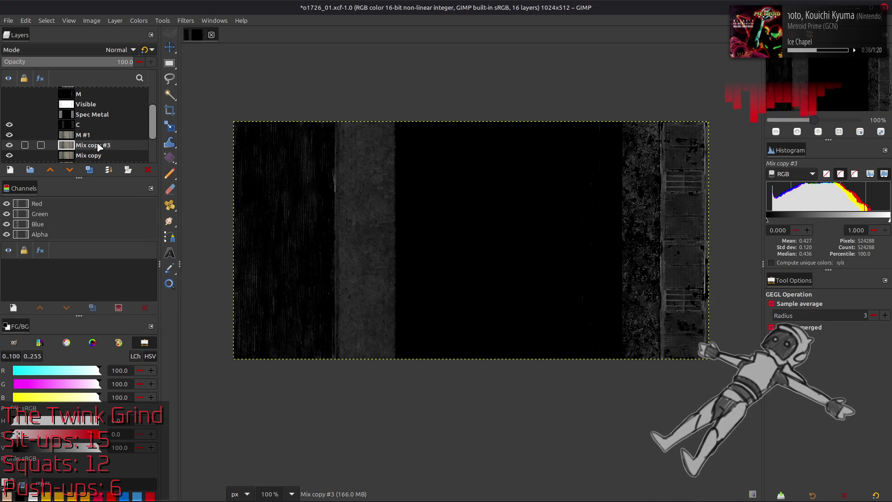
click(102, 126)
double_click(101, 125)
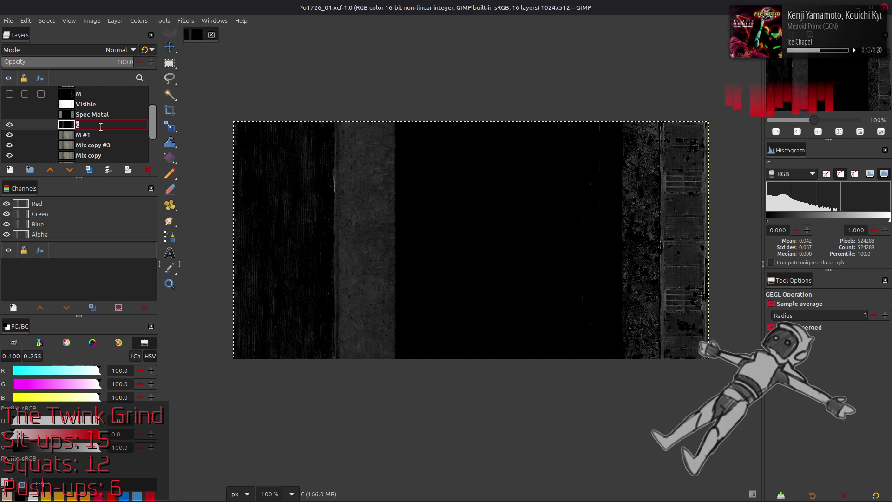
text(2)
Rename the three channel layers to C2, M2 and Y2
key(Return)
double_click(96, 134)
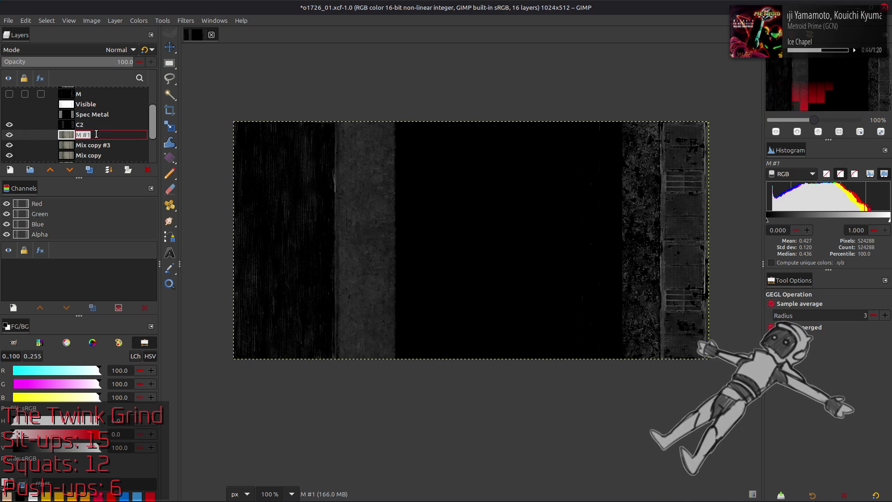
text(M2)
key(Return)
double_click(97, 145)
text(Y2)
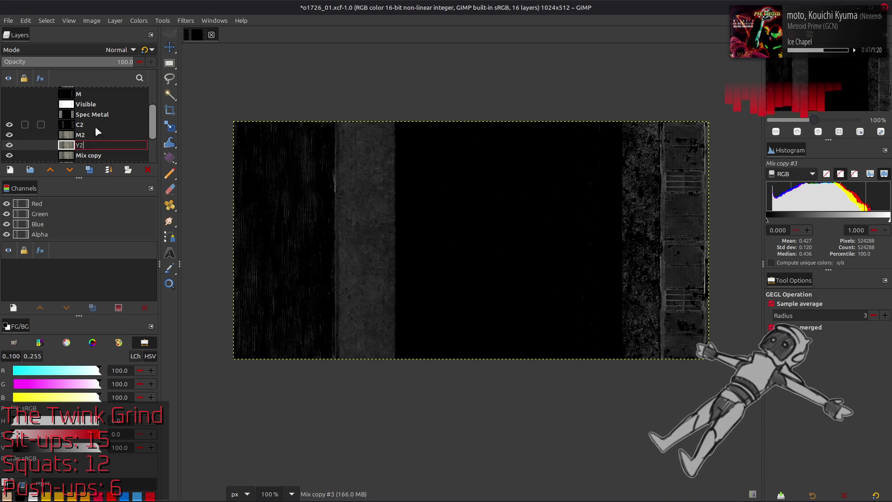
key(Return)
click(95, 135)
click(139, 20)
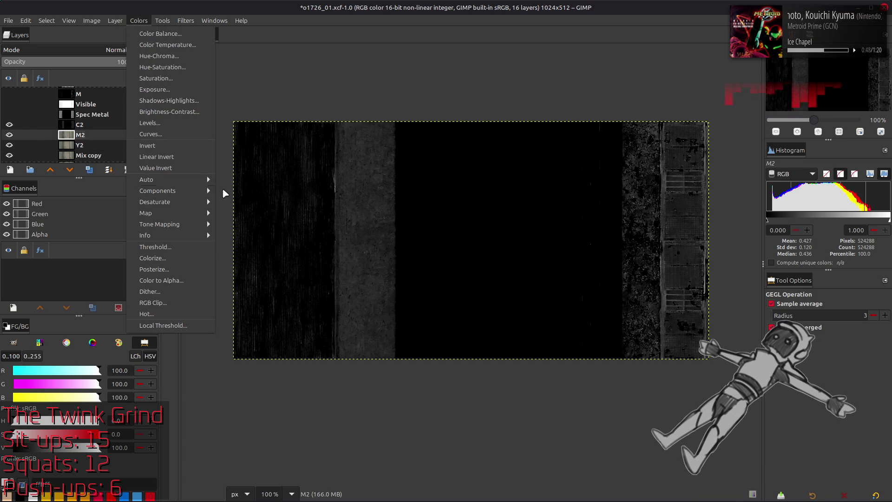
Replace M2 with its CMYK Magenta component using the last extraction settings
click(251, 203)
click(138, 238)
click(91, 251)
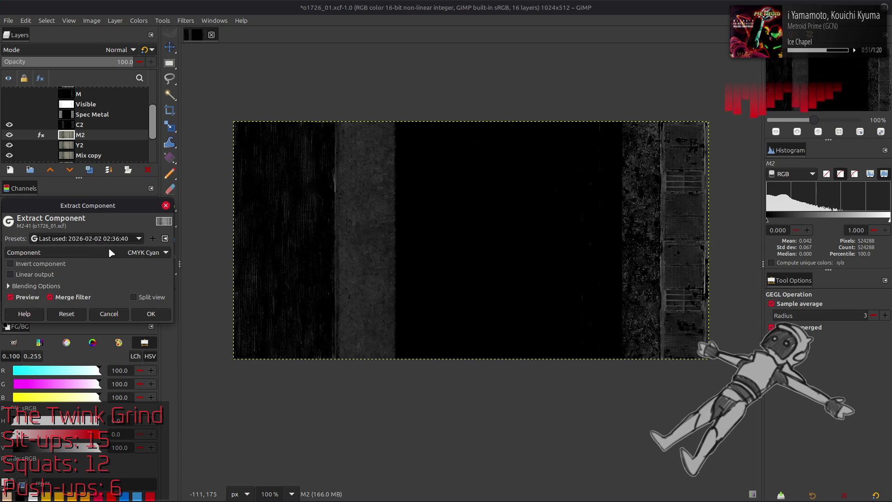
click(151, 314)
Replace Y2 with its CMYK Yellow component, then make Mix copy active
click(111, 145)
key(ctrl+shift+f)
click(139, 239)
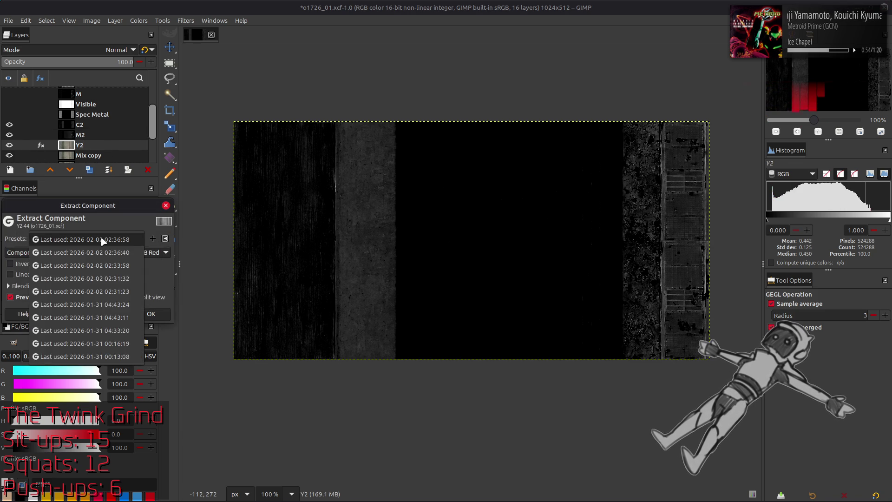
click(110, 250)
click(16, 264)
click(151, 314)
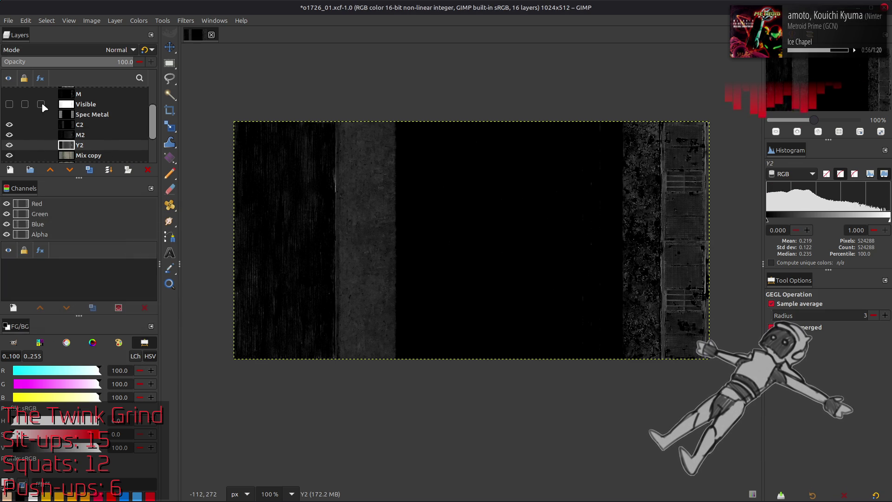
scroll(70, 126, down, 1)
click(95, 143)
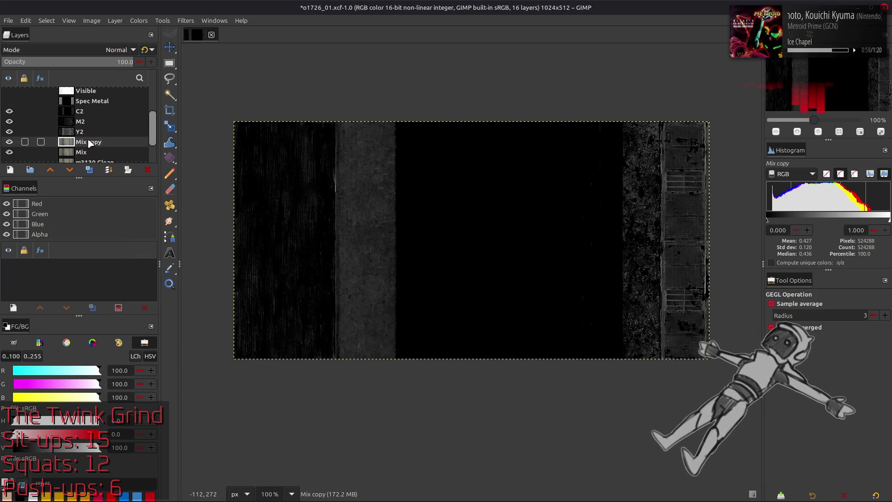
Hide C2, M2 and Y2, then preview the LCH C(ab) component on Mix copy
click(9, 110)
click(10, 121)
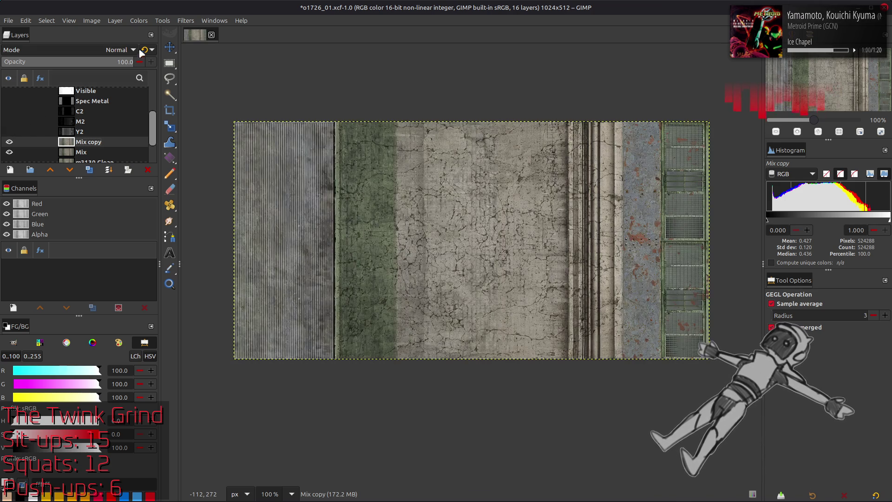
click(139, 20)
click(175, 193)
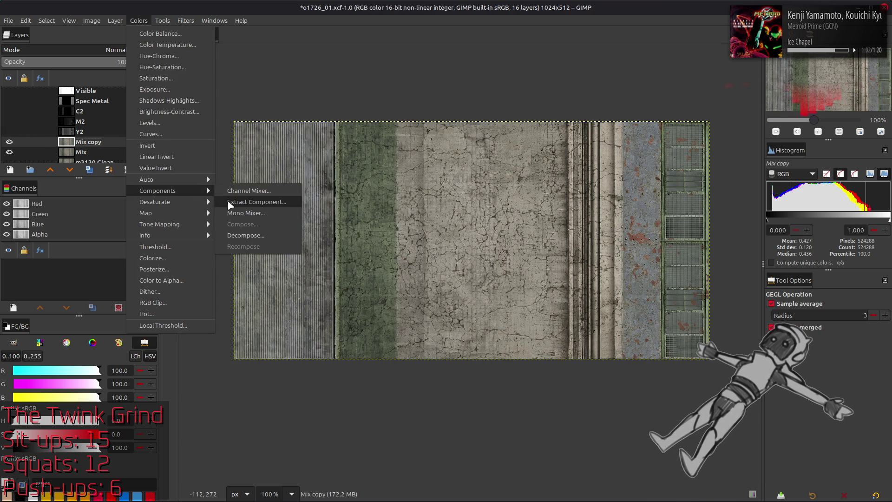
click(258, 200)
click(150, 253)
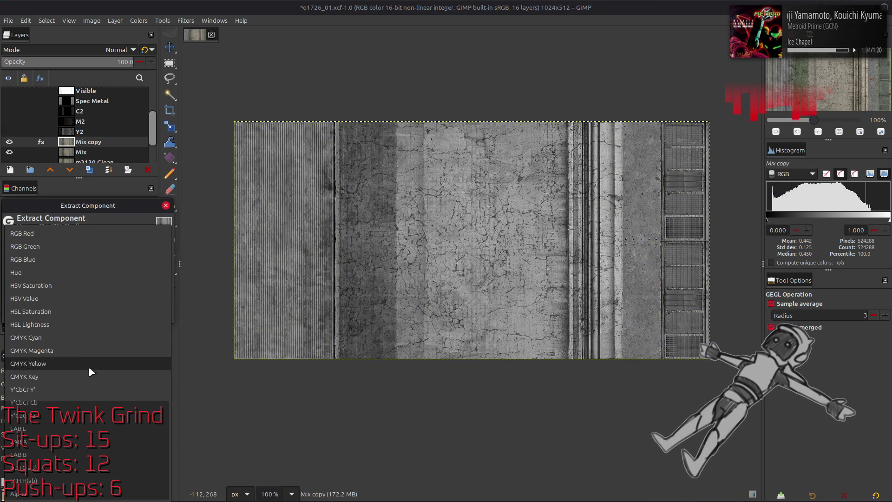
click(71, 469)
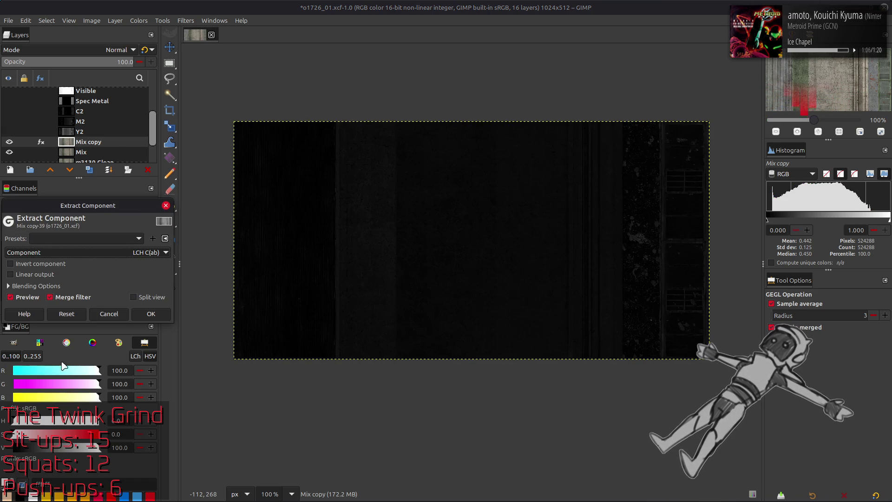
Compare HSV and HSL Saturation, toggle Linear output, and apply LCH C(ab) extraction
click(100, 249)
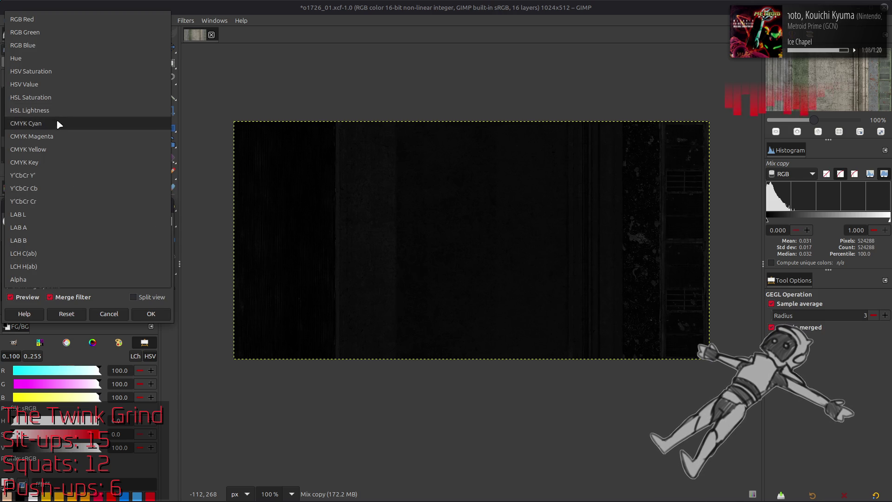
click(60, 83)
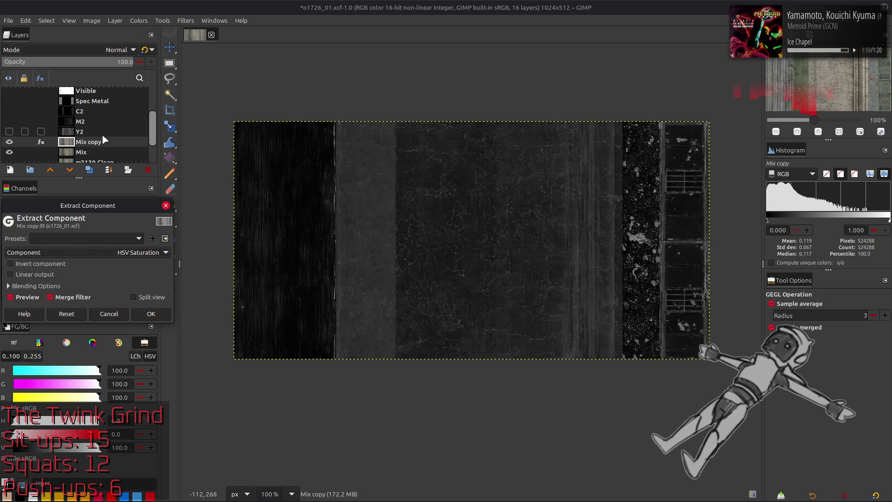
click(99, 251)
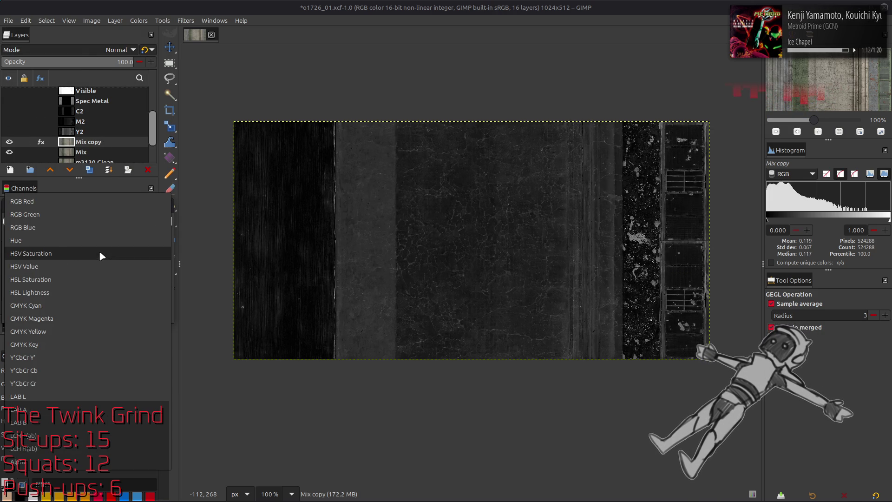
click(86, 287)
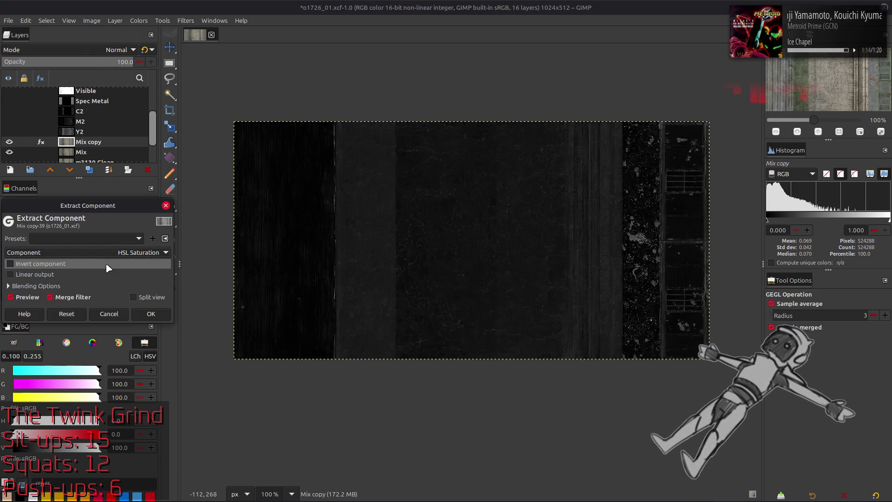
click(103, 252)
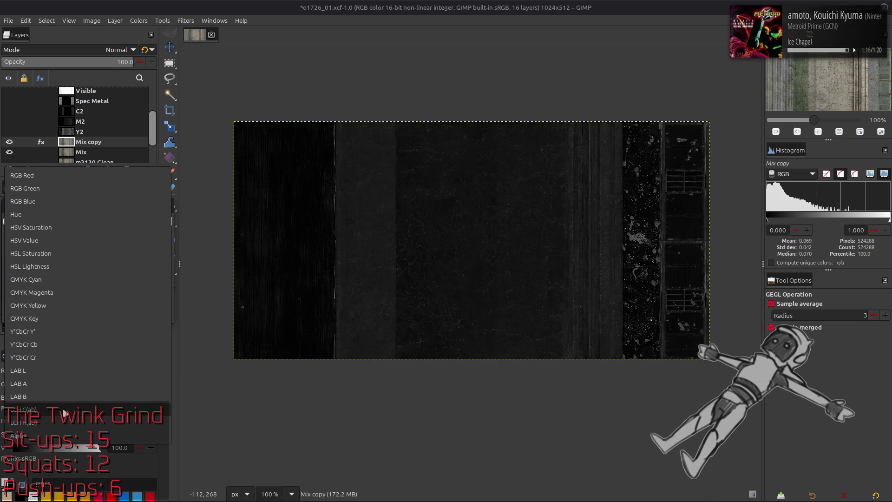
click(72, 409)
click(42, 274)
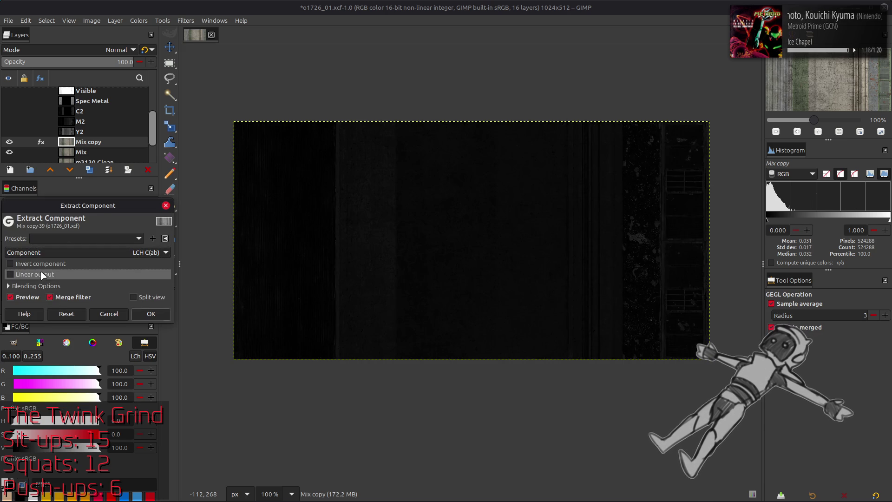
click(42, 275)
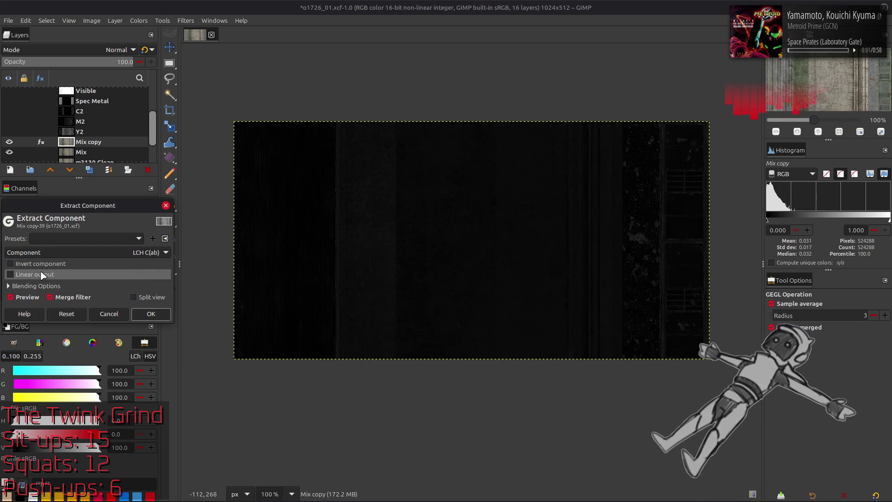
click(151, 313)
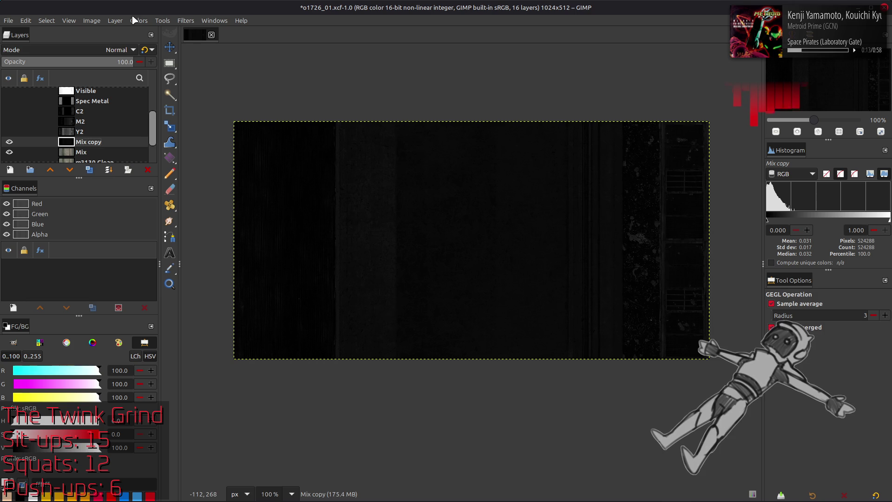
Stretch the contrast of Mix copy with Non-linear components toggled
key(m)
click(139, 20)
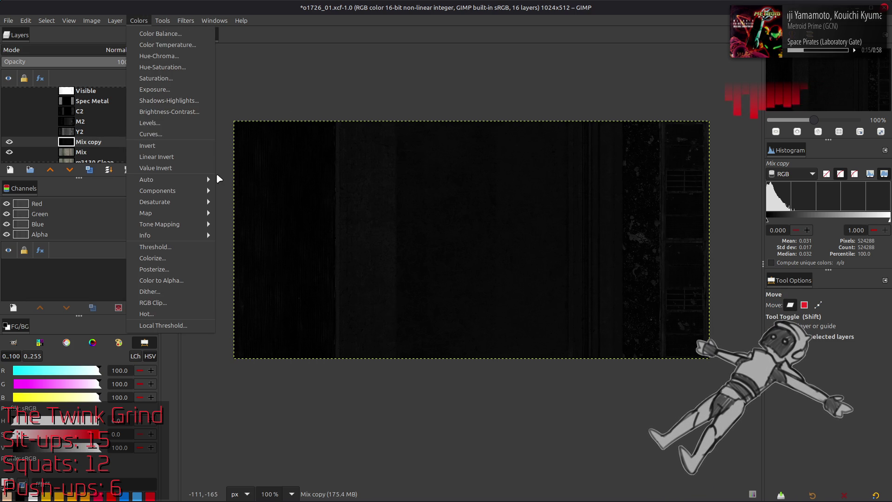
mouse_move(167, 179)
click(247, 203)
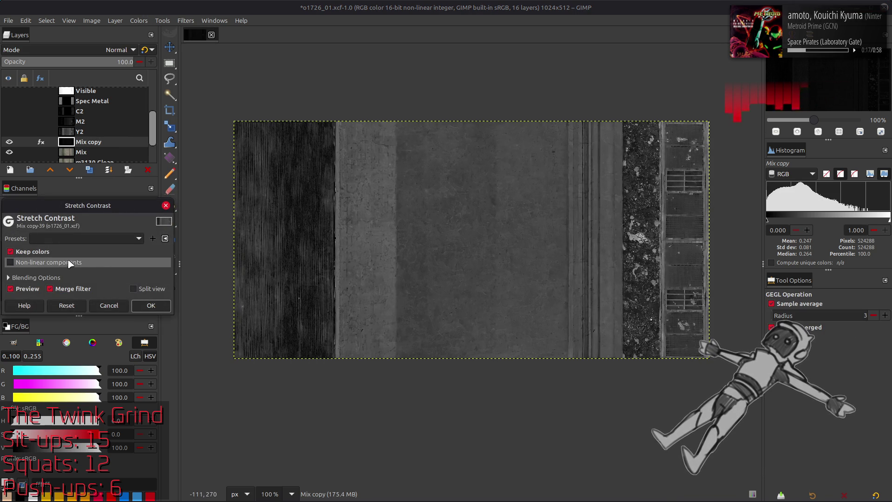
click(11, 263)
click(150, 305)
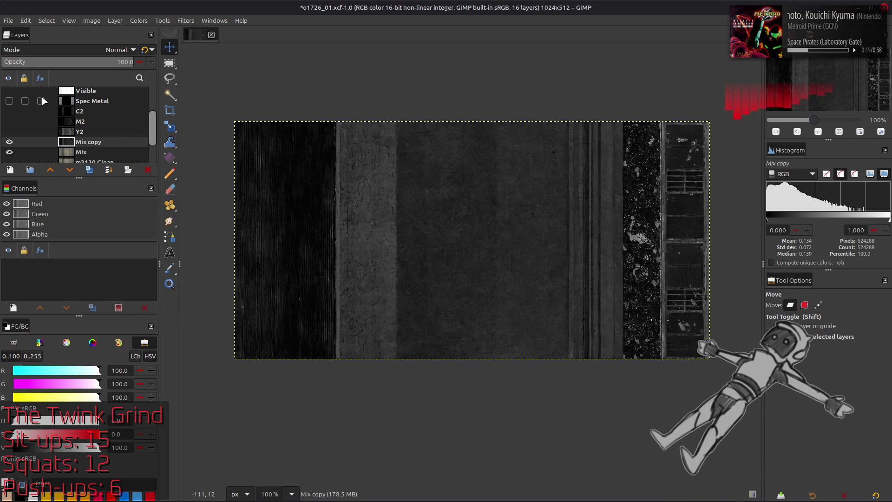
Duplicate Mix and convert the copy to its Y'CbCr Y' luma component after trying LAB L
click(88, 169)
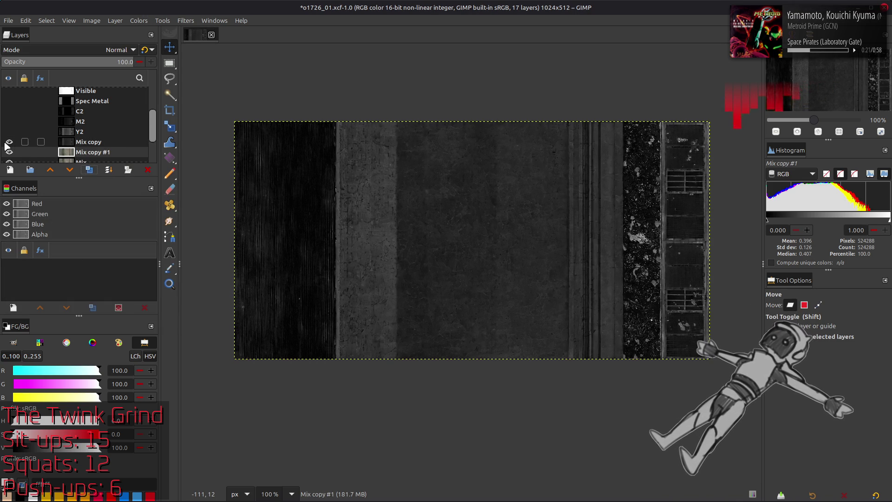
click(11, 145)
click(138, 20)
click(252, 203)
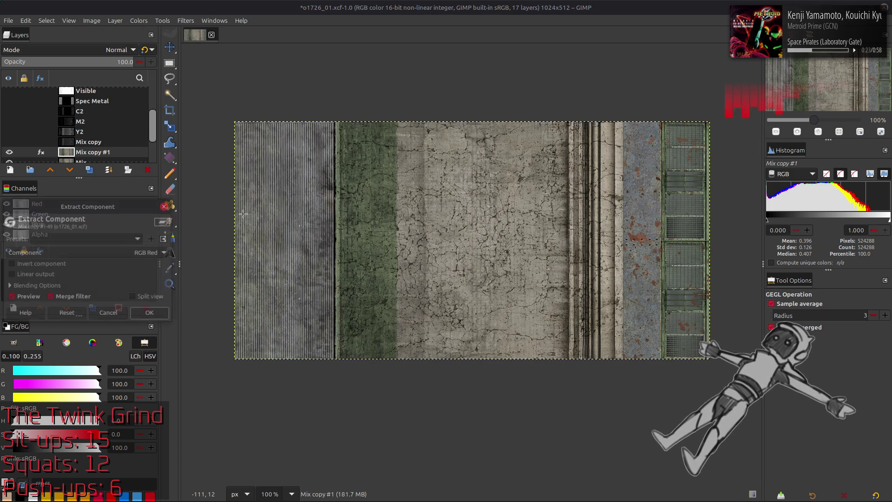
click(134, 252)
click(82, 448)
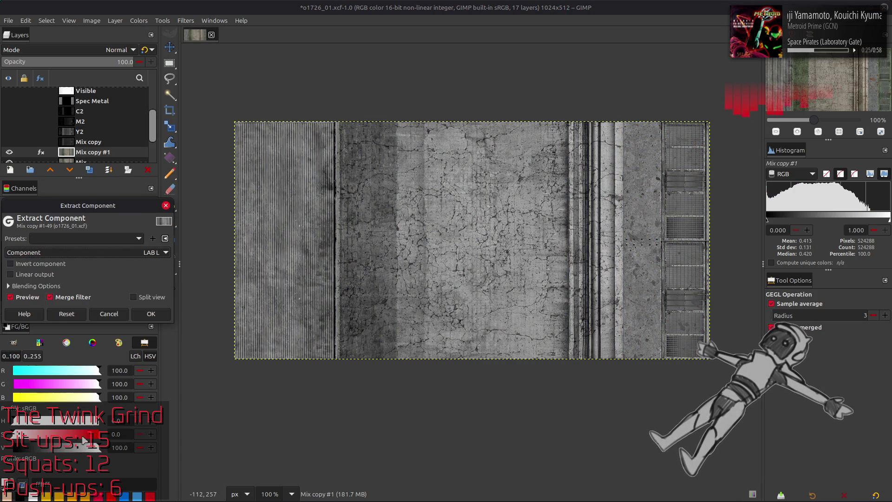
click(152, 253)
click(92, 209)
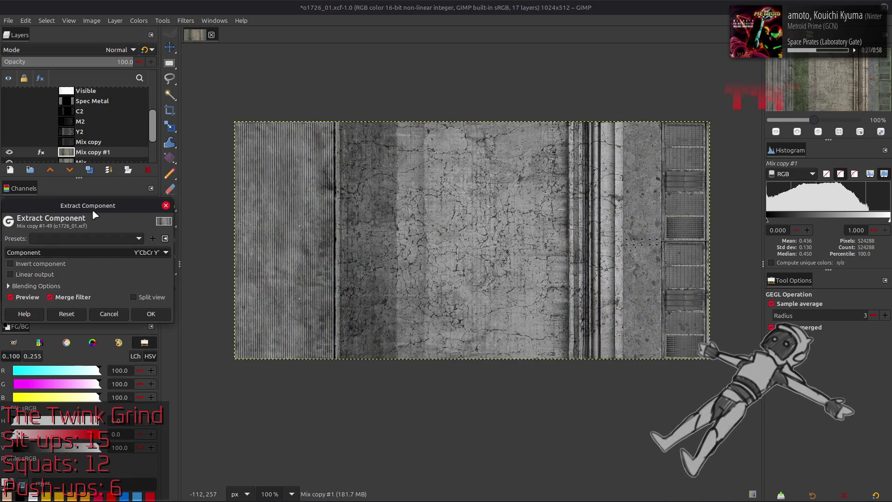
click(151, 313)
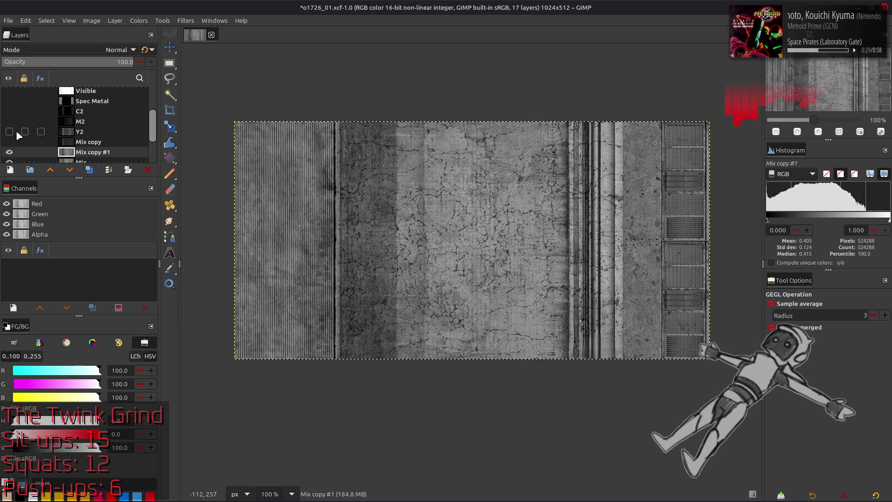
Show Mix copy again and make it the active layer
click(9, 142)
click(89, 143)
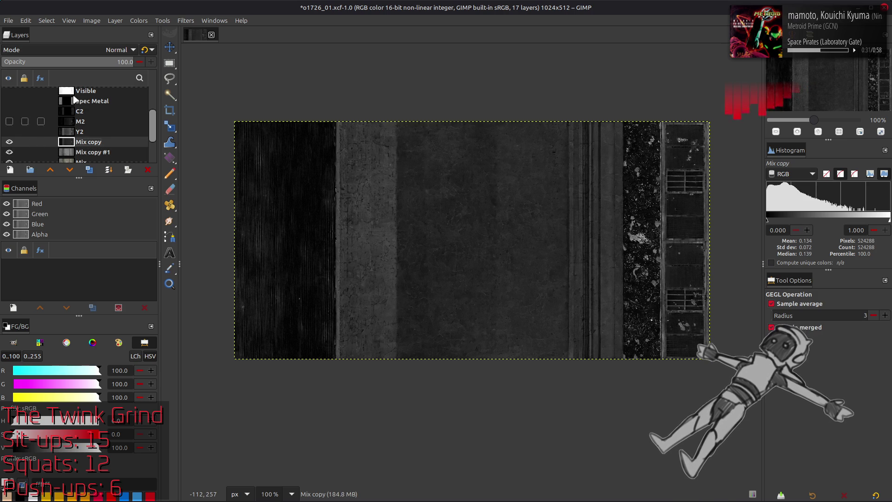
Try Mix copy in legacy Addition mode and compare the texture with the layer hidden and shown
click(81, 51)
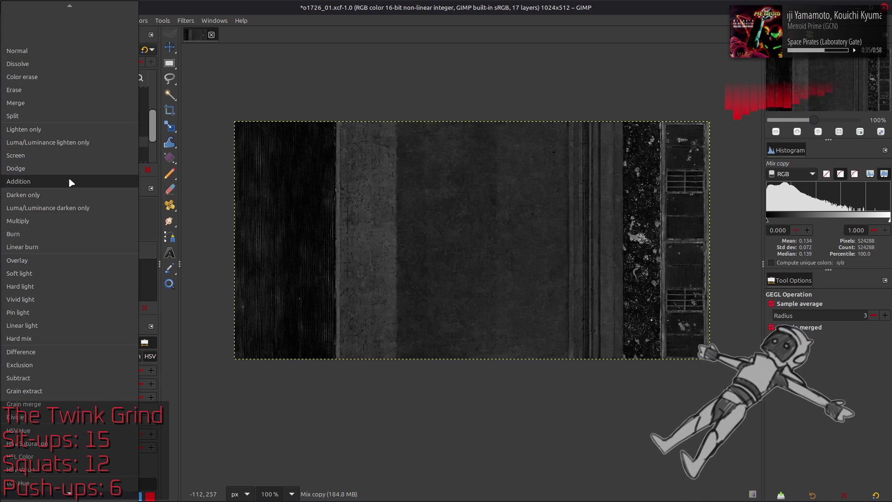
click(74, 184)
click(144, 50)
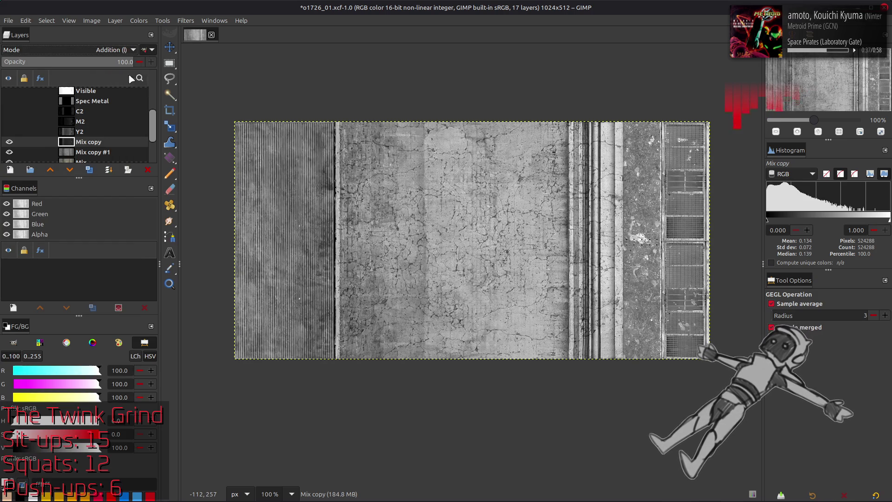
click(9, 142)
click(8, 141)
click(8, 142)
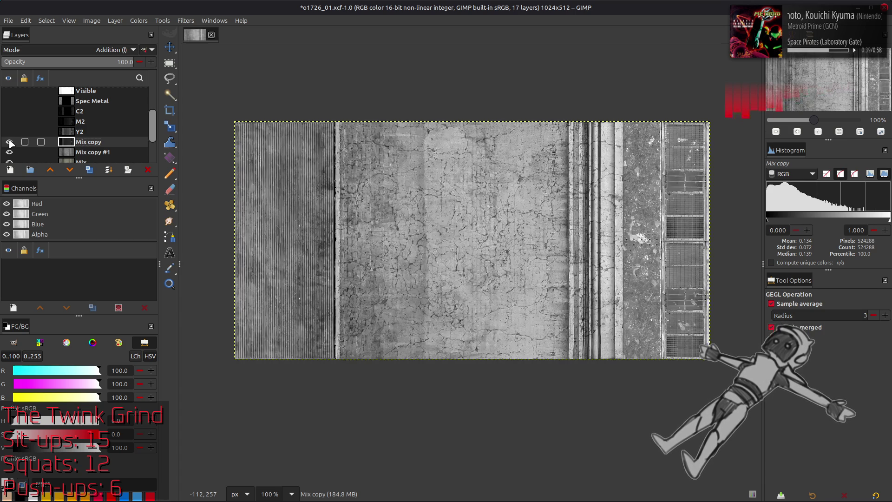
click(9, 142)
click(9, 142)
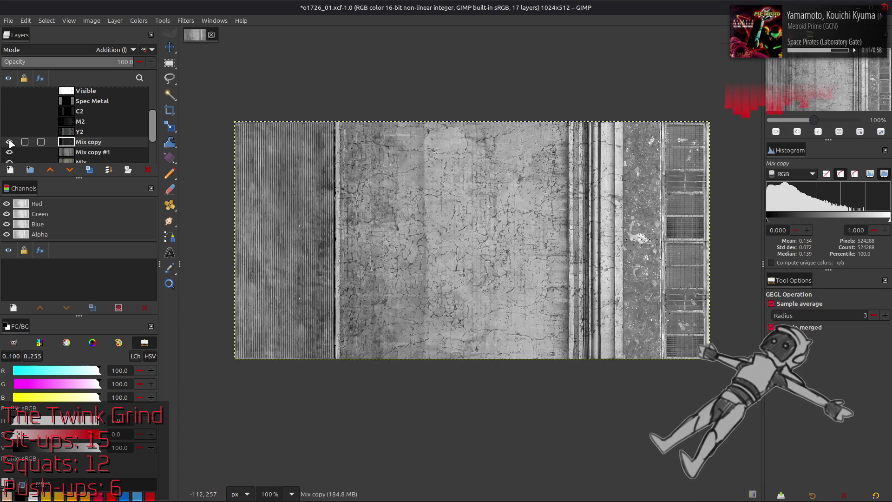
click(9, 141)
click(8, 142)
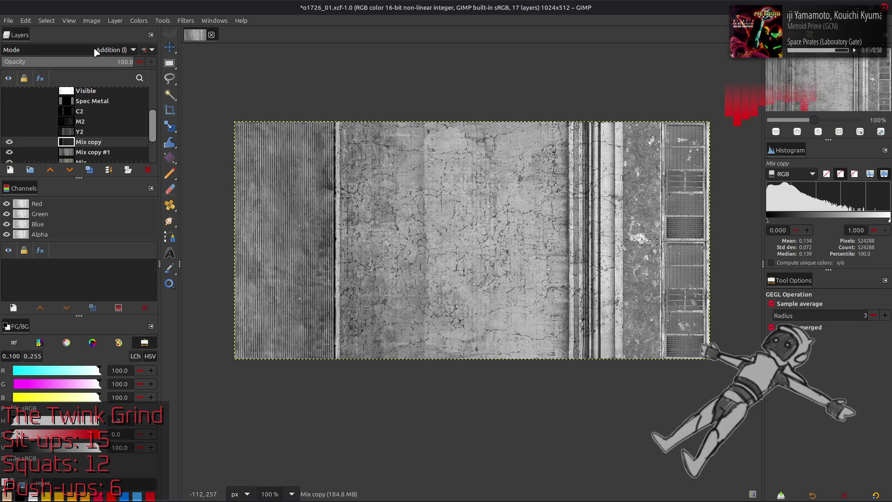
scroll(112, 49, down, 1)
Switch Mix copy to Soft light blending, settling toward Overlay over the layers below
click(148, 49)
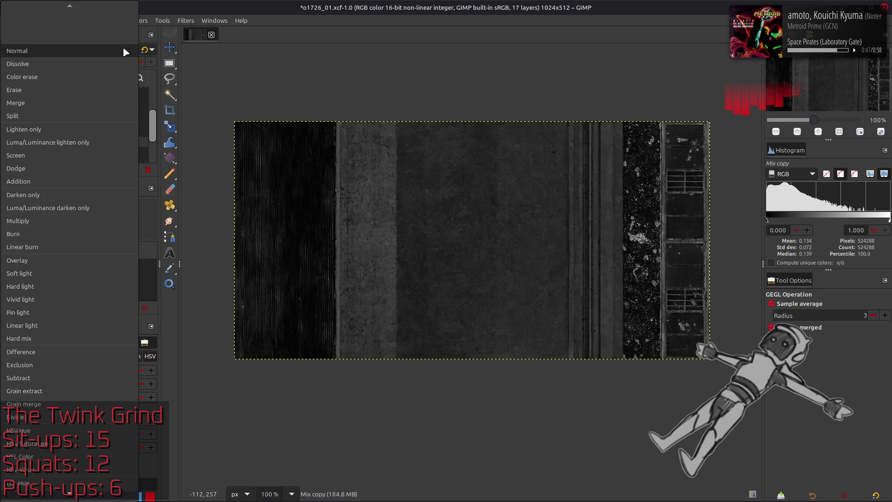
click(51, 260)
scroll(87, 53, down, 1)
scroll(87, 53, down, 1)
scroll(87, 53, down, 1)
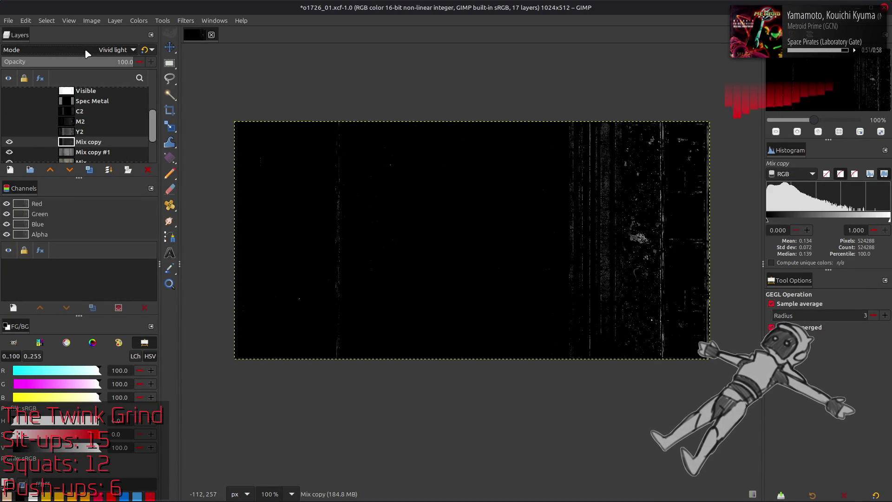
scroll(87, 53, down, 1)
scroll(86, 53, down, 1)
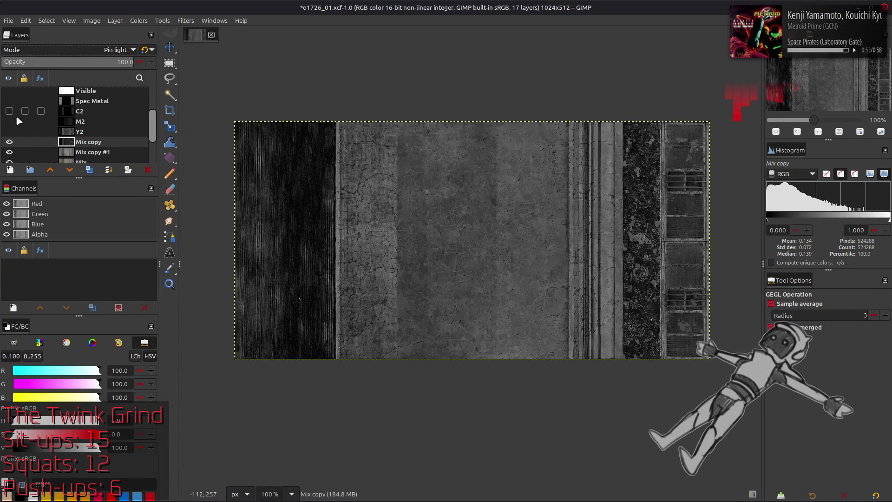
scroll(70, 50, down, 1)
scroll(71, 51, down, 1)
scroll(70, 51, down, 1)
scroll(71, 51, down, 1)
scroll(71, 51, down, 1)
scroll(71, 51, down, 1)
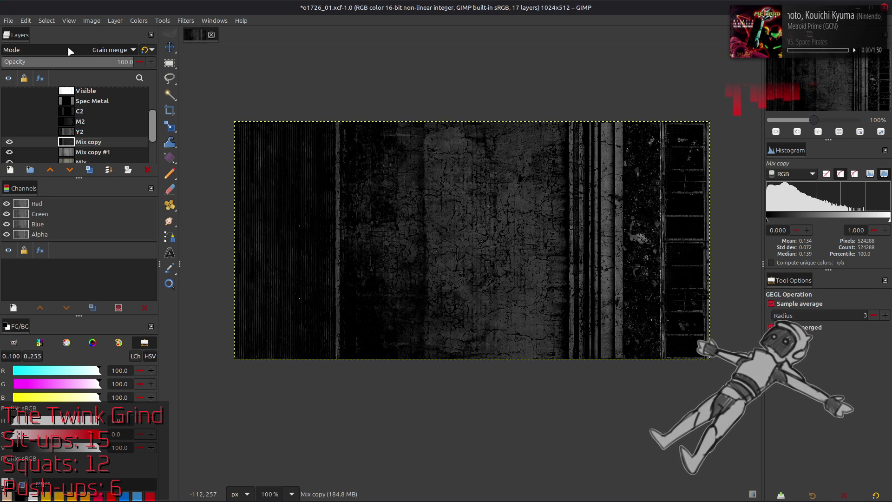
scroll(70, 51, up, 1)
scroll(70, 51, up, 1)
scroll(71, 51, up, 1)
scroll(70, 52, up, 1)
scroll(70, 52, up, 1)
scroll(77, 53, up, 1)
scroll(80, 55, up, 1)
scroll(80, 55, up, 1)
scroll(79, 54, up, 1)
scroll(80, 55, up, 1)
scroll(80, 54, up, 1)
scroll(80, 54, up, 1)
click(138, 20)
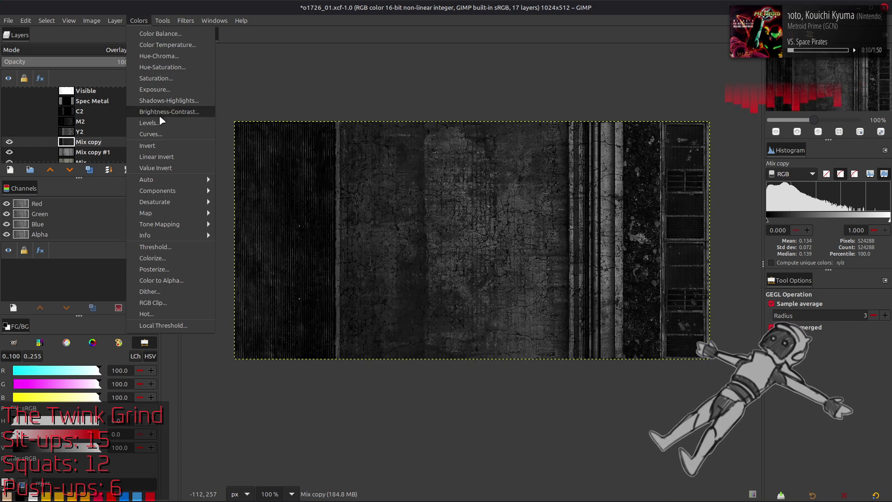
Apply a Levels adjustment to Mix copy that lifts its low output tones
click(161, 114)
text(50)
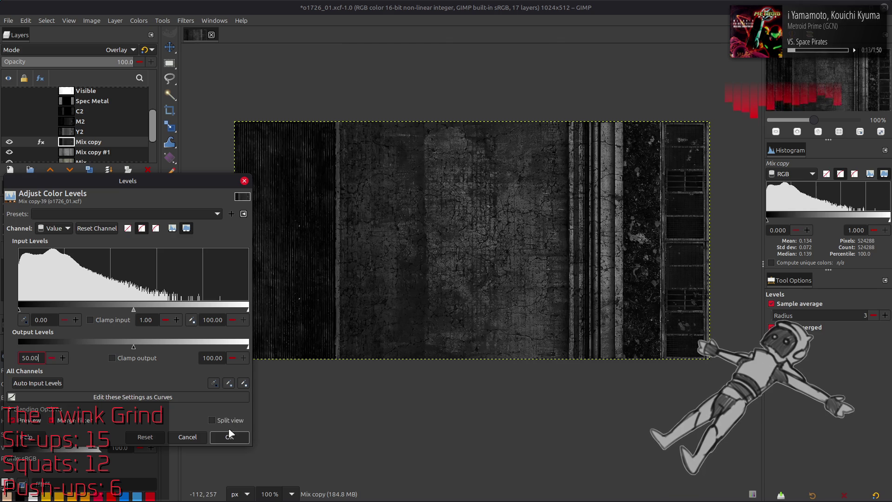
click(230, 436)
scroll(88, 50, down, 1)
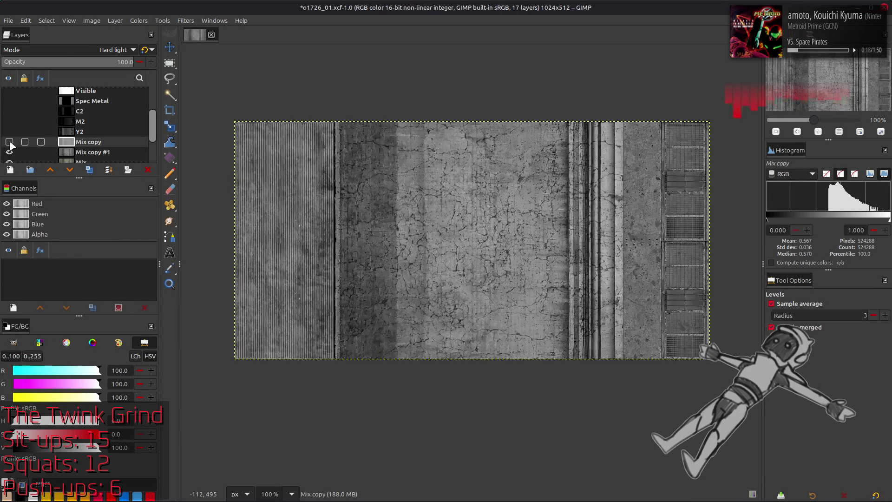
scroll(69, 50, down, 1)
scroll(68, 49, down, 1)
scroll(68, 49, down, 1)
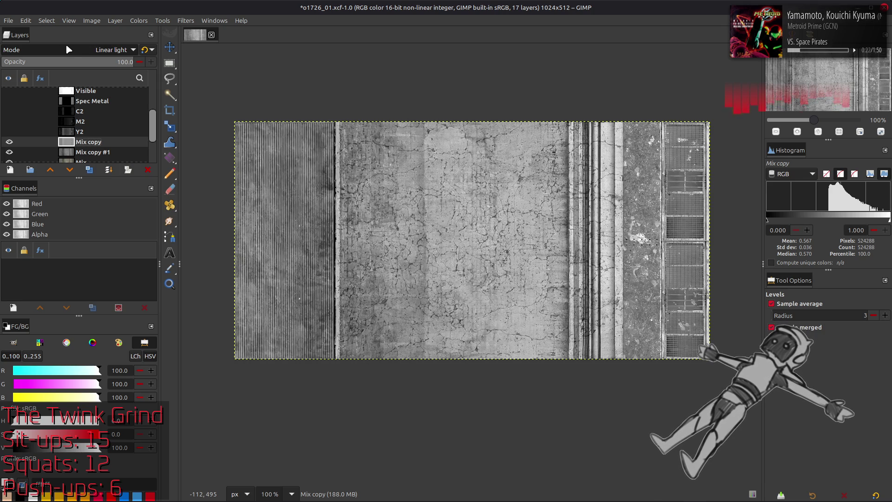
Try Mix copy in Hard light and Grain merge, settling on Linear light blending
click(68, 50)
click(73, 56)
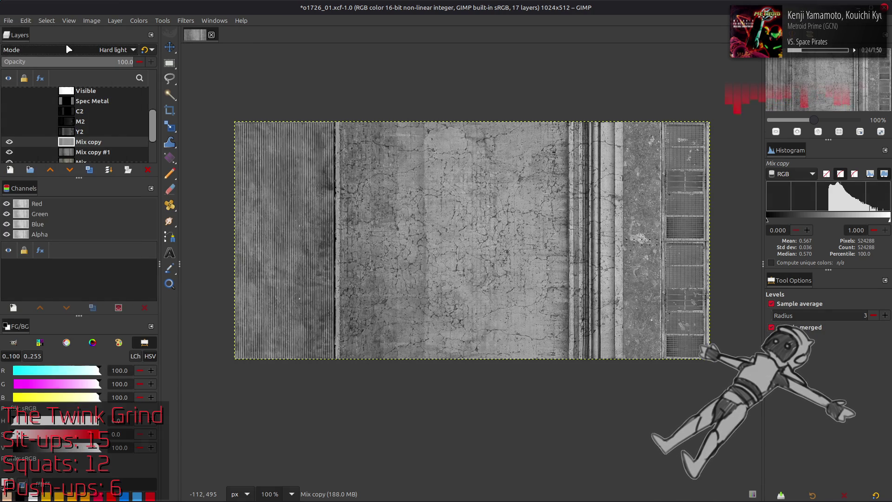
click(73, 50)
click(60, 167)
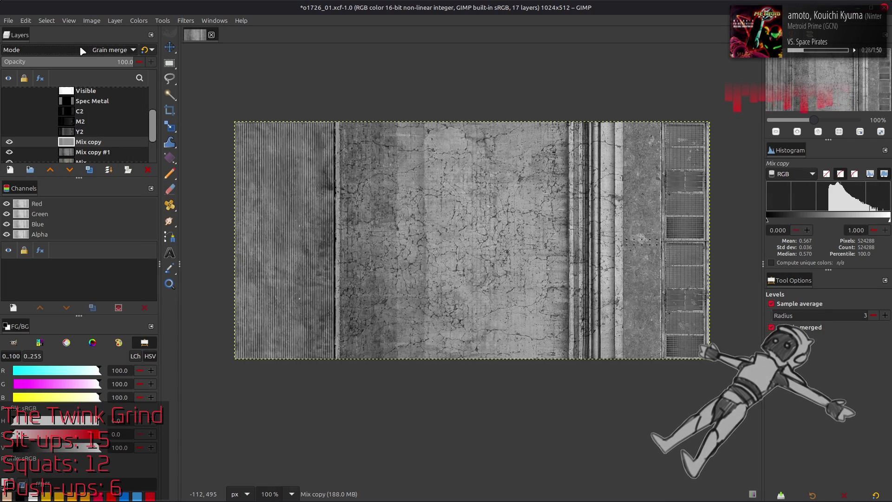
click(82, 49)
scroll(80, 45, up, 2)
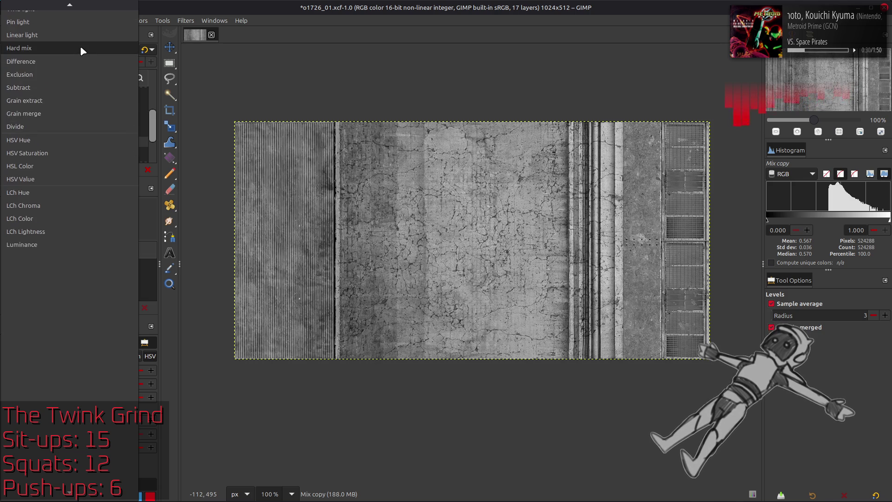
click(80, 45)
scroll(86, 53, down, 2)
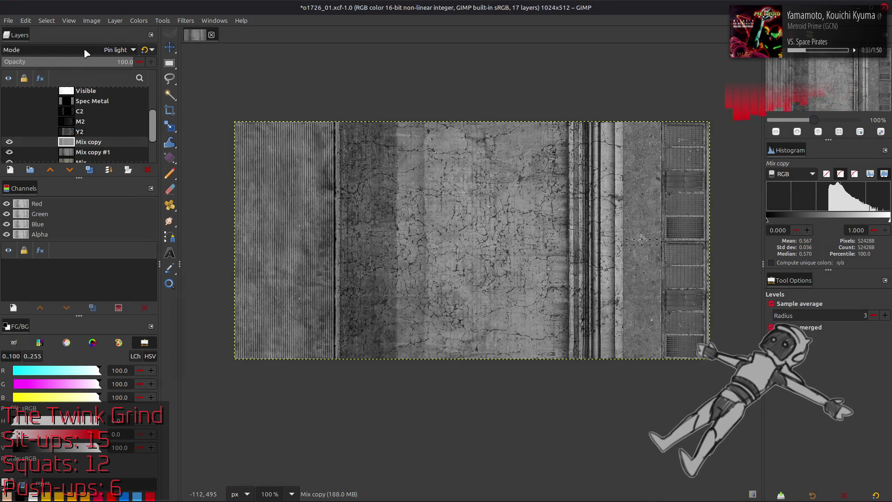
Compare the texture with and without Mix copy, then merge it down into Mix copy #1
click(9, 142)
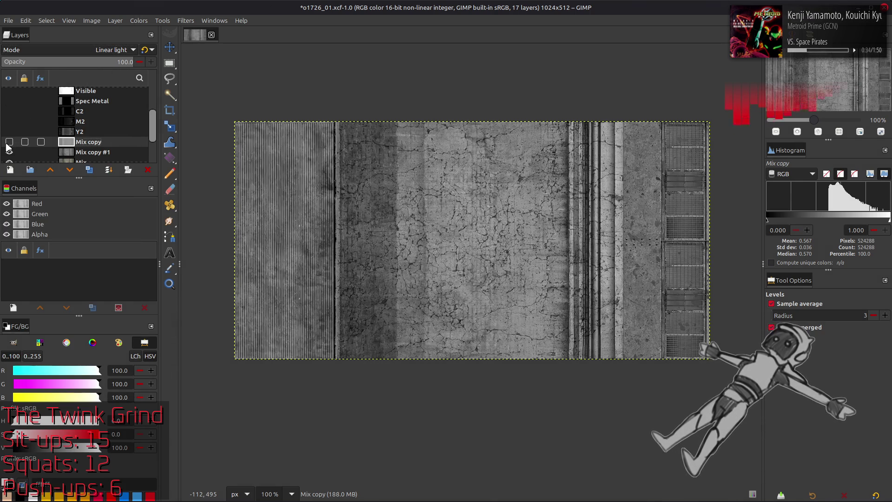
click(10, 142)
click(10, 142)
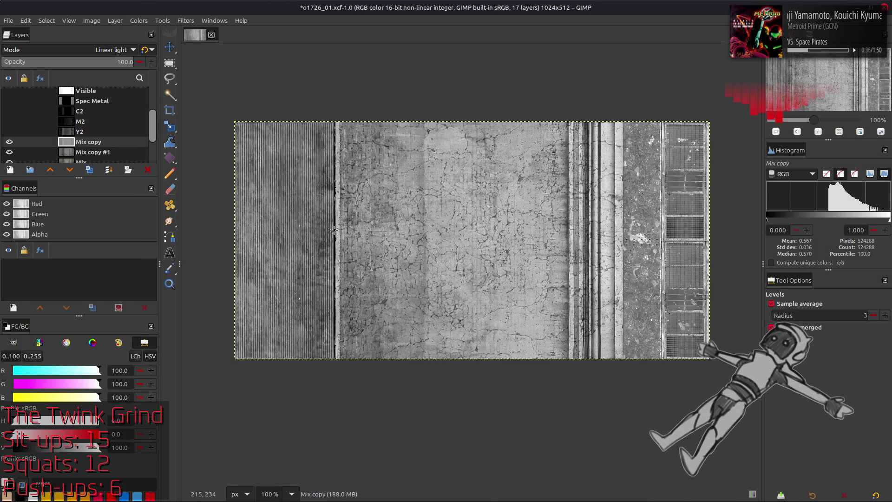
scroll(334, 230, up, 1)
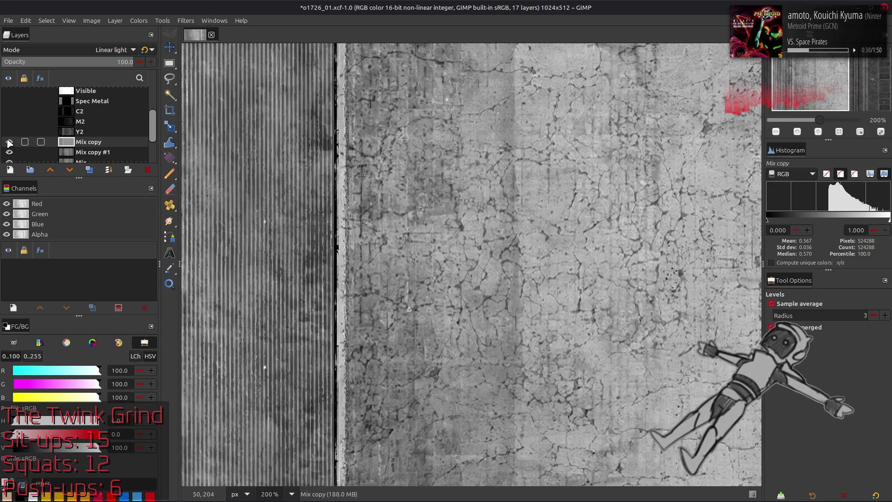
click(10, 143)
click(9, 143)
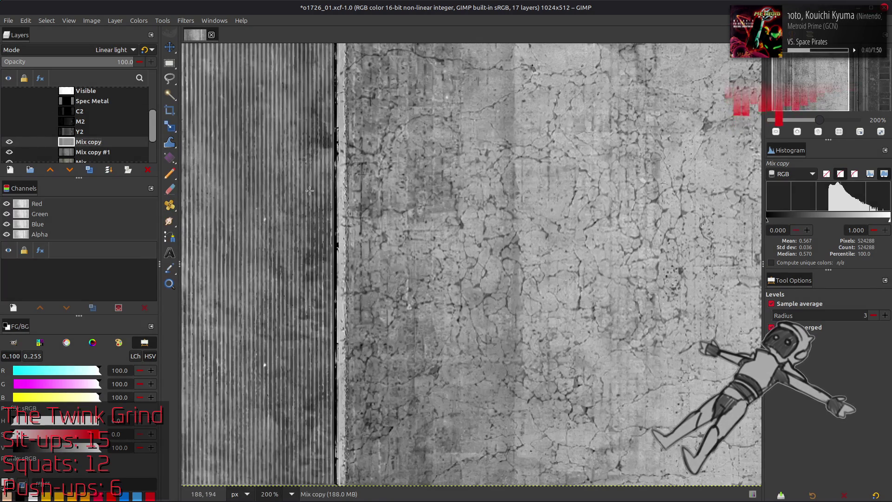
click(8, 143)
click(9, 142)
click(10, 142)
click(10, 142)
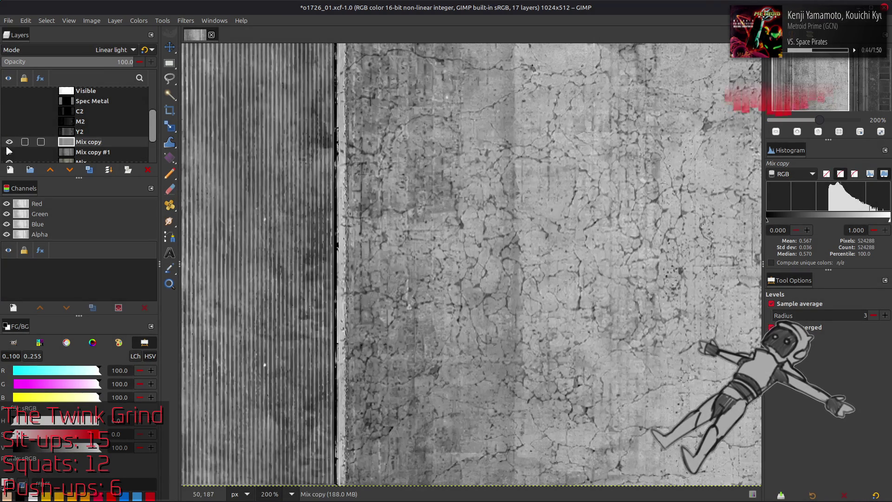
key(ctrl+shift+m)
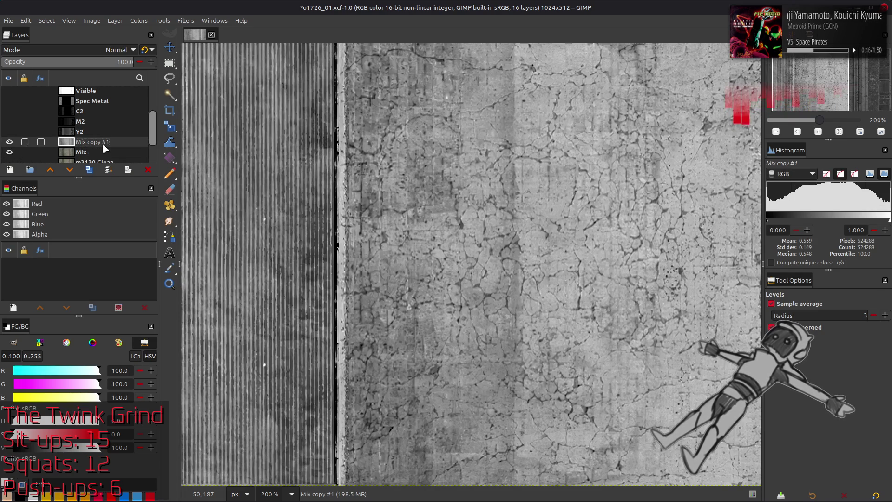
scroll(478, 210, down, 3)
Inspect the merged texture at several zoom levels and pick the Metal Mask but More layer
key(1)
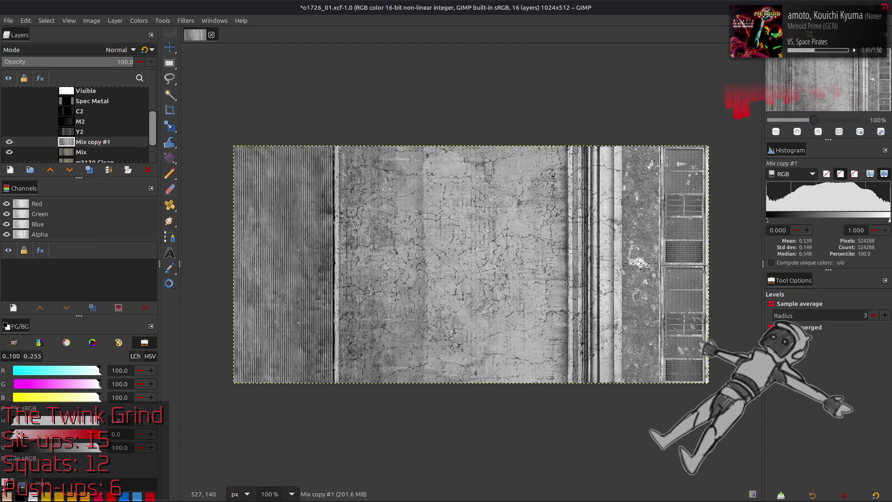
scroll(703, 243, right, 3)
key(2)
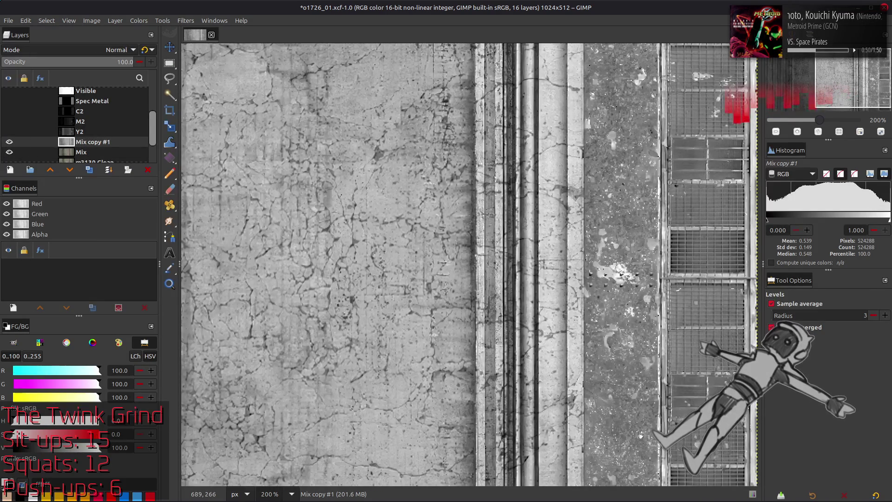
key(3)
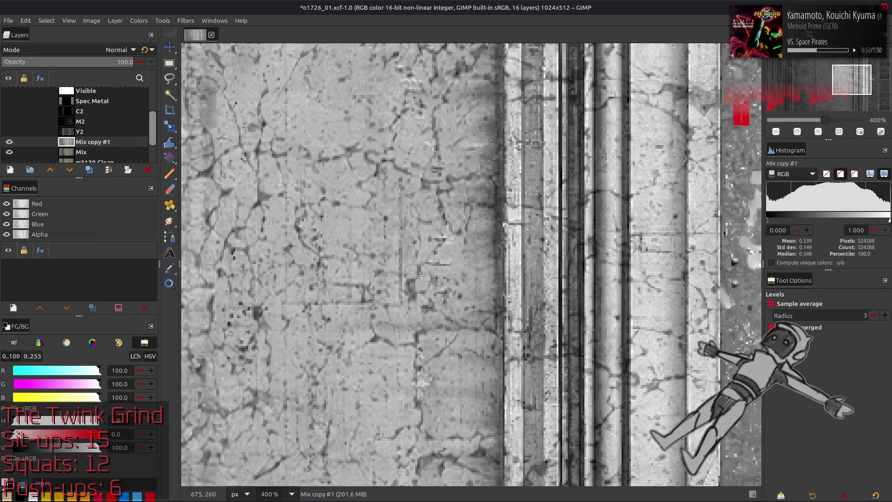
key(1)
key(m)
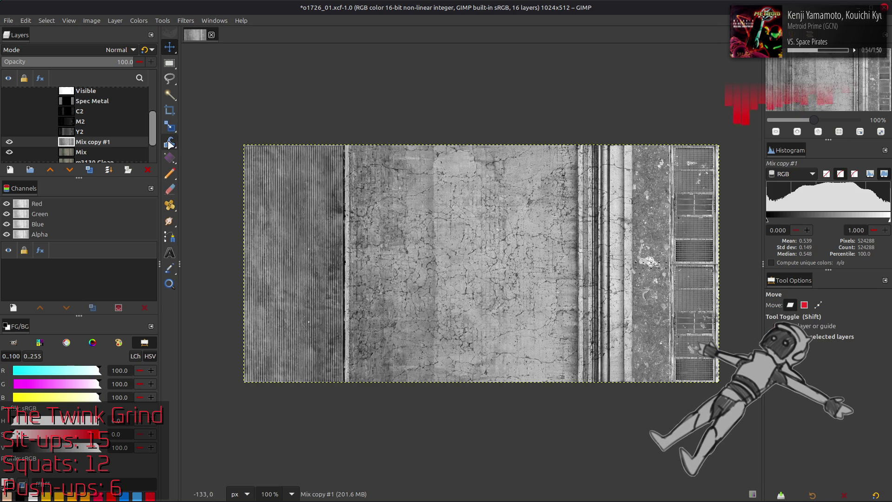
scroll(85, 114, up, 3)
click(103, 102)
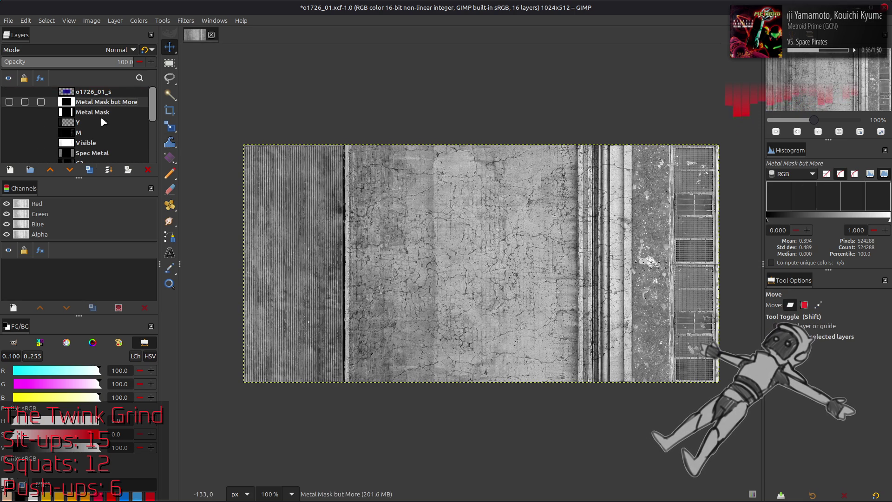
Duplicate Metal Mask but More above Mix copy #1, invert it, load it as a selection and delete the copy
click(89, 169)
mouse_move(104, 97)
mouse_down()
mouse_move(105, 161)
mouse_move(106, 131)
mouse_up()
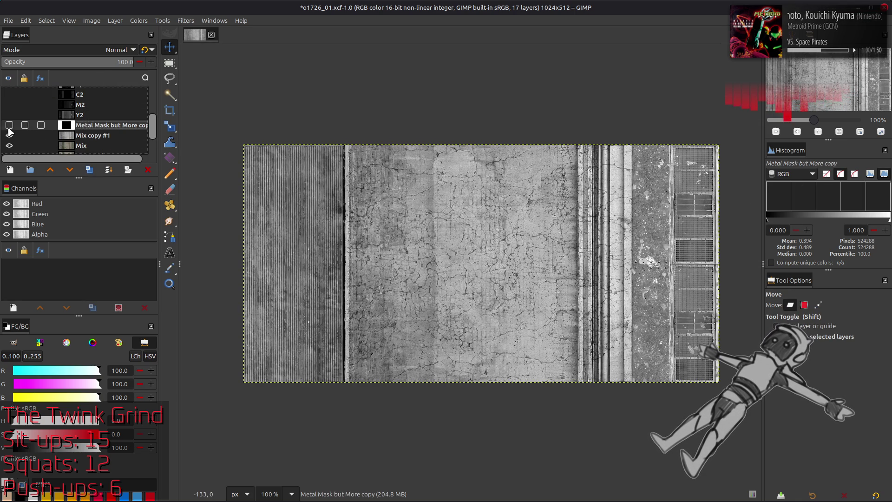
click(139, 20)
click(166, 145)
right_click(50, 216)
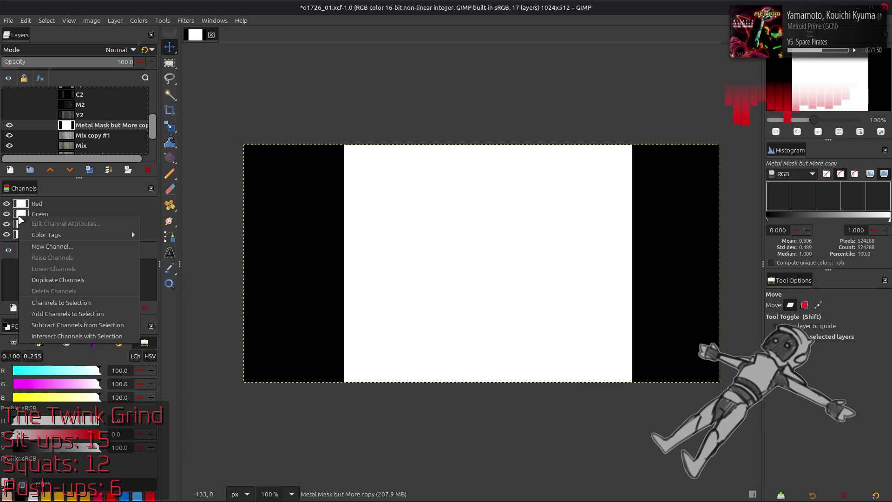
click(71, 245)
click(148, 169)
Add a layer mask from the selection to Mix copy #1, clear the selection and apply the mask
right_click(93, 126)
click(149, 293)
click(487, 343)
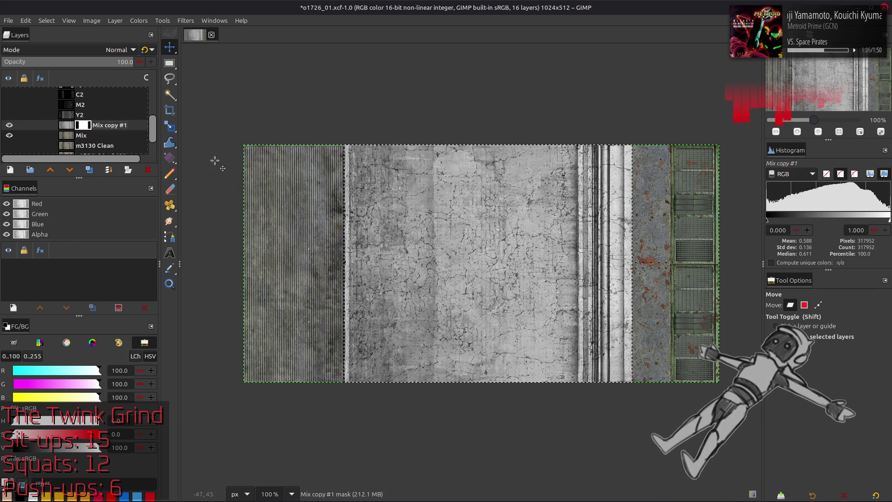
click(46, 20)
click(55, 45)
right_click(92, 126)
click(149, 304)
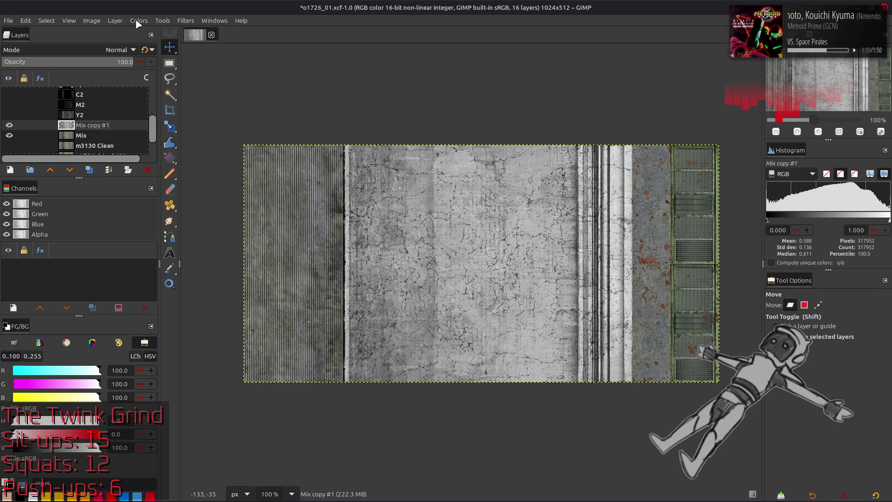
click(84, 126)
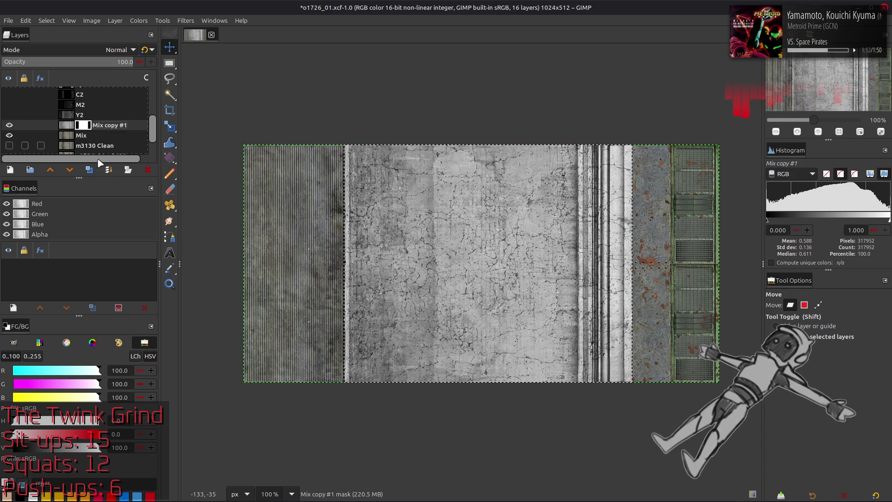
right_click(96, 126)
click(148, 297)
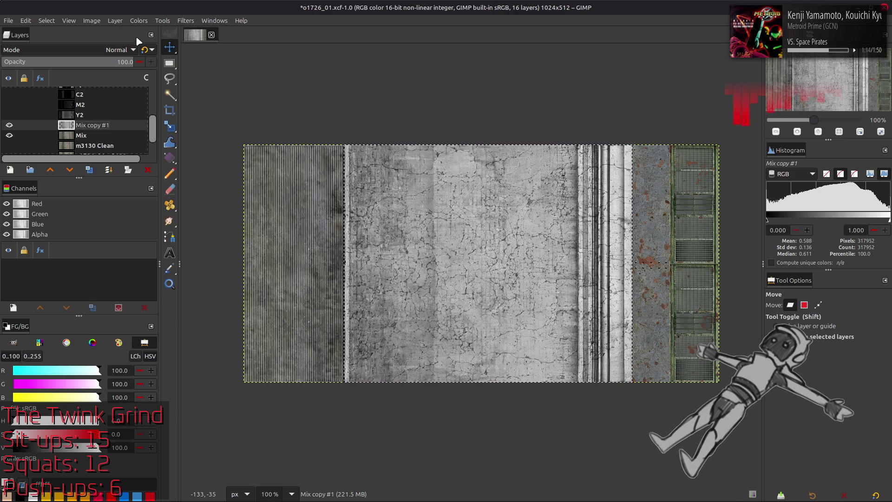
Stretch the contrast of Mix copy #1 and save the texture XCF file
click(139, 20)
click(266, 202)
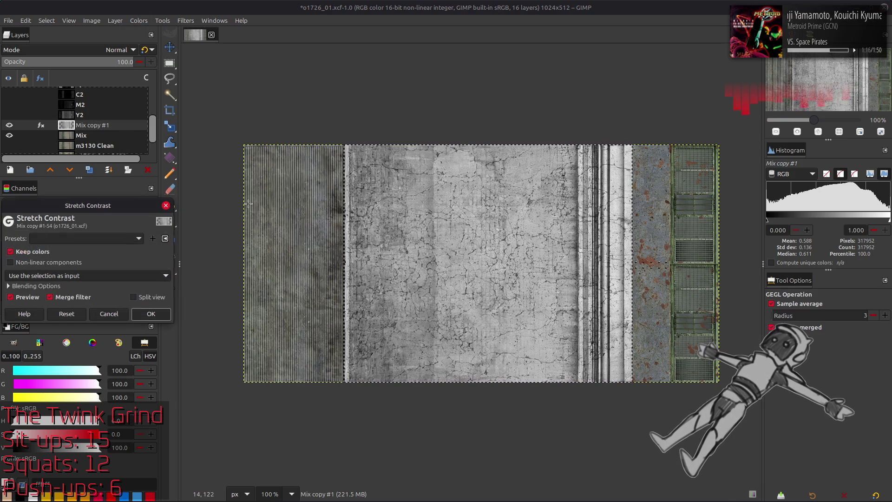
click(151, 314)
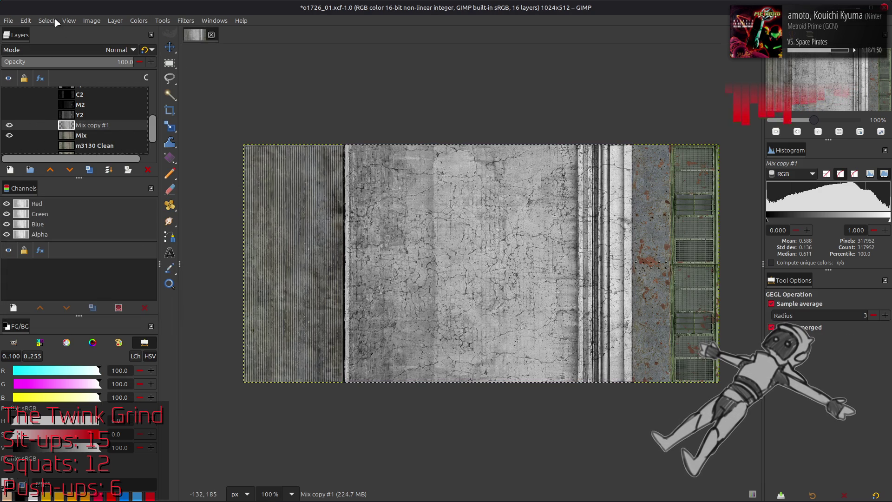
click(26, 20)
click(38, 42)
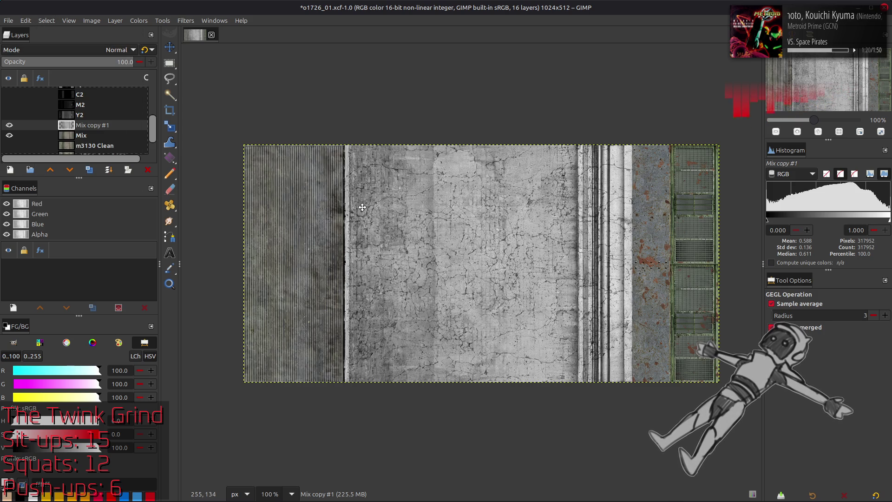
key(m)
key(ctrl+s)
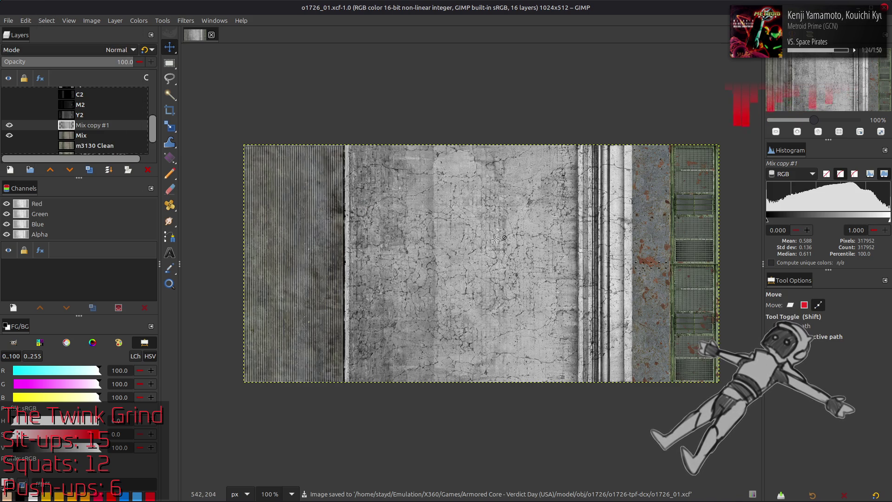
Show the texture with its black side strips and save the file
key(shift)
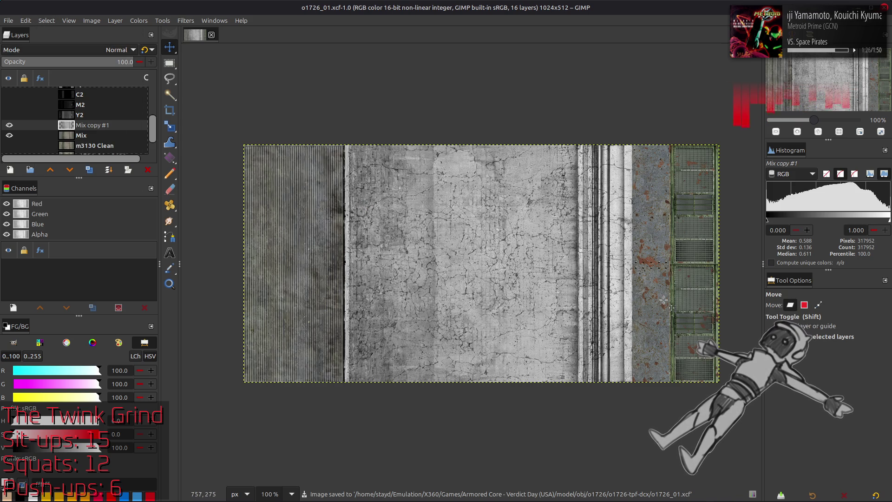
click(105, 127)
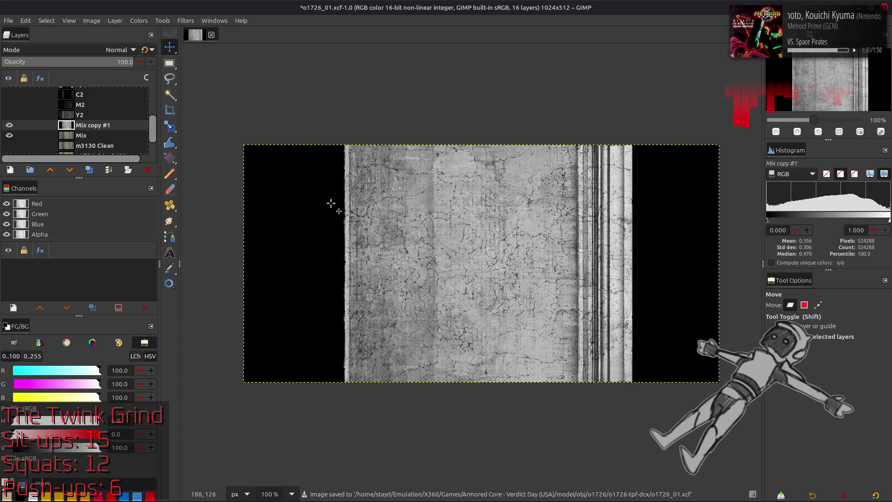
key(ctrl+s)
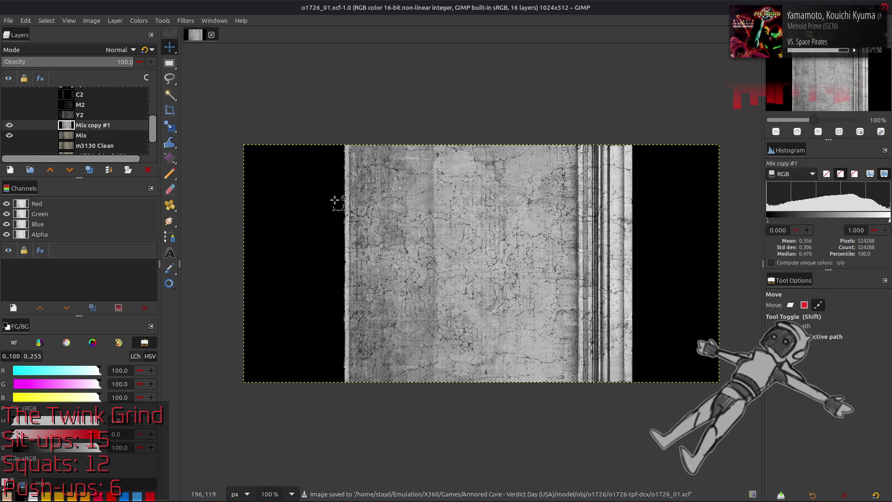
scroll(70, 132, up, 3)
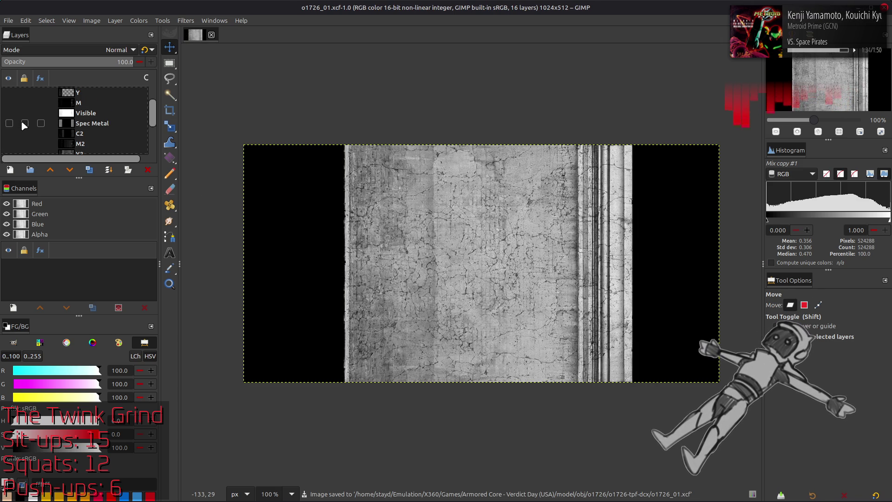
scroll(21, 120, up, 2)
Make Spec Metal the active layer and toggle it to restore the coloured side strips
click(21, 137)
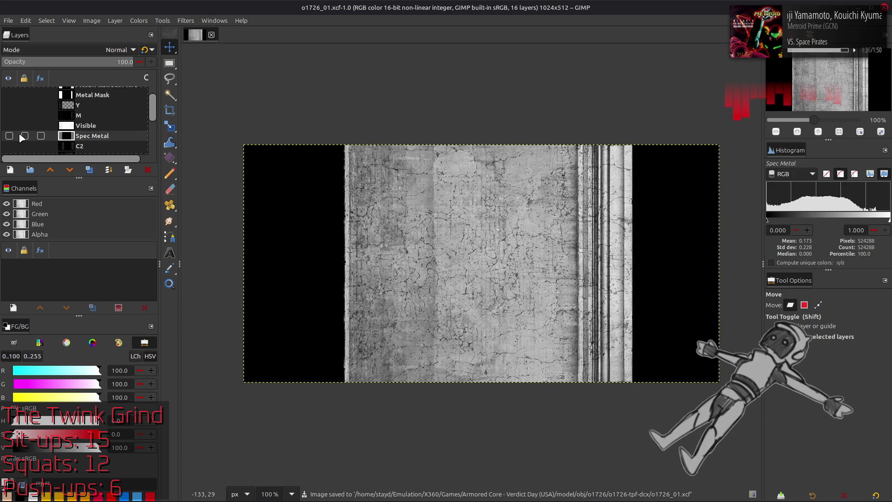
click(11, 136)
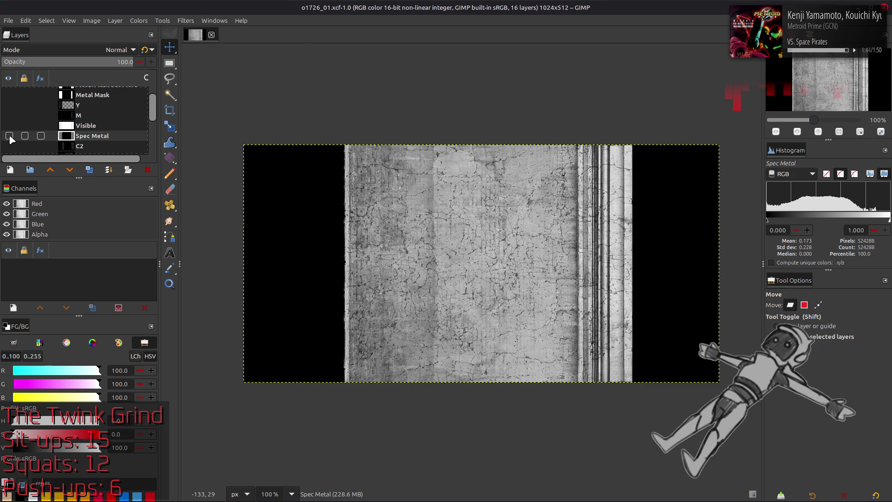
click(10, 135)
scroll(105, 102, down, 2)
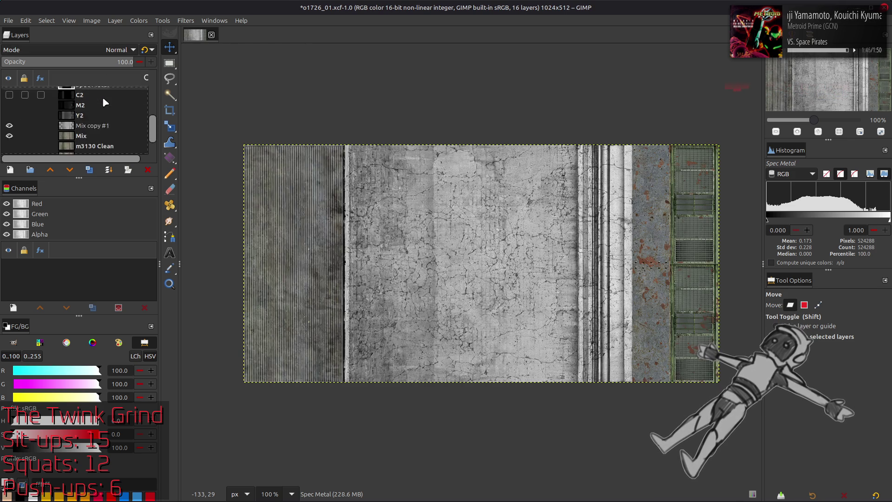
scroll(105, 101, down, 2)
click(91, 114)
click(114, 20)
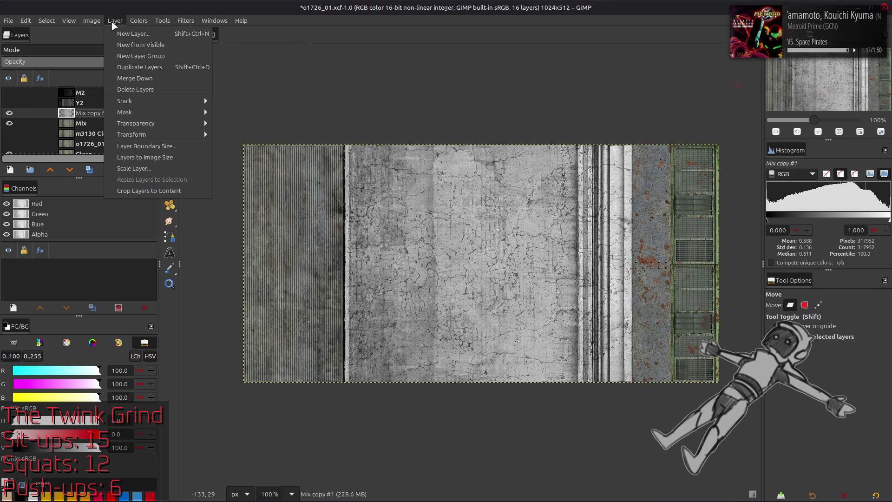
click(153, 191)
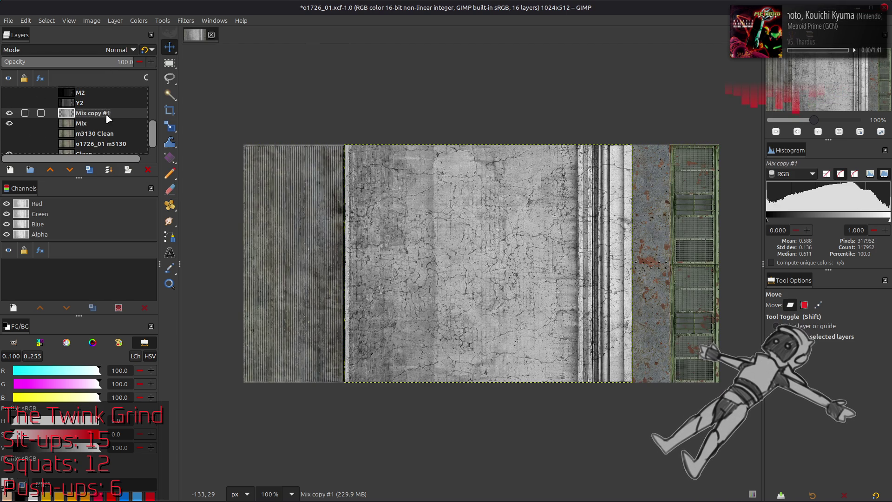
double_click(93, 113)
text(Spec B)
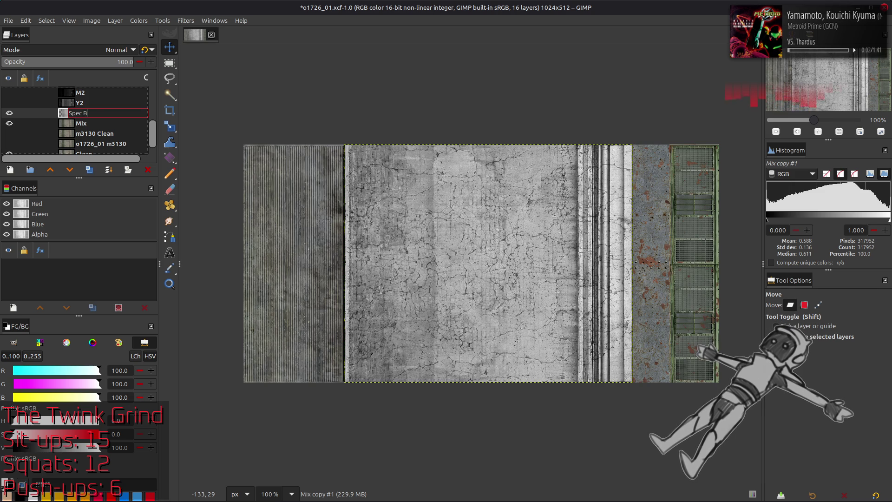
text(ase)
key(Return)
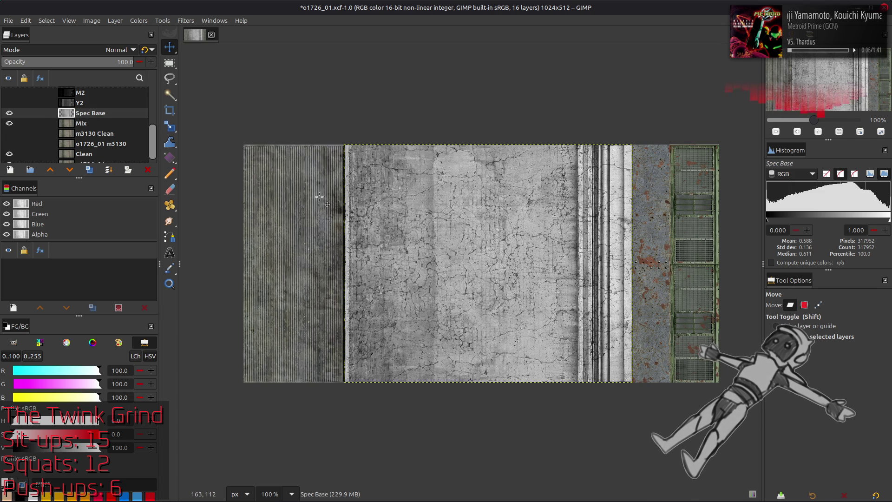
scroll(352, 200, up, 1)
scroll(463, 245, right, 3)
scroll(488, 265, right, 3)
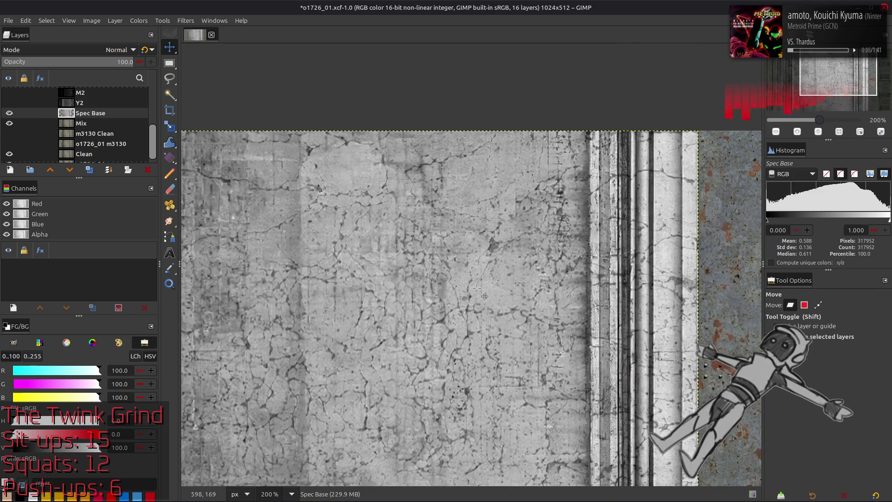
scroll(535, 278, right, 3)
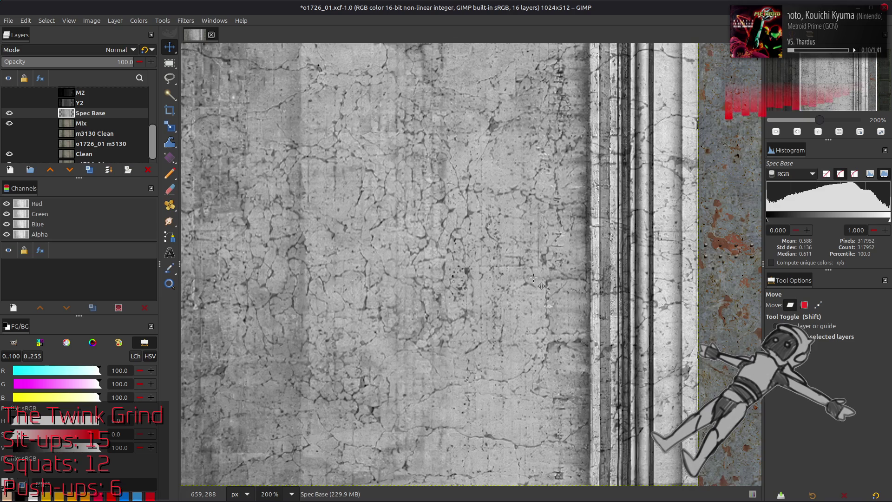
scroll(539, 276, right, 3)
scroll(539, 277, right, 3)
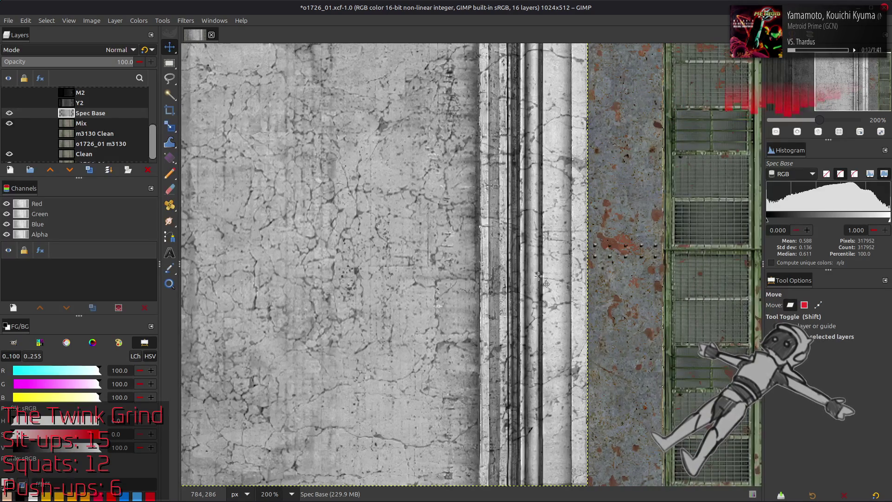
click(8, 113)
click(9, 113)
click(8, 113)
scroll(8, 113, up, 3)
key(1)
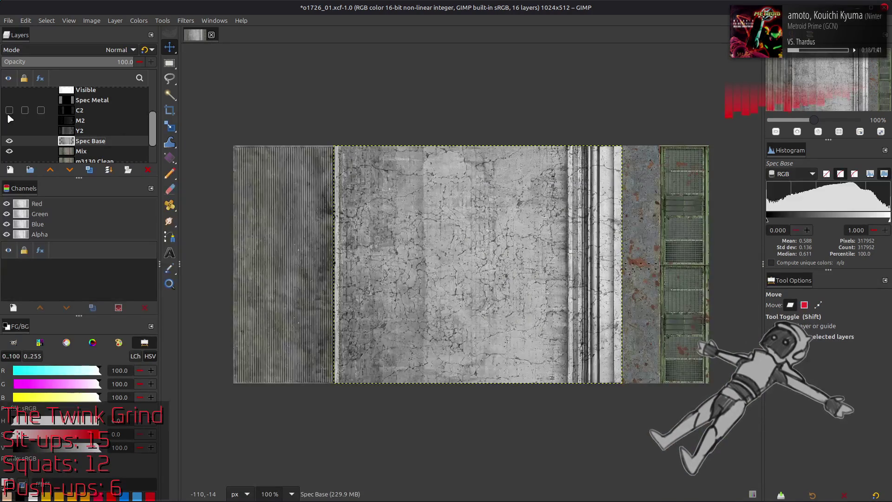
Compare the texture with the Y2, M2 and C2 layers shown and hidden
click(8, 131)
click(8, 131)
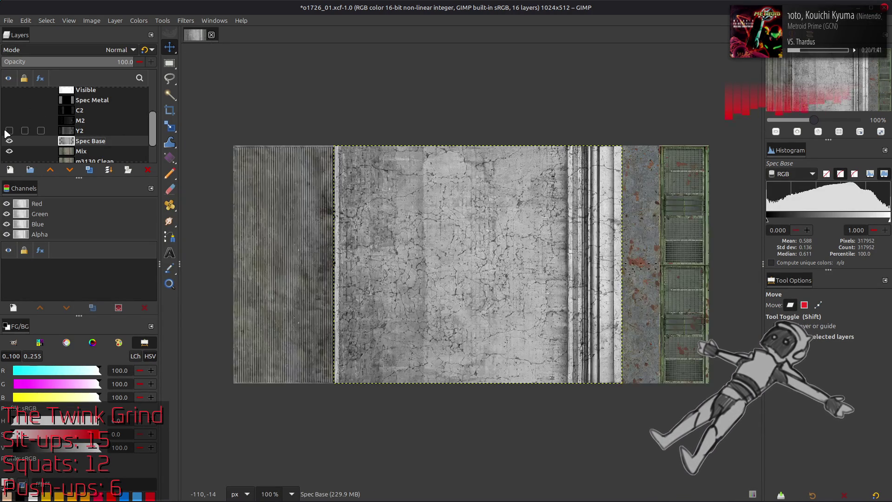
click(8, 132)
click(7, 121)
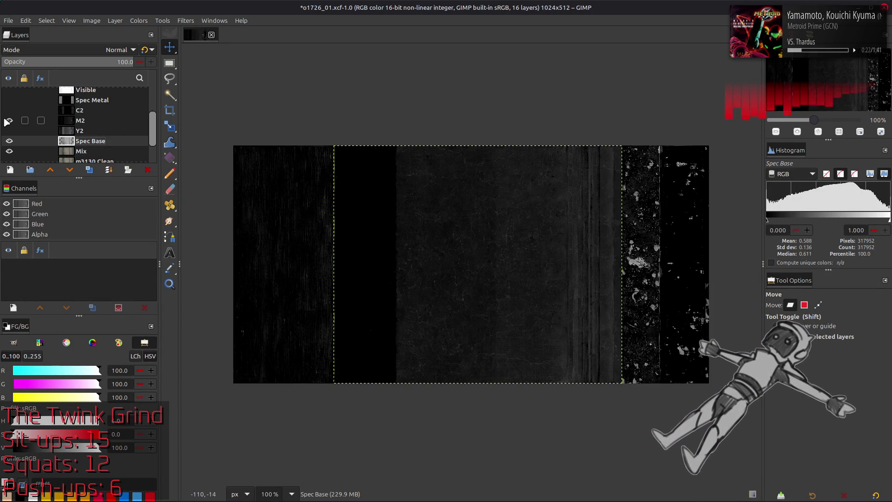
click(7, 121)
click(9, 122)
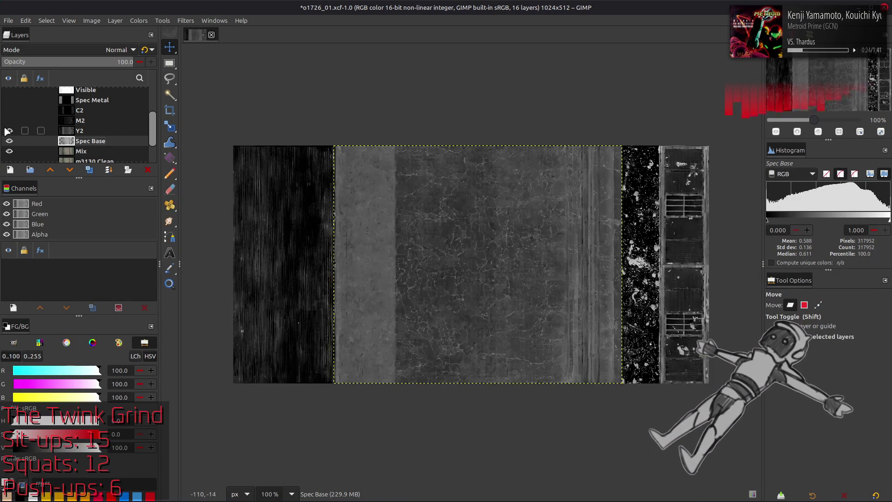
click(8, 110)
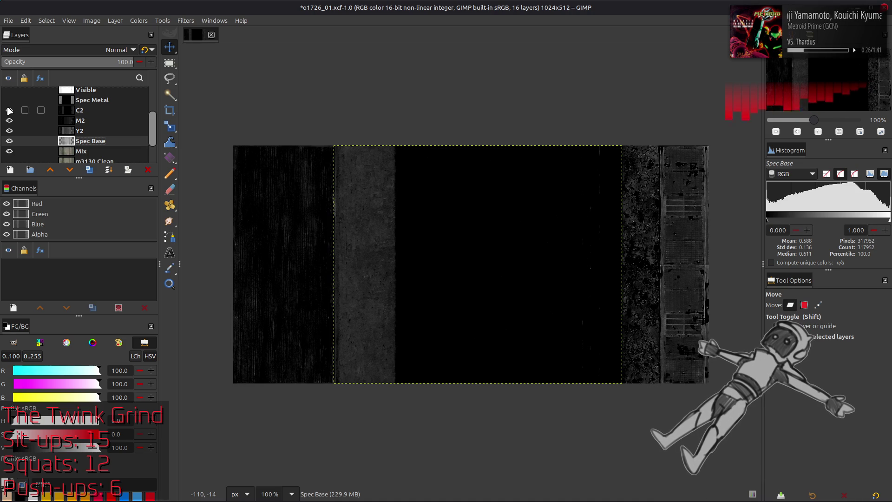
click(9, 110)
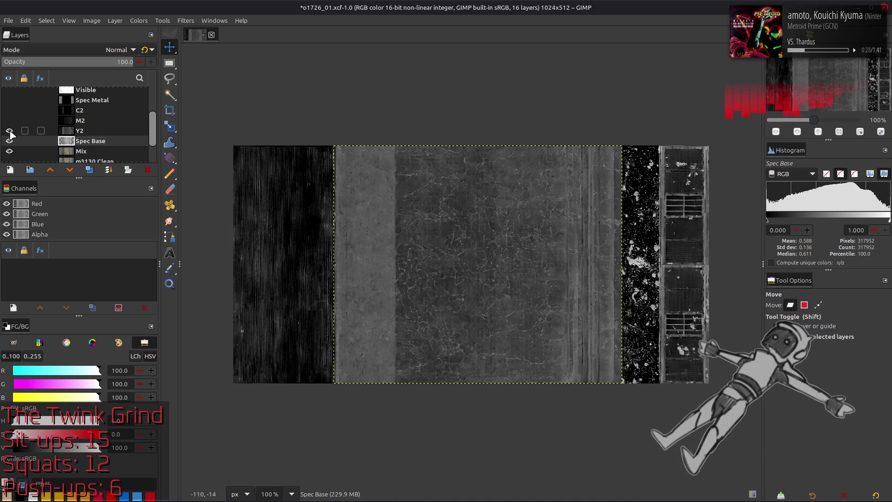
click(10, 131)
Duplicate Y2, invert the colours of Y2 copy and compare it against the original
click(79, 131)
click(69, 170)
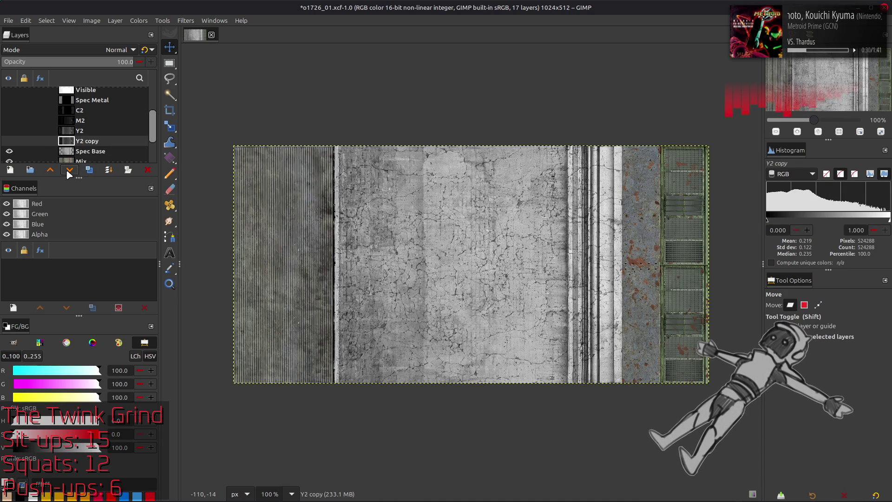
click(10, 141)
click(139, 21)
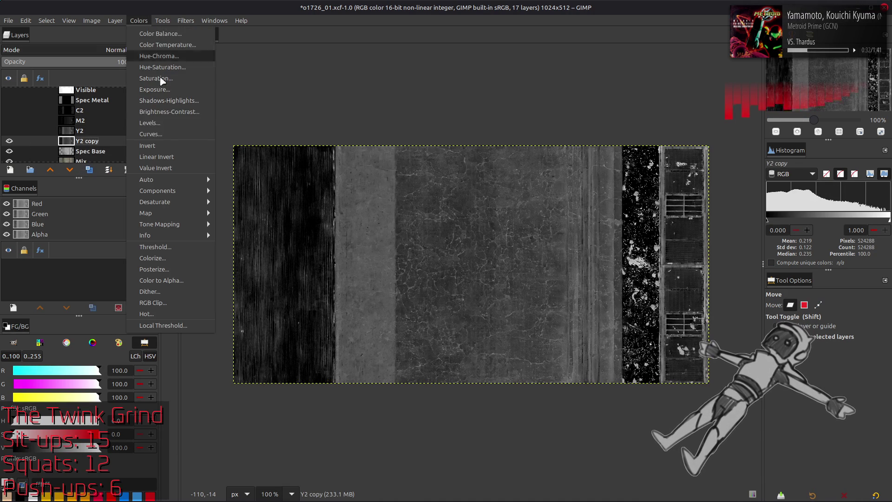
click(168, 144)
click(9, 131)
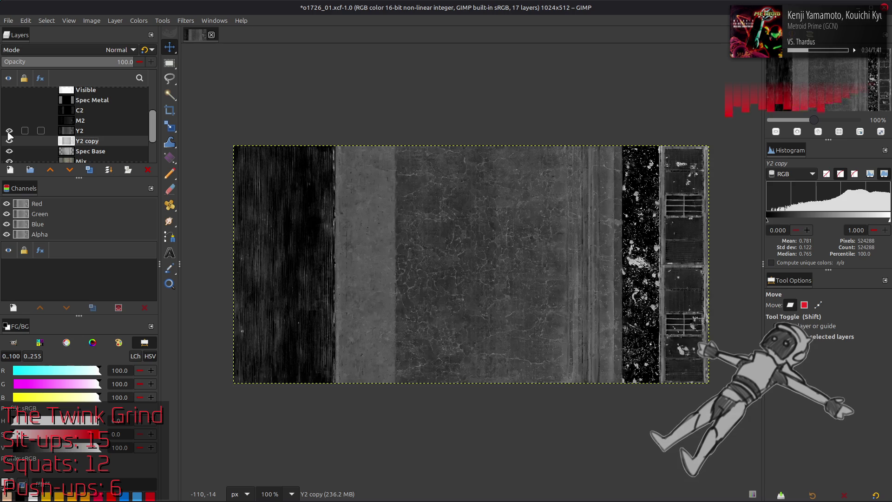
Try a C2 copy layer in legacy Addition mode, then delete it
click(78, 131)
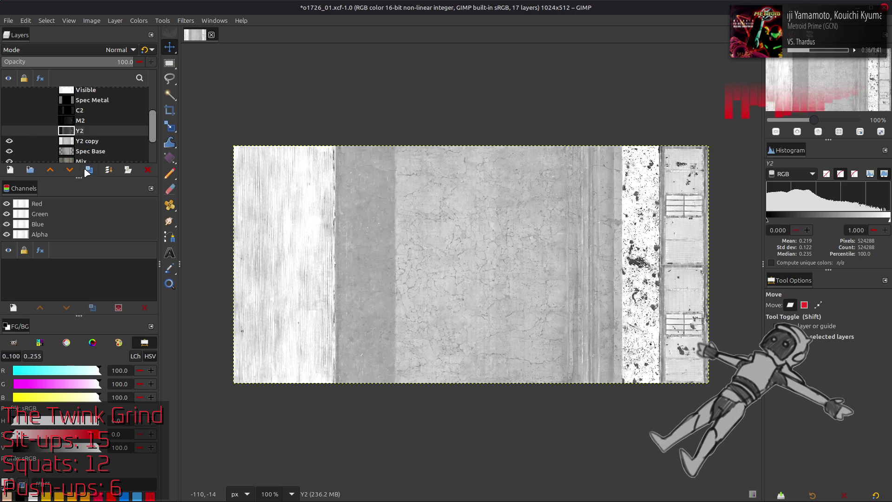
click(10, 120)
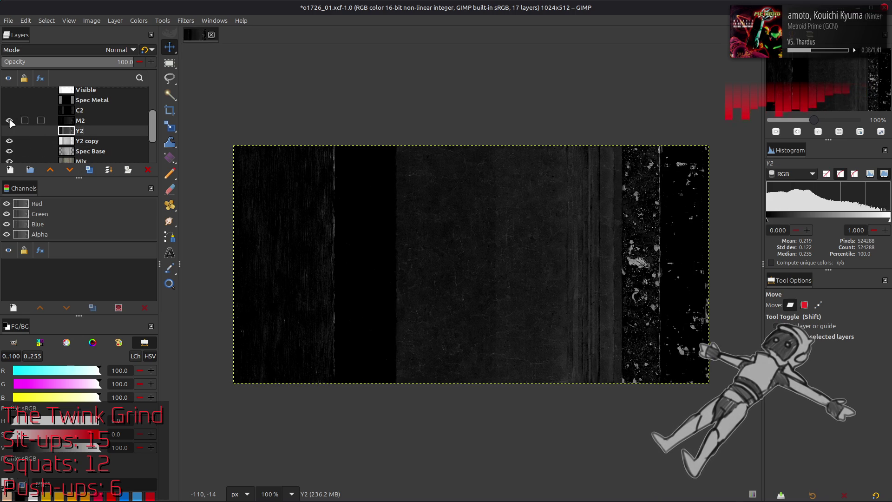
click(10, 121)
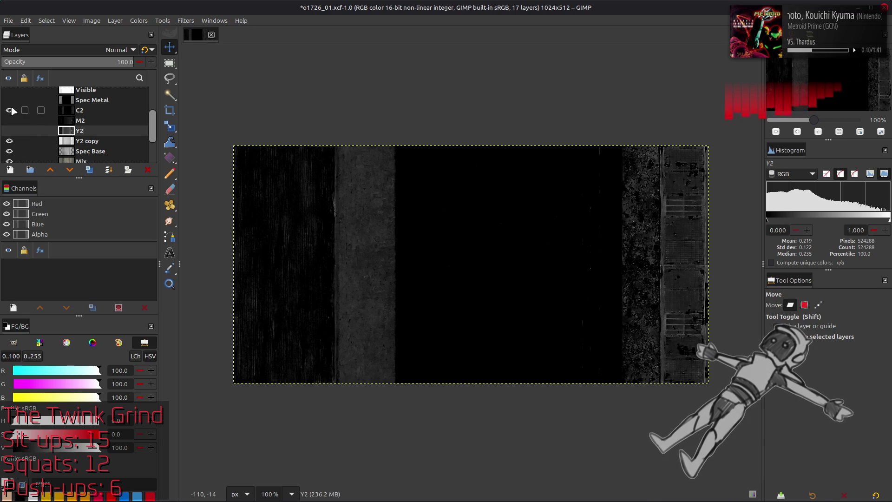
click(78, 110)
click(90, 170)
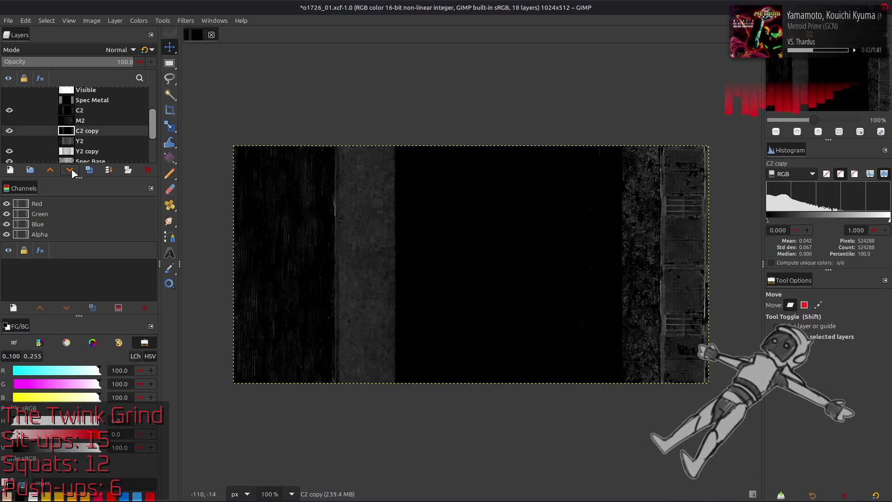
click(10, 110)
click(10, 141)
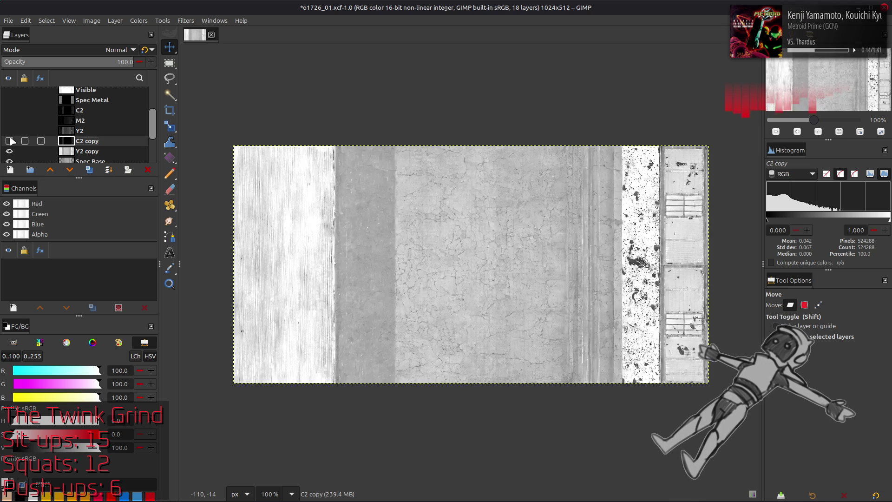
click(119, 49)
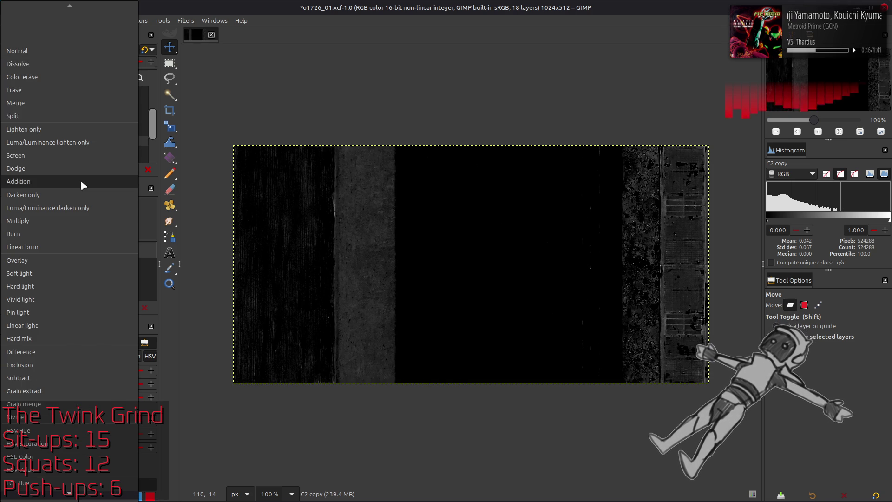
click(80, 180)
click(146, 49)
click(10, 141)
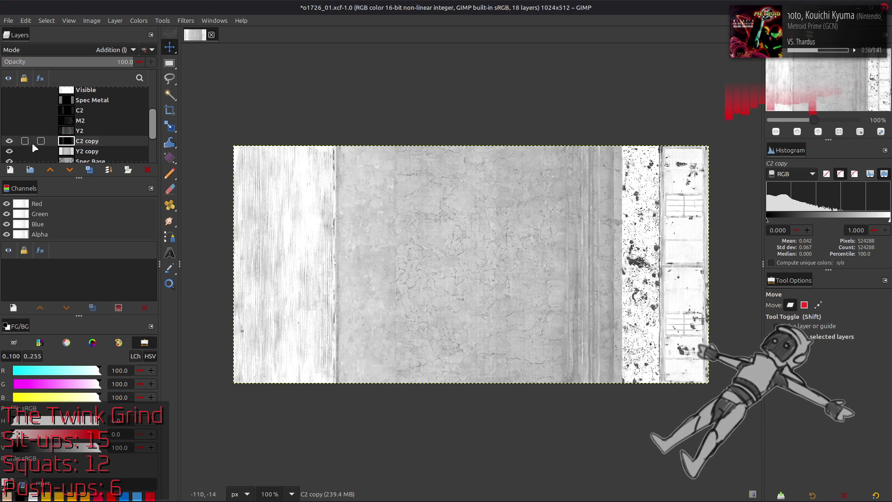
right_click(87, 141)
click(114, 104)
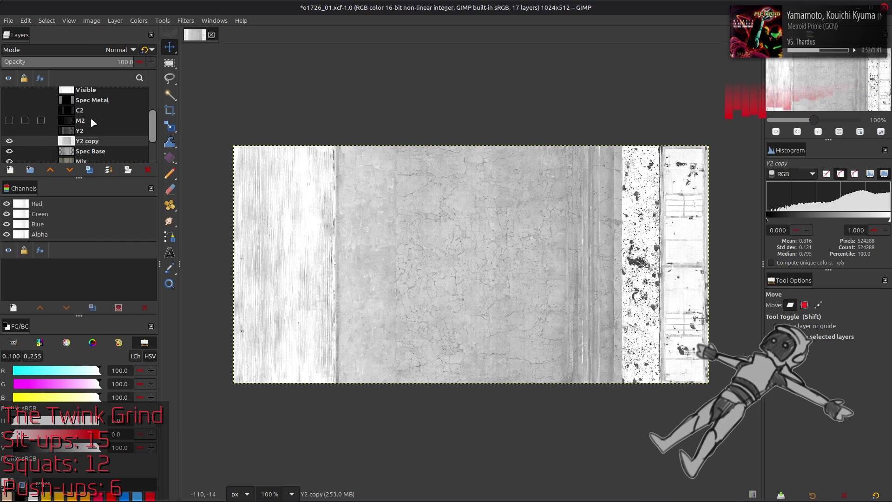
Blend Y2 copy in Multiply mode and check the darkening it adds
click(85, 51)
click(41, 218)
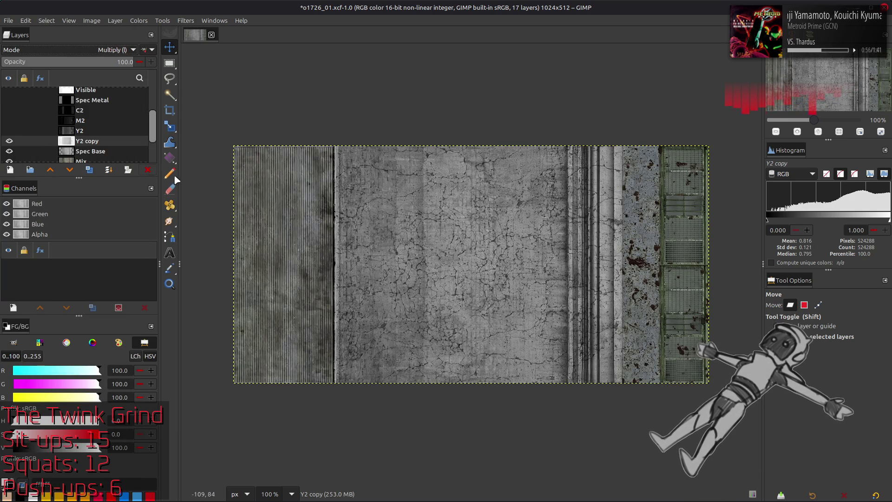
drag(475, 285, 439, 272)
scroll(440, 272, up, 1)
scroll(439, 272, left, 2)
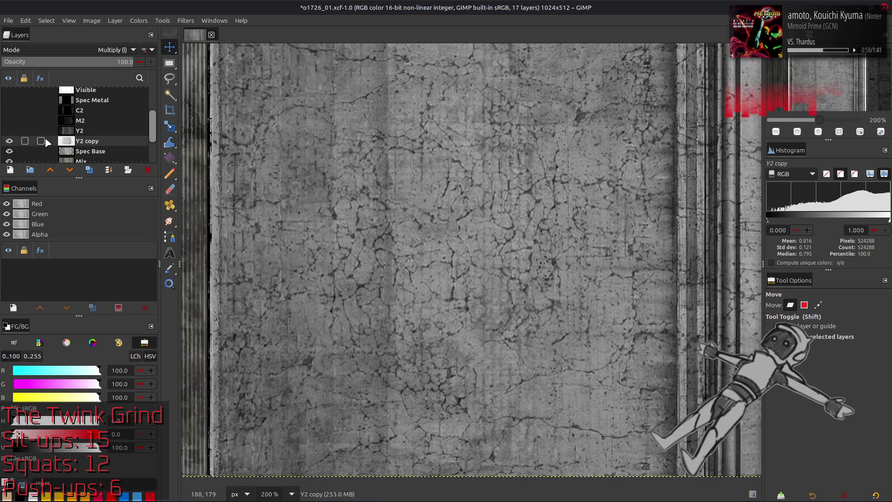
click(10, 142)
click(10, 142)
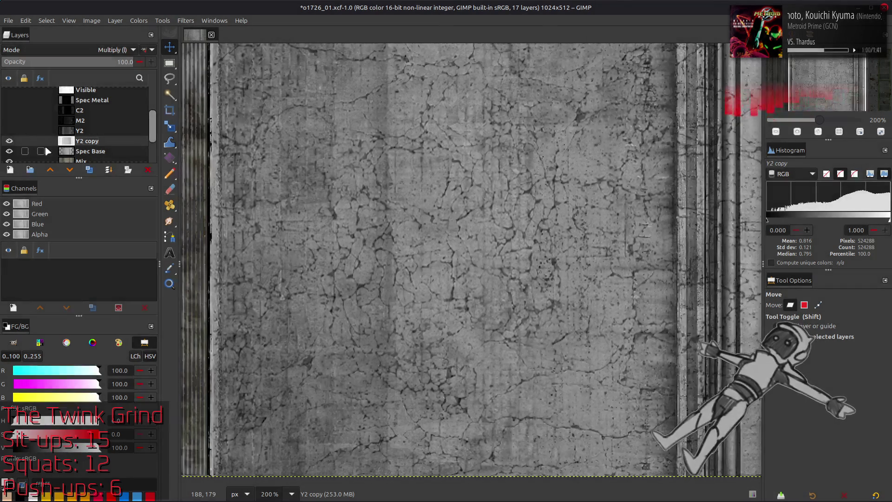
Duplicate the Spec Base layer ready for inverting
click(43, 151)
click(90, 170)
click(138, 20)
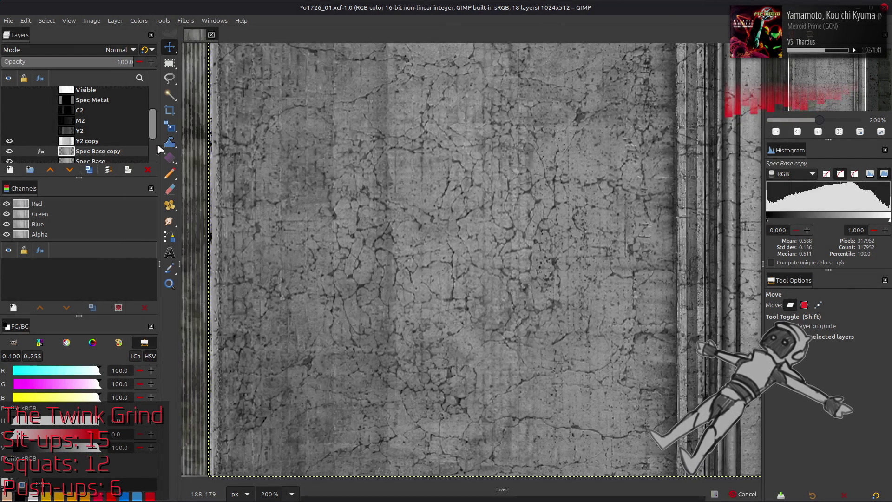
Invert Spec Base copy, blend it in Multiply mode and check its darkening effect
click(160, 139)
click(119, 50)
click(41, 220)
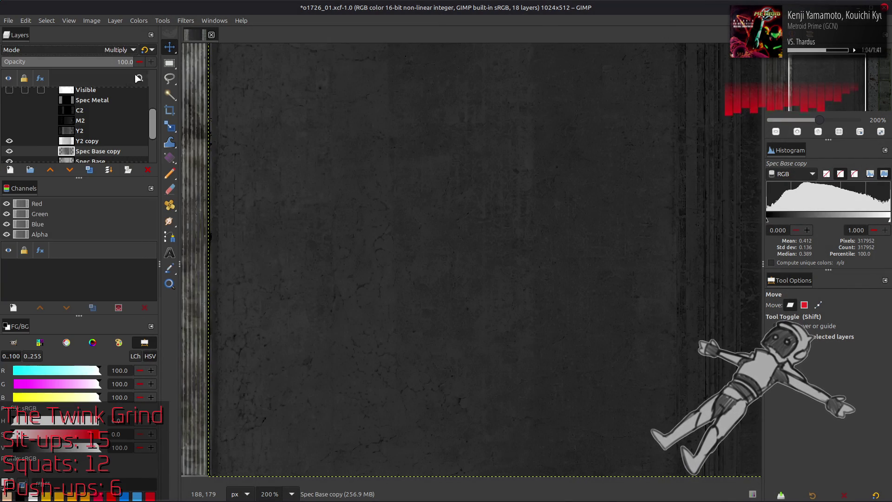
click(9, 142)
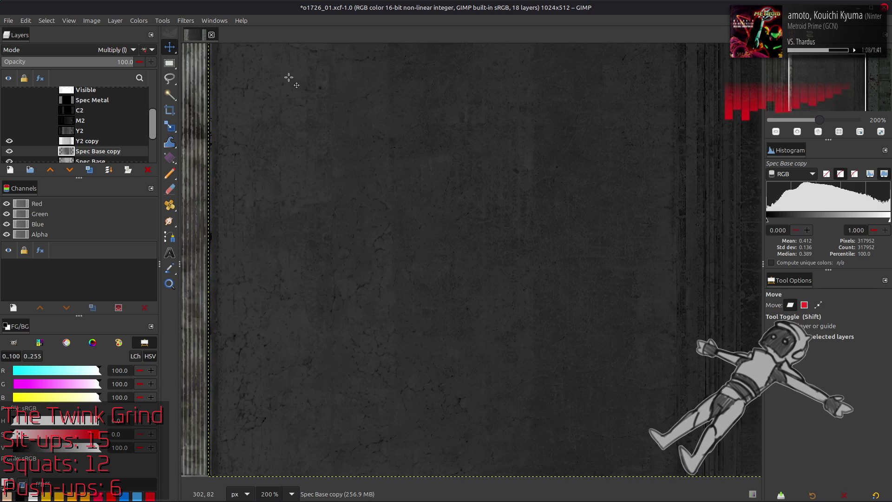
click(10, 151)
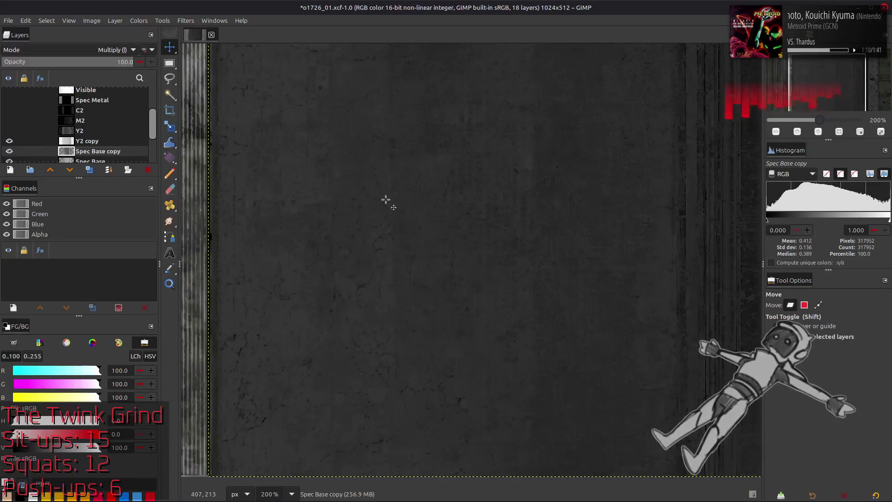
key(1)
scroll(87, 133, down, 2)
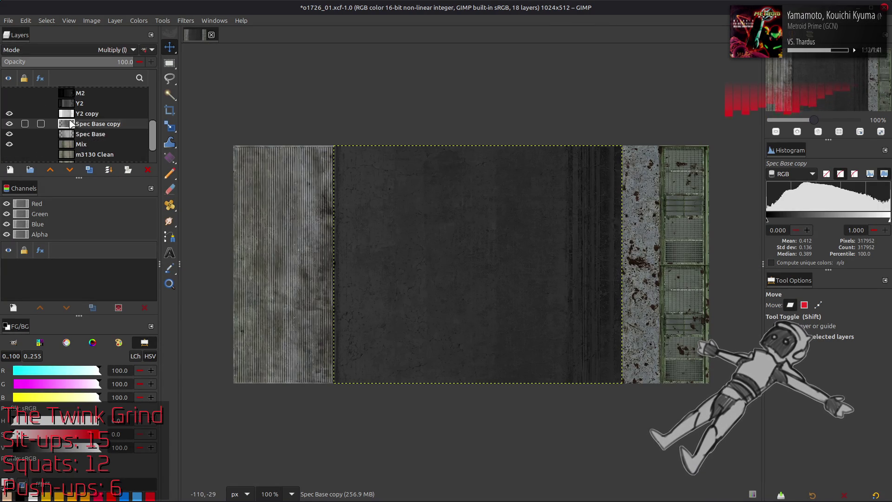
Add Spec Base copy #1 in Multiply mode and compare the middle panel with the copies hidden
click(89, 169)
click(119, 50)
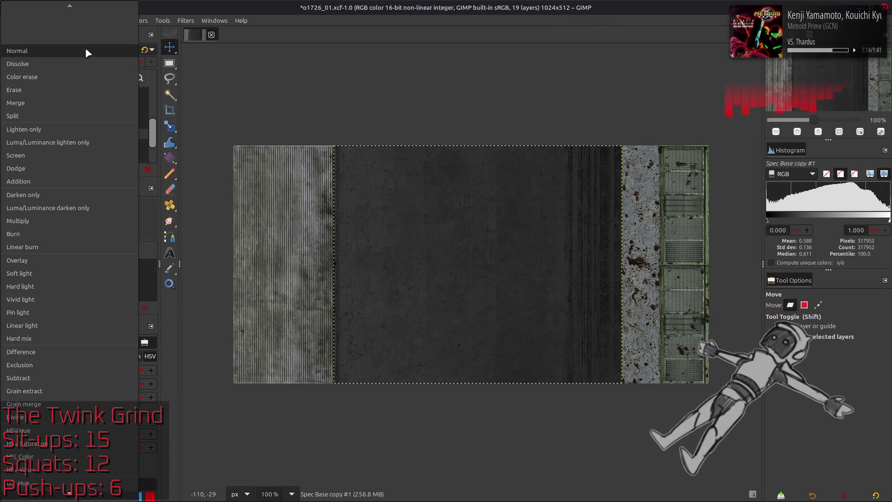
click(52, 219)
key(2)
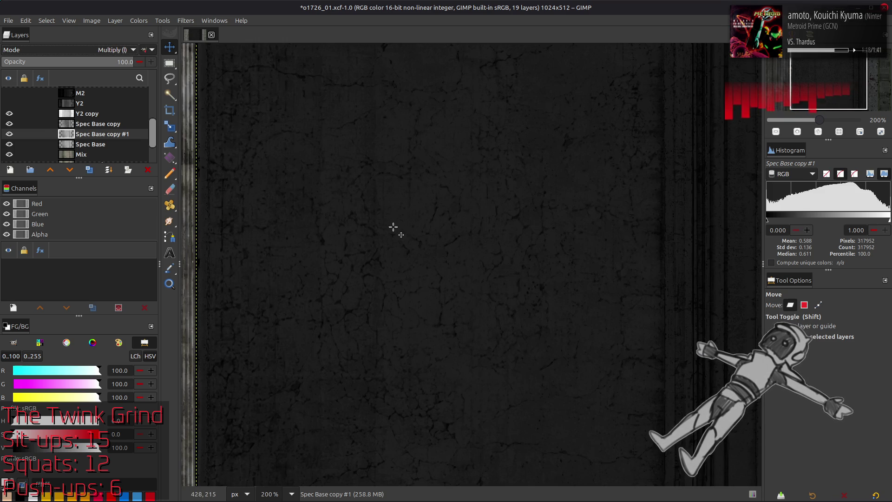
click(10, 123)
click(9, 134)
key(1)
click(9, 134)
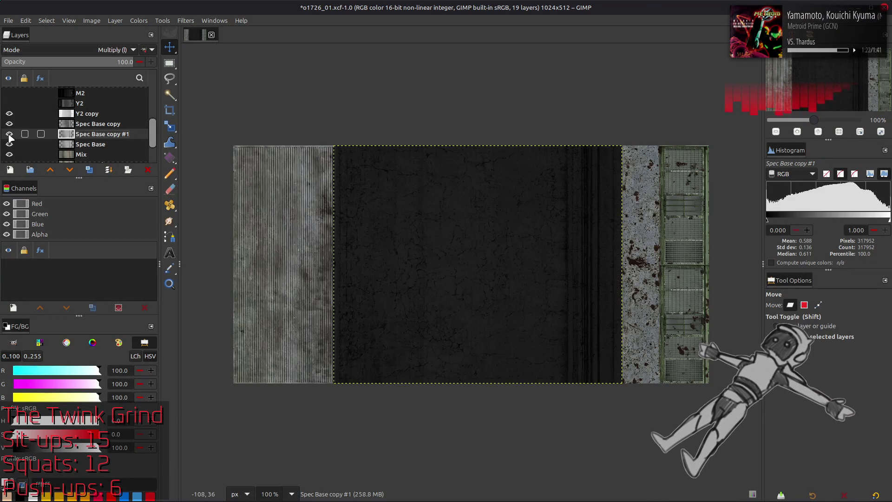
click(83, 126)
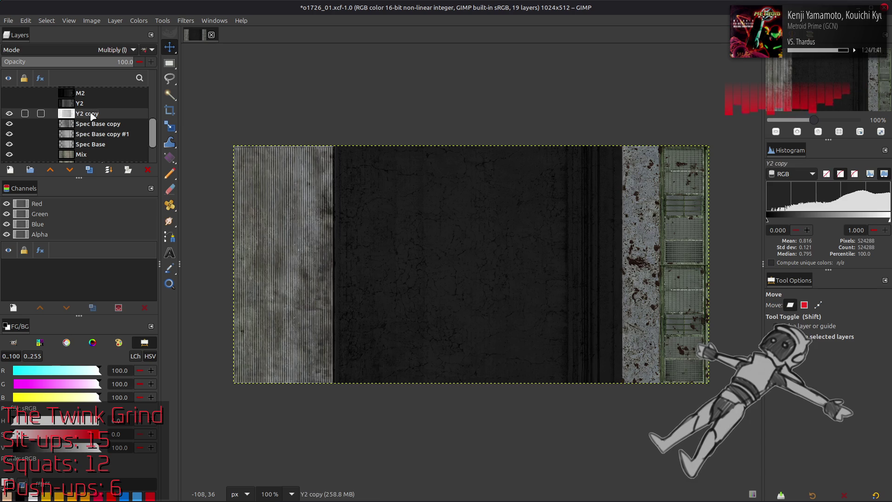
click(115, 20)
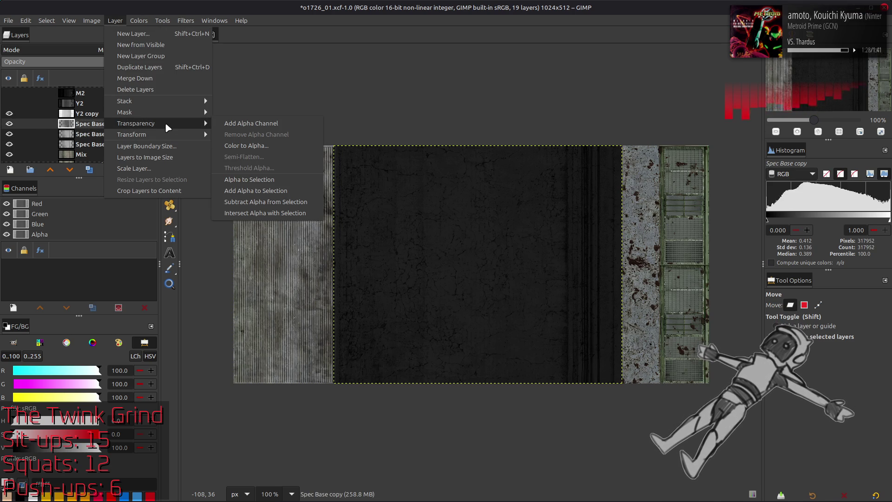
Resize Y2 copy to the selection's bounds and clear the selection
click(265, 180)
click(87, 114)
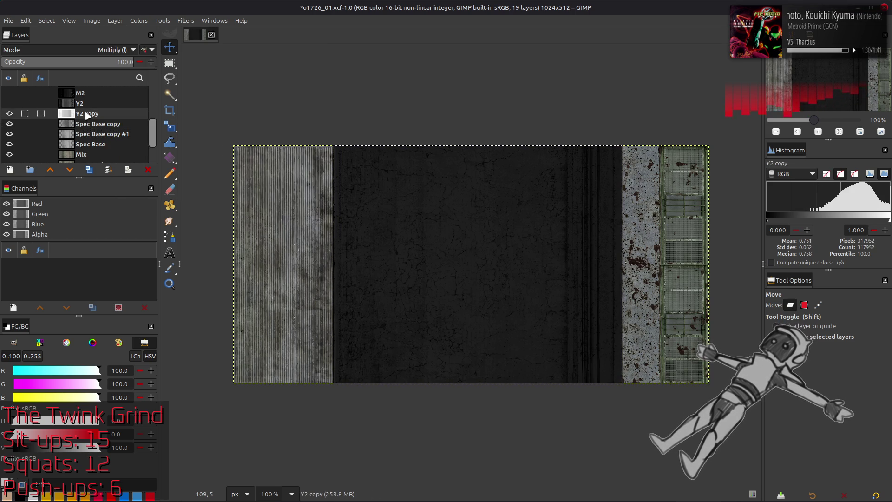
click(115, 21)
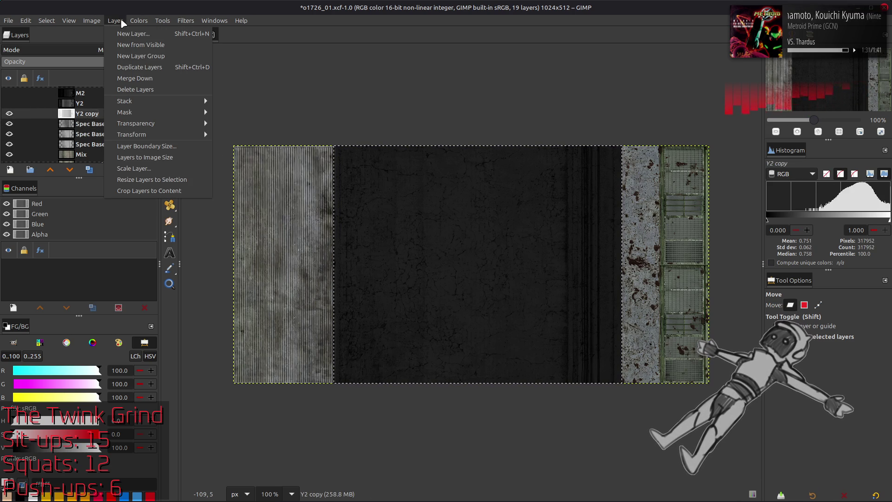
click(162, 182)
click(46, 20)
click(61, 45)
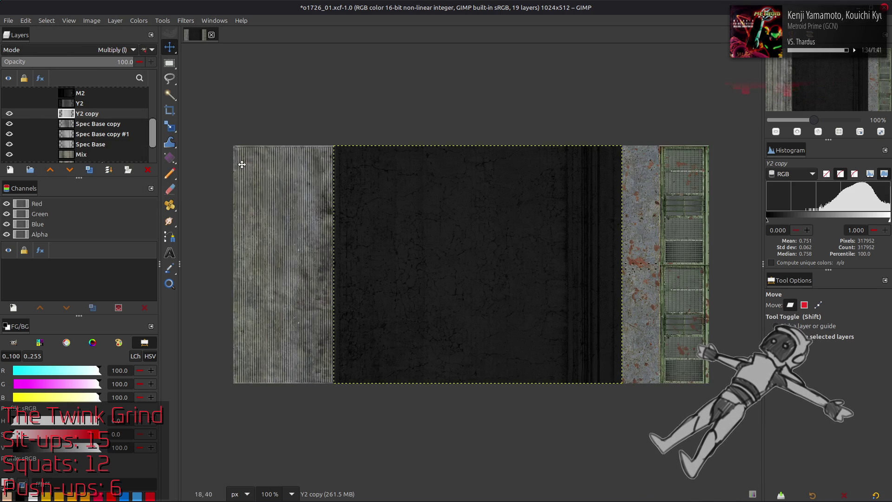
Undo an accidental delete of Spec Base copy #1 and select the four layers from Y2 copy to Spec Base
click(87, 124)
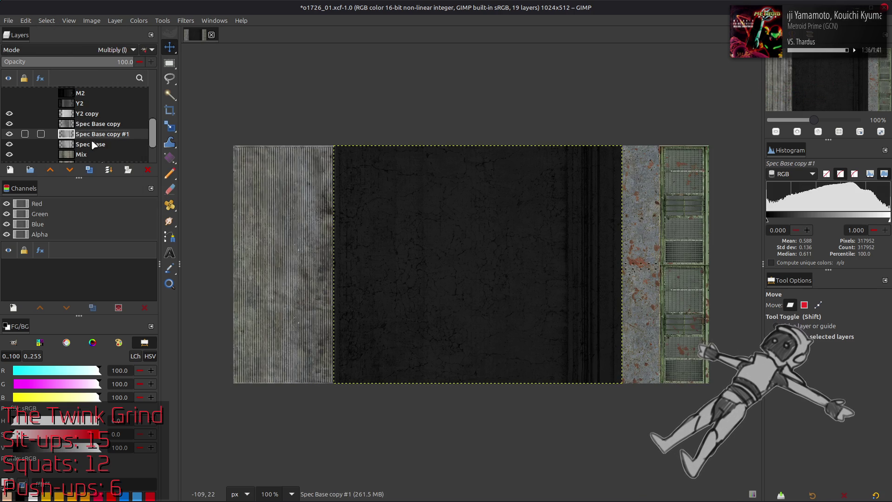
click(95, 134)
click(95, 134)
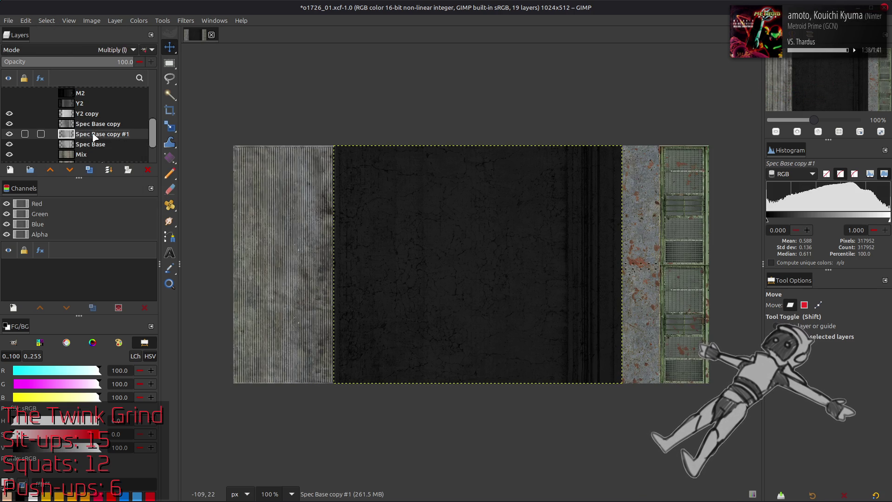
key(Delete)
key(ctrl+z)
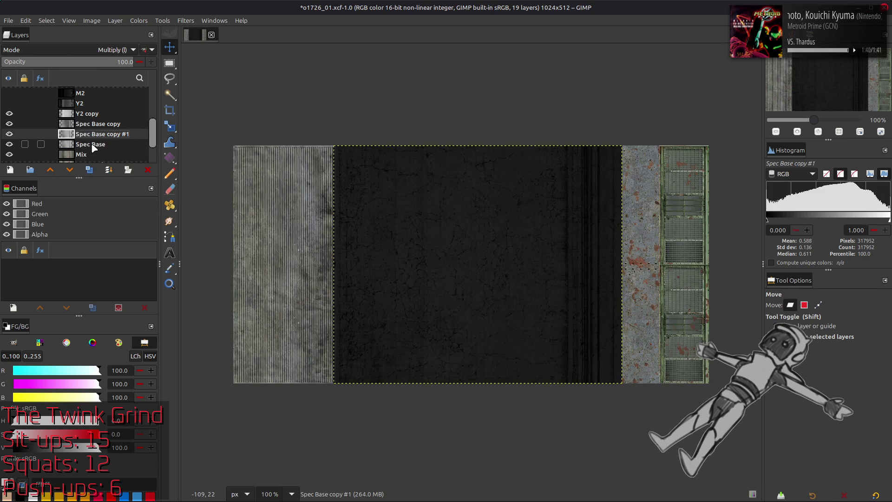
click(91, 144)
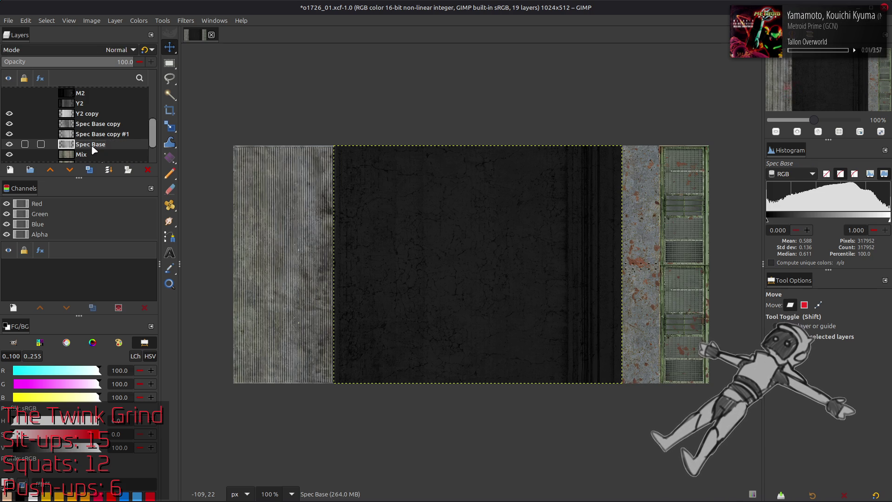
click(95, 114)
shift+click(90, 144)
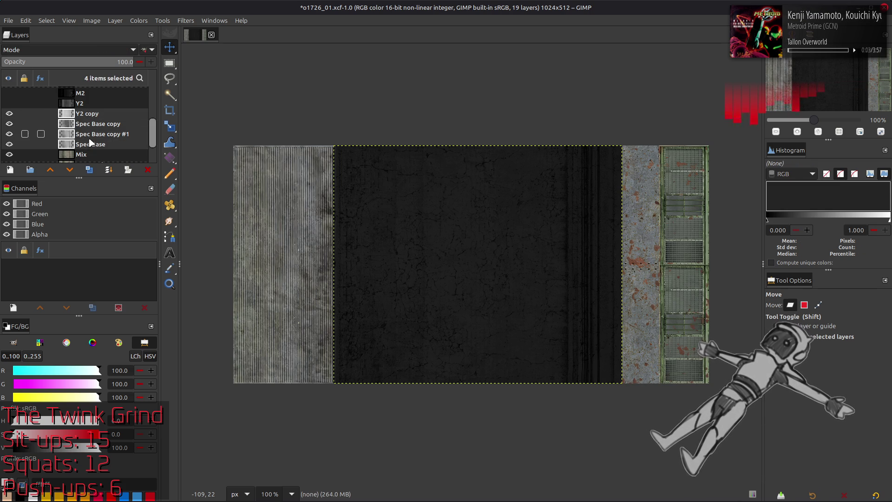
Create a Visible #1 layer from the visible image
right_click(91, 142)
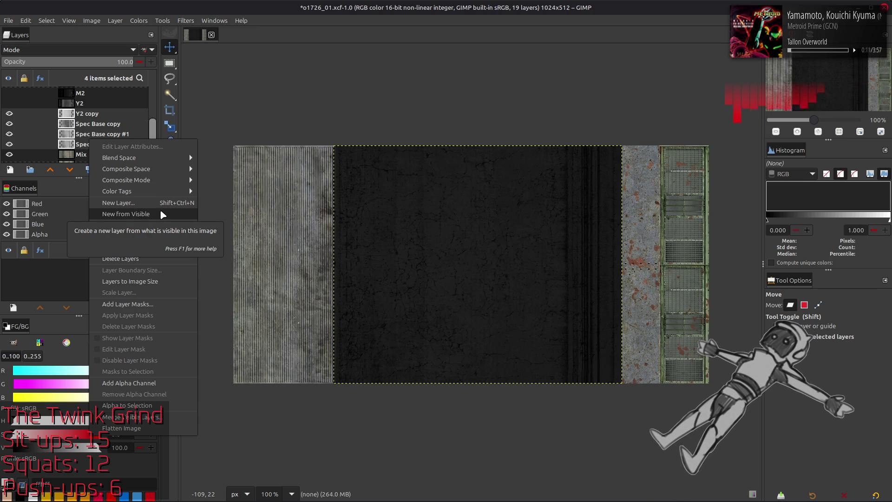
click(160, 209)
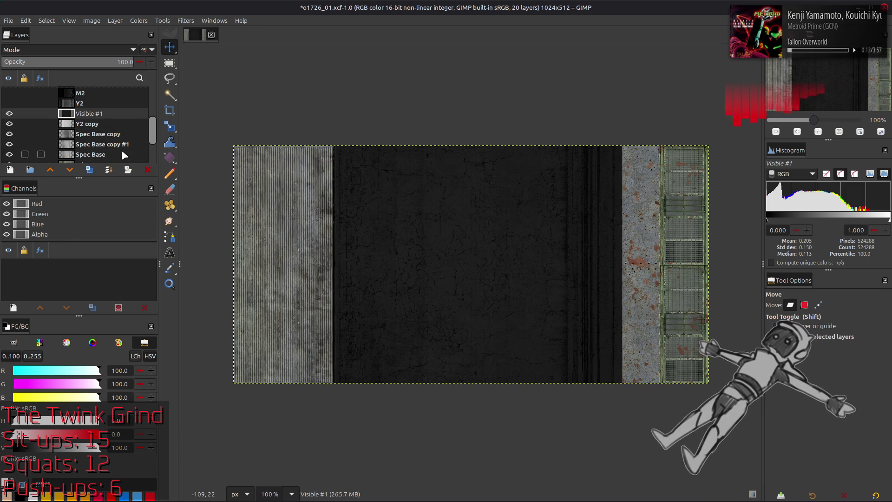
click(91, 123)
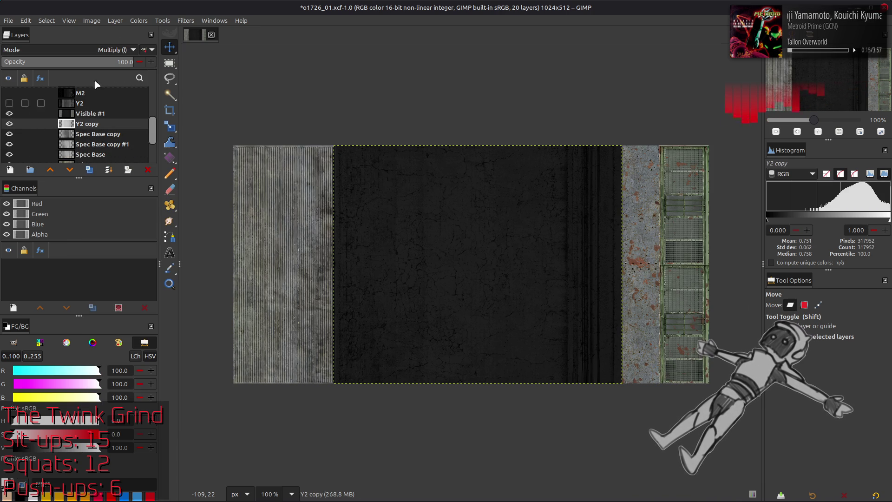
click(115, 21)
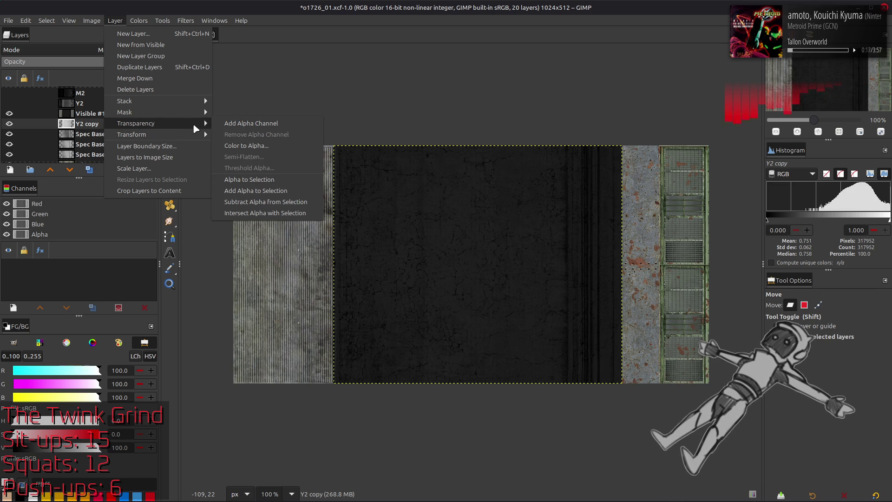
click(253, 177)
Resize Visible #1 to the selection and clear the selection
click(90, 114)
click(114, 20)
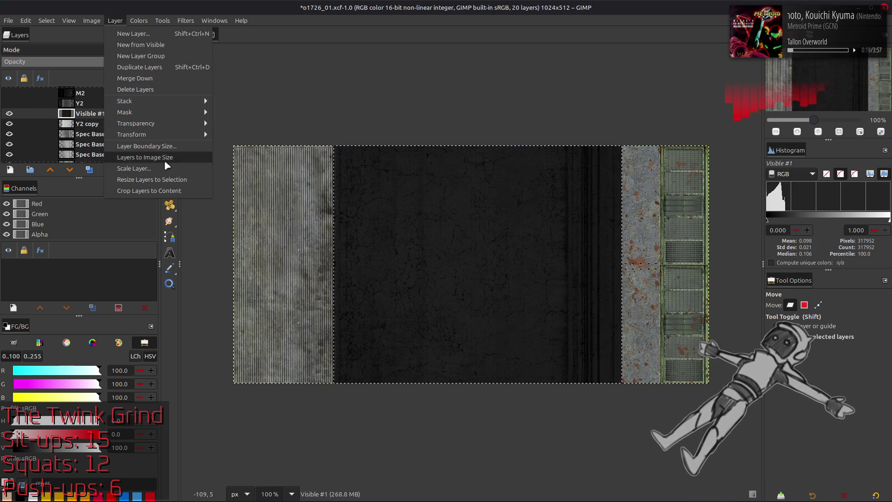
click(180, 179)
click(46, 21)
click(70, 42)
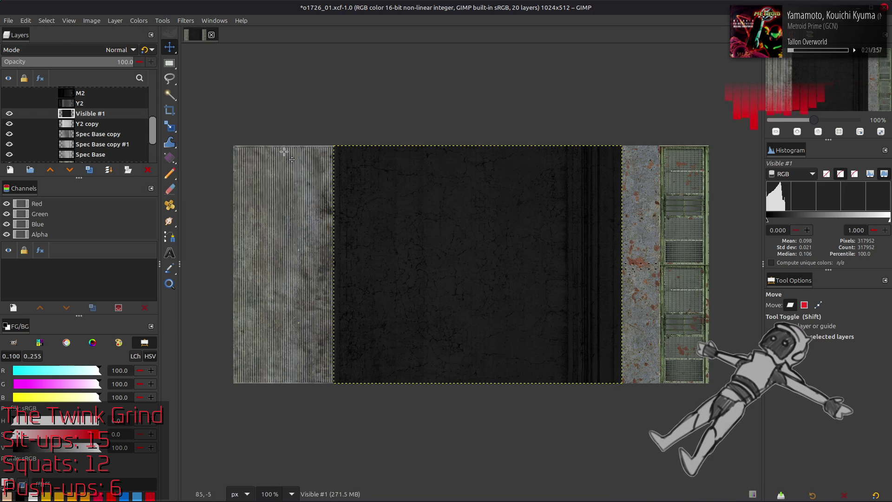
click(139, 21)
mouse_move(174, 179)
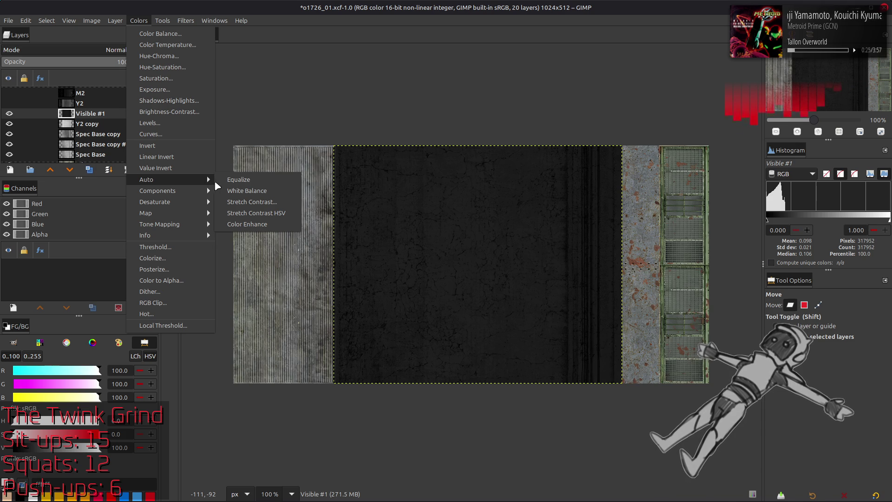
Apply Stretch Contrast with non-linear components to Visible #1, brightening the middle panel
click(251, 202)
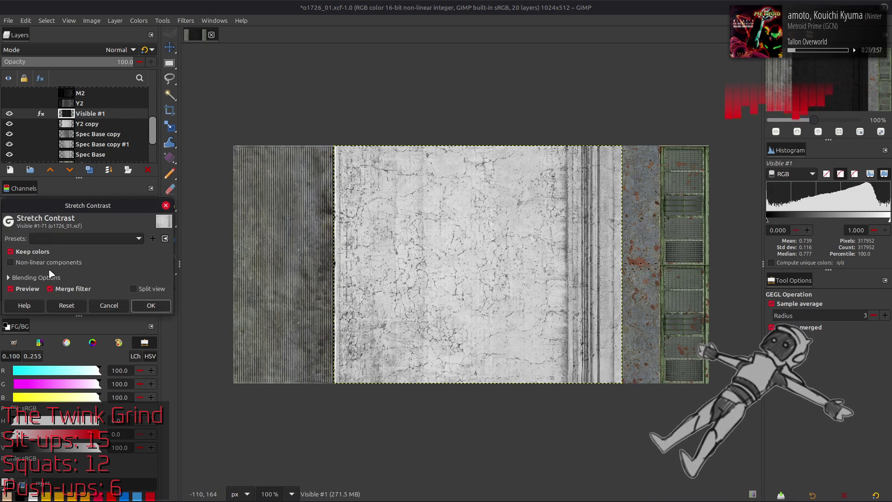
click(52, 262)
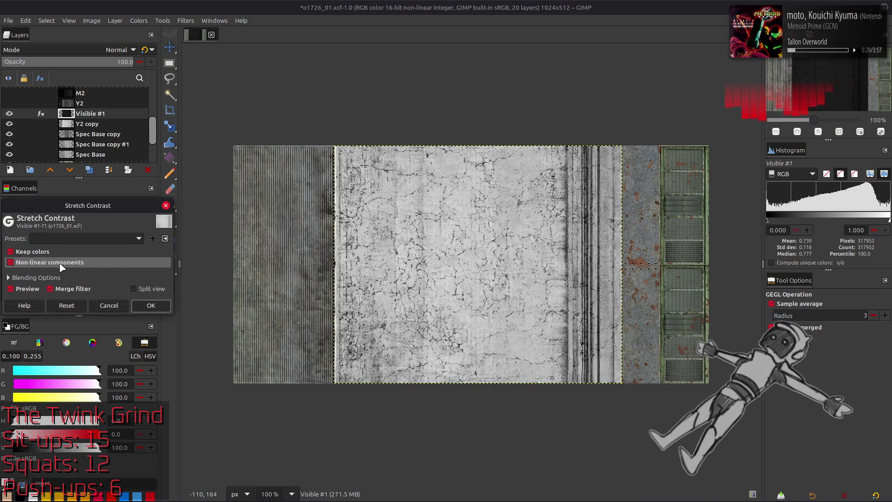
click(150, 306)
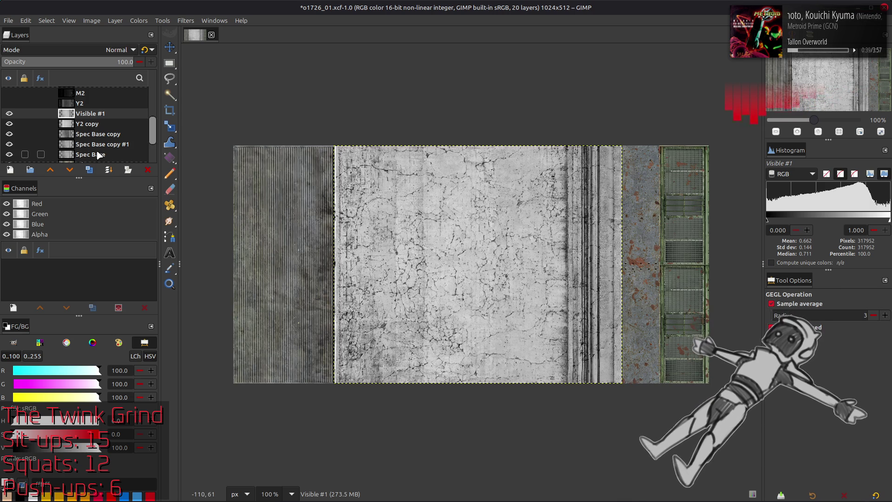
key(ctrl+shift+a)
key(m)
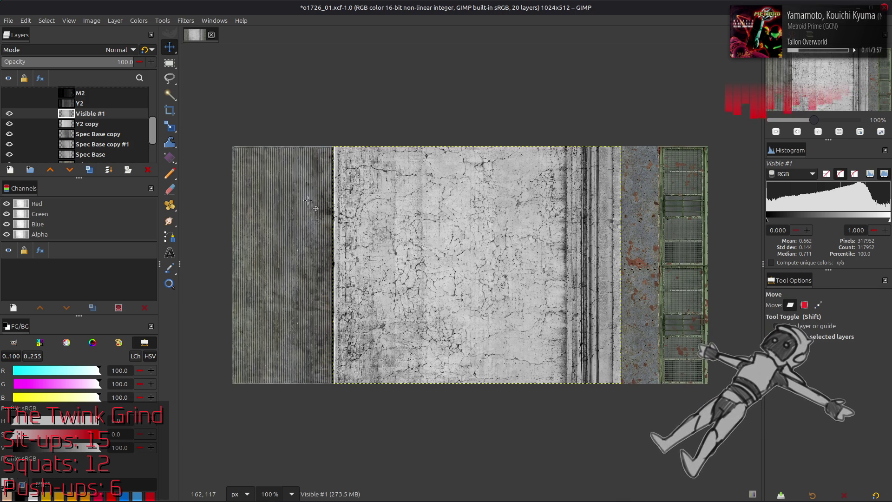
scroll(309, 201, up, 1)
scroll(399, 218, up, 2)
Hide the Spec Base copy and toggle Visible #1 repeatedly to compare, leaving it shown
drag(497, 212, 531, 201)
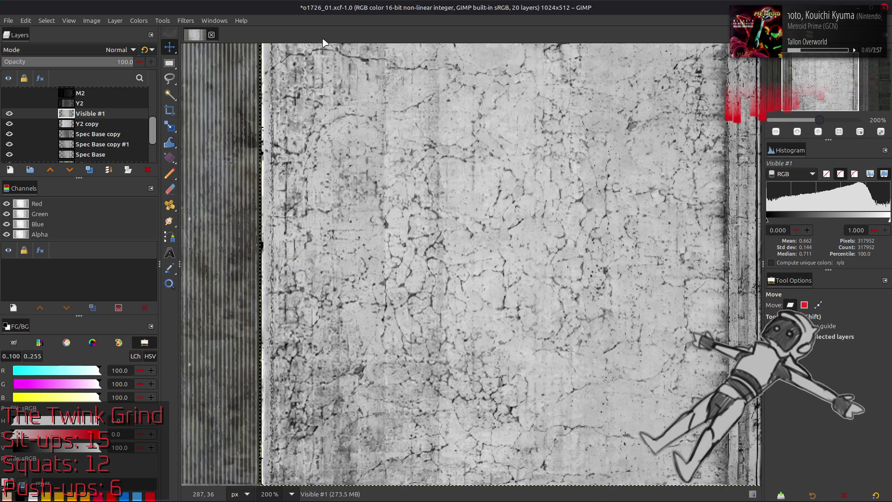
scroll(373, 133, right, 10)
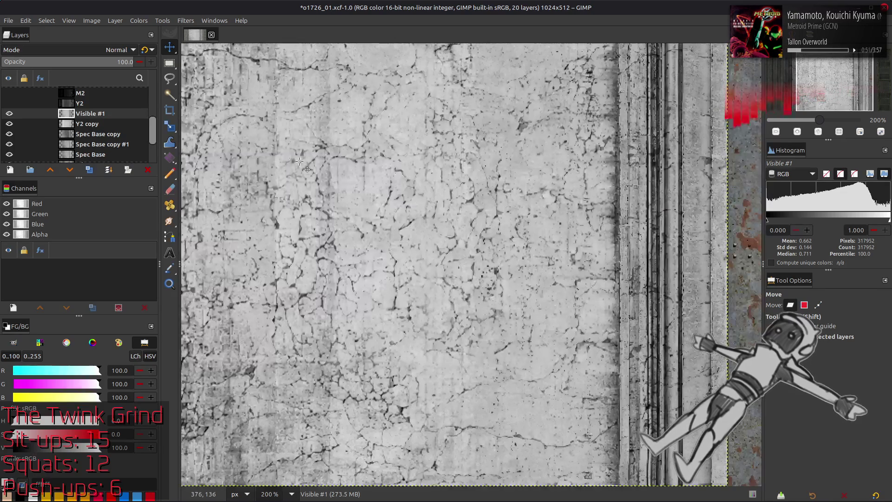
click(9, 114)
click(9, 114)
click(10, 134)
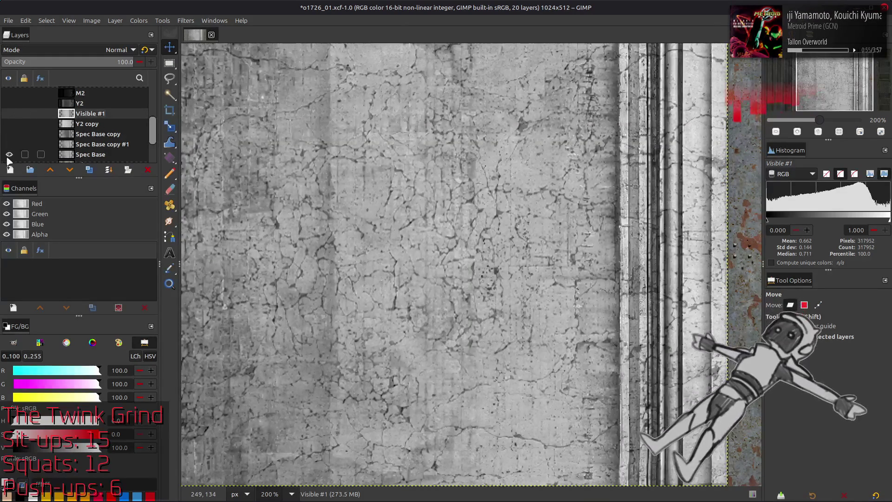
click(9, 114)
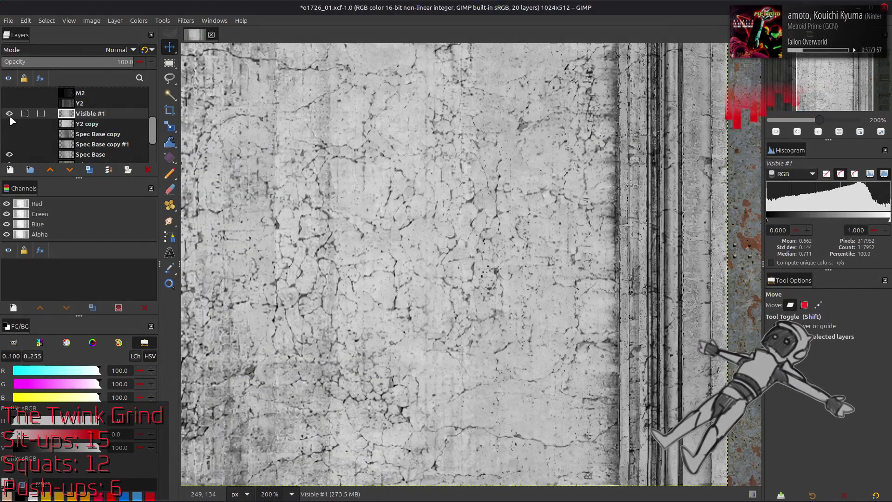
click(10, 114)
scroll(404, 235, down, 1)
click(9, 113)
click(10, 114)
click(10, 114)
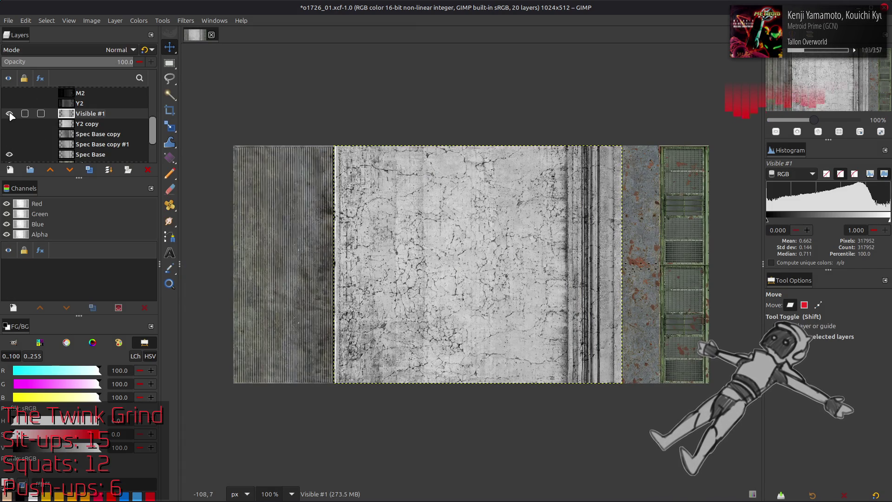
click(10, 114)
click(10, 113)
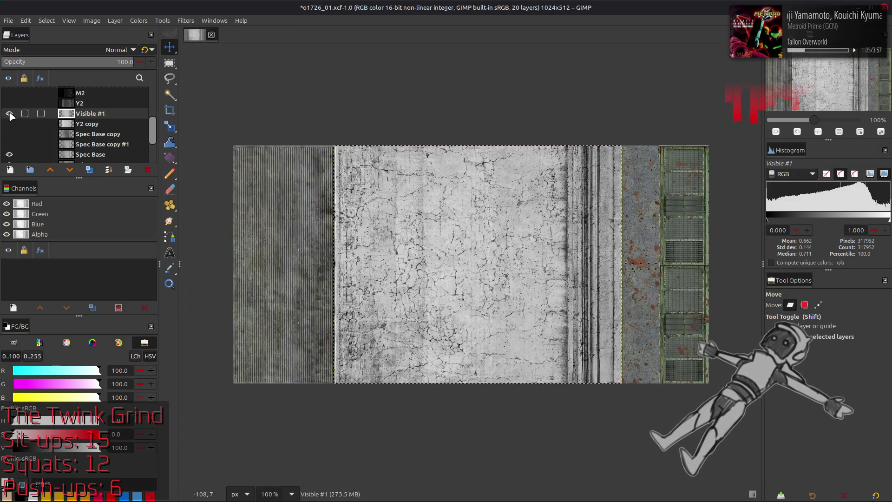
click(10, 114)
click(10, 113)
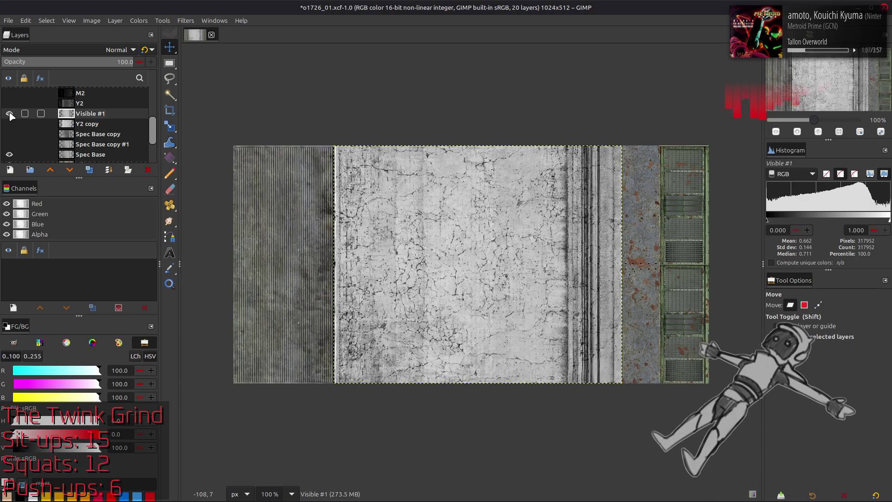
click(10, 114)
click(10, 114)
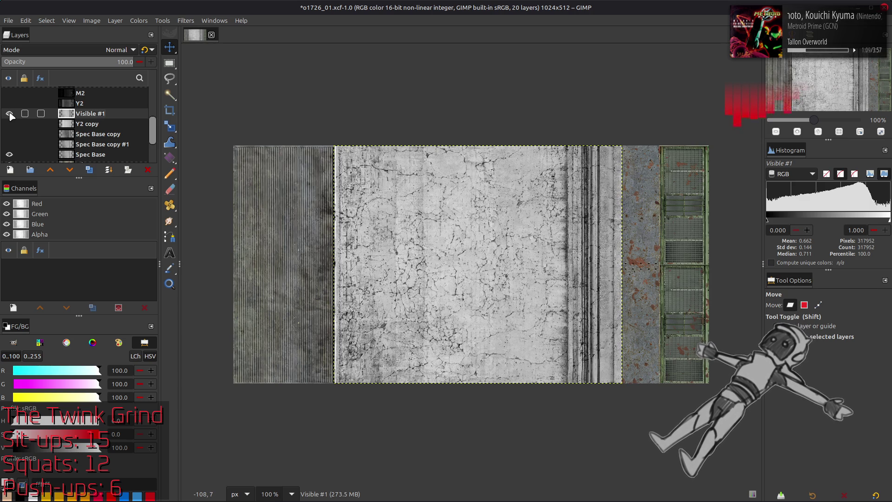
click(10, 114)
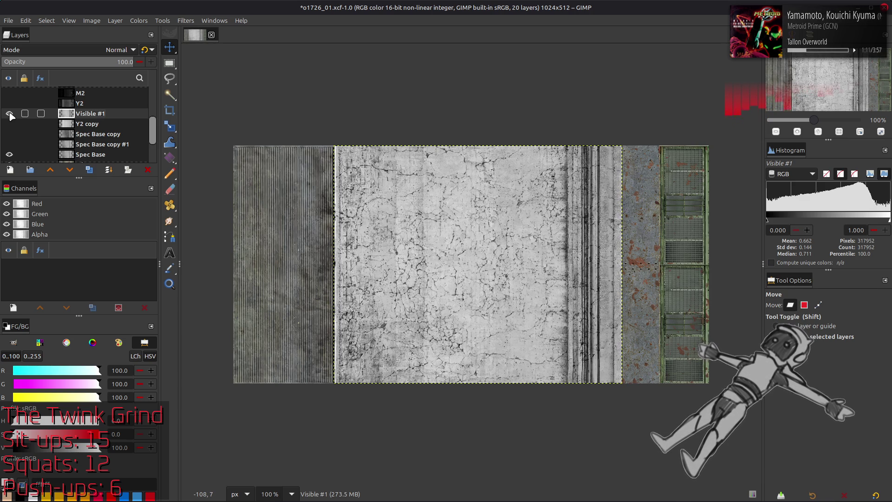
click(9, 114)
click(10, 113)
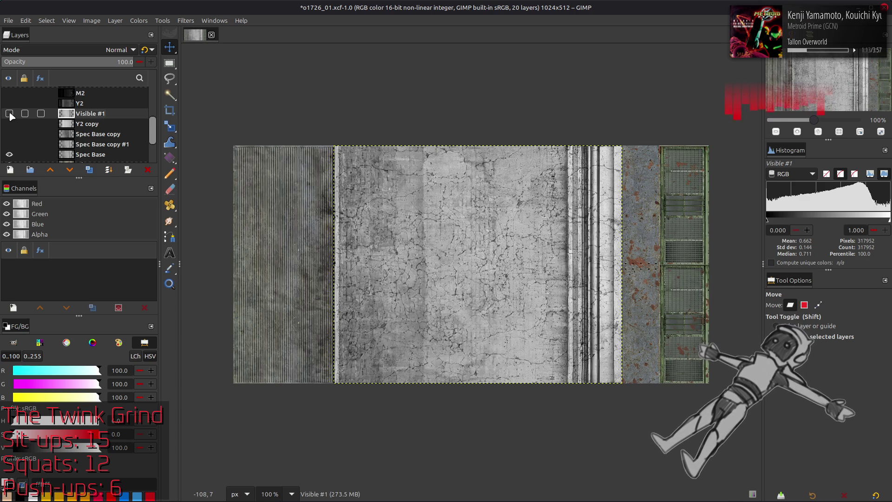
click(11, 114)
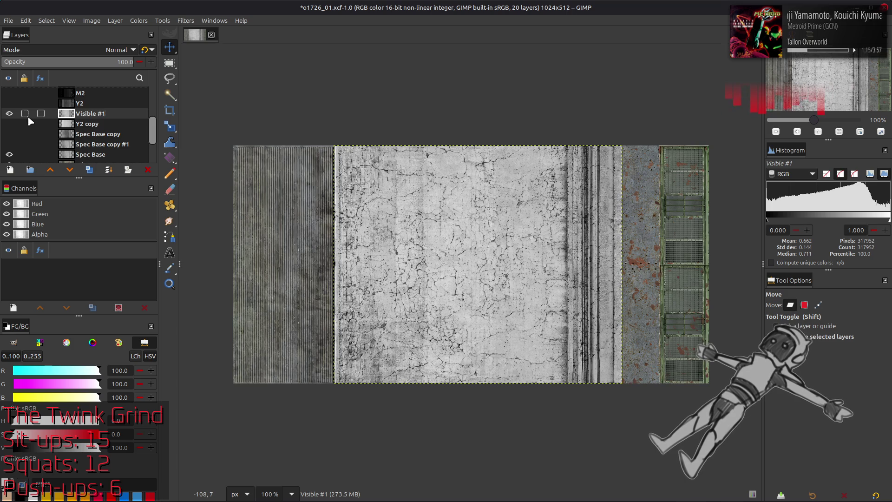
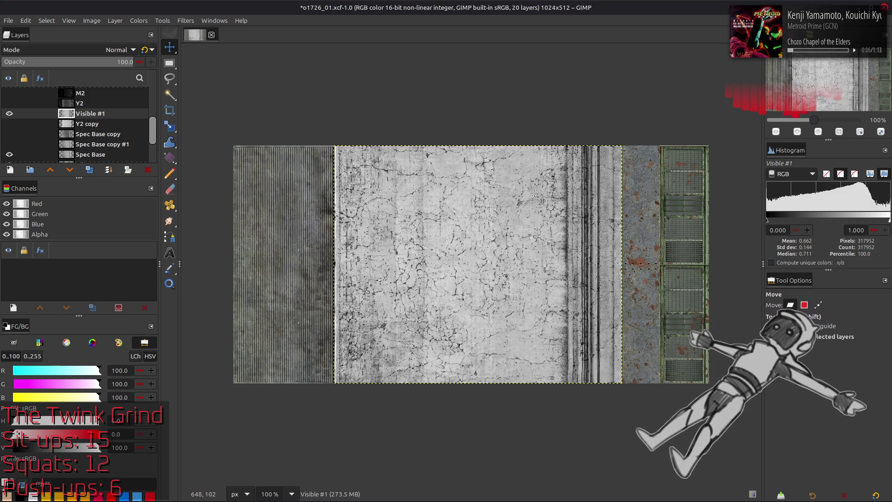
scroll(534, 193, up, 1)
scroll(535, 193, right, 5)
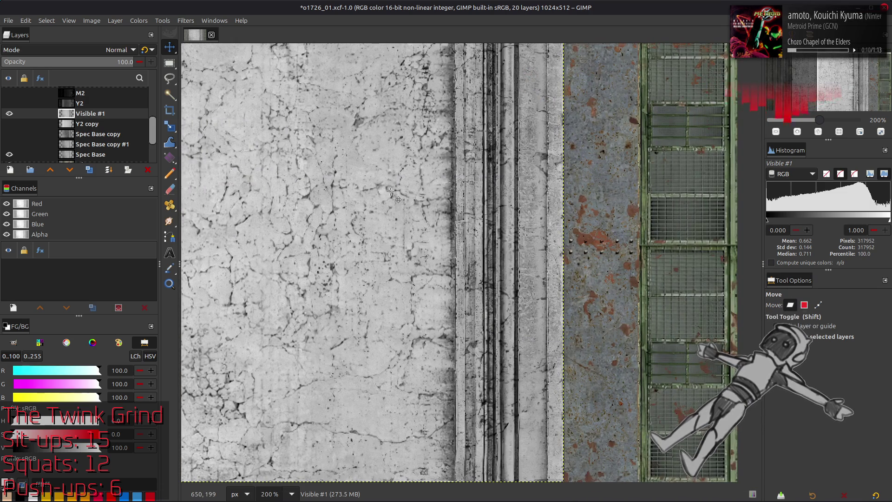
scroll(394, 199, up, 2)
Show the coloured Mix version, save the texture file, and Alt+Tab over to Blender
key(1)
click(11, 144)
scroll(10, 144, down, 2)
scroll(13, 140, down, 2)
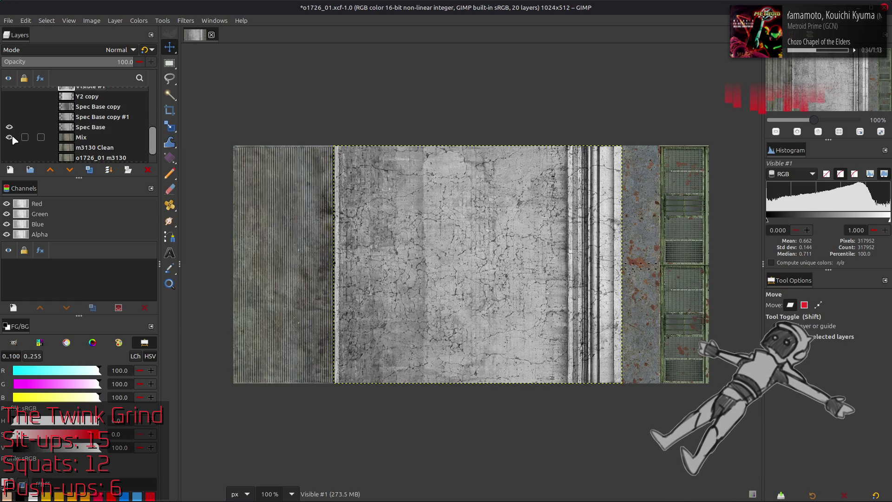
click(9, 130)
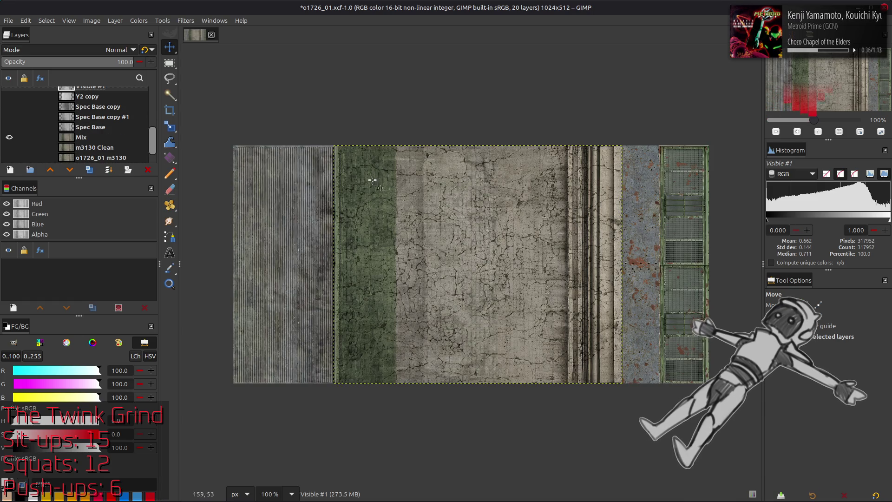
scroll(524, 245, up, 1)
scroll(524, 245, up, 1)
scroll(525, 244, up, 1)
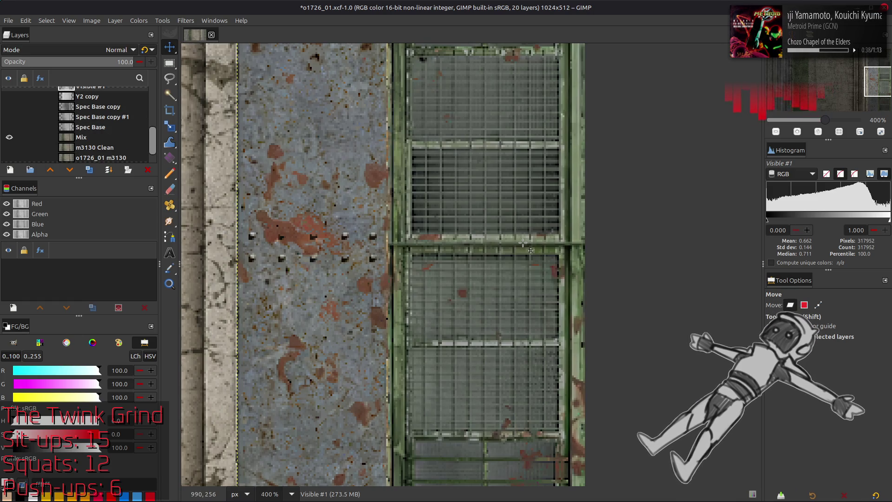
scroll(525, 244, down, 3)
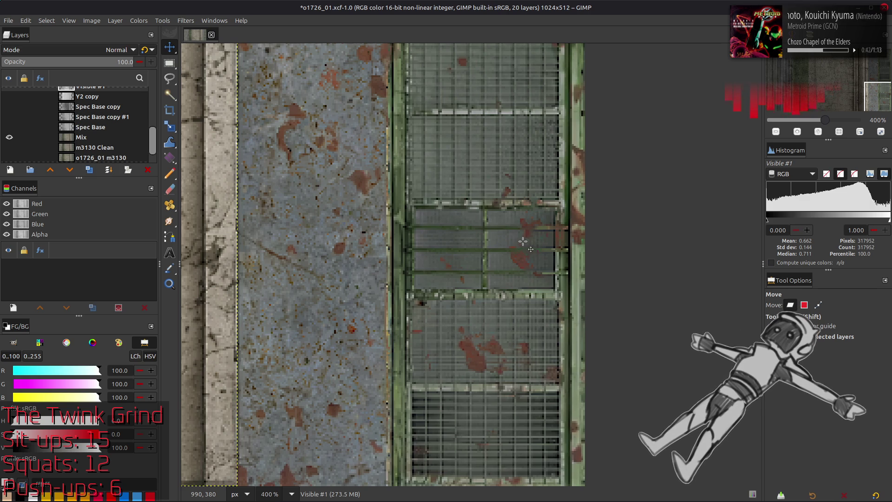
scroll(524, 242, down, 3)
scroll(443, 311, down, 2)
scroll(476, 214, up, 1)
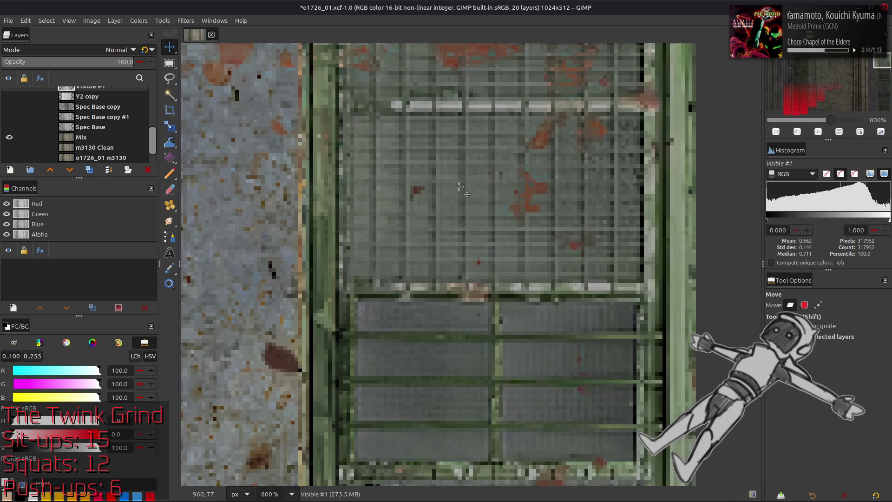
scroll(476, 215, up, 3)
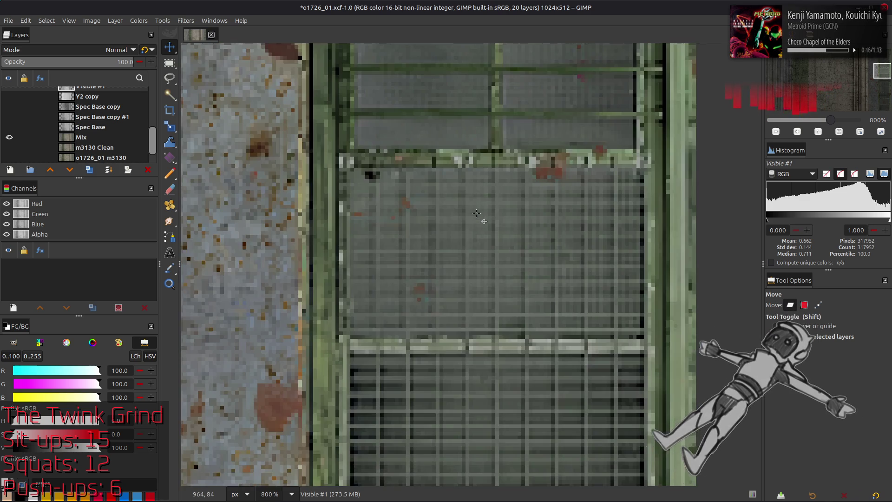
scroll(474, 304, down, 3)
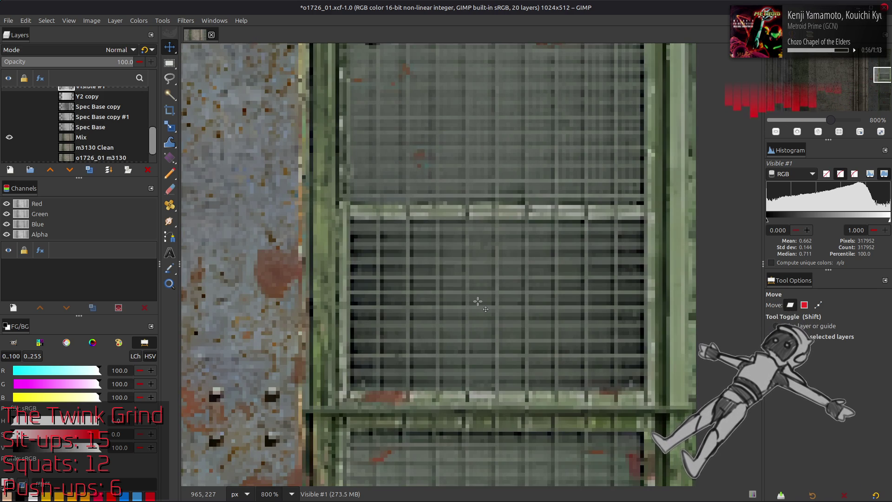
scroll(478, 302, up, 5)
scroll(488, 296, up, 5)
scroll(493, 292, up, 5)
scroll(493, 292, up, 5)
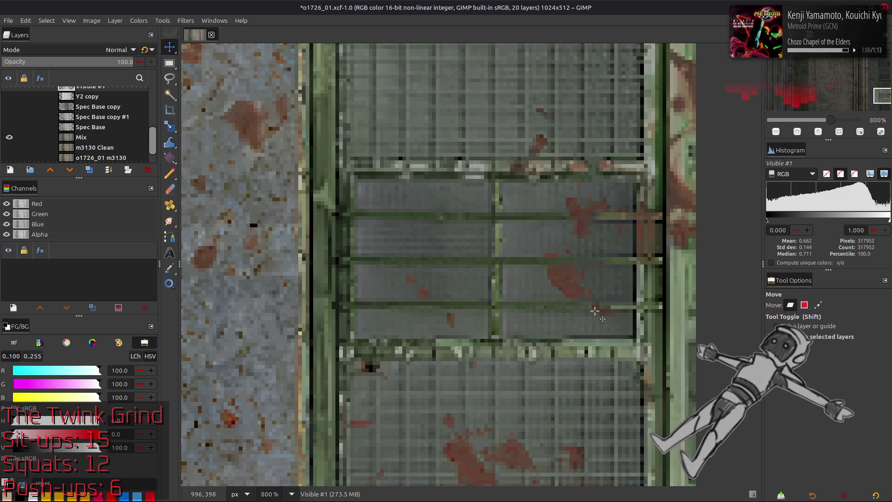
scroll(595, 310, down, 3)
scroll(595, 311, down, 3)
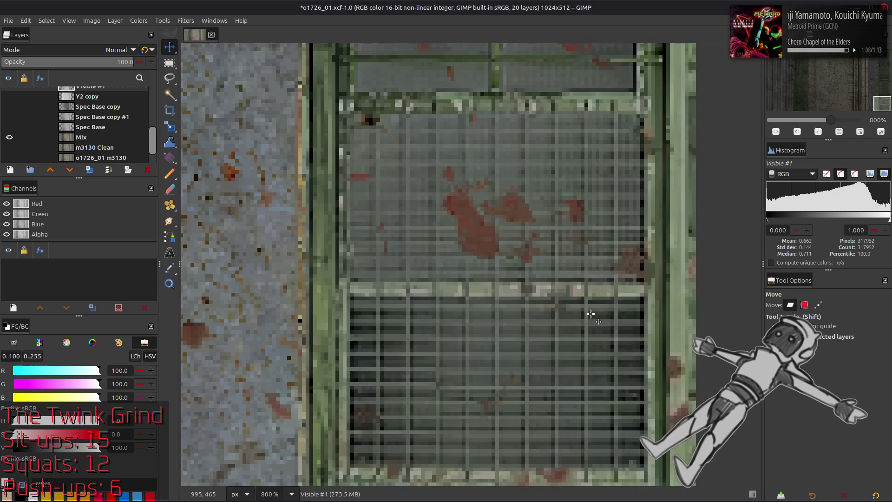
scroll(595, 318, up, 5)
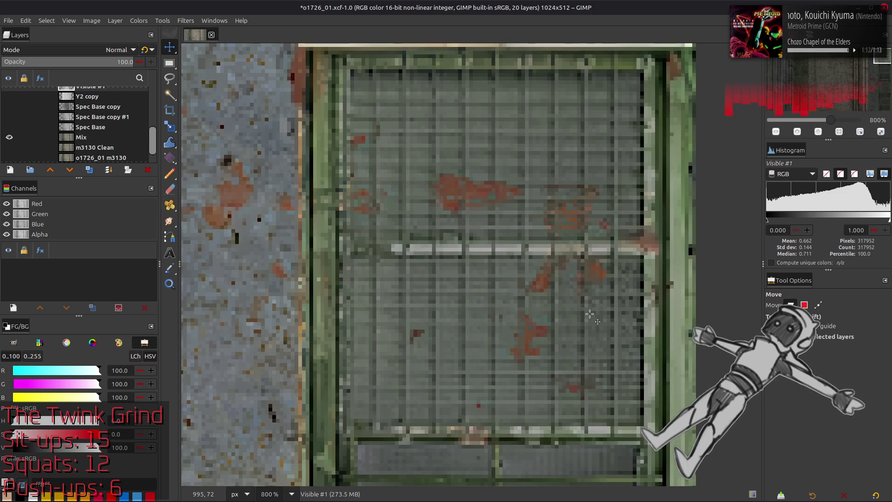
scroll(592, 318, down, 5)
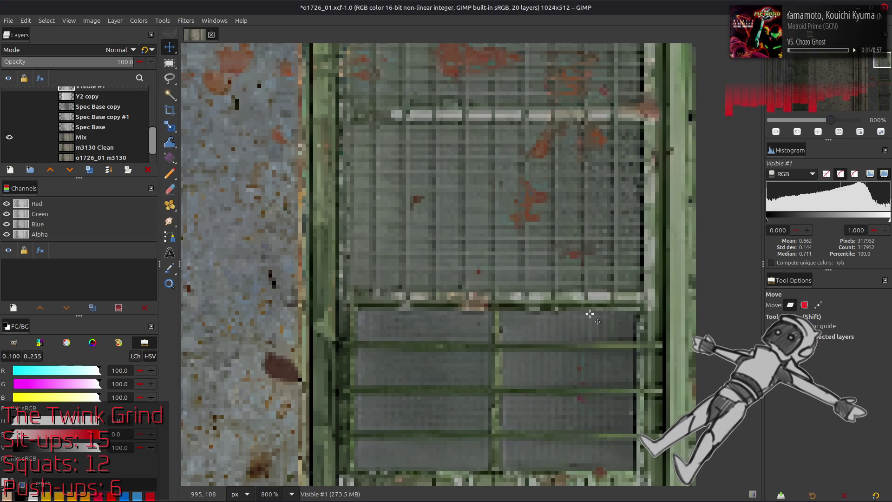
scroll(592, 317, down, 5)
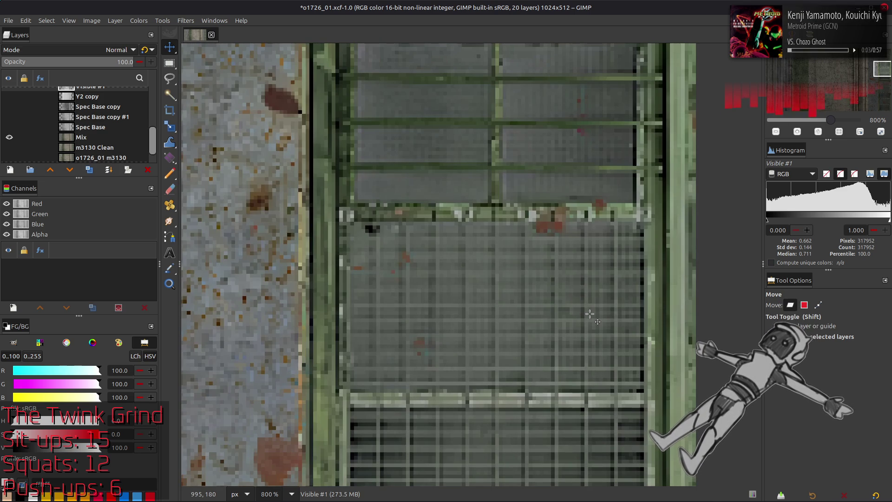
scroll(592, 317, down, 5)
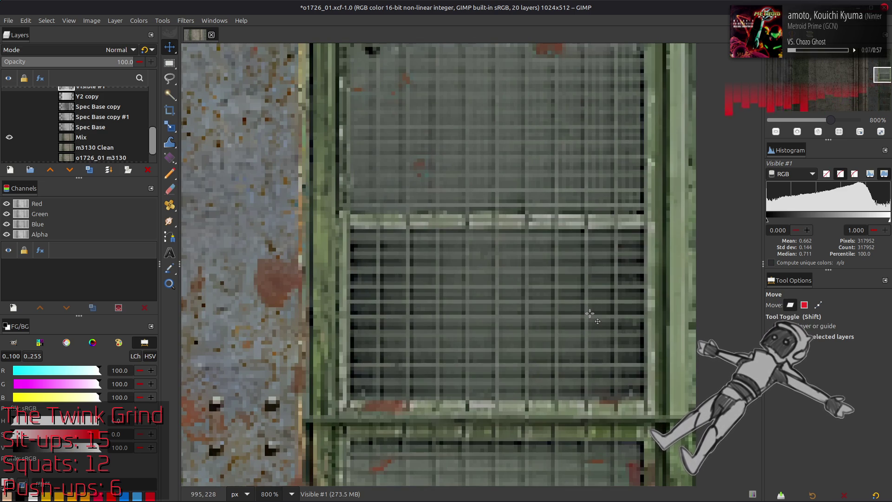
scroll(591, 317, down, 5)
scroll(592, 317, down, 3)
scroll(591, 317, down, 2)
scroll(591, 318, down, 3)
scroll(591, 317, down, 3)
scroll(591, 317, down, 3)
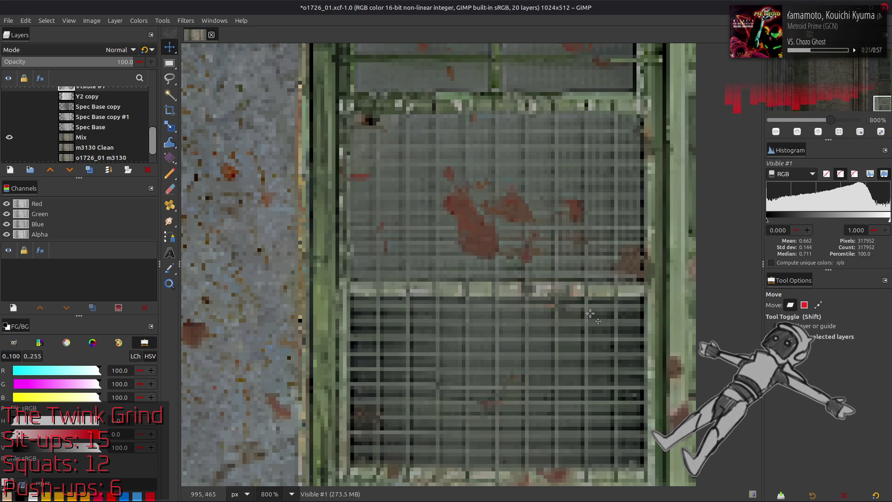
key(1)
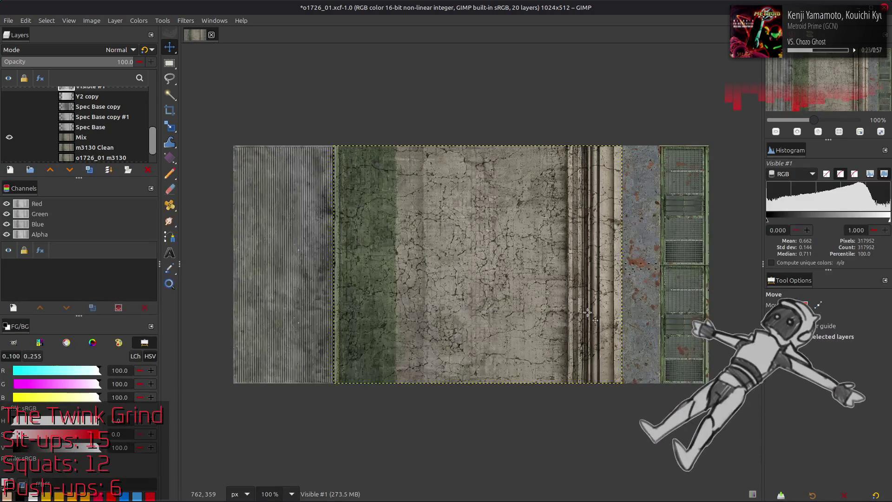
key(ctrl+s)
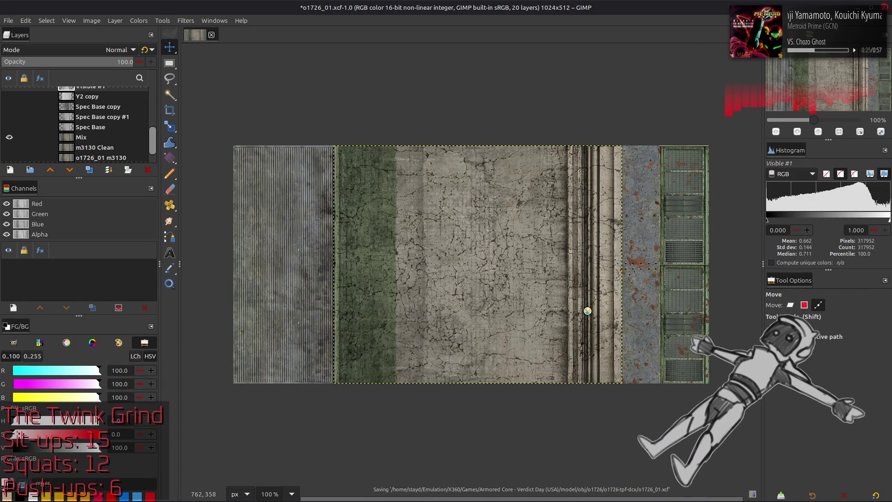
key(alt+Tab)
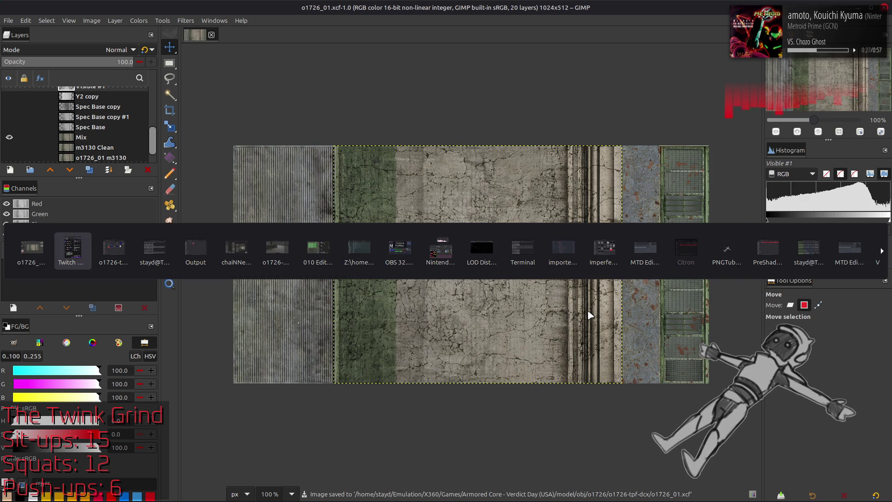
key(Tab)
key(Tab)
key(Tab)
key(Tab)
key(Tab)
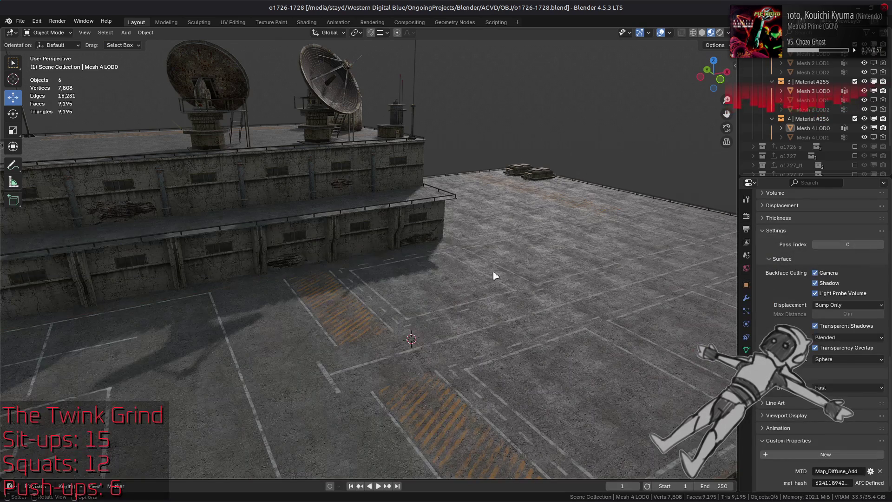
scroll(516, 279, up, 5)
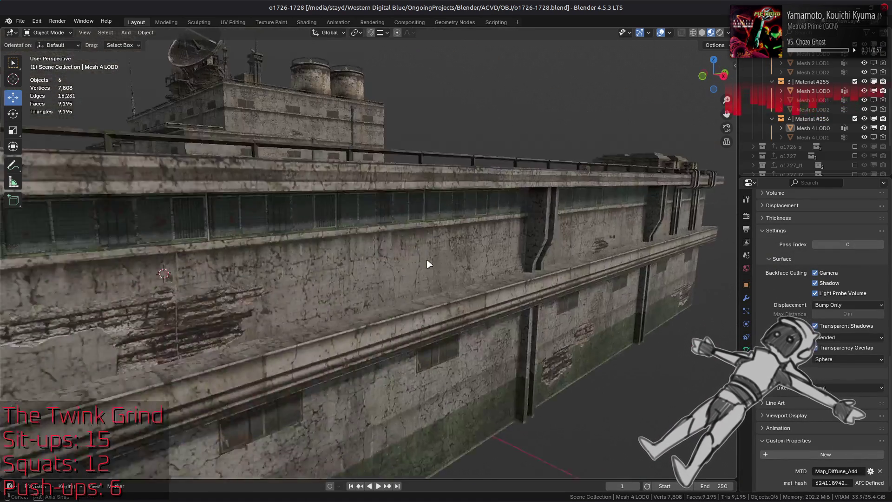
scroll(429, 263, up, 4)
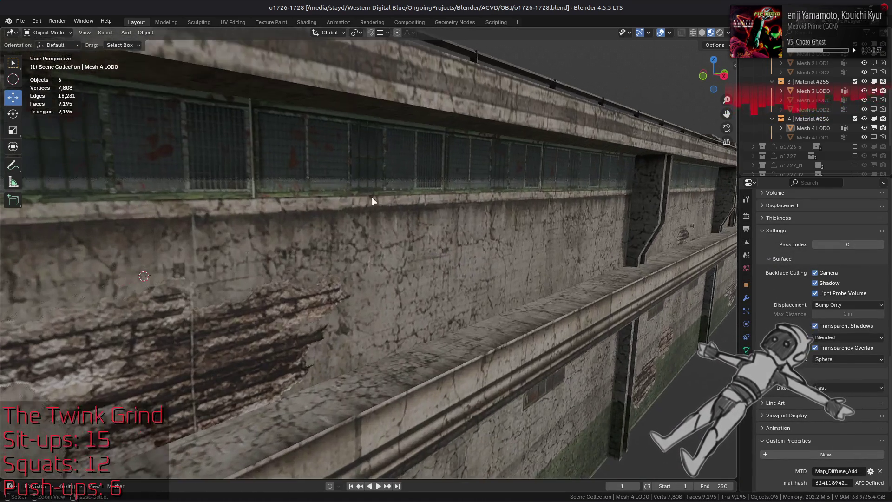
Select the Mesh 0 LOD0 wall mesh, frame the building and orbit in close to the wall texture
click(322, 167)
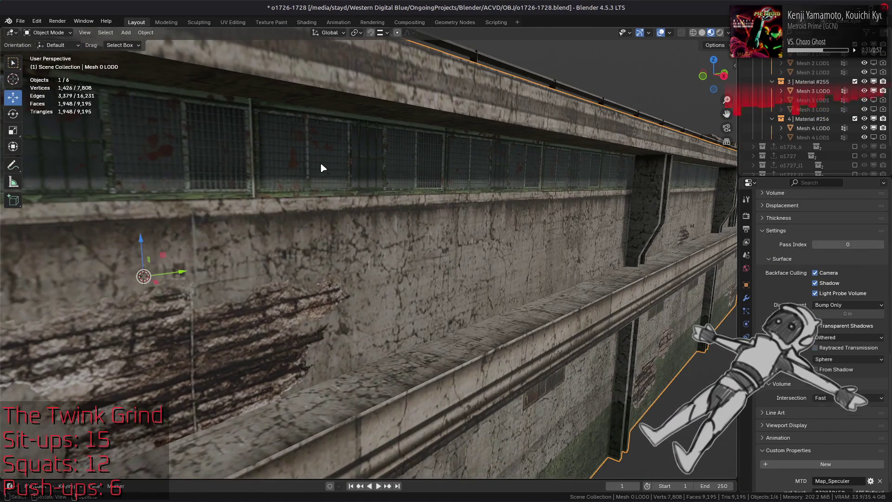
scroll(320, 162, down, 5)
scroll(364, 225, up, 2)
scroll(364, 223, up, 4)
key(a)
key(Home)
click(407, 187)
scroll(418, 197, down, 3)
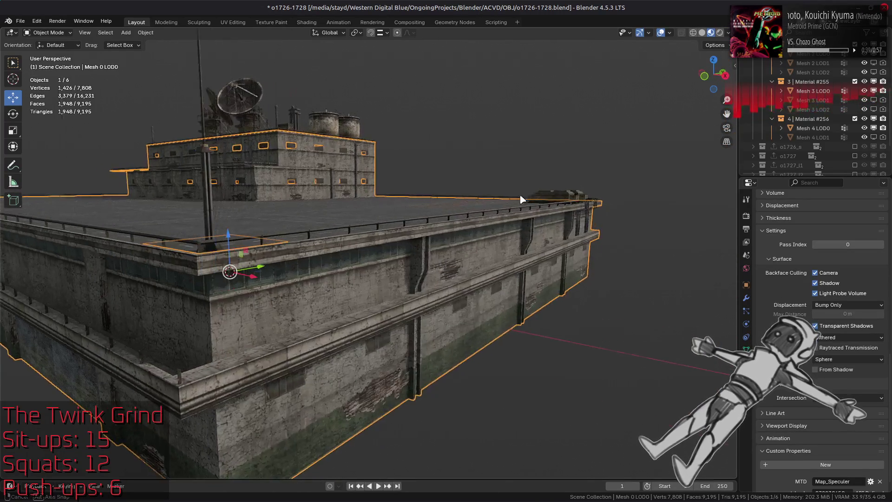
scroll(527, 197, down, 3)
scroll(489, 203, down, 2)
scroll(460, 209, up, 5)
scroll(446, 217, up, 3)
drag(445, 217, 192, 171)
scroll(243, 170, up, 4)
scroll(316, 173, down, 6)
mouse_move(315, 172)
mouse_down()
mouse_move(349, 223)
mouse_move(324, 220)
mouse_move(323, 257)
mouse_up()
scroll(349, 226, up, 5)
scroll(324, 219, down, 5)
scroll(323, 241, down, 3)
scroll(323, 257, up, 3)
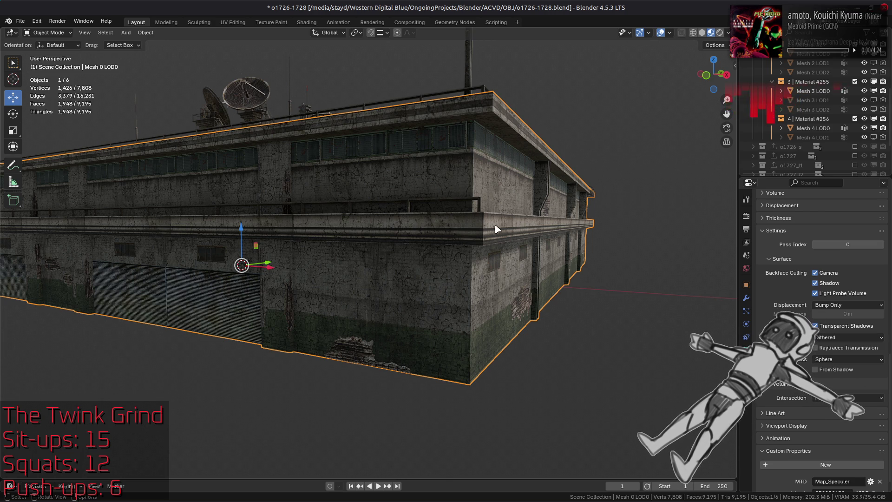
Deselect the mesh, glance down at the rooftop platform, and switch back to GIMP
key(alt+a)
drag(484, 230, 486, 243)
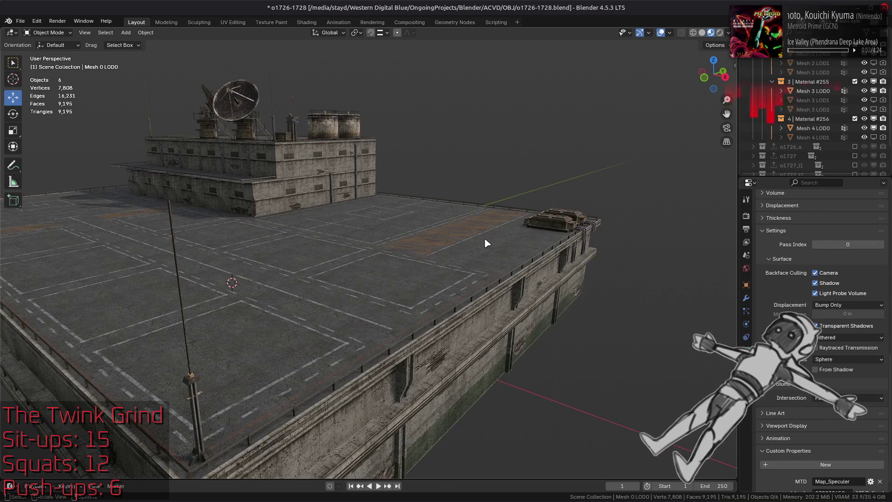
scroll(486, 242, down, 3)
key(ctrl+s)
key(alt+Tab)
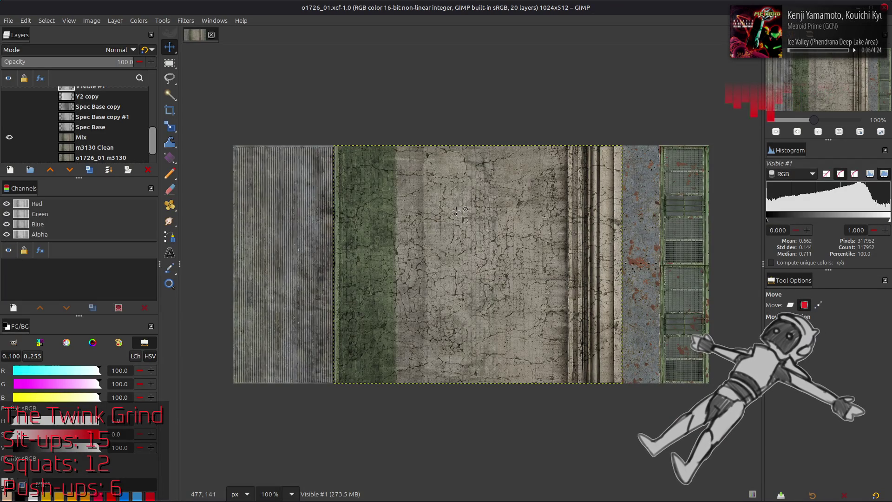
Set Move to act on layers and toggle Visible #1, Spec Metal and Visible to compare them
click(790, 305)
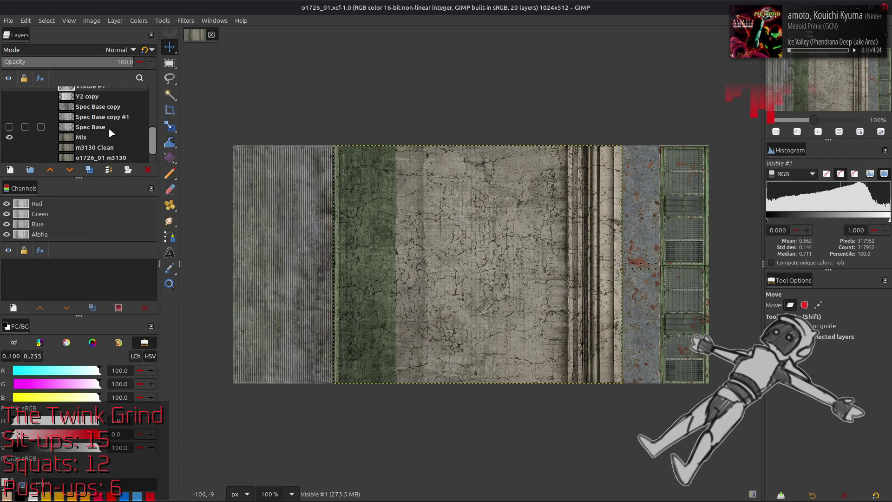
scroll(19, 121, up, 3)
click(10, 114)
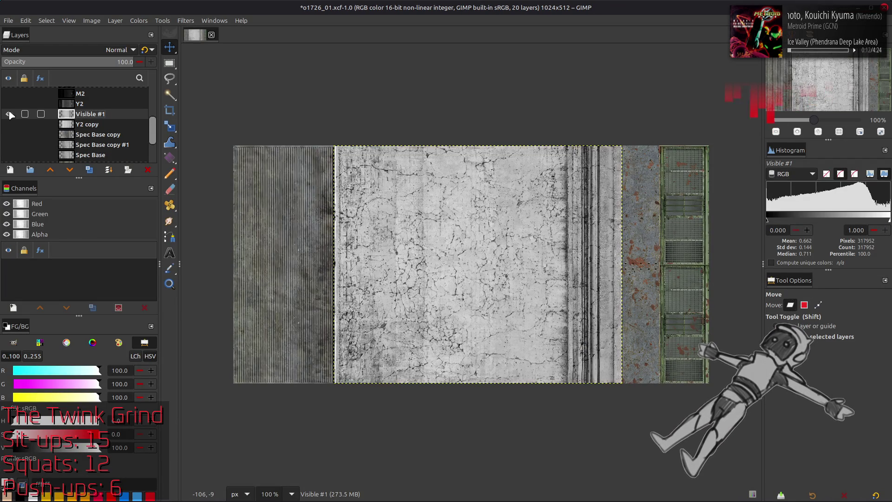
scroll(13, 118, up, 3)
scroll(13, 123, up, 3)
click(10, 142)
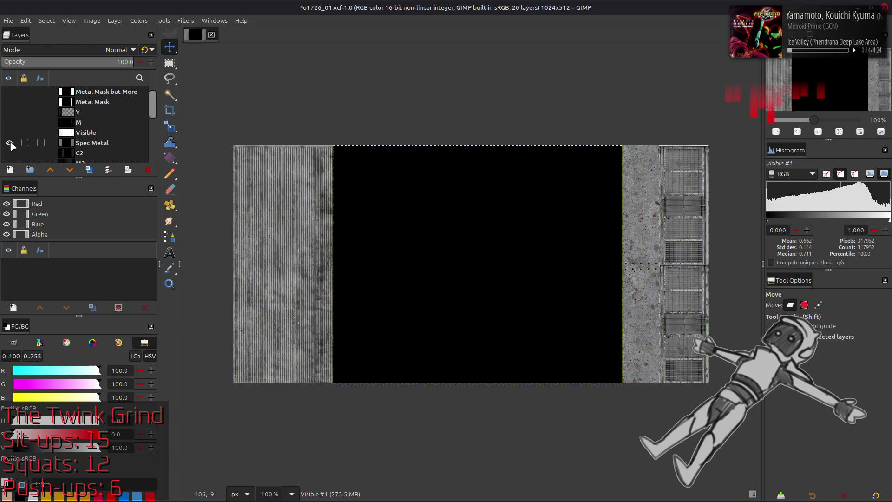
click(10, 143)
click(10, 142)
click(10, 143)
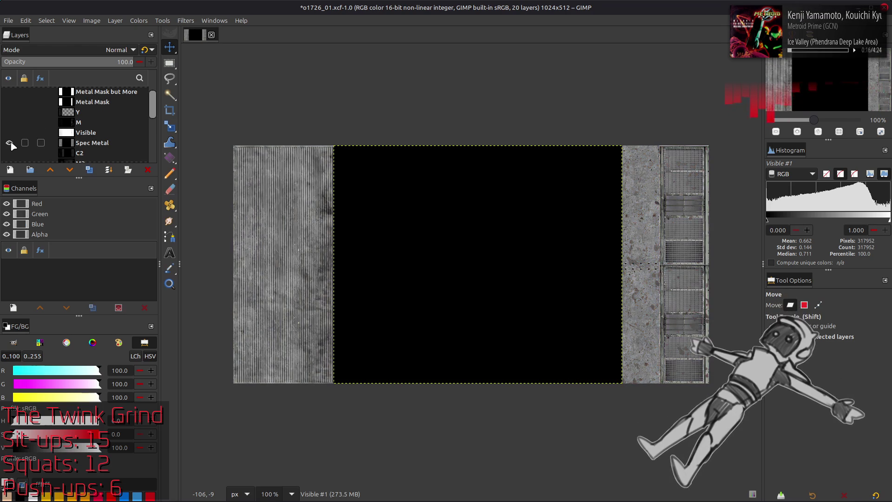
click(11, 133)
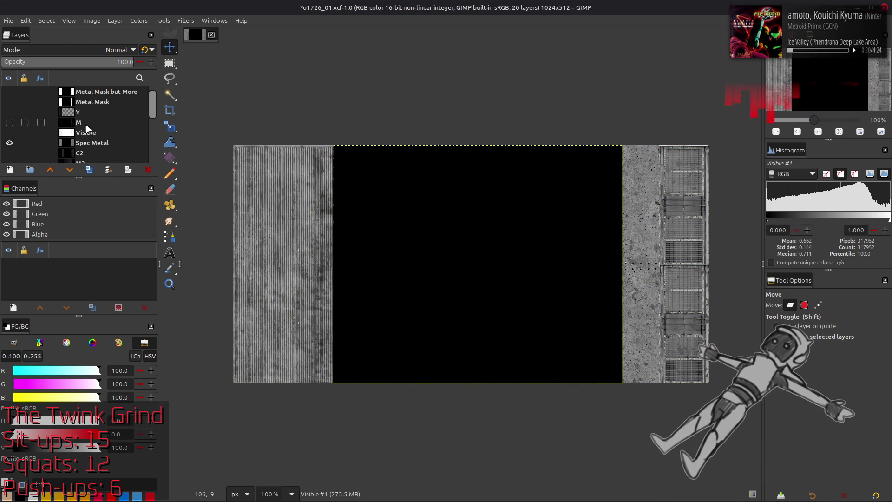
click(86, 133)
click(10, 133)
click(11, 132)
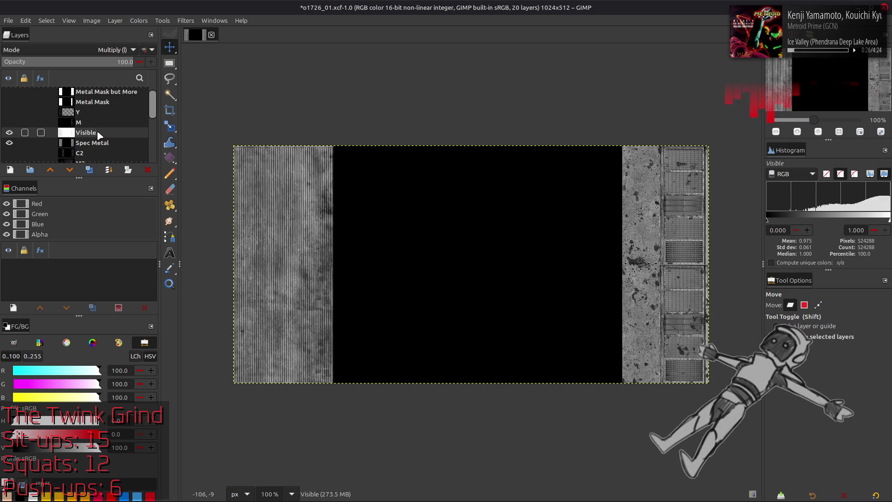
scroll(97, 131, down, 2)
scroll(97, 130, down, 2)
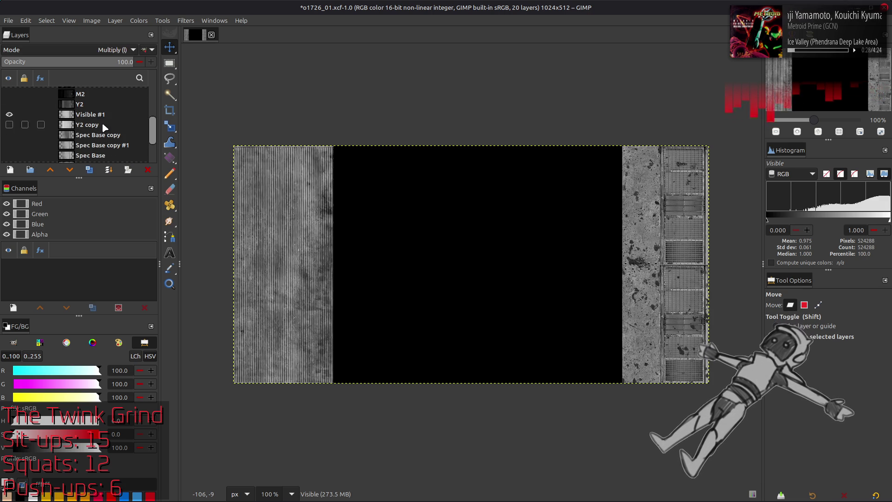
Hide Visible #1, select the old Visible layer and delete it, leaving 19 layers
click(104, 119)
mouse_move(104, 118)
mouse_down()
mouse_move(100, 84)
mouse_move(100, 125)
mouse_up()
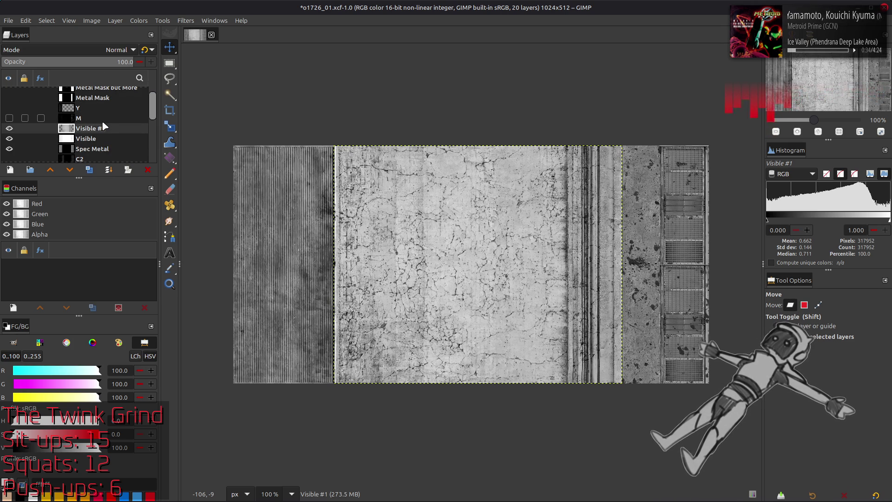
click(10, 129)
click(85, 139)
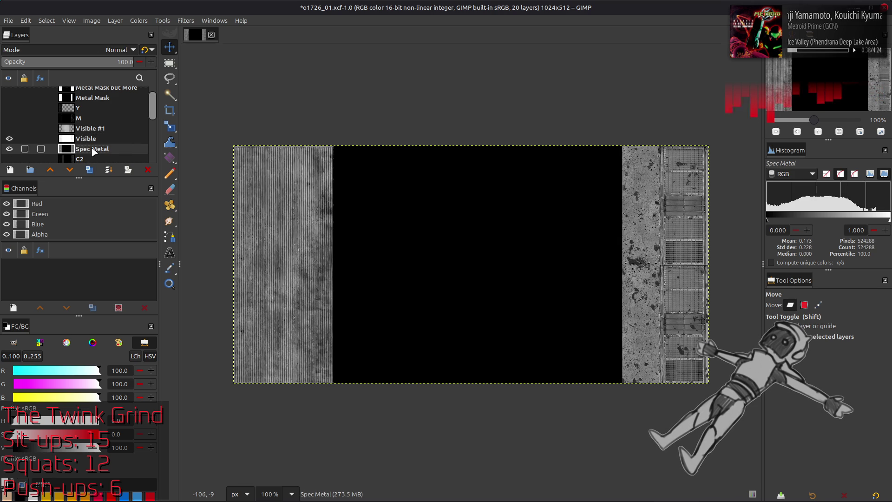
click(87, 139)
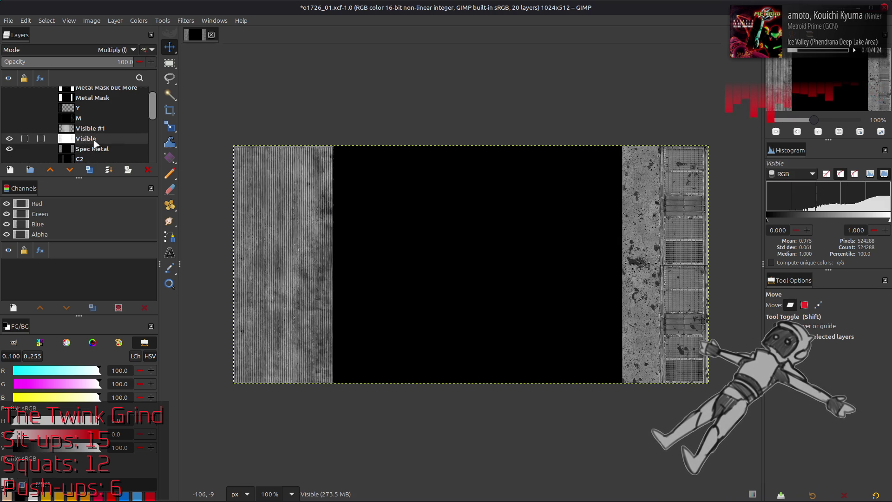
key(Delete)
Run Colors > Auto > Stretch Contrast on the Spec Metal layer
click(138, 21)
click(146, 179)
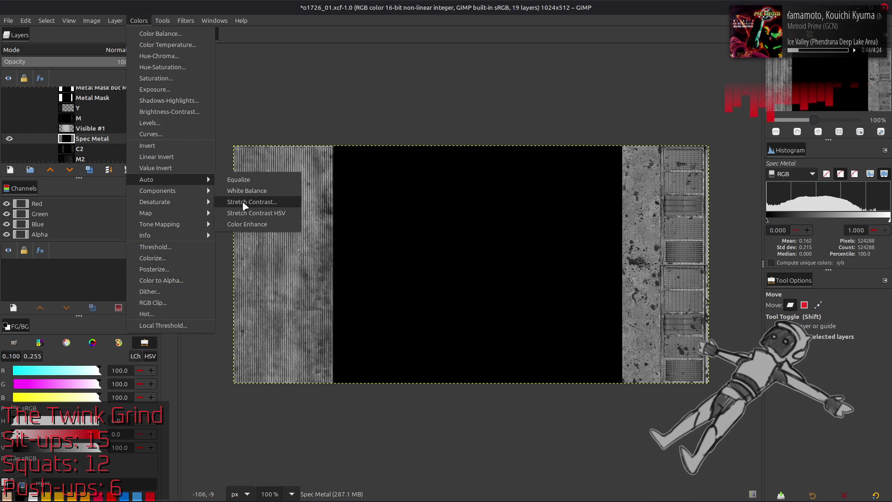
click(251, 202)
click(150, 306)
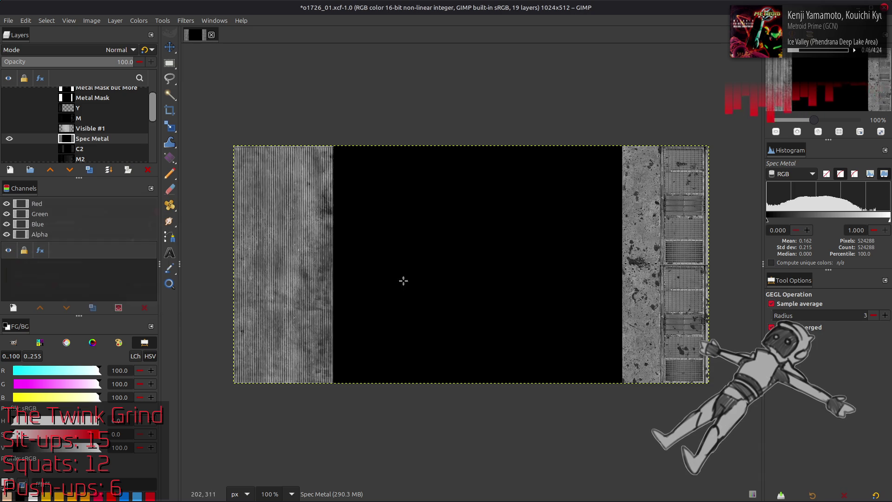
scroll(460, 277, right, 5)
scroll(460, 278, up, 1)
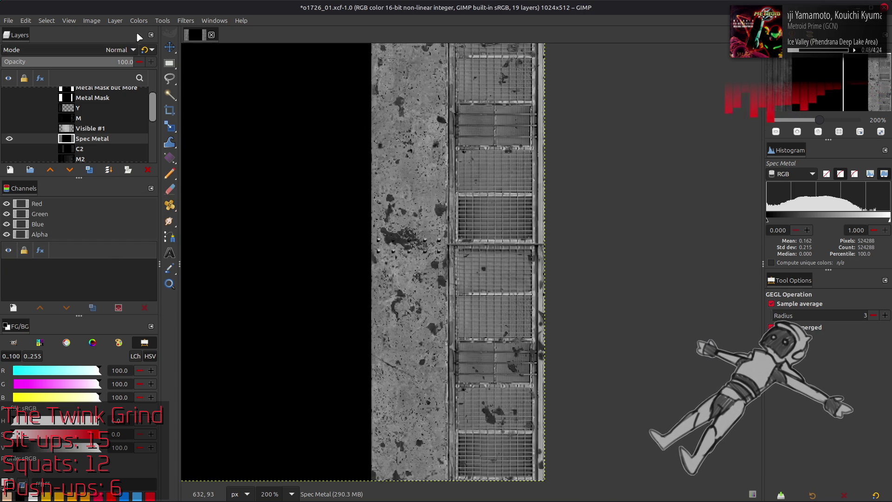
Apply the Last used Curves preset to Spec Metal after toggling the preview to compare
click(138, 20)
click(150, 121)
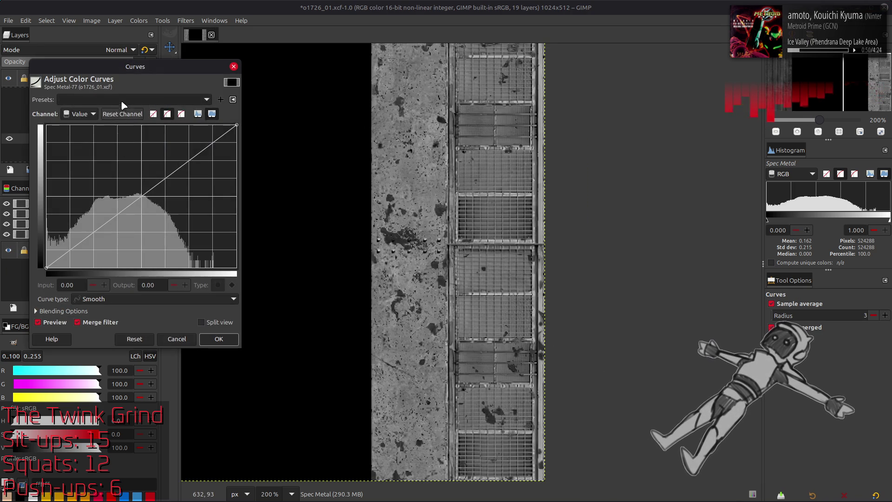
click(206, 99)
click(123, 103)
click(38, 322)
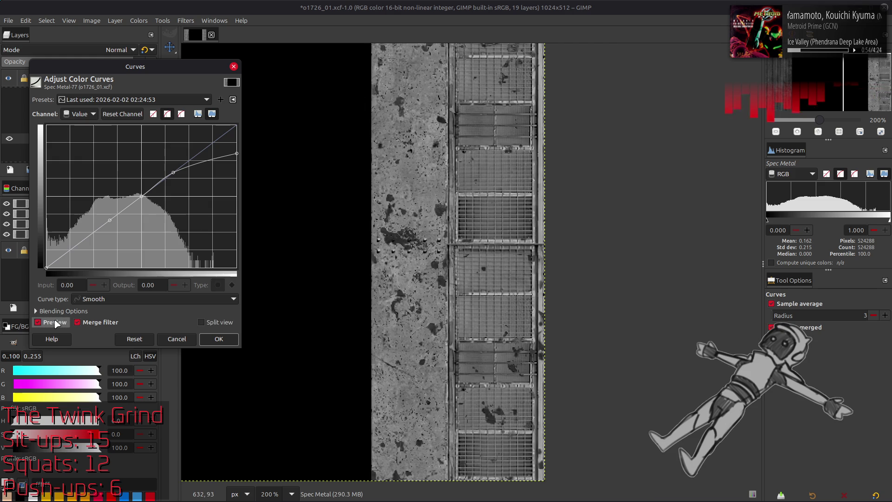
scroll(328, 324, up, 2)
click(55, 322)
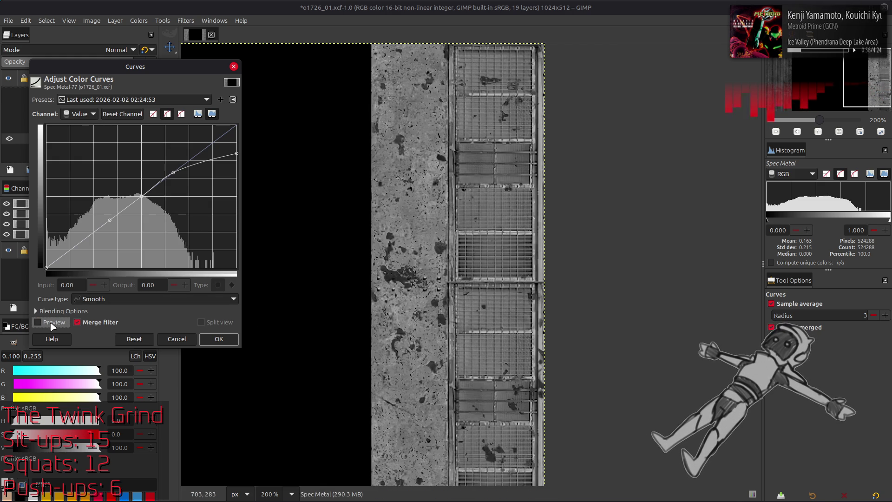
click(54, 322)
scroll(404, 346, right, 3)
scroll(403, 347, right, 3)
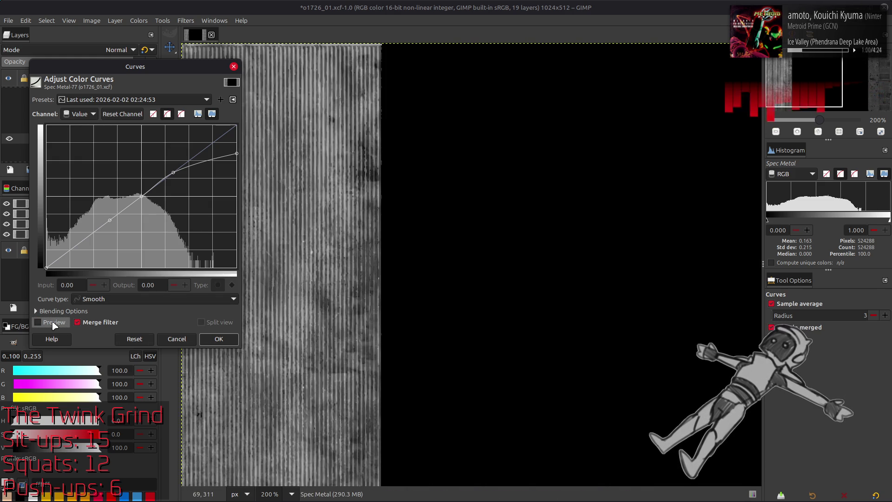
click(218, 339)
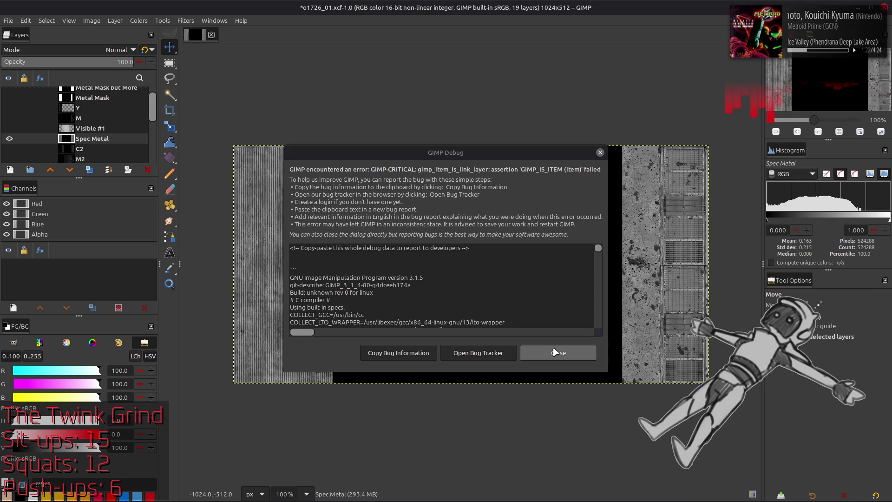
Close the error report, save the image, and bring up Stretch Contrast for Spec Metal
click(555, 353)
key(ctrl+s)
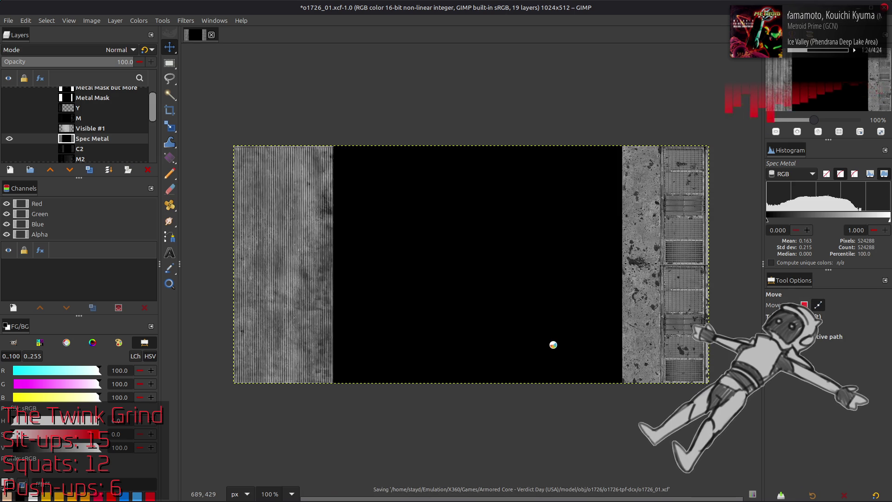
key(shift)
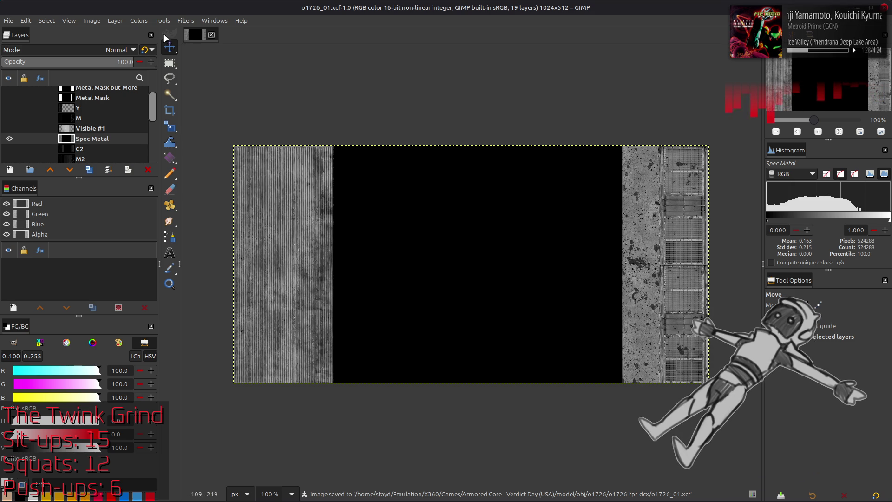
click(138, 21)
mouse_move(161, 180)
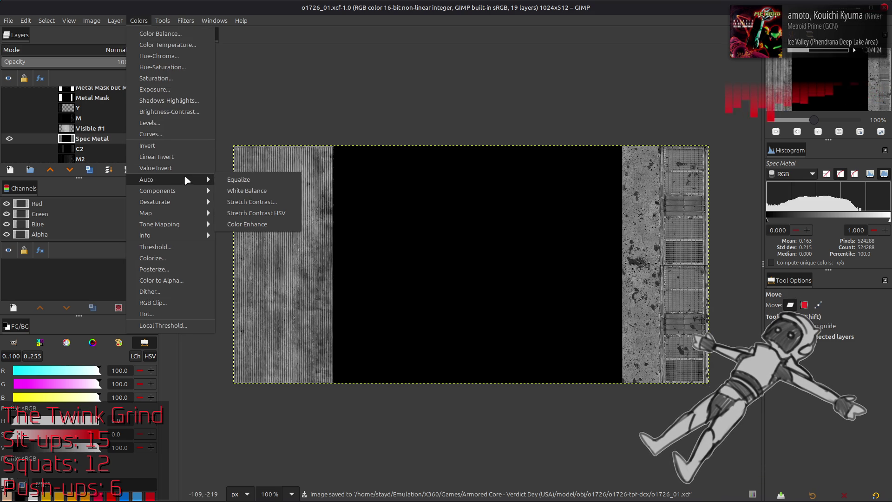
click(272, 202)
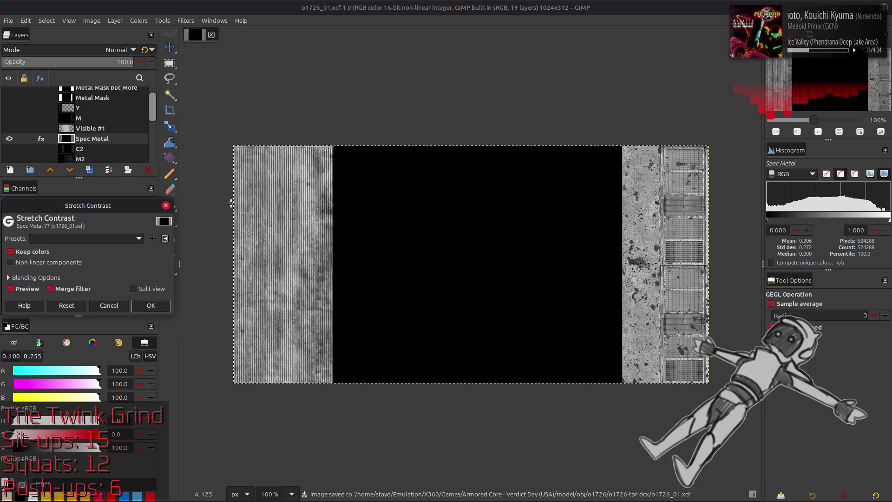
Confirm the contrast stretch, hide Spec Metal and sample greys from the coloured metal strips
click(151, 305)
key(o)
click(10, 139)
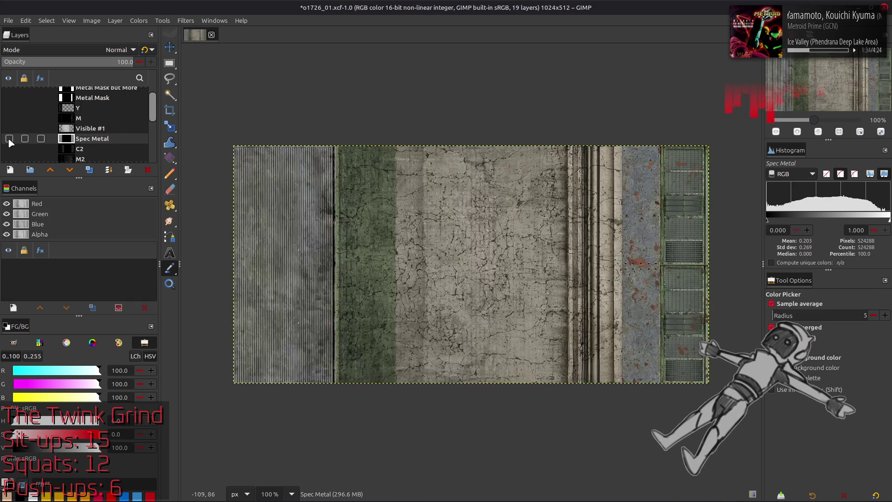
click(283, 242)
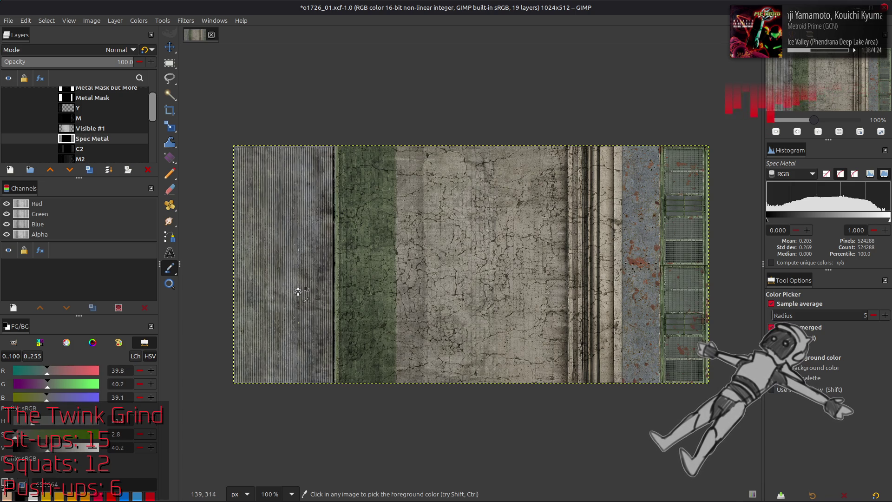
click(652, 345)
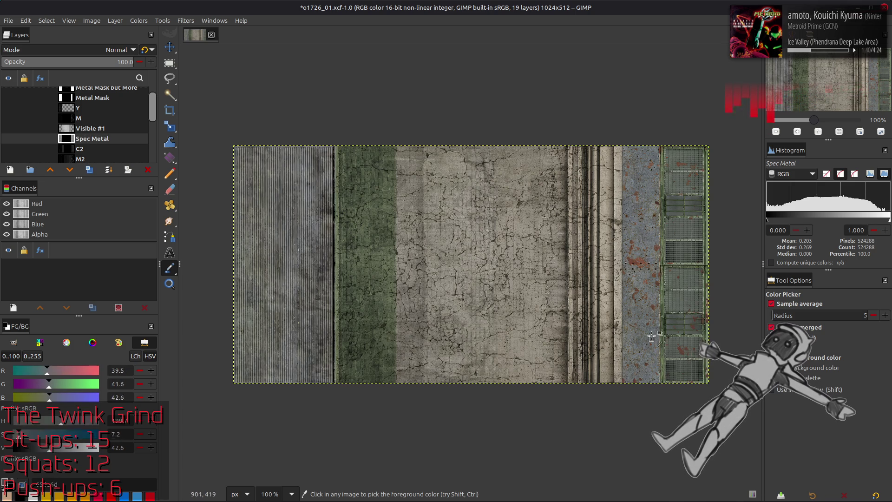
click(642, 281)
key(m)
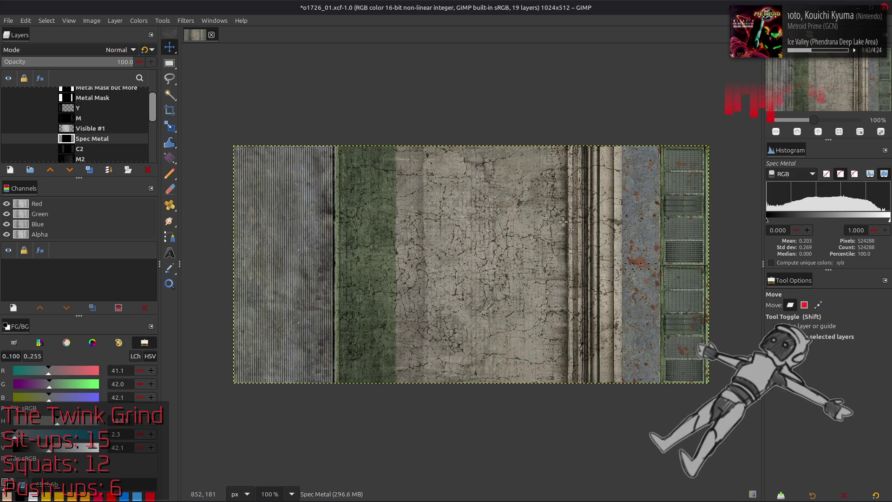
scroll(10, 129, up, 2)
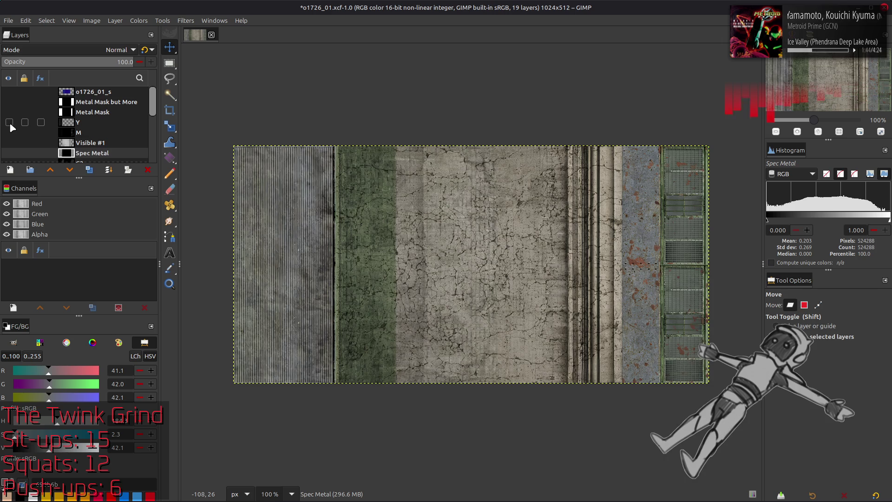
Show Spec Metal again and sample greys from its left and right spec textures
shift+click(10, 152)
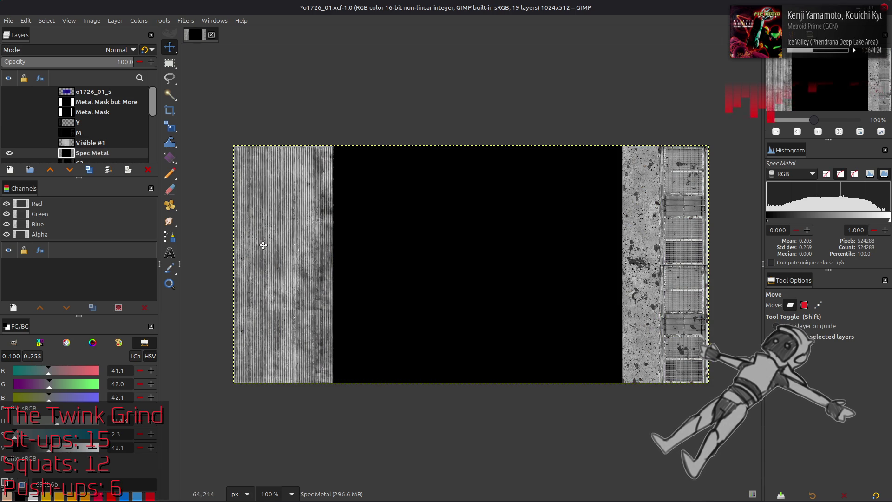
key(o)
click(279, 265)
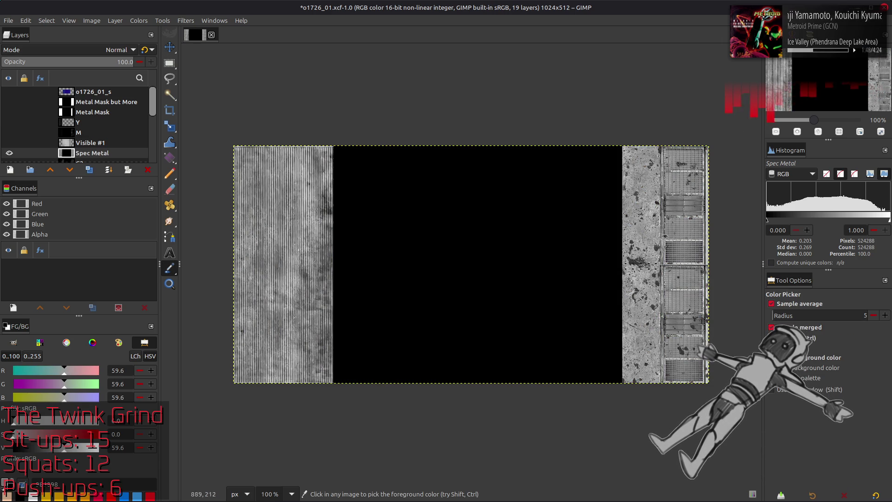
click(656, 232)
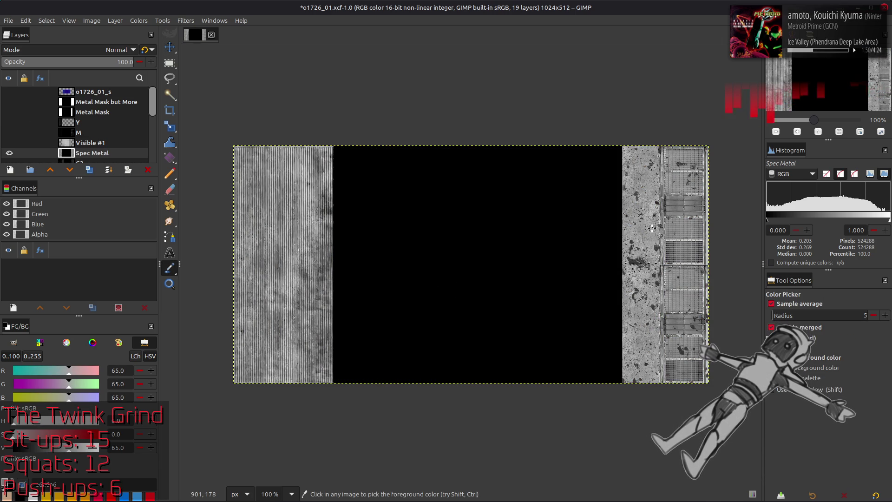
click(652, 229)
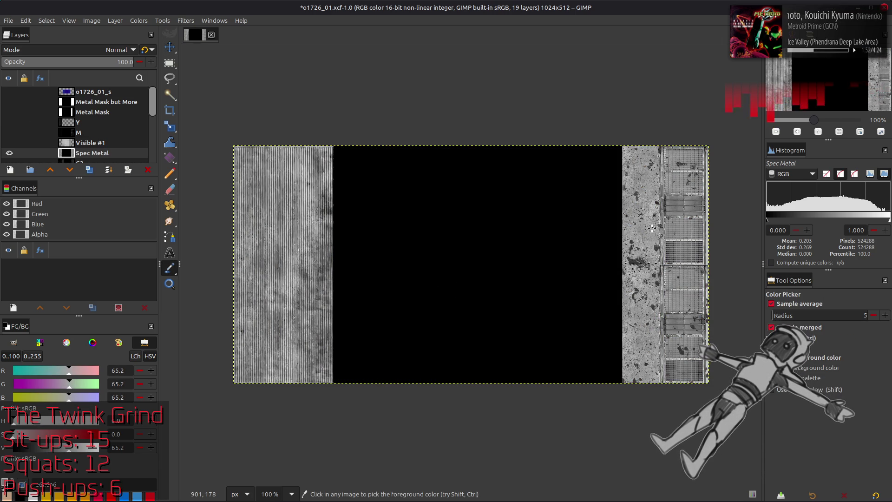
key(m)
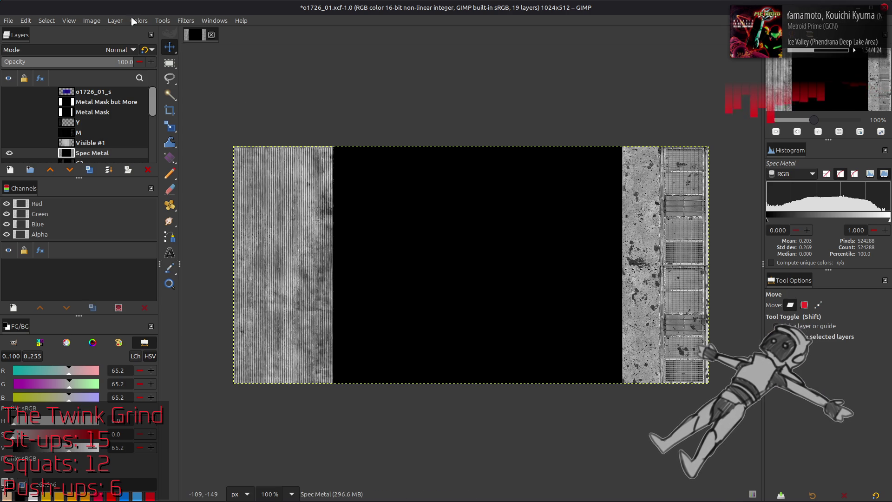
click(139, 20)
Try the saved curve presets, apply the most recent one to Spec Metal and accept it
click(160, 133)
click(133, 99)
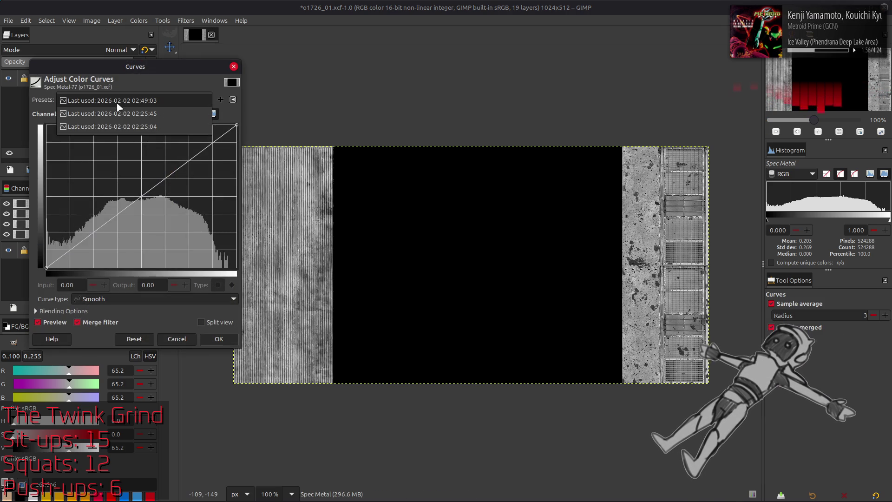
click(132, 99)
click(126, 75)
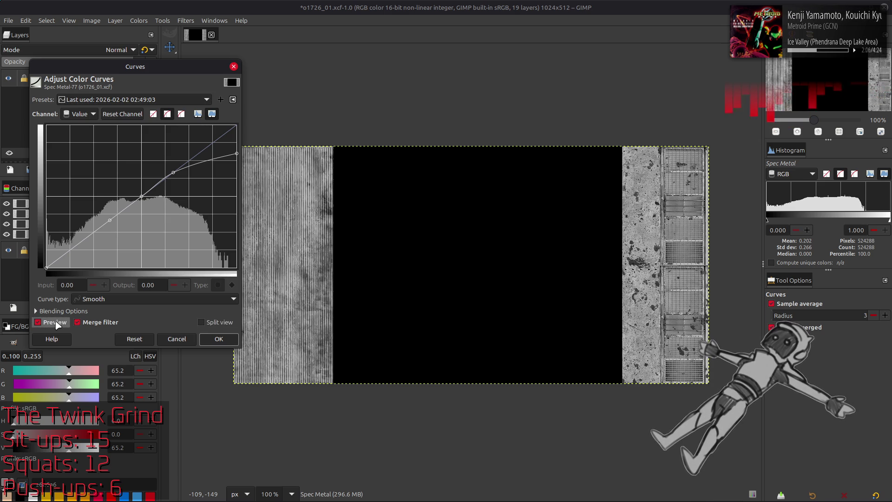
click(219, 338)
click(139, 20)
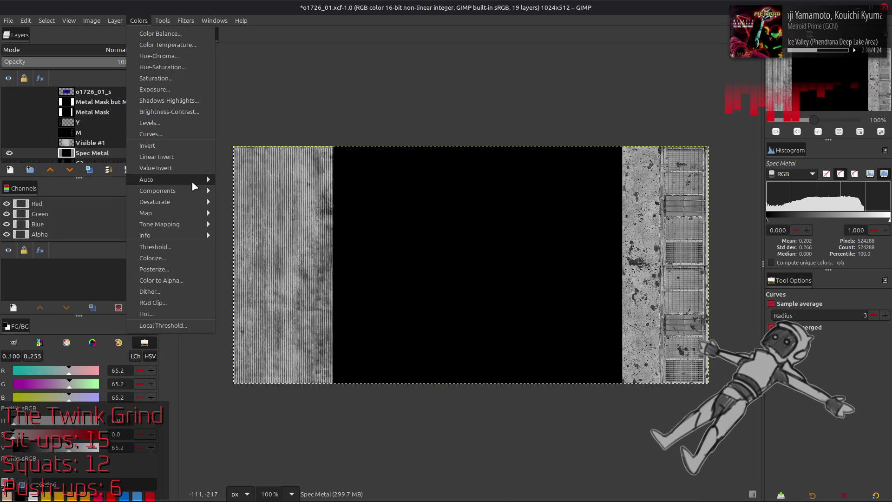
click(146, 179)
Stretch Spec Metal's contrast again and sample grey tones from the striped strip with the Color Picker
click(251, 201)
click(150, 306)
scroll(383, 282, up, 2)
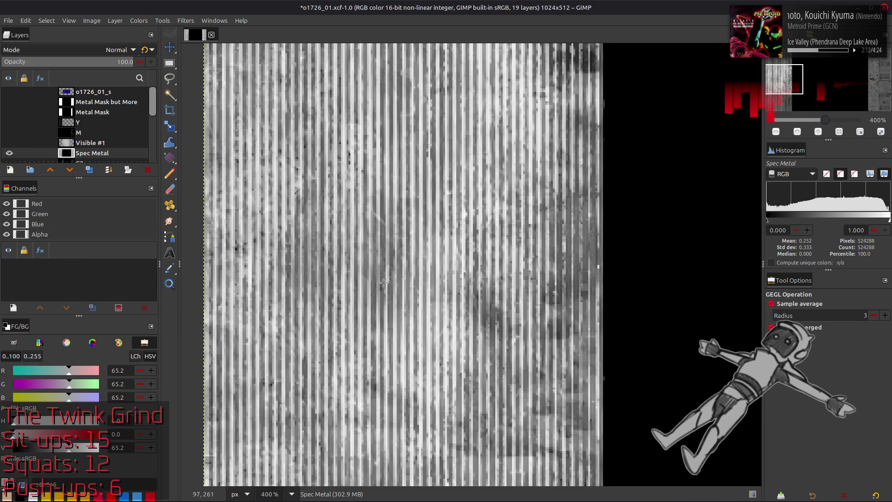
key(o)
click(438, 324)
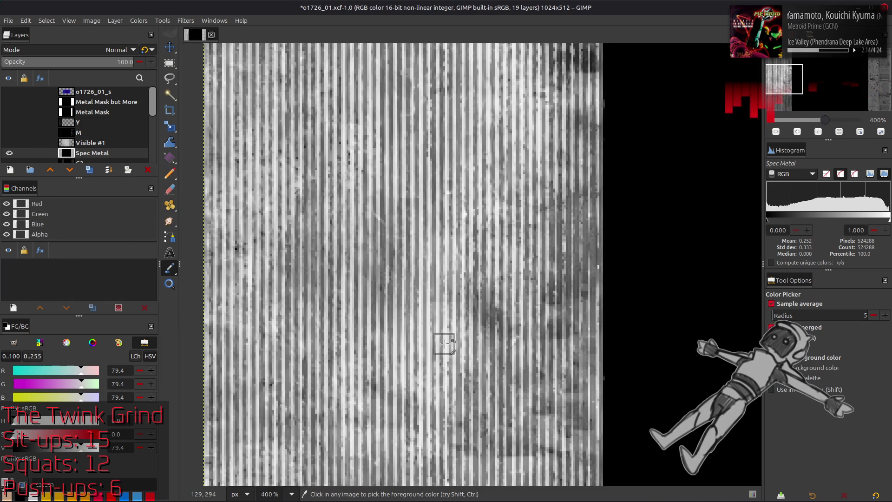
scroll(446, 344, down, 4)
click(448, 345)
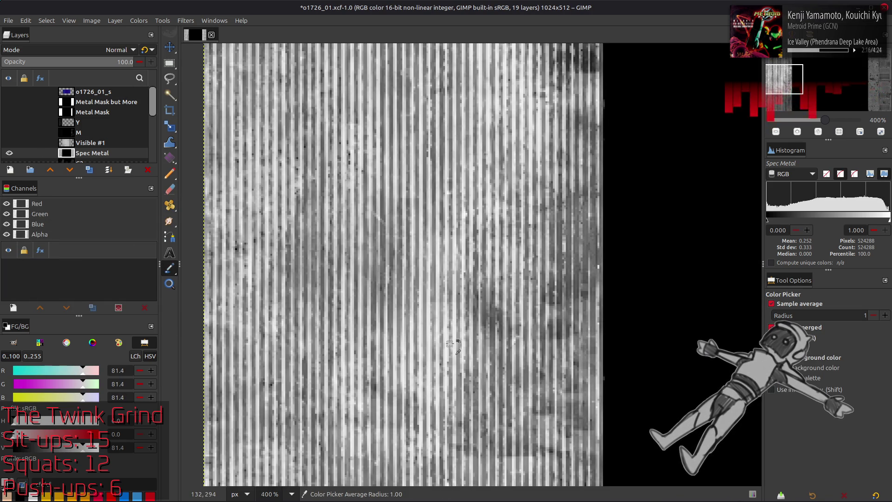
click(448, 345)
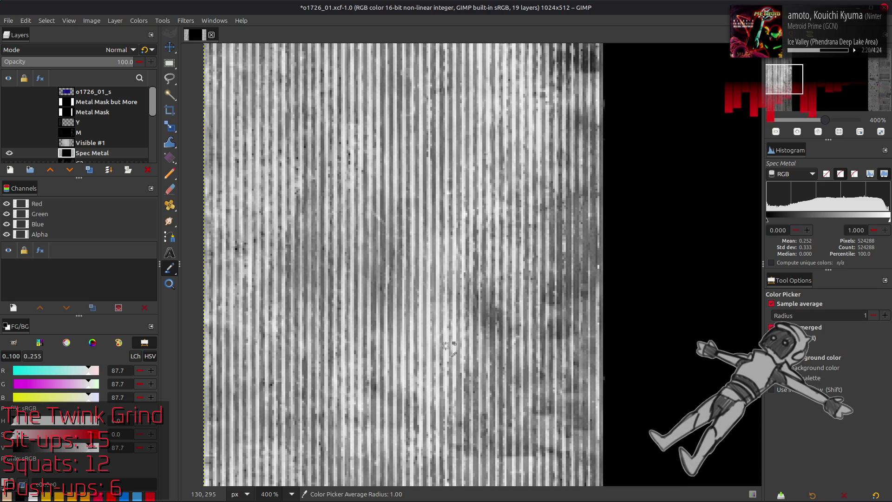
click(772, 303)
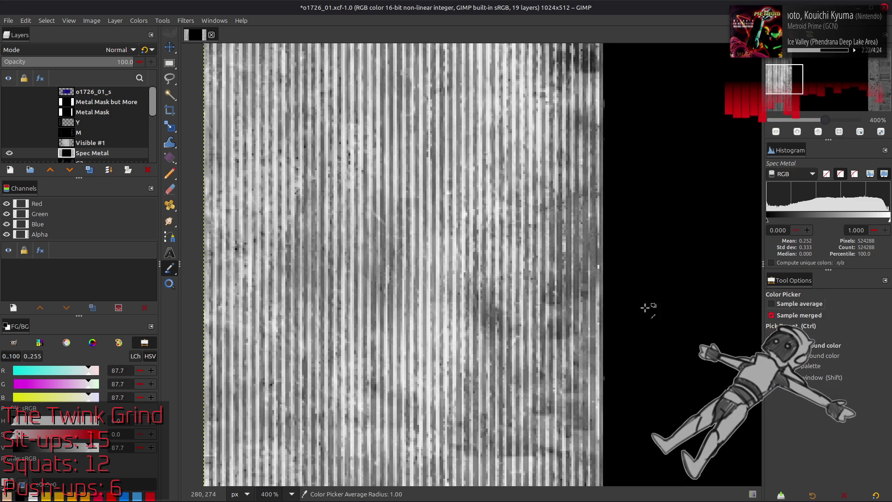
click(431, 347)
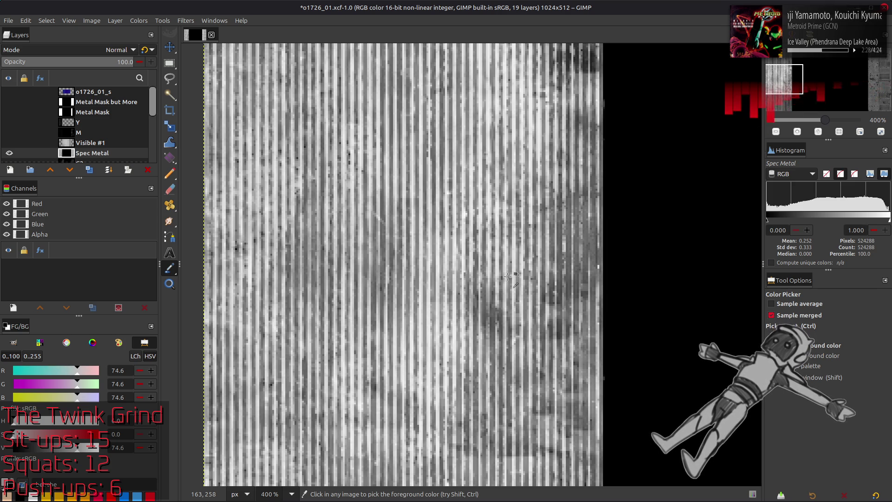
Hide Spec Metal, sample the ribbed strip and blue panel colours underneath, then show it at actual size
shift+click(9, 153)
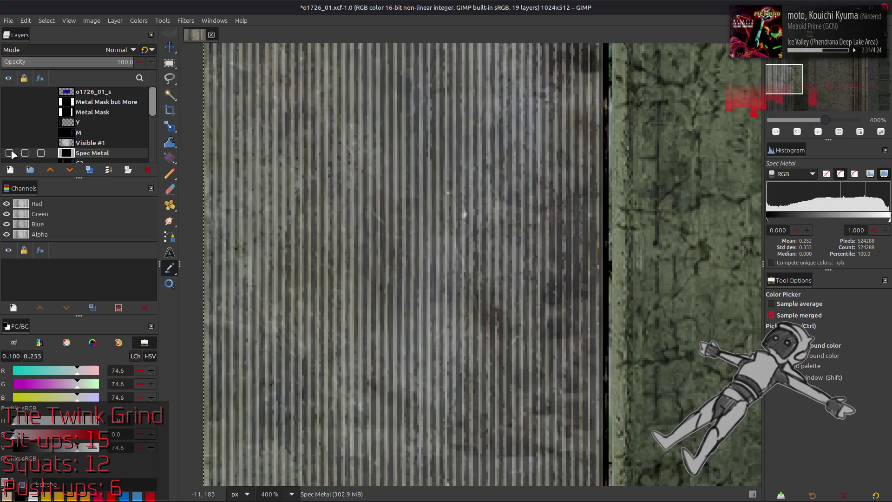
click(432, 308)
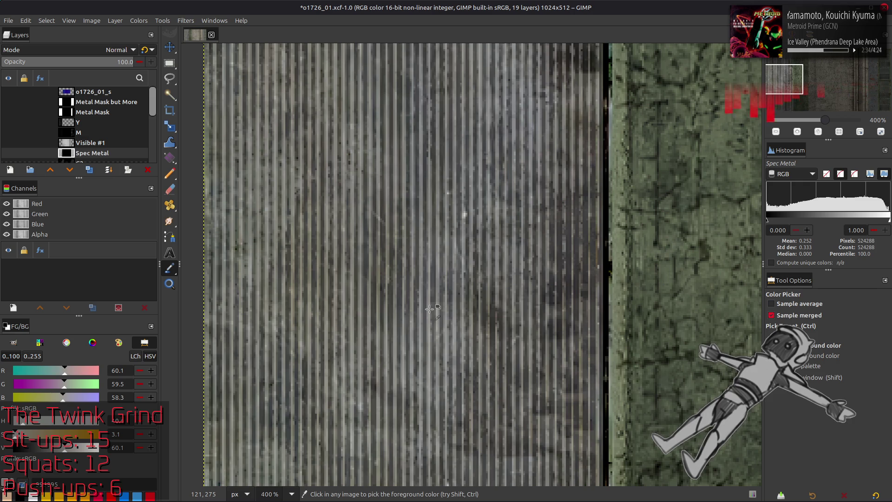
click(457, 326)
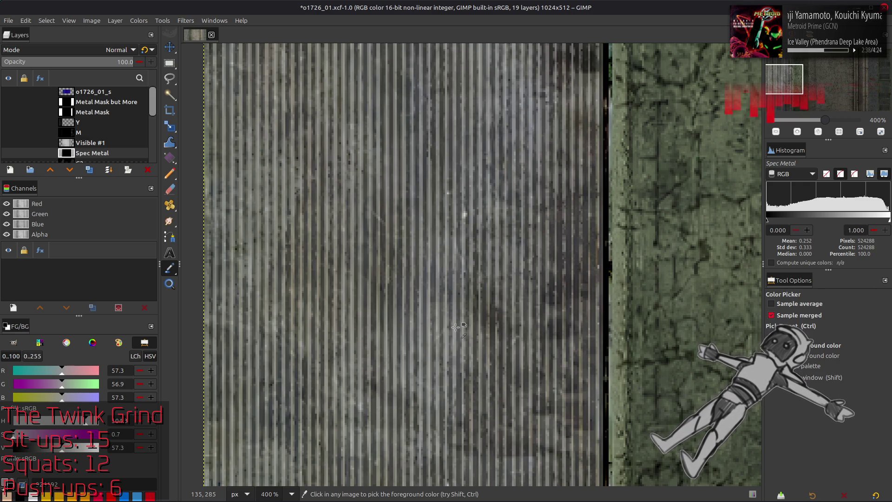
scroll(611, 314, right, 10)
scroll(558, 328, right, 10)
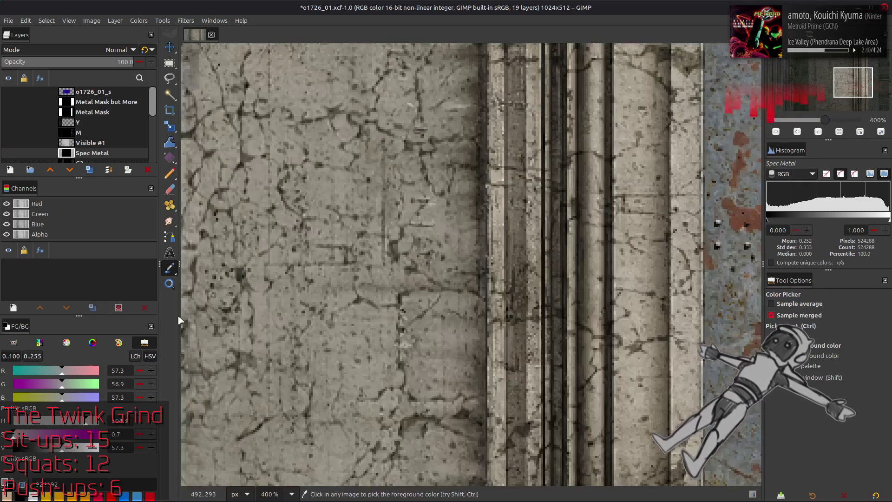
scroll(524, 342, right, 10)
click(499, 348)
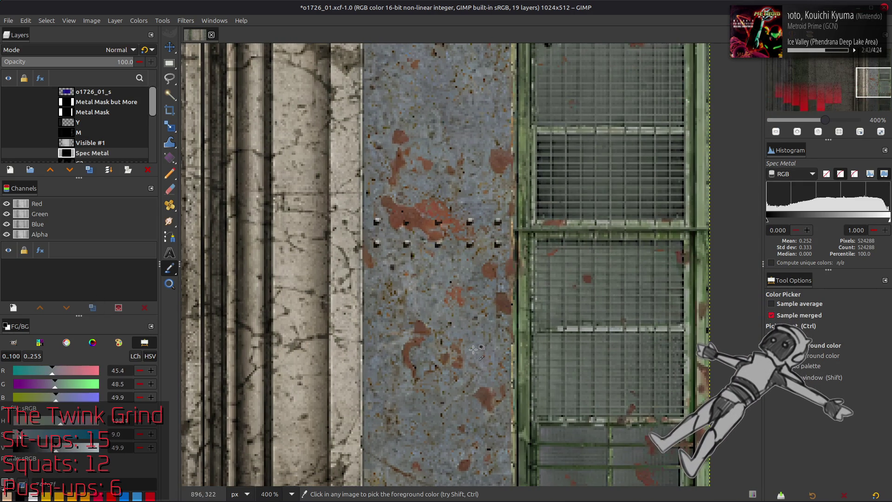
click(479, 335)
click(477, 136)
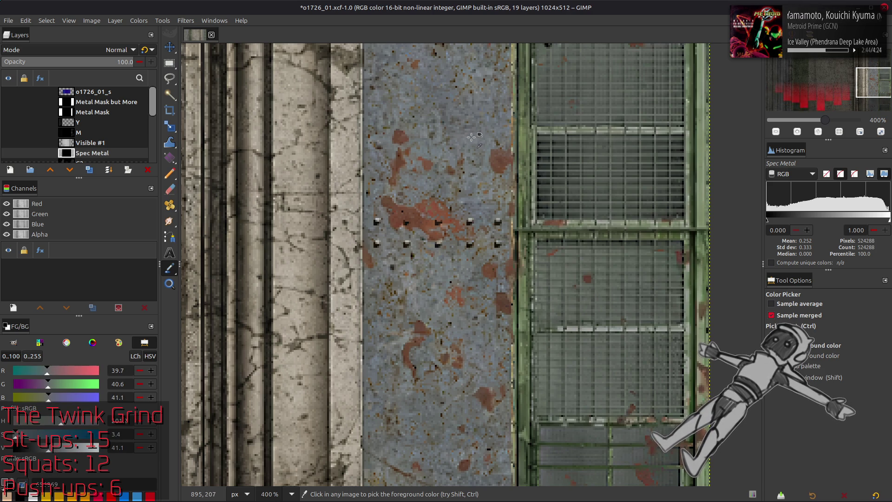
key(m)
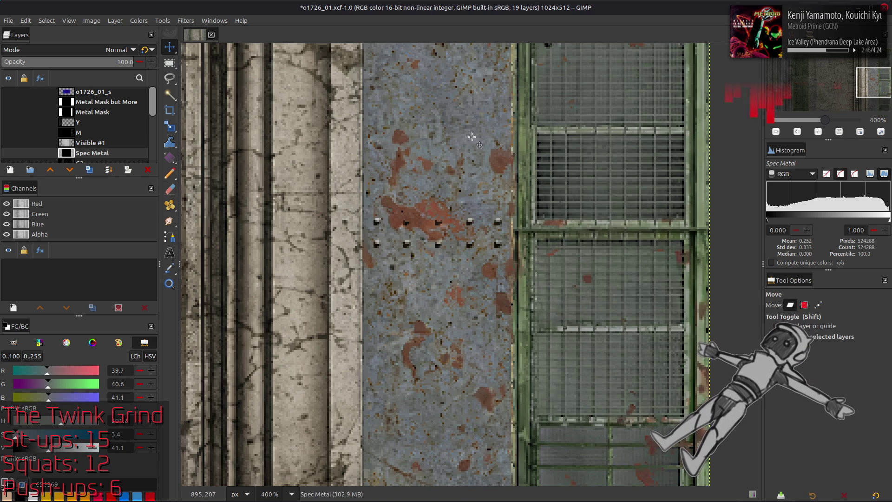
shift+click(9, 153)
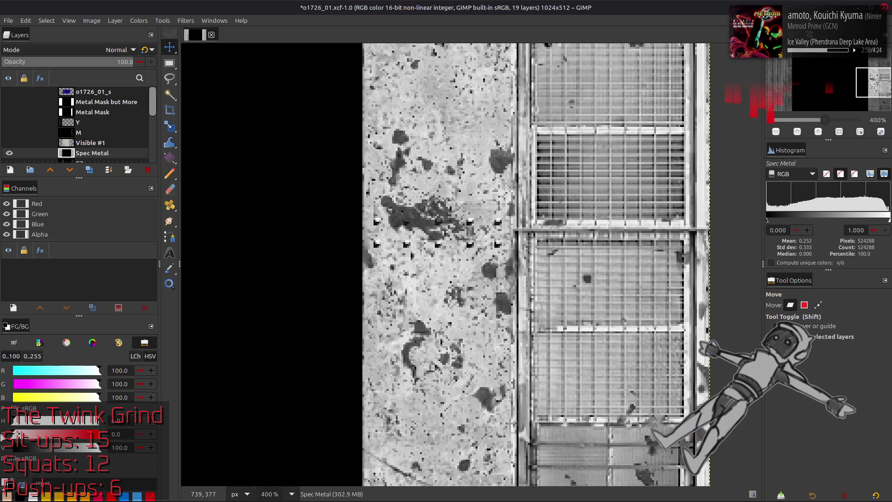
key(1)
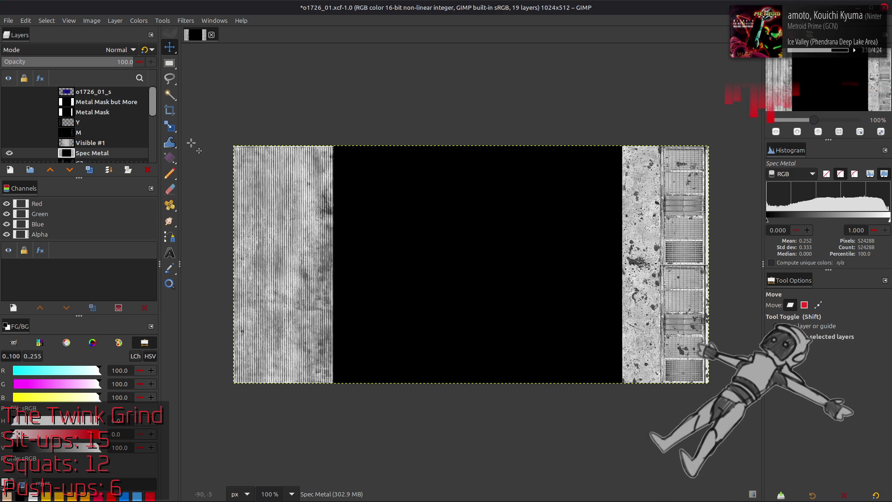
scroll(100, 124, down, 1)
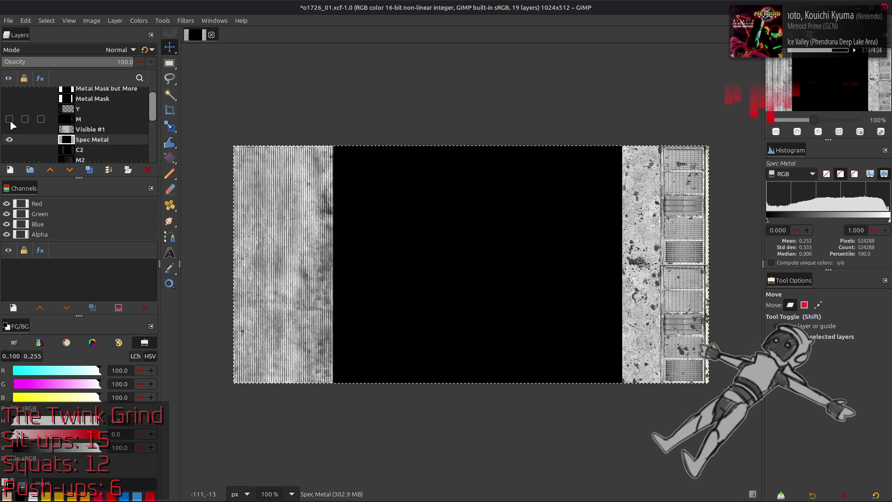
Toggle Visible #1 to compare, leave it shown, reselect Spec Metal and start a Levels adjustment
click(10, 130)
click(9, 130)
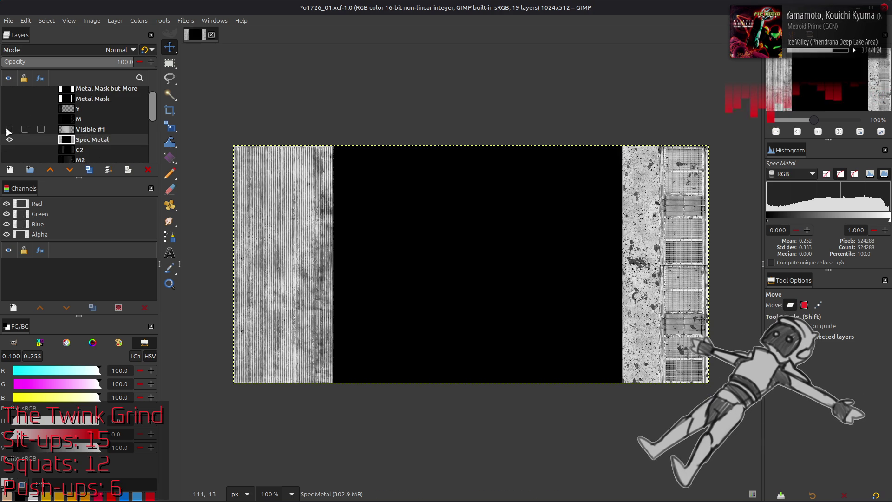
click(10, 130)
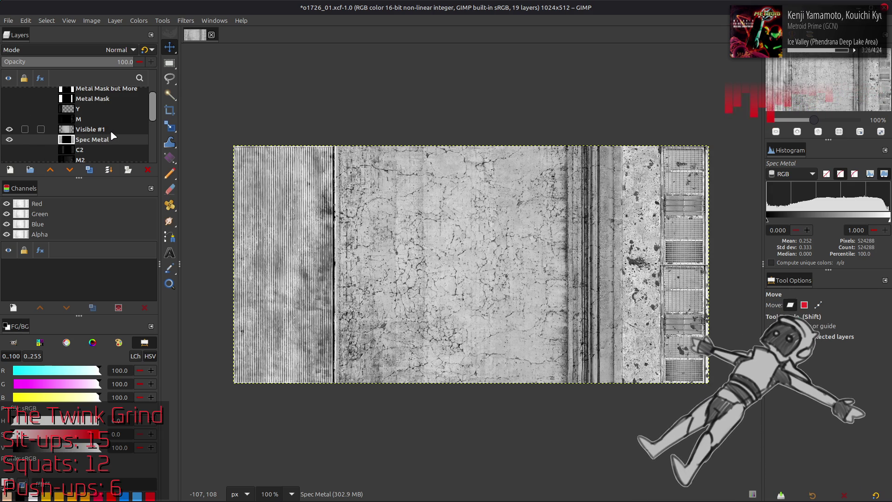
click(110, 130)
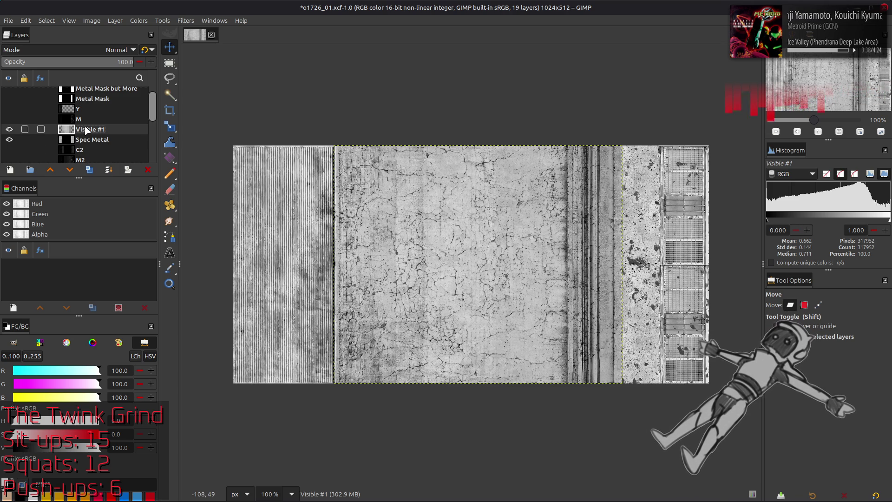
click(86, 141)
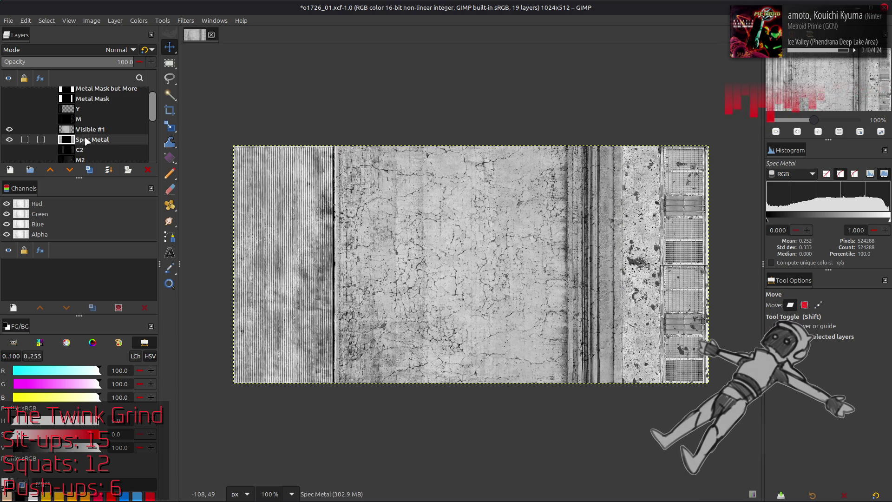
click(139, 21)
click(157, 123)
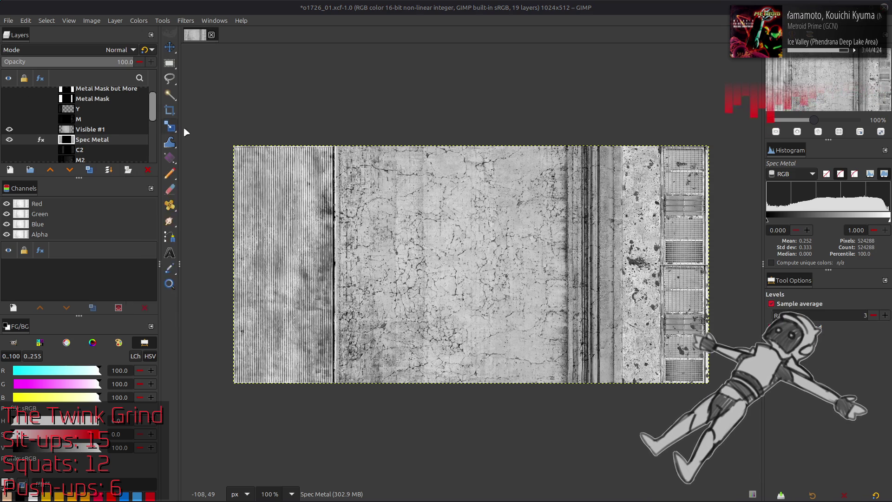
scroll(65, 228, down, 1)
Set red output maximum 20 and green output maximum 60, then nudge green's minimum output
double_click(213, 358)
text(20)
key(Return)
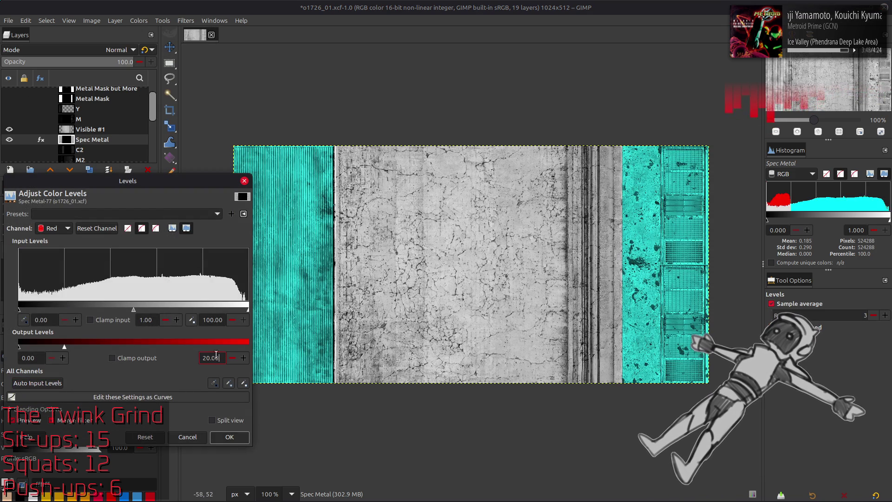
scroll(64, 230, down, 1)
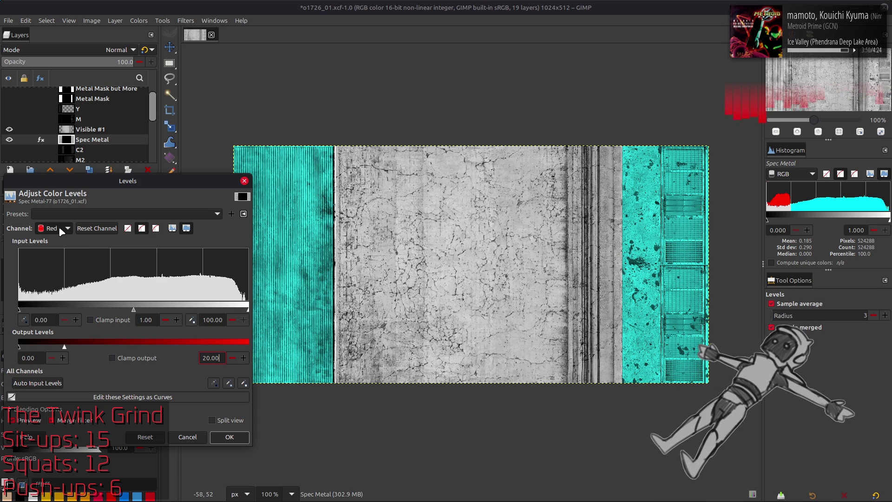
double_click(213, 359)
text(60)
key(Return)
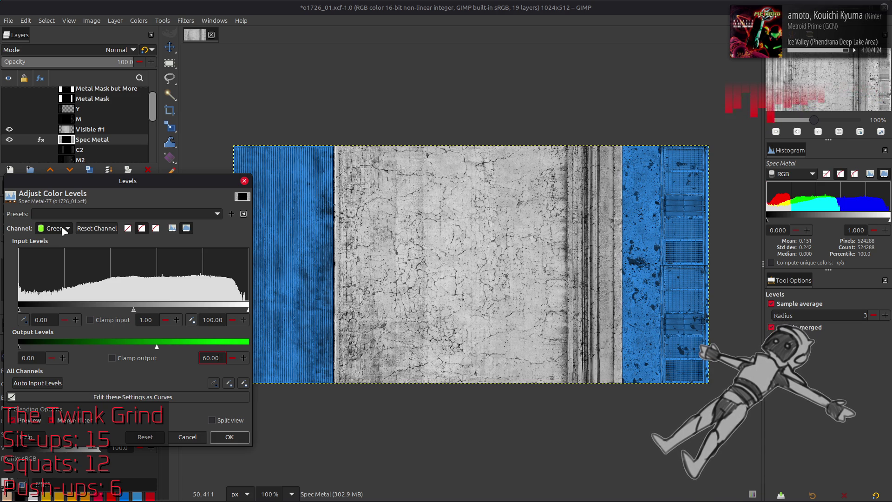
drag(20, 346, 52, 347)
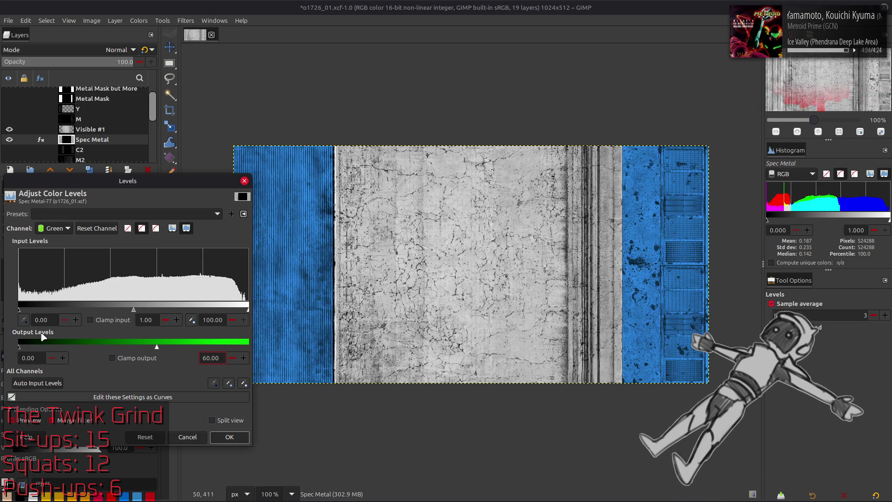
scroll(61, 229, down, 1)
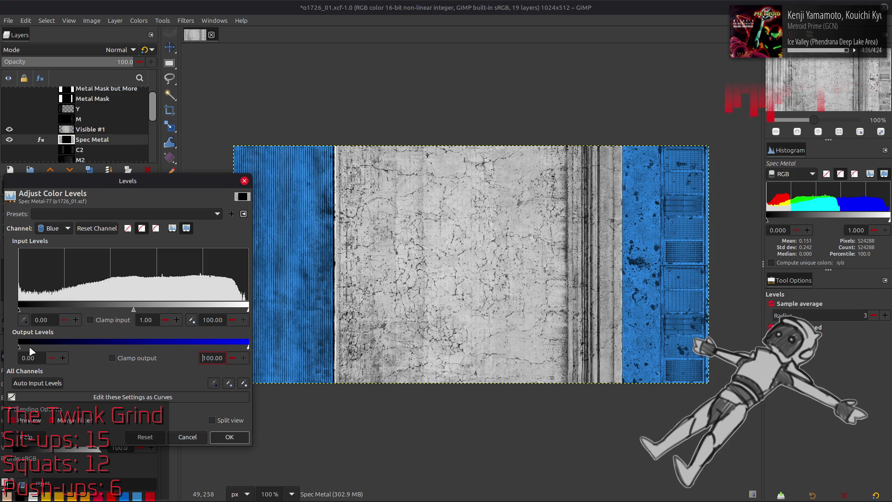
Fix blue output at 50–50, set green's lower output to 15.2, and apply the levels to Spec Metal
double_click(32, 357)
text(50)
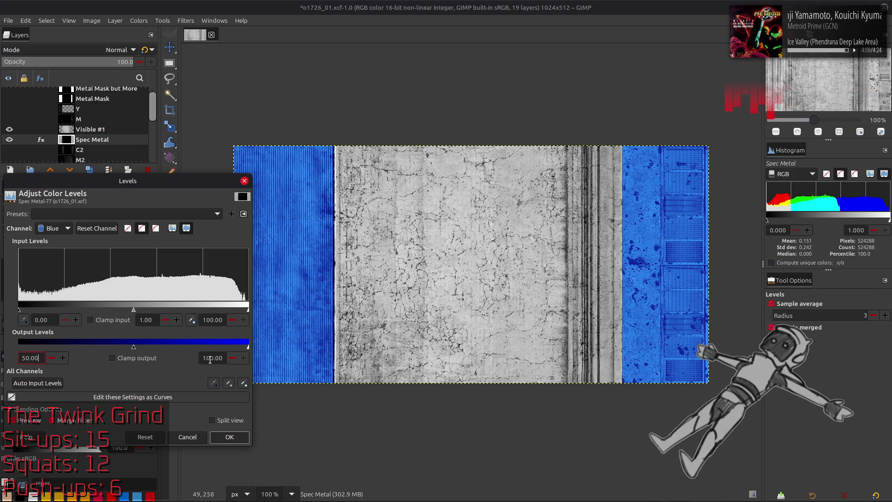
double_click(212, 358)
text(50)
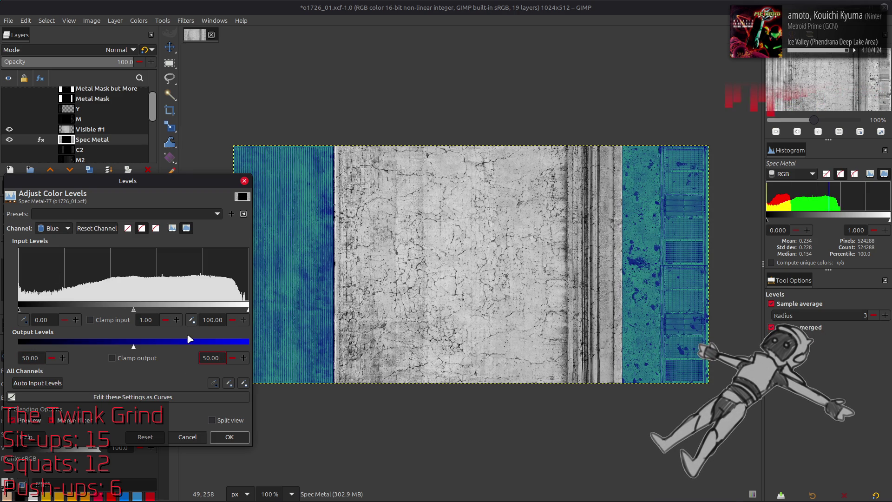
scroll(59, 230, up, 1)
click(33, 357)
double_click(34, 357)
text(15.2)
key(Return)
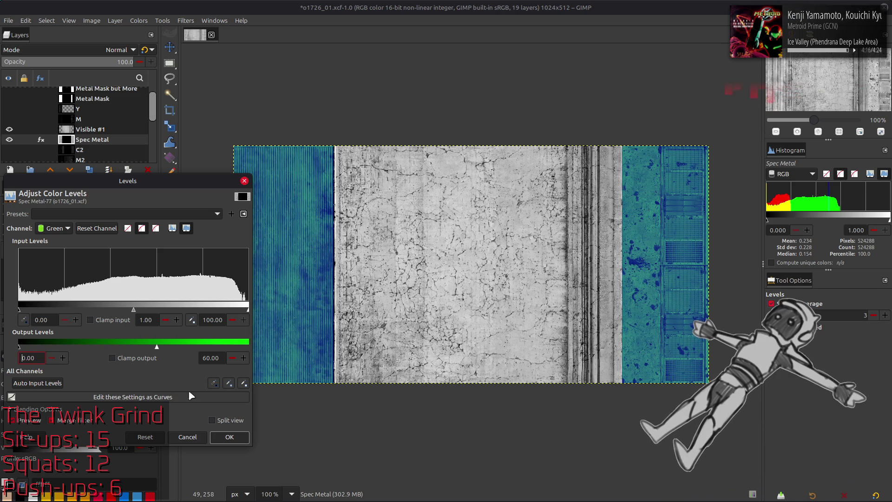
click(229, 437)
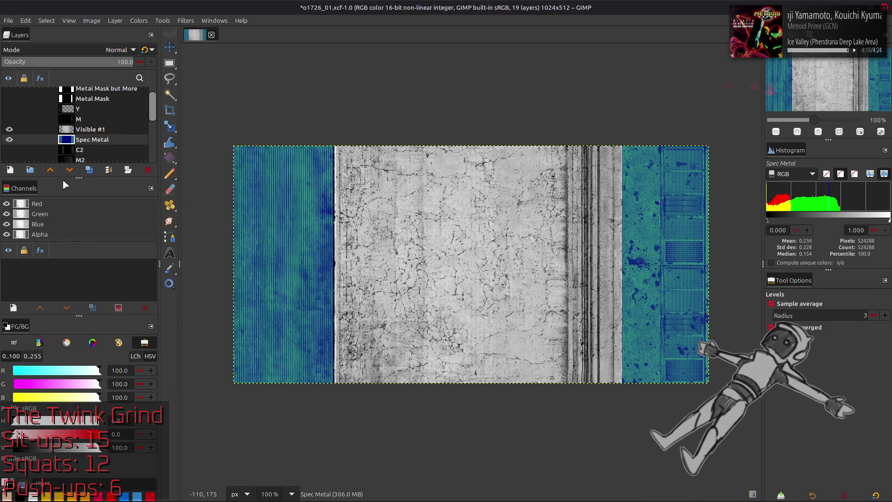
Activate Visible #1 and sample an averaged colour from the texture with an enlarged picker radius
click(110, 129)
click(138, 20)
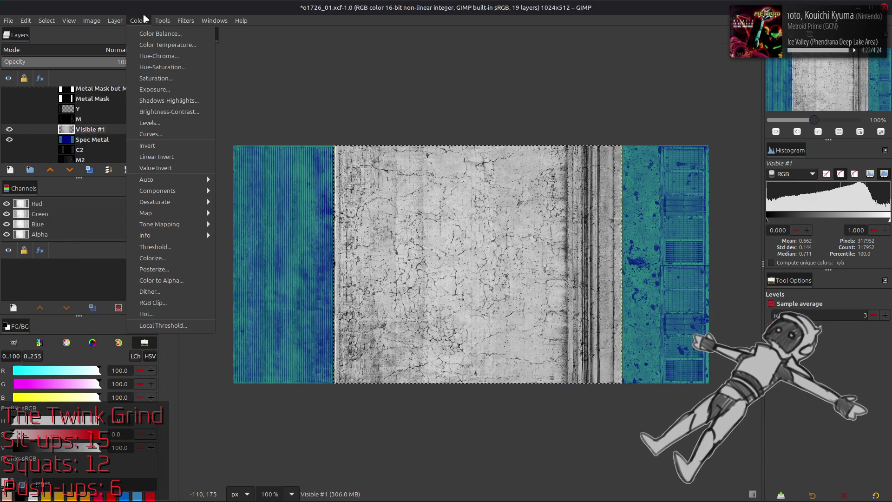
key(Escape)
key(o)
click(440, 293)
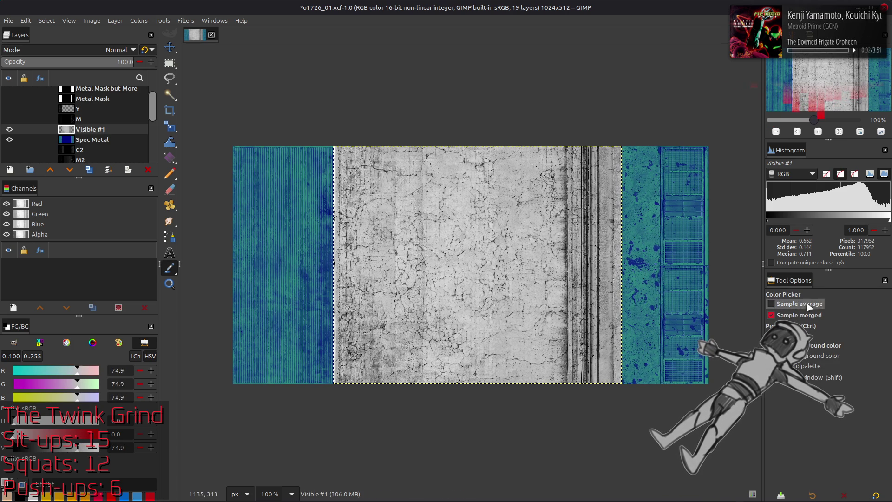
click(772, 304)
click(884, 315)
click(516, 338)
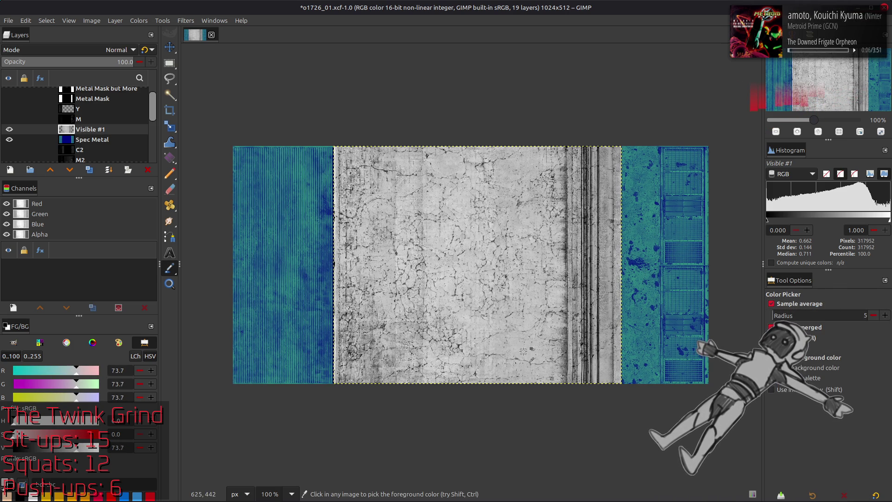
key(m)
In Levels, set the Red channel's upper output to 10 and upper input to 75
click(138, 21)
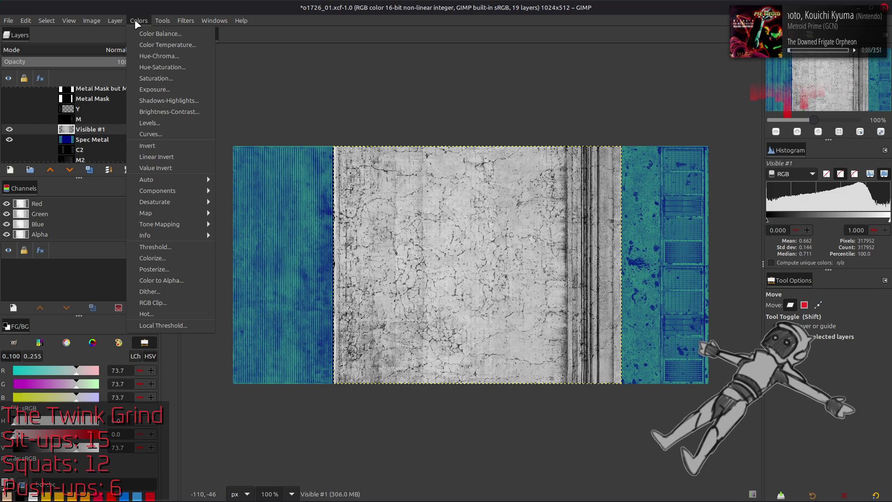
click(150, 123)
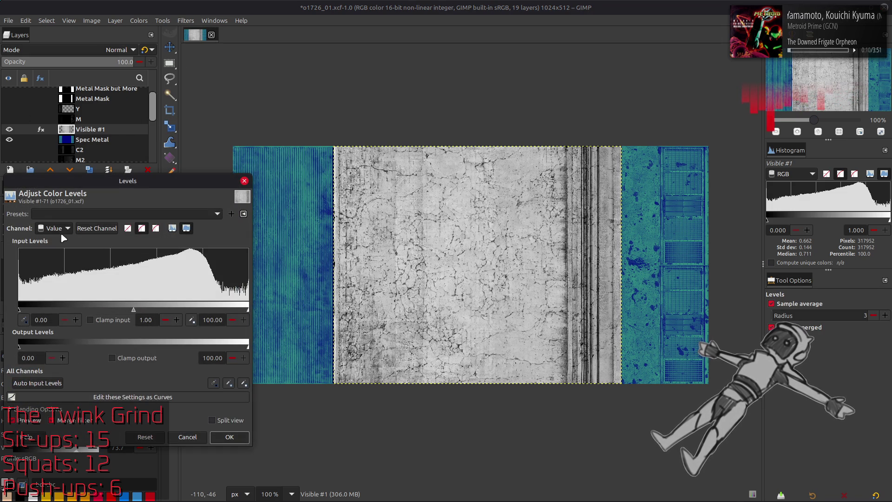
click(56, 228)
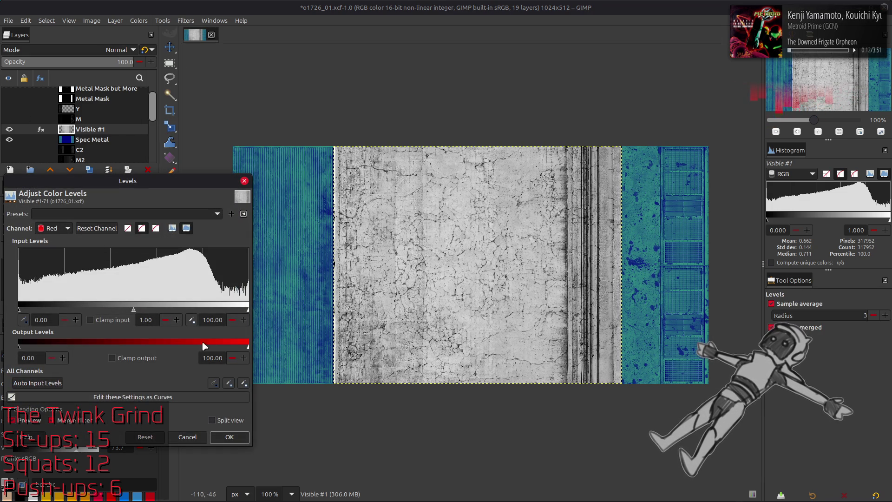
double_click(210, 358)
text(10.00)
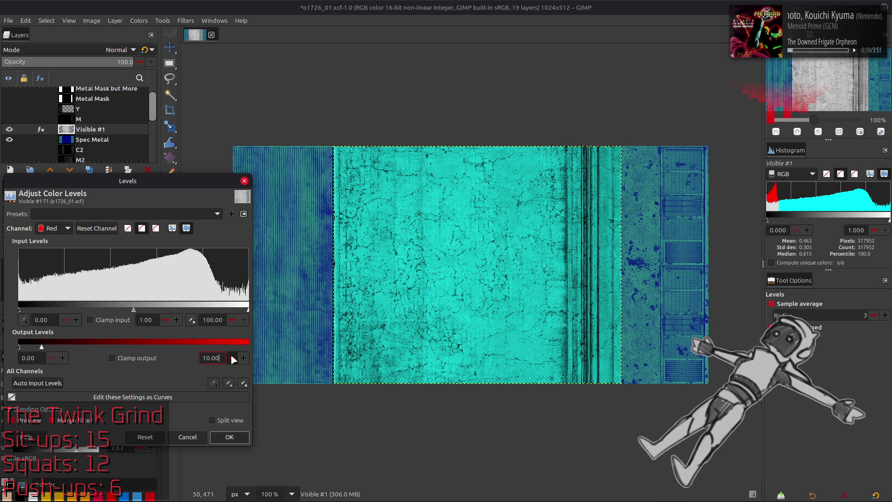
double_click(212, 319)
text(75)
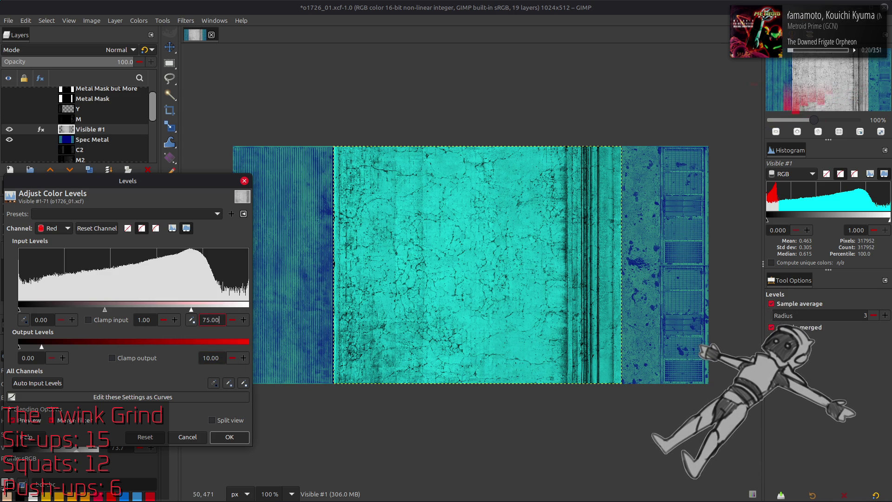
key(Return)
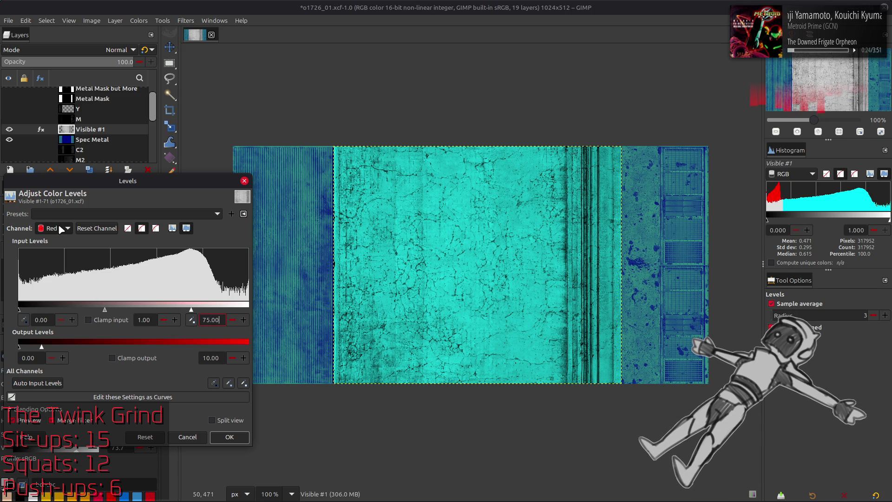
scroll(61, 228, down, 1)
Set Green output 0–24 and Blue output 50–50, then apply the Levels adjustment
click(213, 320)
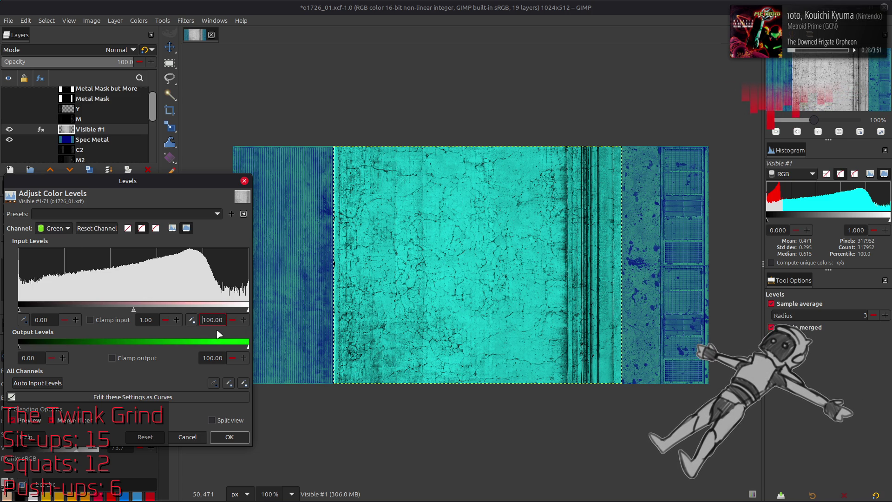
click(213, 358)
key(ctrl+a)
text(24)
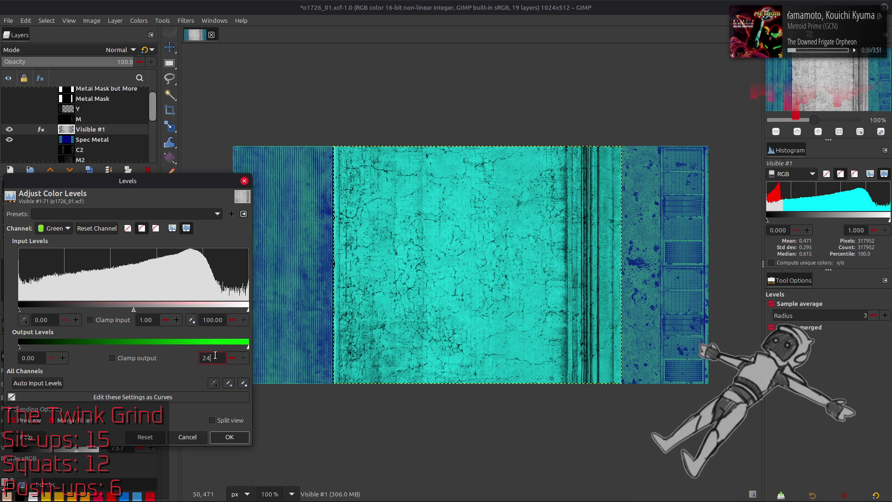
key(Return)
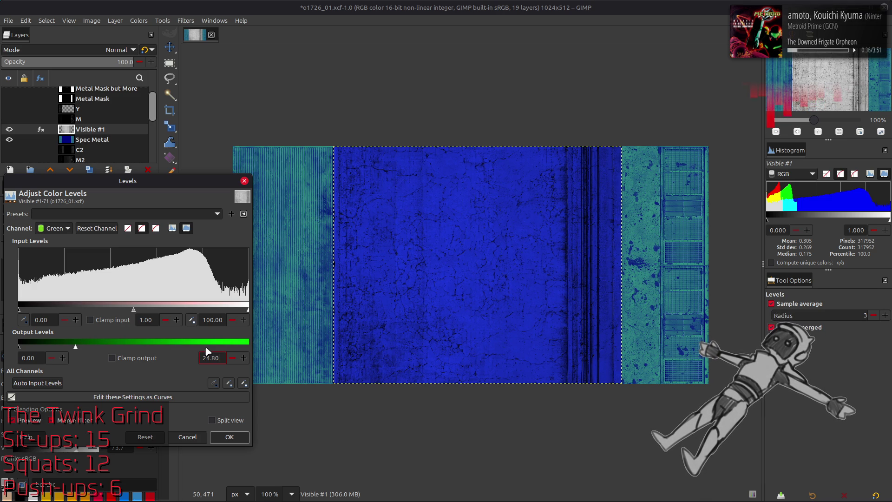
scroll(55, 231, down, 1)
double_click(30, 358)
text(50)
key(Return)
double_click(213, 358)
text(50)
key(Return)
click(229, 437)
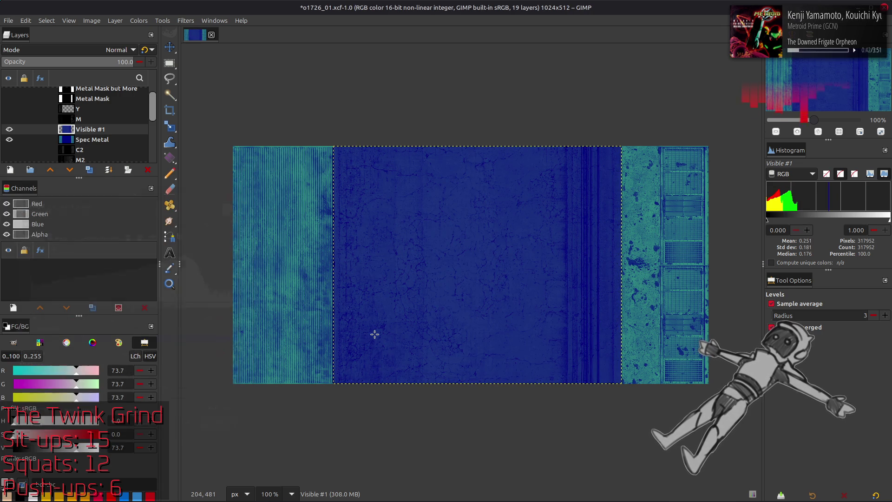
Compare Visible #1 by toggling it, then merge it down into Spec Metal
key(m)
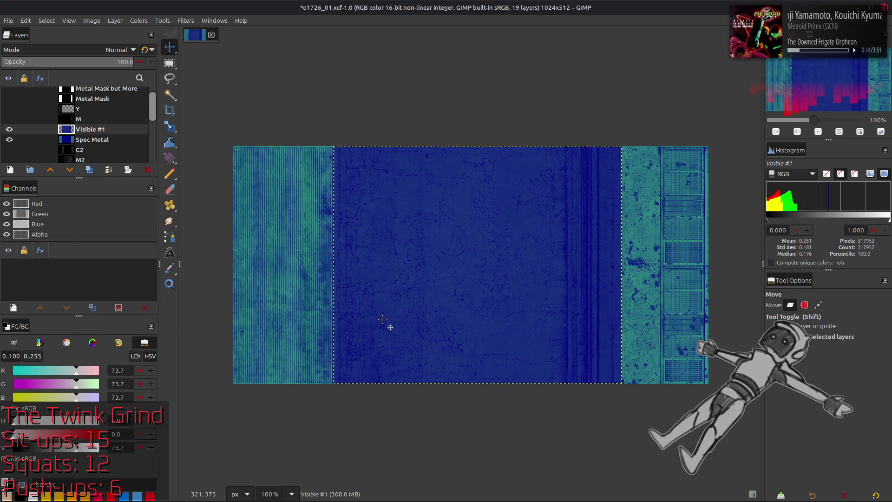
click(91, 140)
click(8, 130)
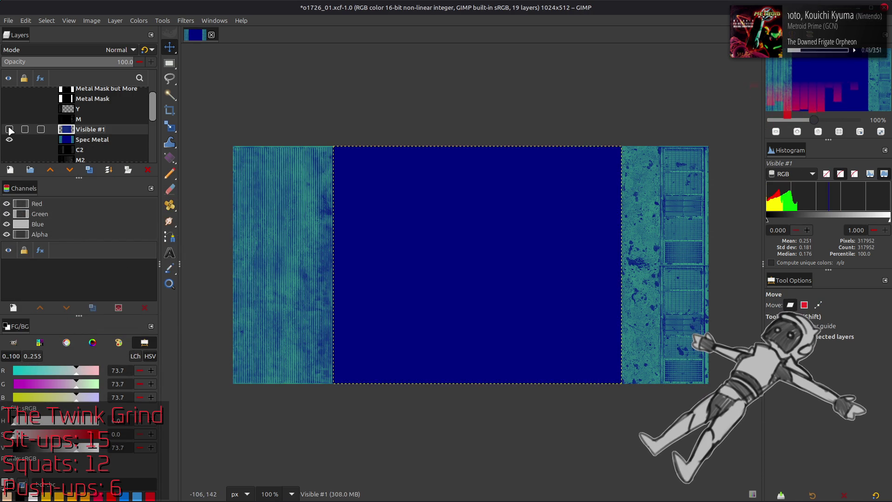
key(ctrl+m)
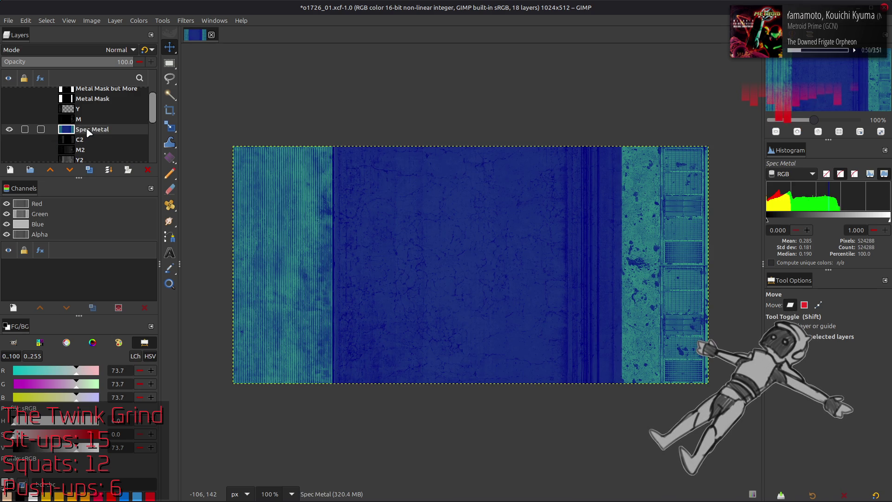
In the file manager, duplicate o1726_01_s.dds as a backup copy and return to GIMP
click(9, 21)
key(alt+Tab)
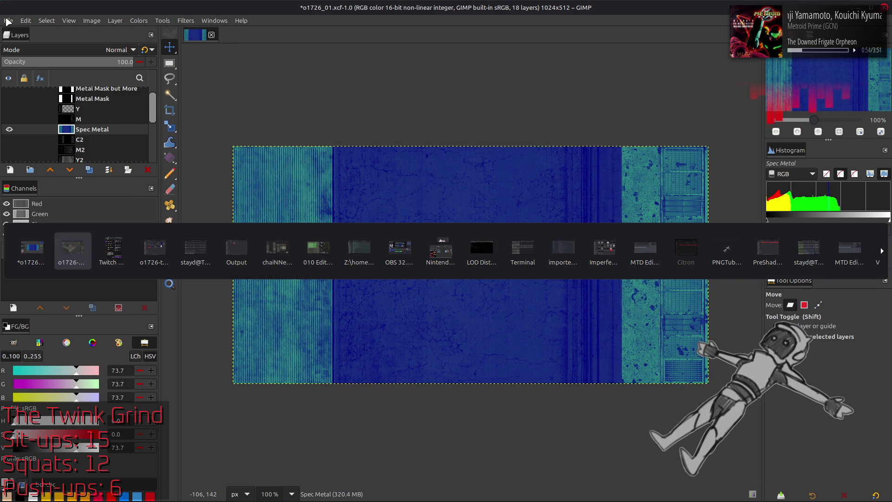
key(Tab)
key(Tab)
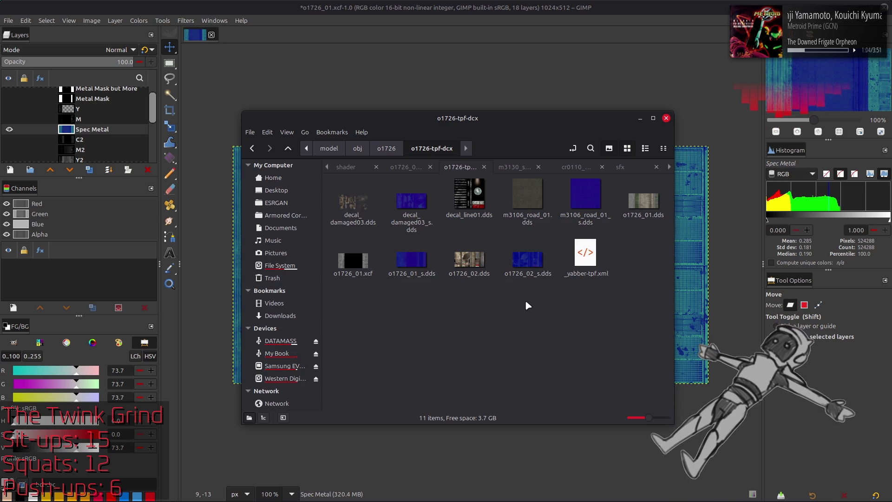
click(414, 262)
key(ctrl+c)
key(ctrl+v)
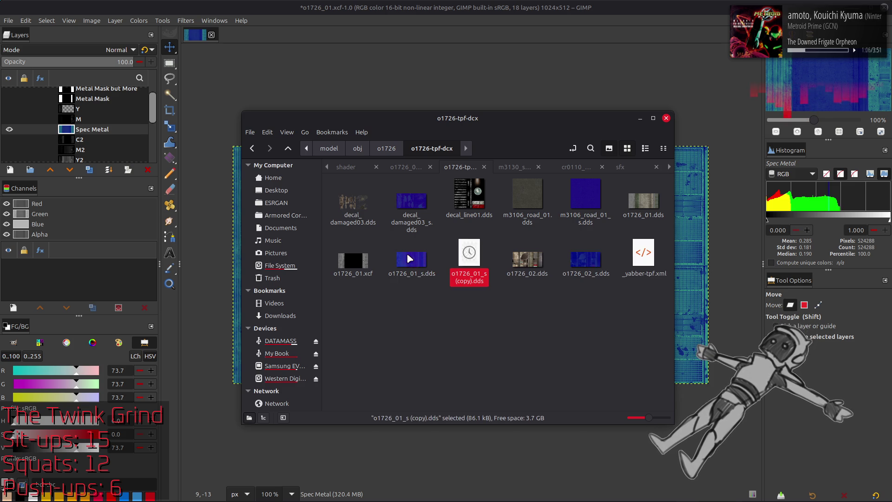
key(alt+Tab)
Start Export As with o1726_01_s.dds chosen as the target file
click(8, 20)
click(57, 179)
click(324, 212)
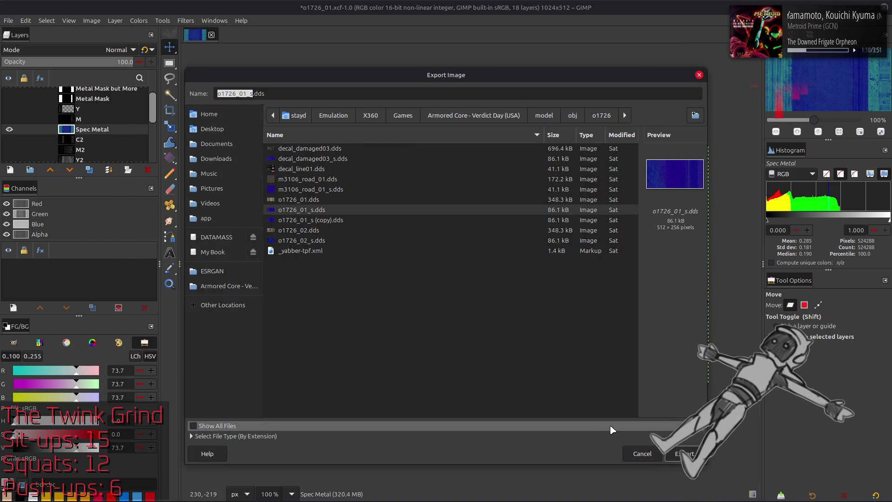
Export over o1726_01_s.dds as DDS with generated mipmaps and Clamp wrap mode
click(683, 454)
click(519, 312)
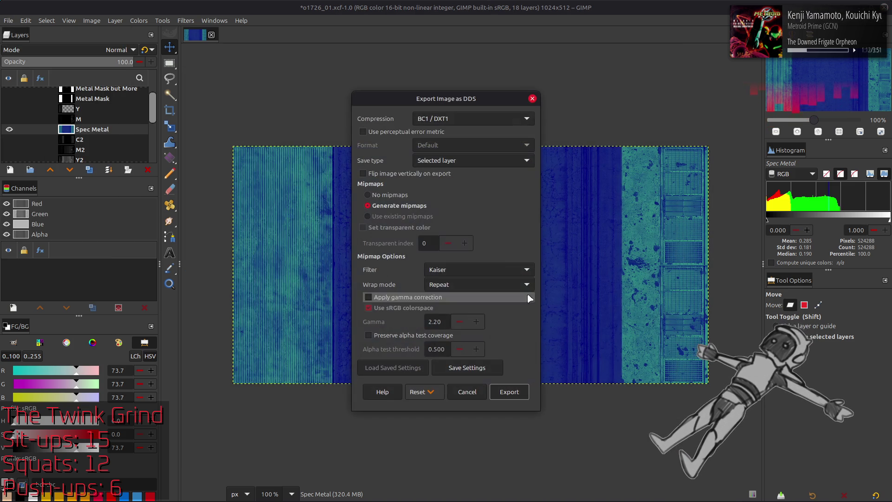
click(487, 207)
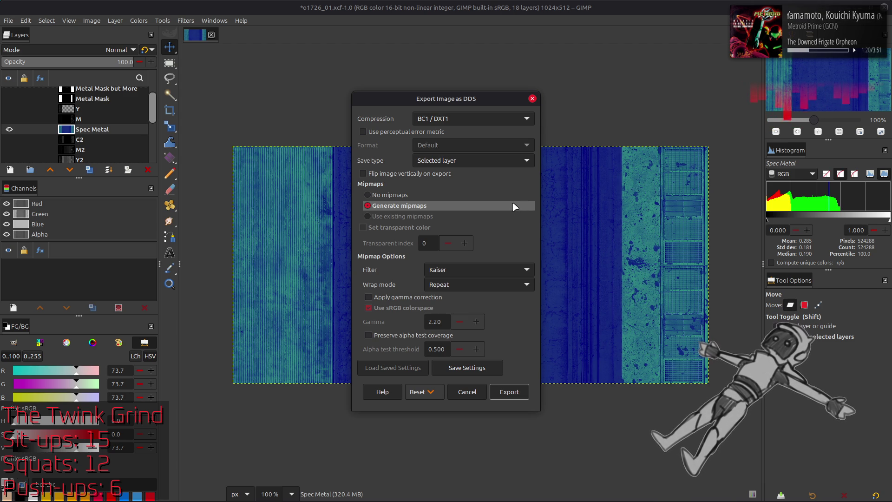
click(468, 284)
click(464, 295)
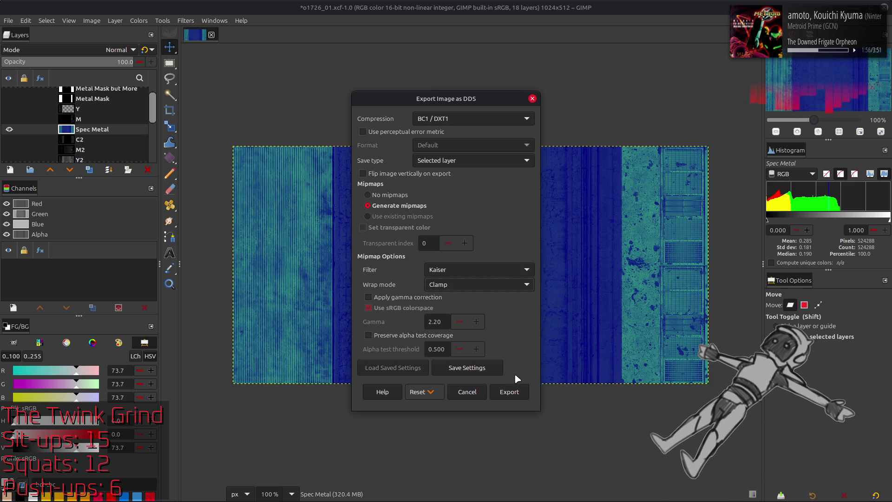
click(508, 391)
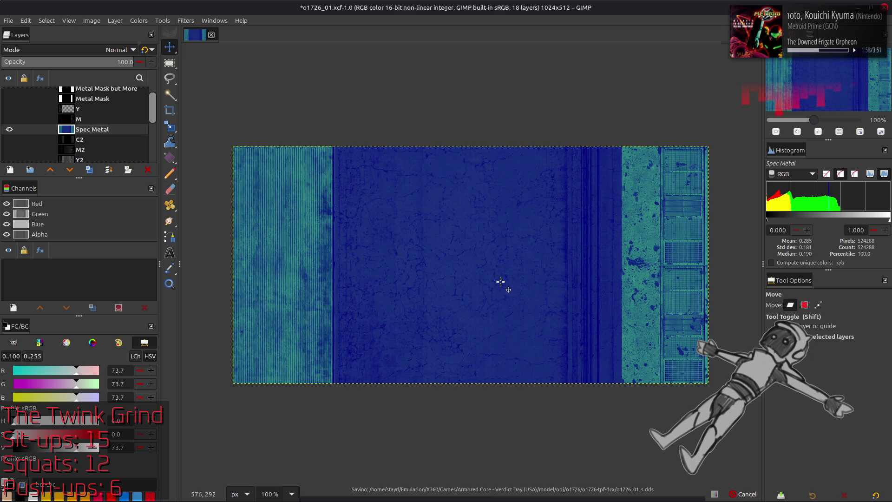
Copy the exported o1726_01_s.dds into the other folder, replacing the old file, then switch to Blender
key(alt+Tab)
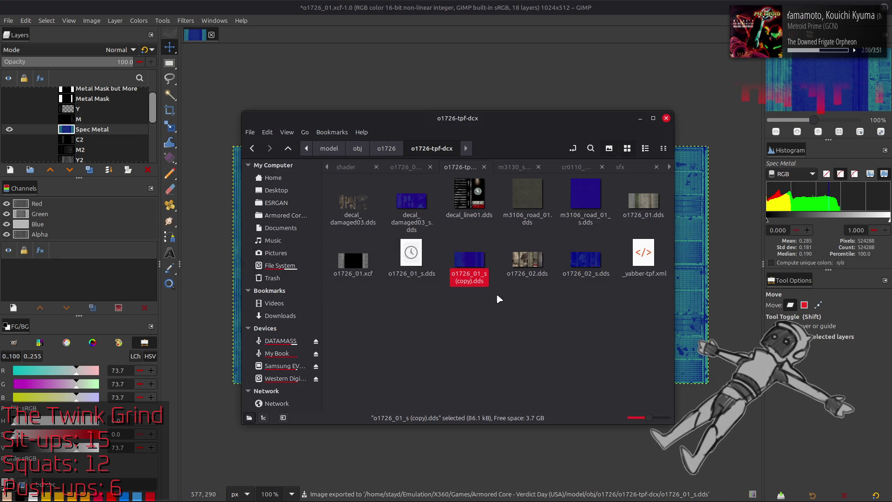
click(411, 262)
key(ctrl+c)
click(408, 167)
key(ctrl+v)
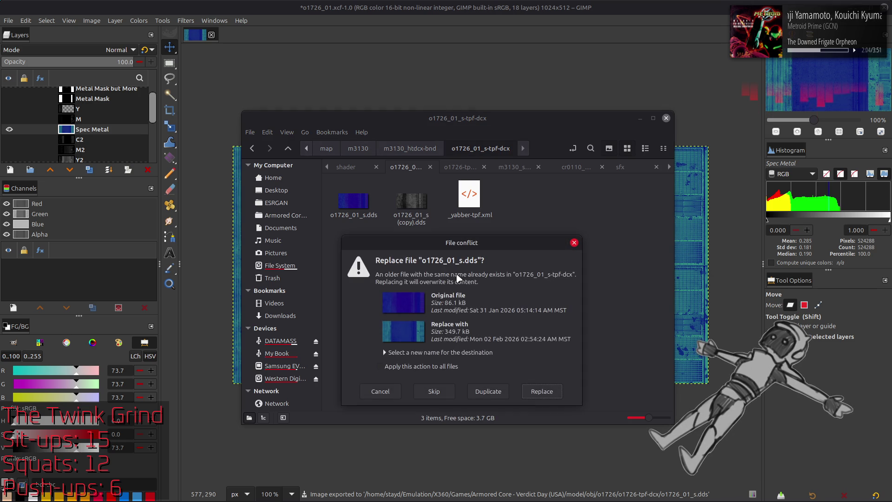
click(542, 391)
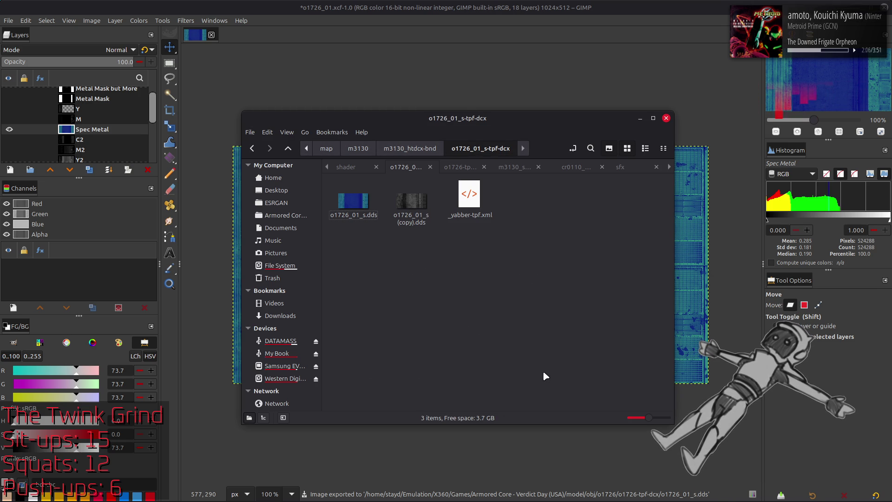
key(alt+Tab)
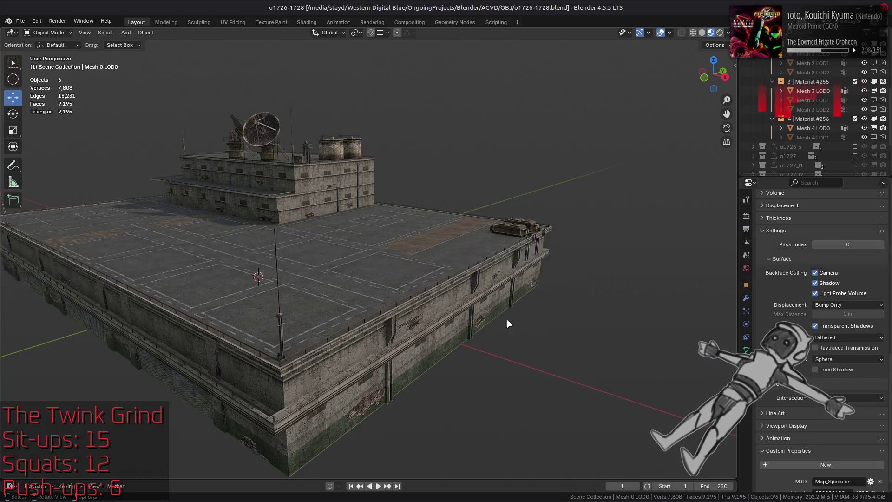
Select the building mesh and view it in the Shading workspace
click(479, 323)
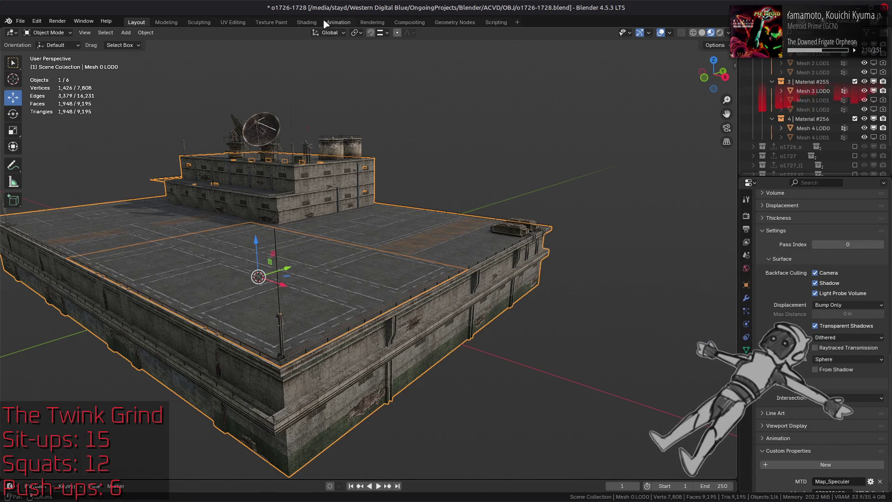
click(307, 22)
mouse_move(463, 174)
mouse_down()
mouse_move(412, 140)
mouse_move(381, 151)
mouse_move(484, 153)
mouse_up()
scroll(411, 140, up, 5)
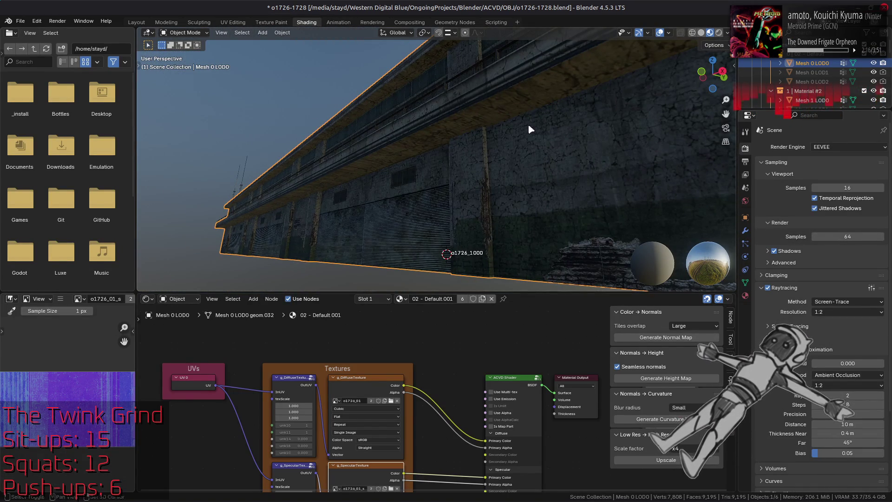
Reset the viewport preview lighting rotation to 0 and orbit toward the structures
click(727, 34)
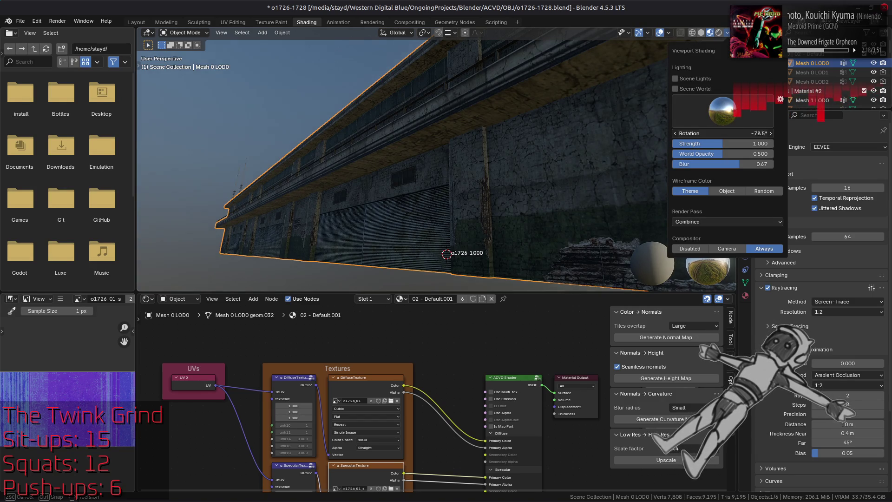
drag(739, 133, 725, 134)
key(BackSpace)
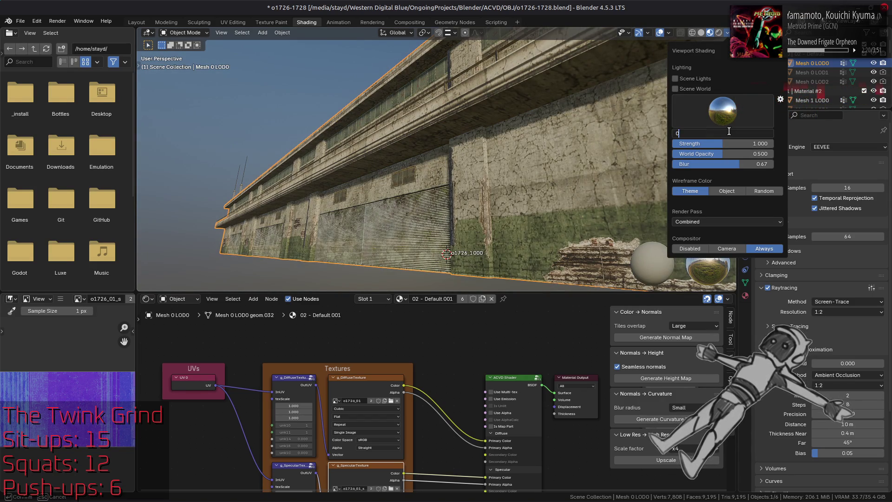
mouse_move(358, 147)
mouse_down()
mouse_move(526, 179)
mouse_move(472, 188)
mouse_up()
scroll(526, 178, up, 5)
scroll(484, 181, down, 3)
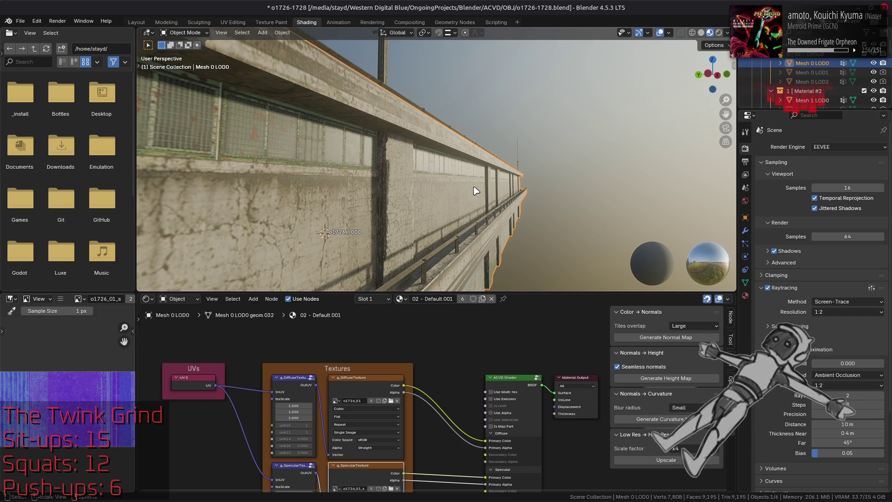
View the Diffuse and Specular texture nodes, inspect the walls from several angles, and save the blend file
click(375, 385)
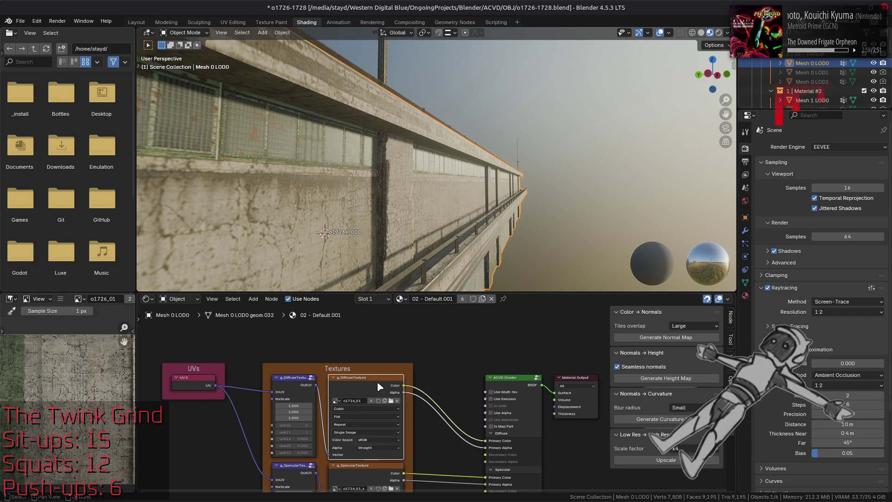
click(364, 473)
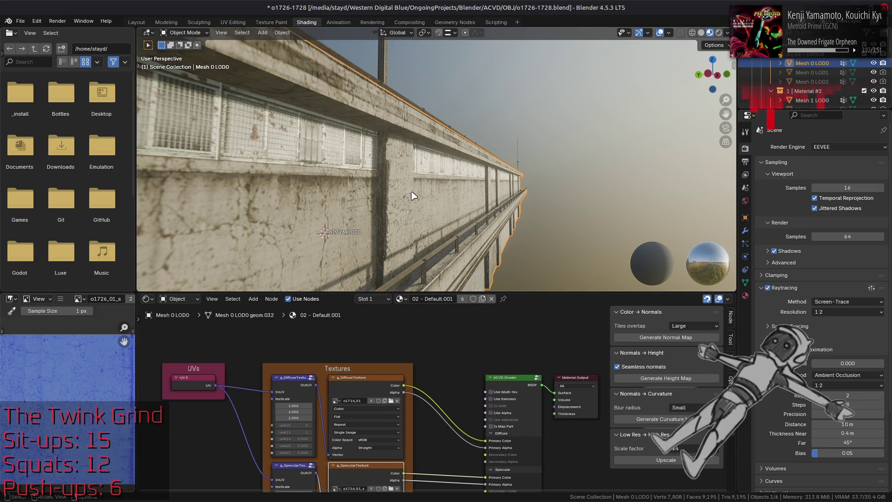
middle_click(300, 200)
scroll(413, 185, up, 5)
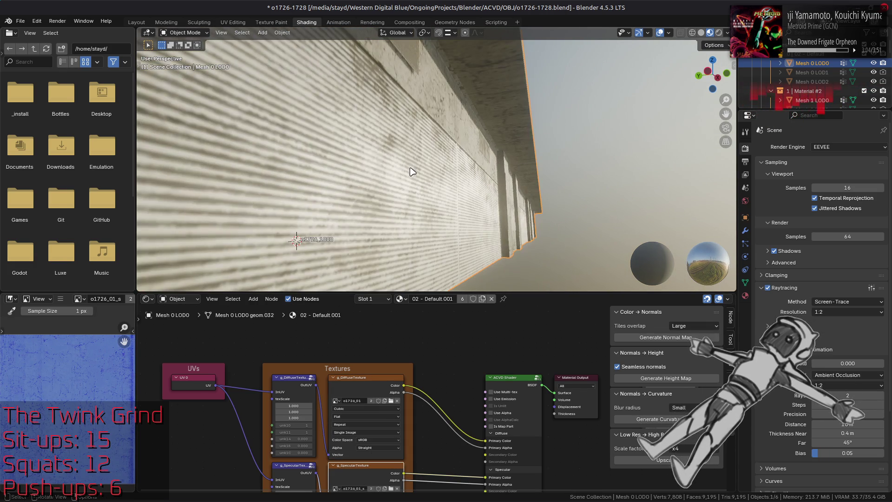
scroll(412, 171, down, 4)
middle_click(412, 173)
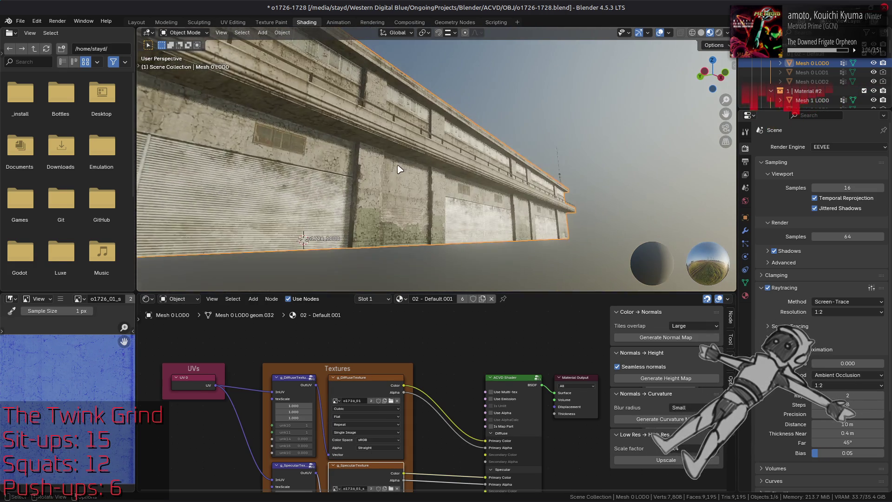
scroll(406, 178, up, 5)
scroll(409, 178, down, 4)
mouse_move(408, 178)
mouse_down()
mouse_move(426, 165)
mouse_move(432, 180)
mouse_move(335, 163)
mouse_move(389, 228)
mouse_move(320, 181)
mouse_move(272, 171)
mouse_move(441, 155)
mouse_move(410, 157)
mouse_up()
scroll(428, 166, down, 4)
scroll(427, 165, up, 5)
scroll(426, 164, down, 4)
scroll(425, 164, up, 5)
scroll(431, 178, down, 4)
scroll(431, 177, up, 4)
scroll(430, 182, up, 5)
scroll(410, 157, up, 2)
scroll(410, 157, up, 2)
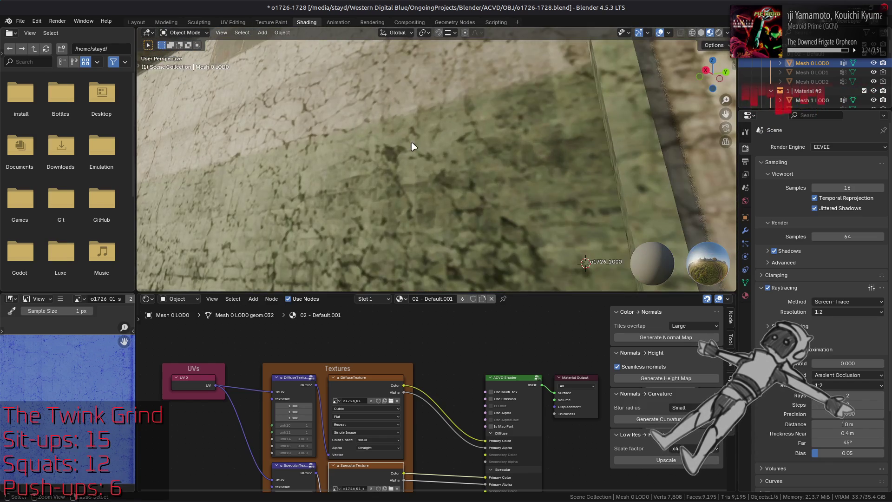
scroll(412, 152, up, 2)
scroll(412, 151, down, 3)
mouse_move(419, 154)
mouse_down()
mouse_move(487, 183)
mouse_move(473, 141)
mouse_move(476, 154)
mouse_up()
scroll(487, 183, up, 2)
scroll(480, 178, up, 2)
scroll(473, 141, up, 3)
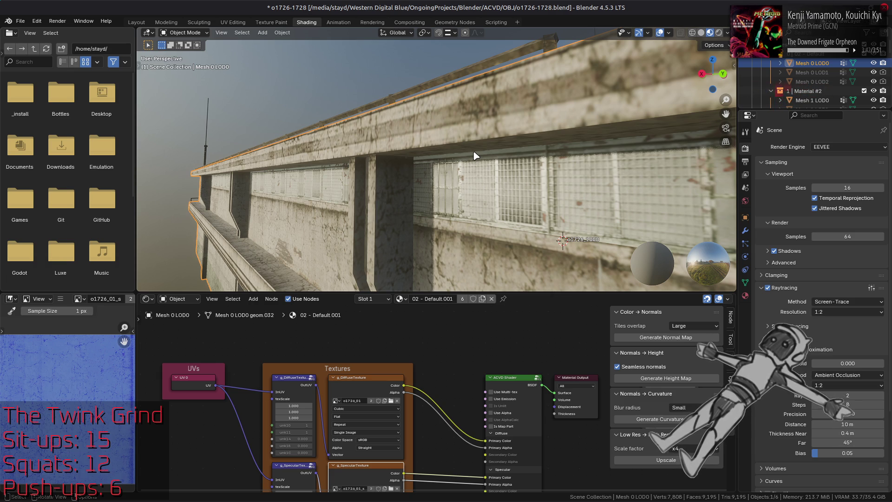
key(ctrl+s)
key(alt+Tab)
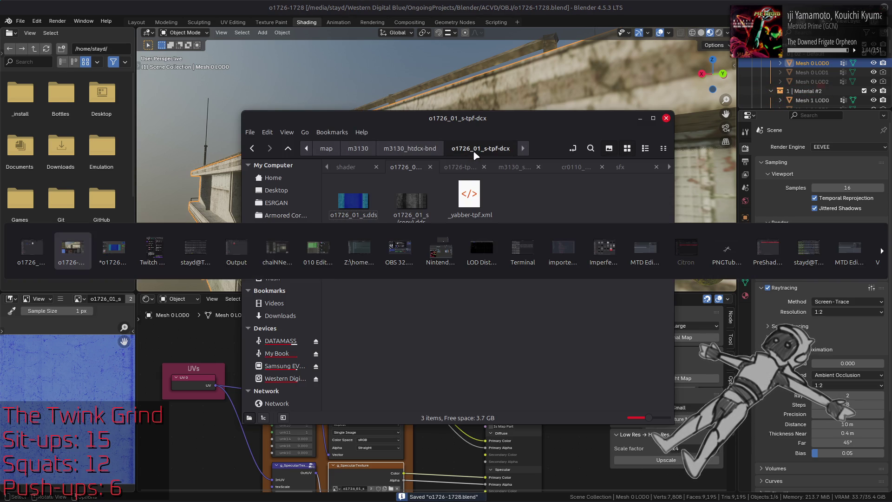
Back in GIMP, create a new layer from visible and paste the texture over the central strip
key(alt+Tab)
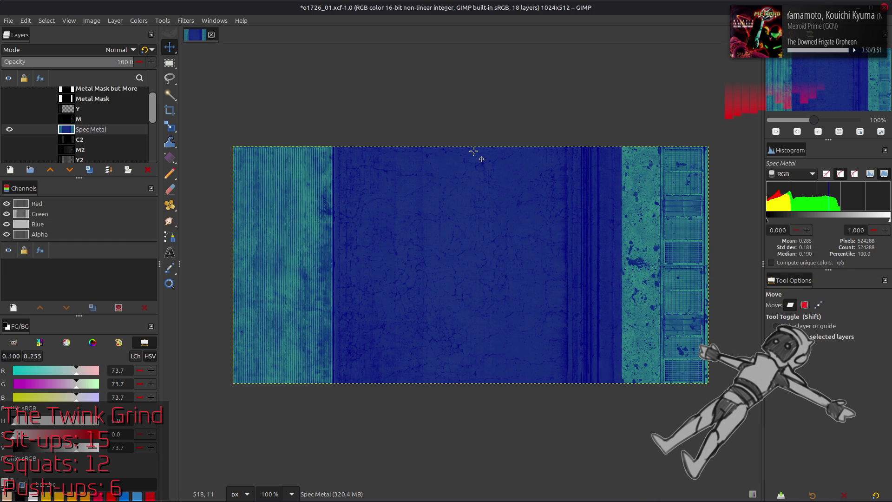
key(ctrl+shift+n)
key(ctrl+v)
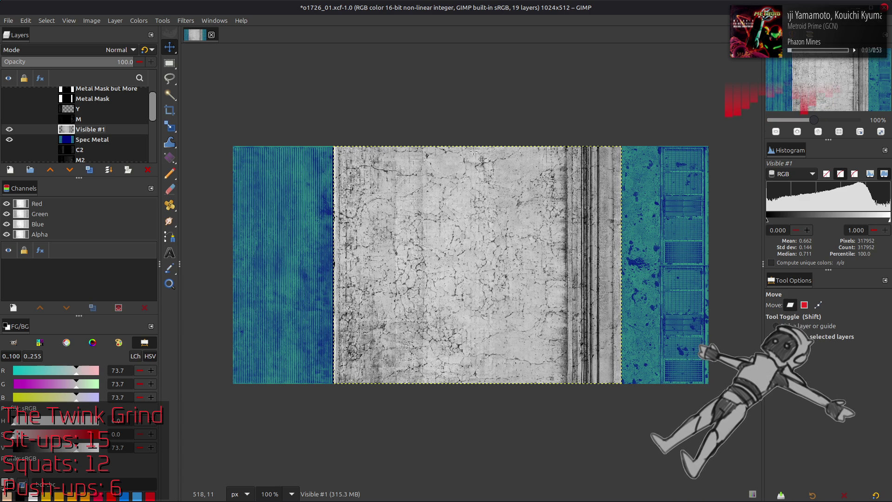
scroll(476, 153, up, 2)
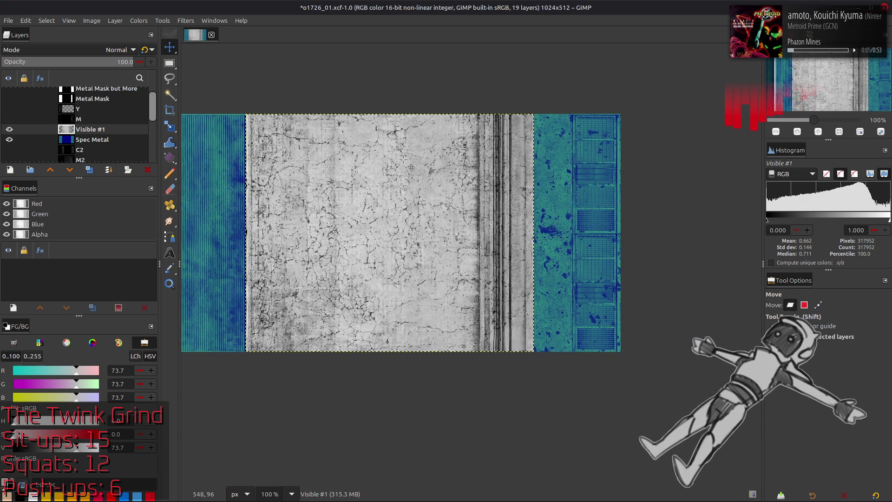
scroll(478, 146, up, 2)
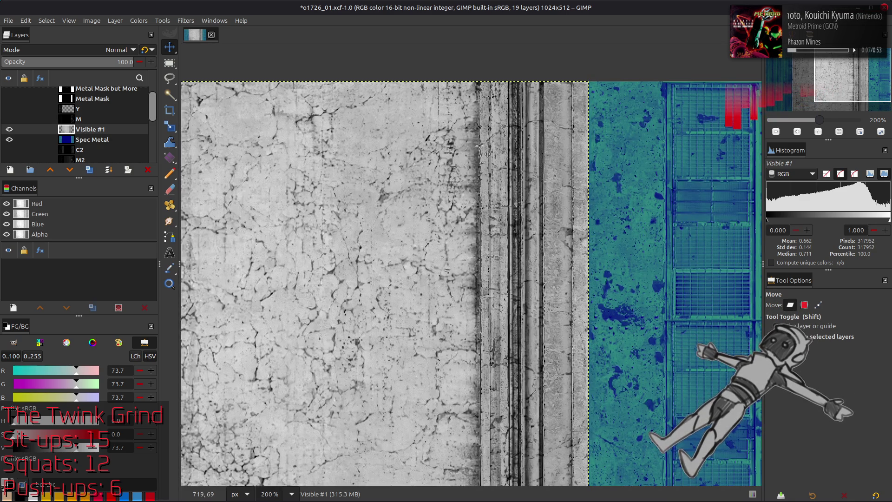
middle_click(479, 147)
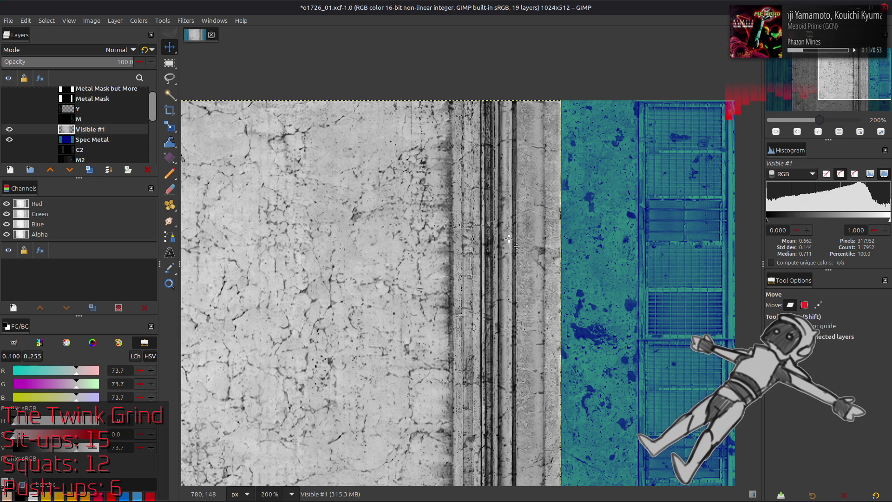
scroll(509, 239, down, 3)
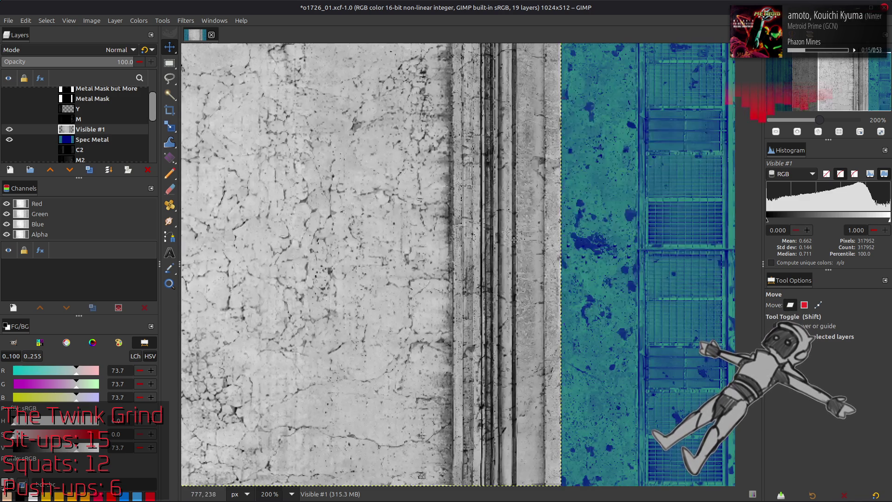
key(ctrl+period)
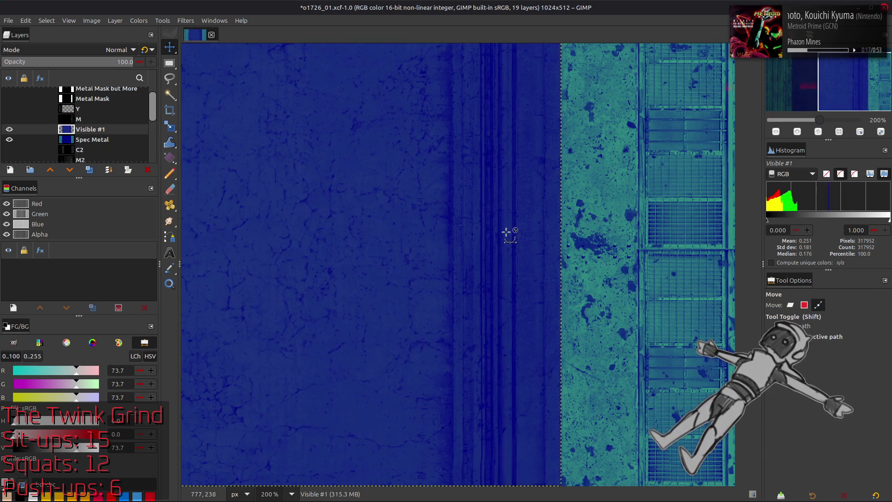
scroll(469, 327, down, 5)
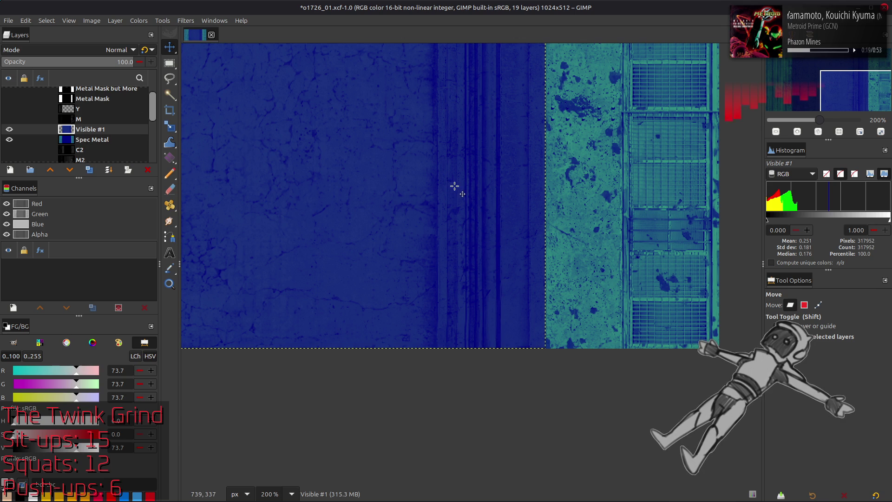
drag(218, 142, 416, 312)
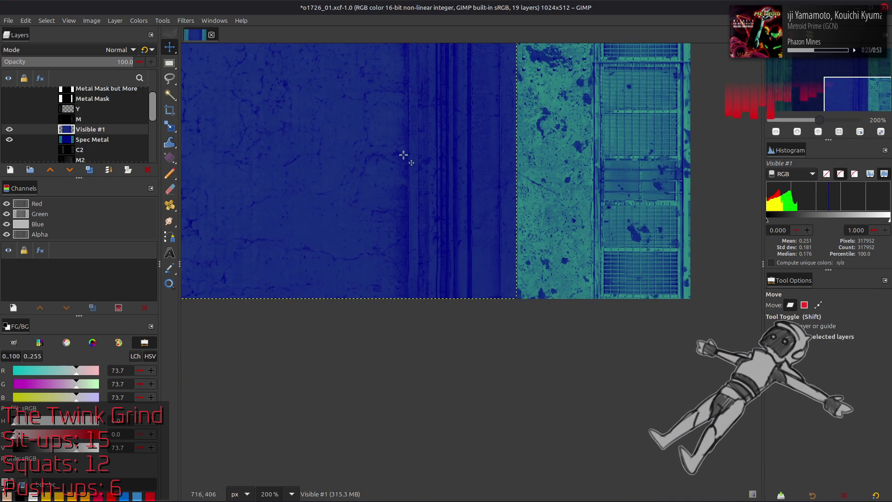
Hide Visible #1 and Spec Metal to reveal the colour texture, ready for rectangle selection
click(9, 98)
click(9, 129)
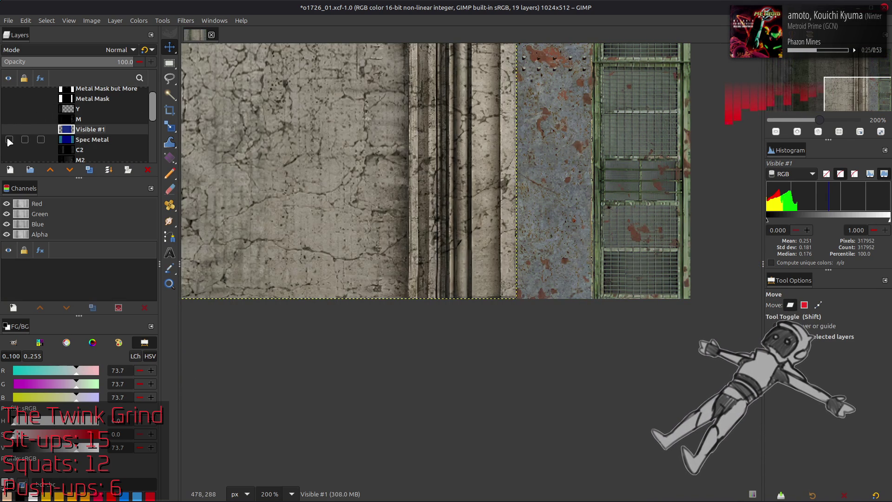
key(r)
scroll(488, 296, up, 2)
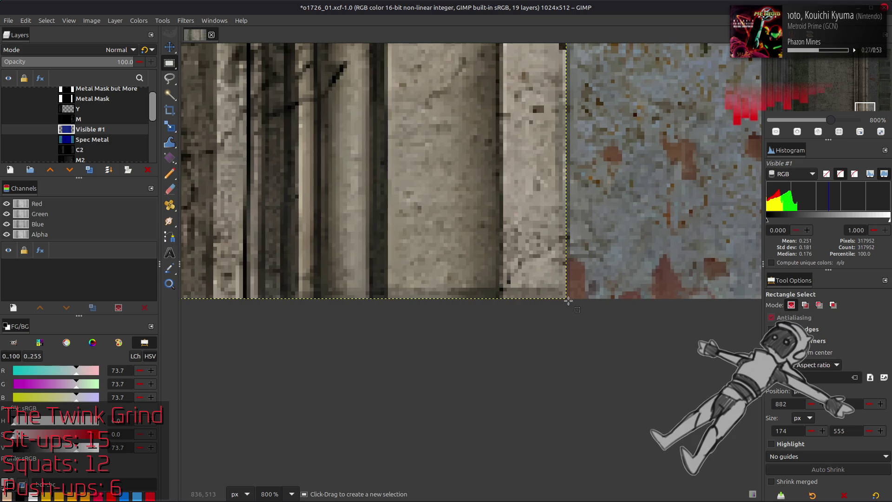
Select the central pillar strip as a 117 × 512 px rectangle starting at x 720
drag(566, 298, 212, 184)
scroll(391, 272, up, 5)
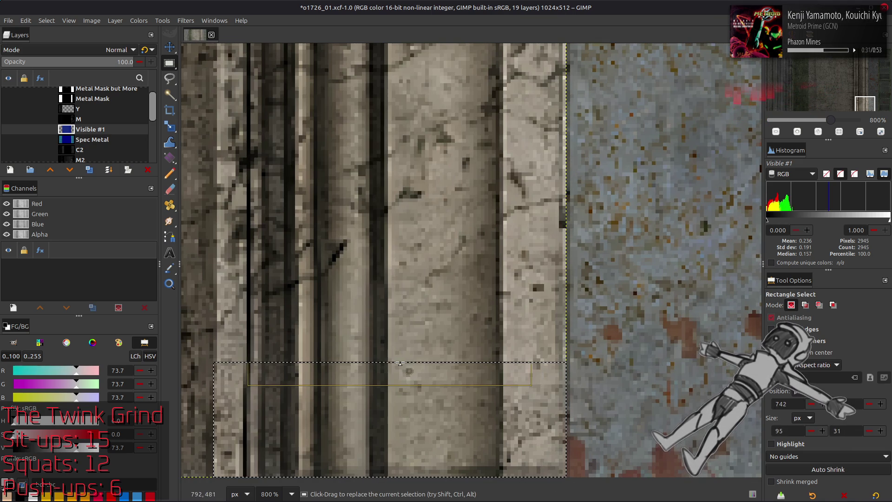
drag(398, 379, 410, 104)
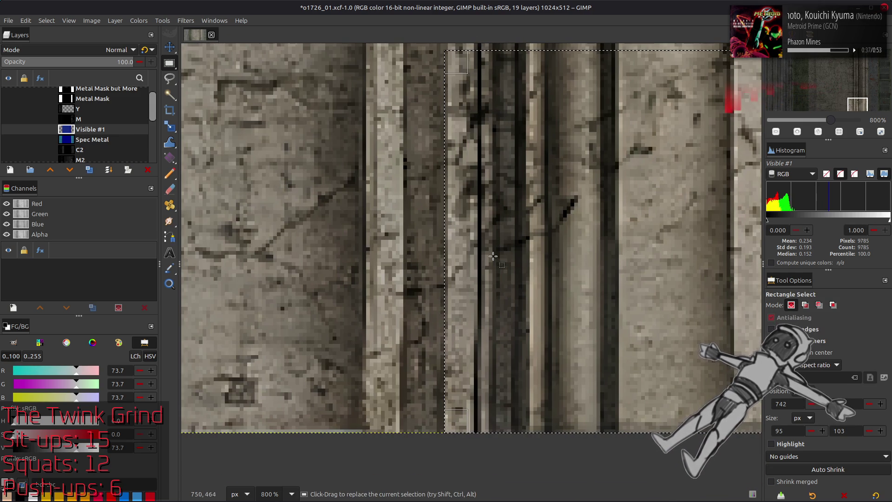
drag(455, 272, 374, 286)
scroll(507, 265, up, 5)
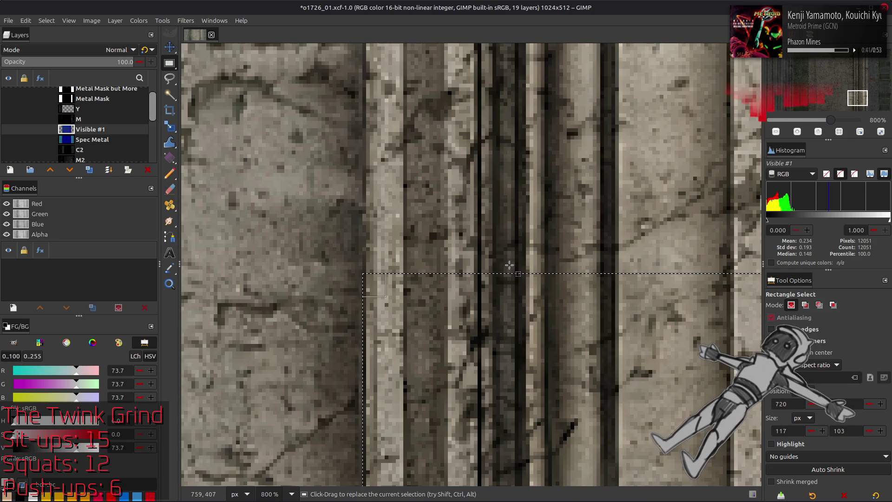
drag(507, 276, 607, 109)
scroll(530, 209, up, 5)
scroll(563, 168, up, 4)
scroll(587, 140, up, 4)
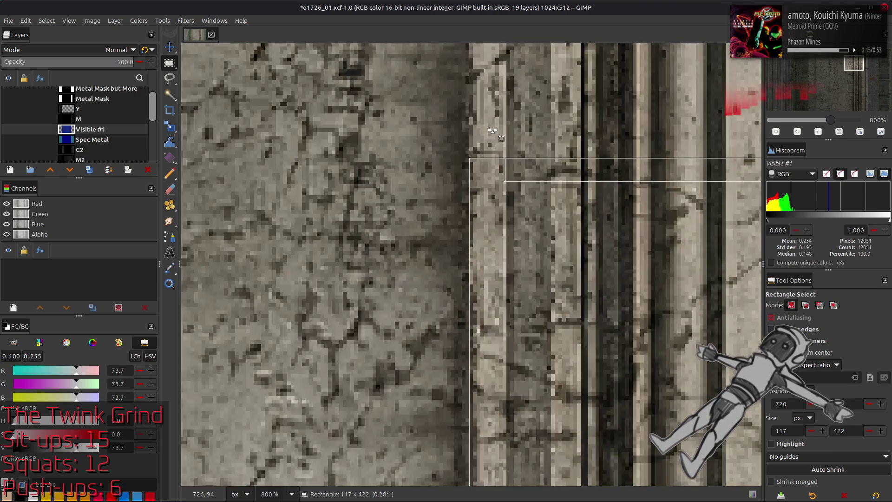
scroll(606, 109, up, 3)
drag(607, 109, 601, 62)
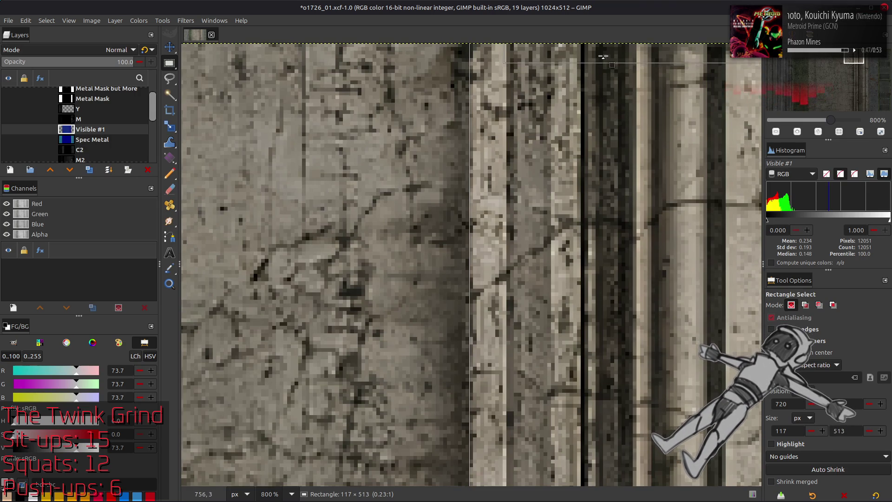
scroll(489, 210, right, 8)
scroll(453, 174, right, 6)
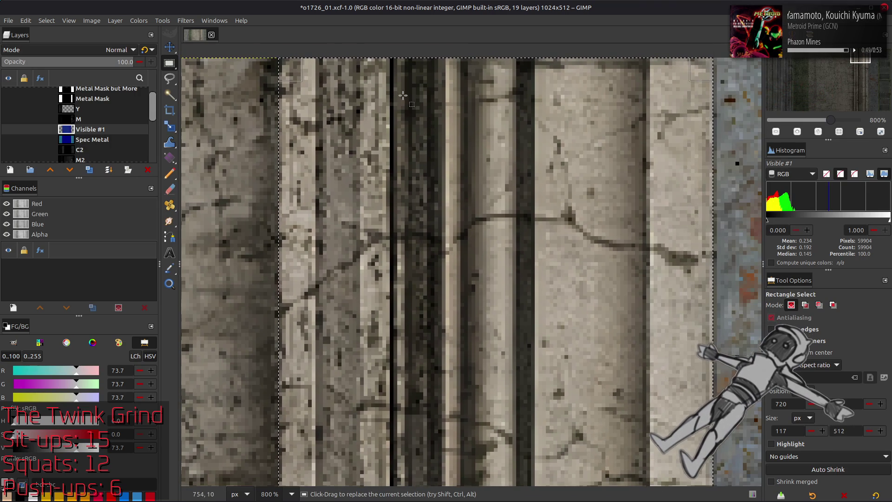
drag(696, 222, 699, 222)
scroll(573, 230, down, 5)
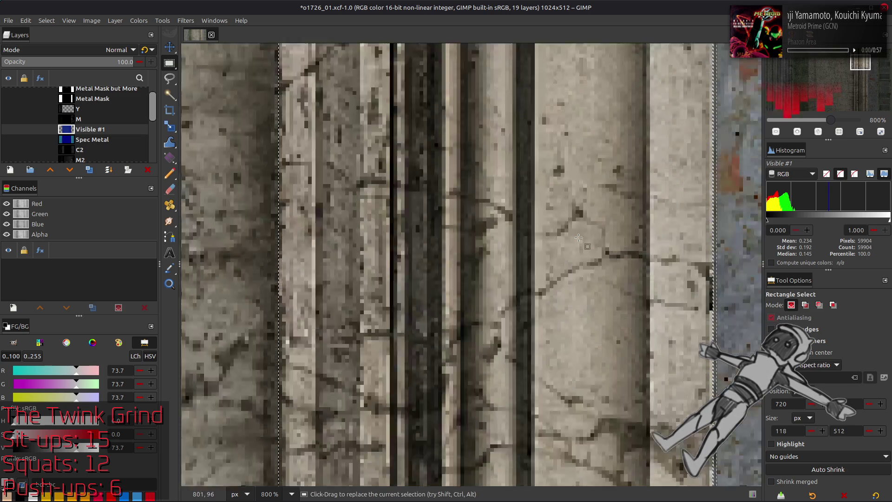
scroll(573, 231, down, 5)
mouse_move(714, 223)
mouse_down()
mouse_move(673, 232)
mouse_move(701, 239)
mouse_up()
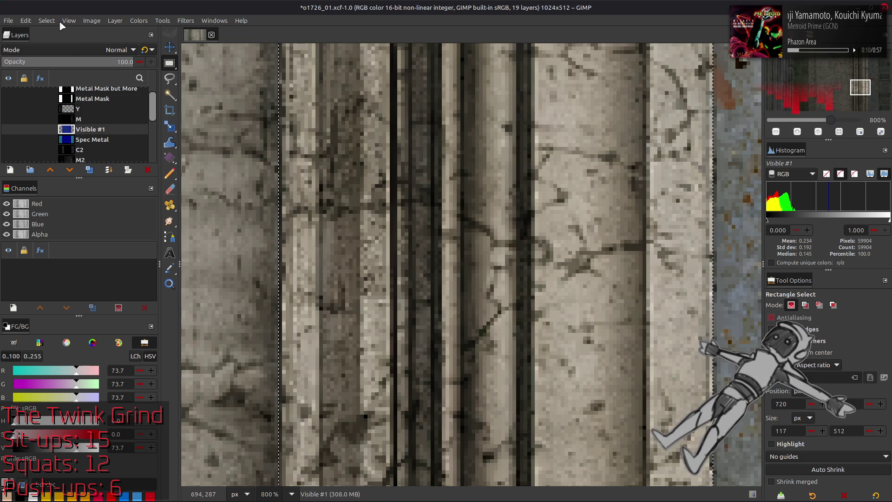
Show Visible #1 and Spec Metal, then set the Red channel's high input level to 50
click(47, 20)
click(70, 52)
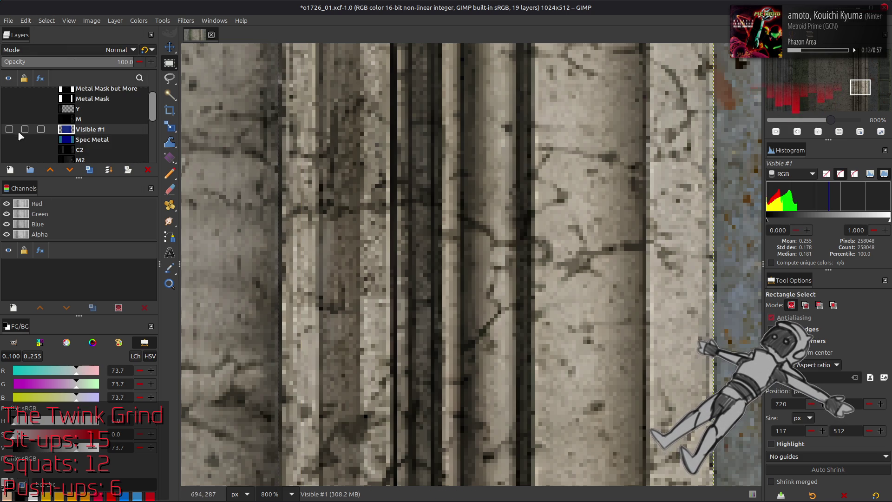
click(9, 129)
click(138, 21)
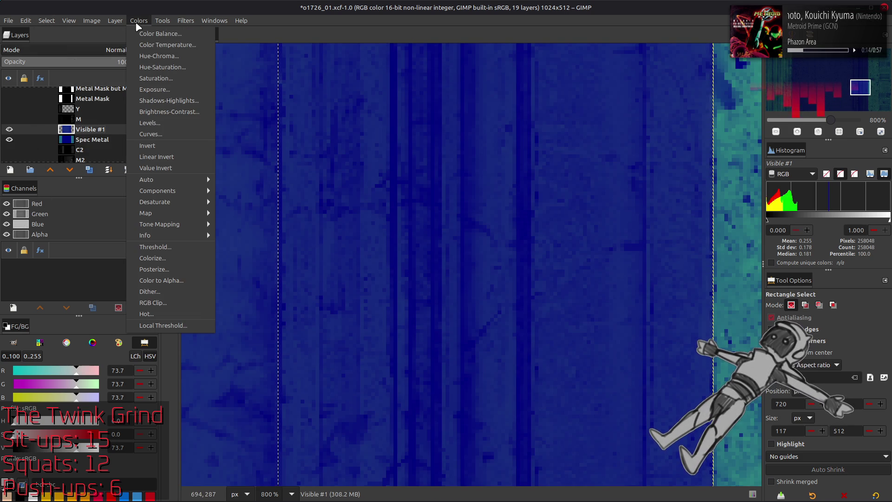
click(161, 120)
click(55, 228)
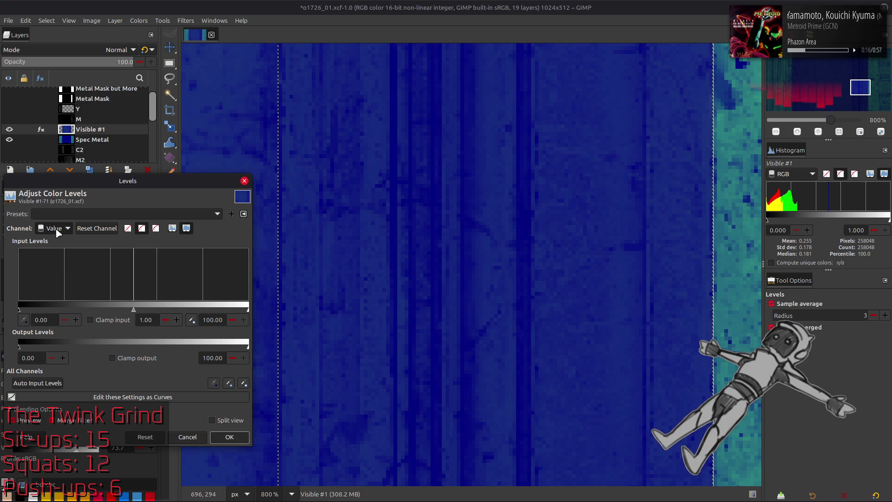
click(56, 248)
double_click(212, 320)
text(5)
key(Return)
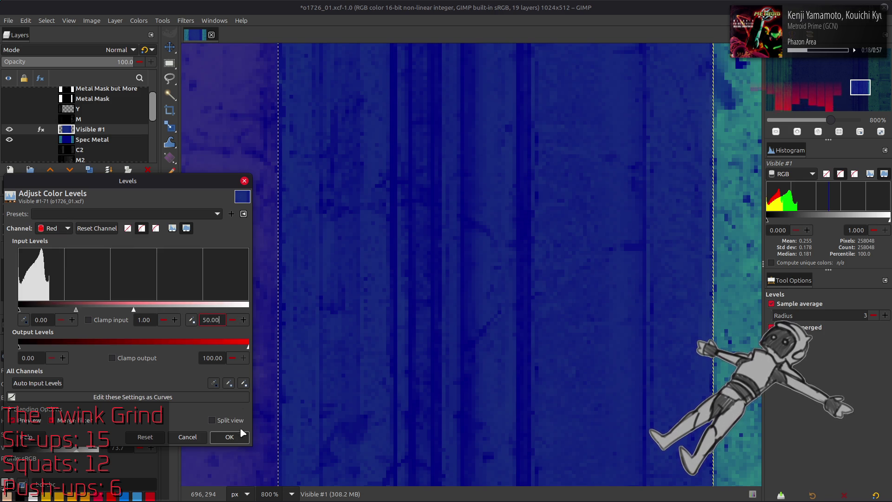
Apply the Levels change, select the whole image and view it at actual size
click(229, 437)
click(47, 20)
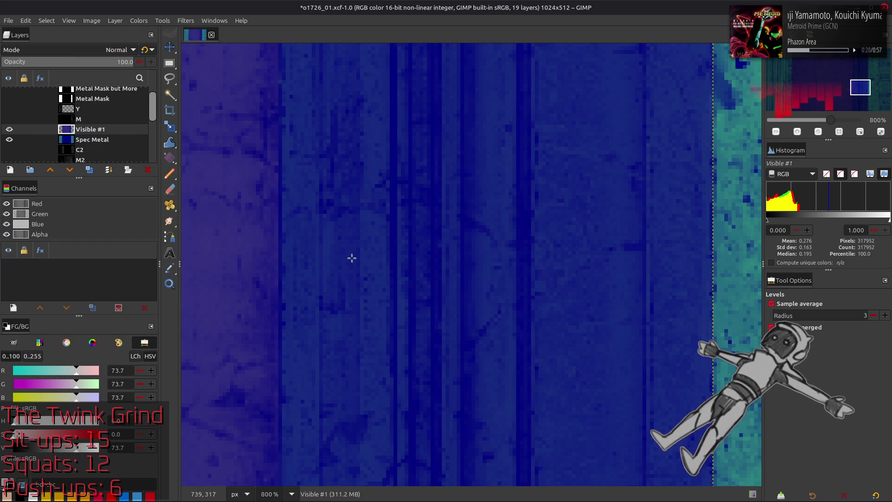
key(1)
key(m)
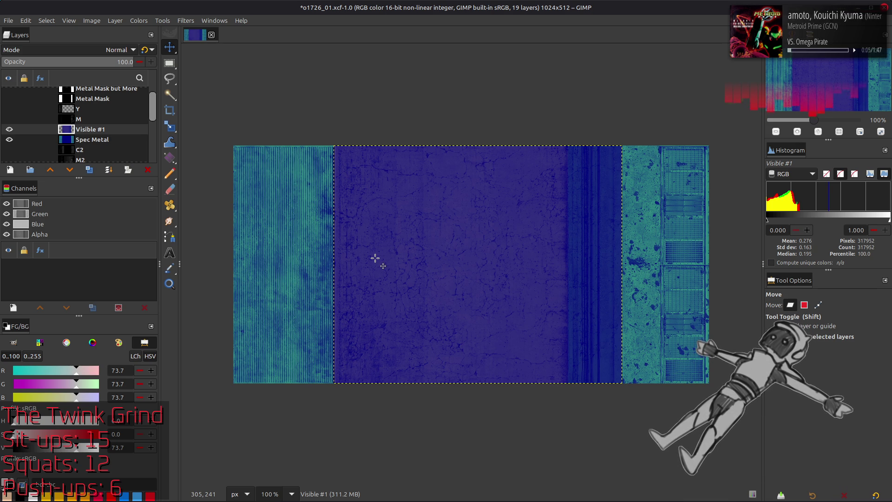
Pick the layer under the middle area and nudge it back to the darker blue
key(shift)
click(432, 239)
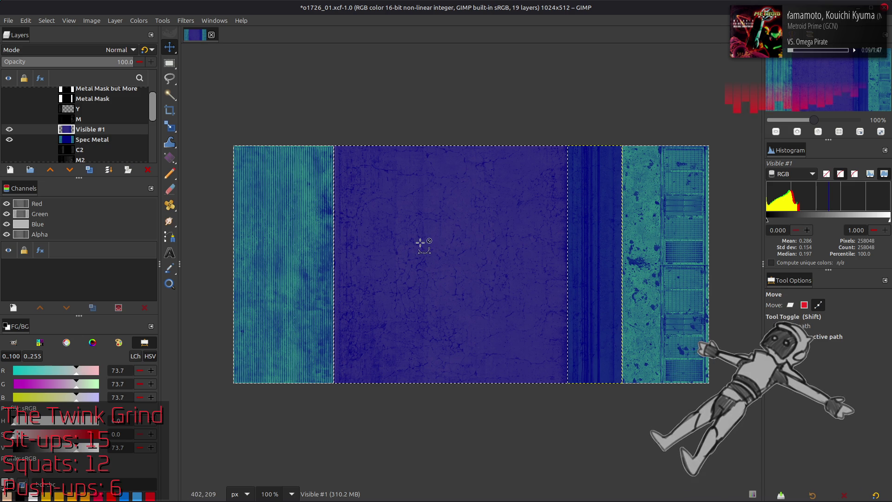
key(shift)
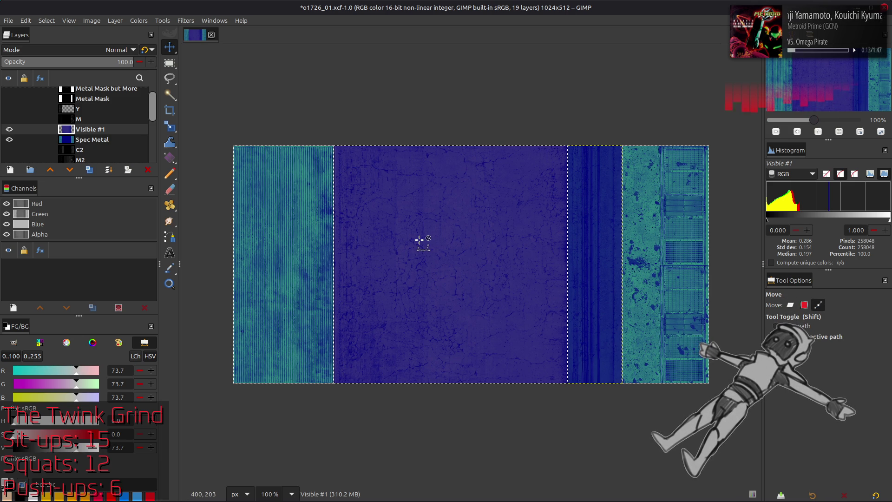
key(shift)
key(shift)
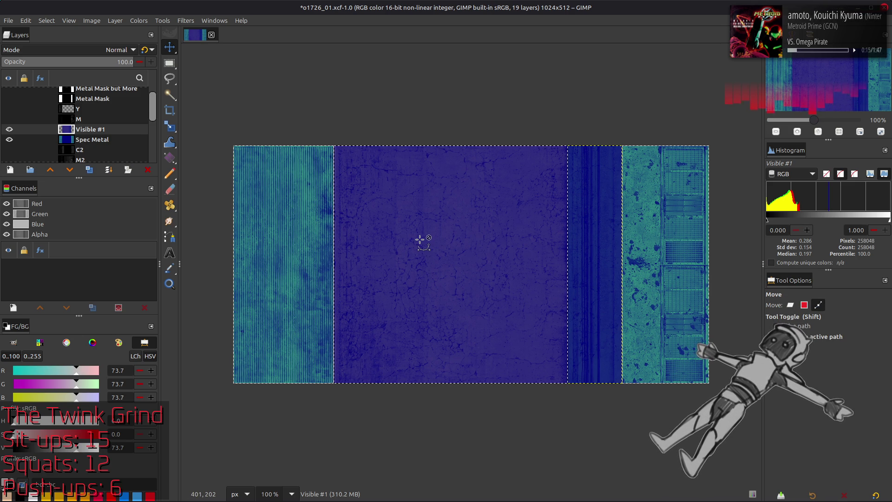
drag(424, 240, 428, 241)
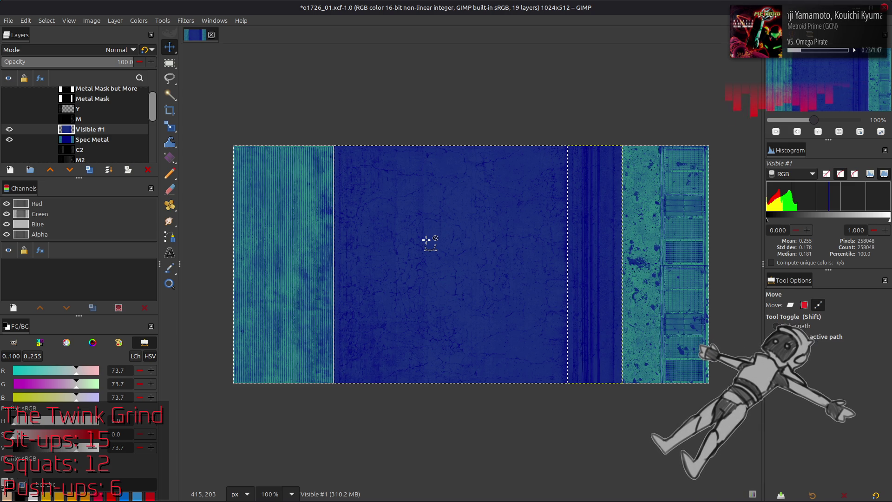
Undo/redo to compare the purplish tint, leave it undone with the whole image selected and layers shown
key(ctrl+z)
key(ctrl+y)
key(ctrl+z)
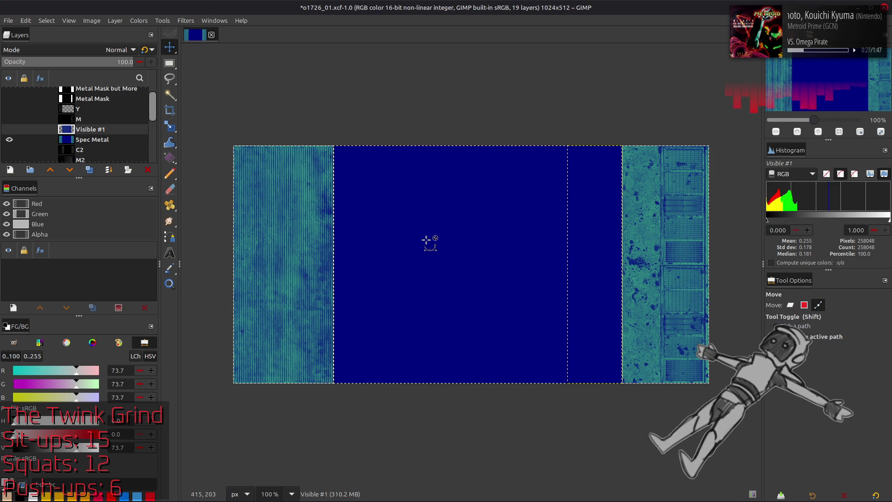
key(ctrl+y)
key(ctrl+z)
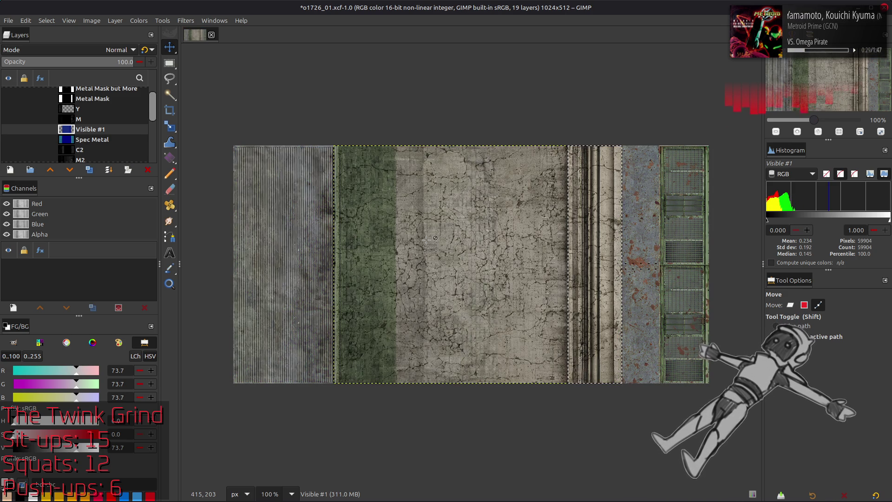
key(ctrl+a)
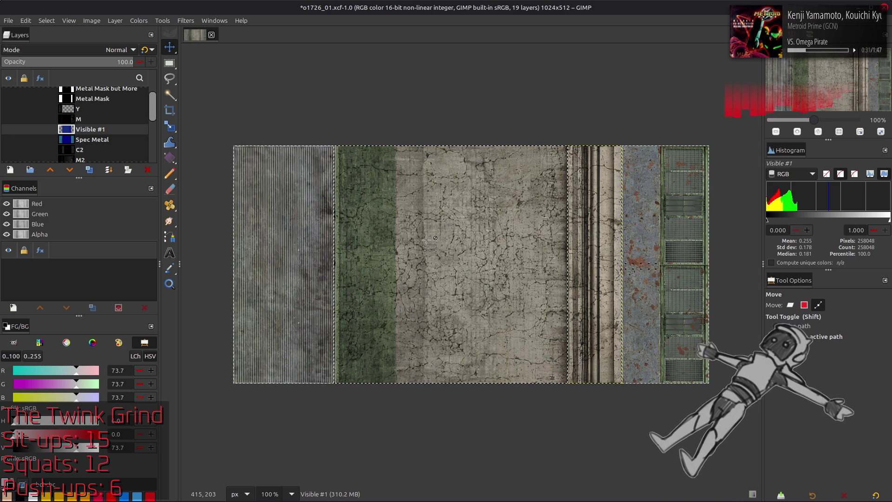
key(shift+v)
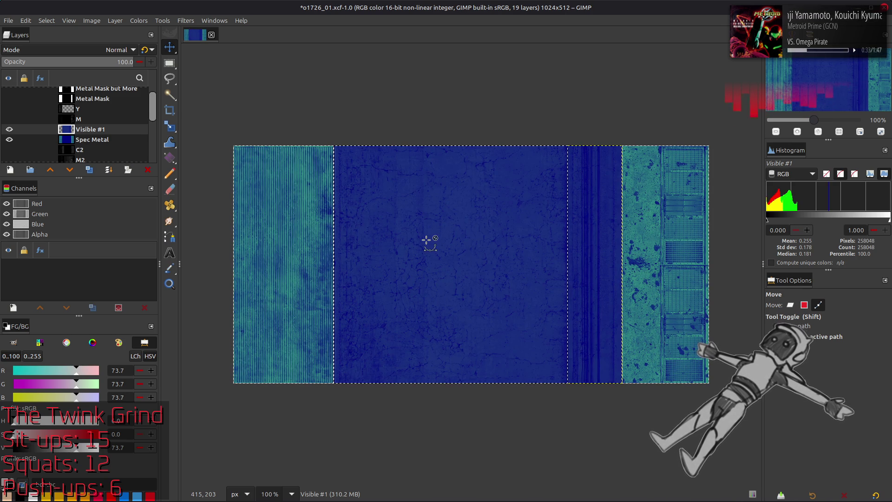
key(shift)
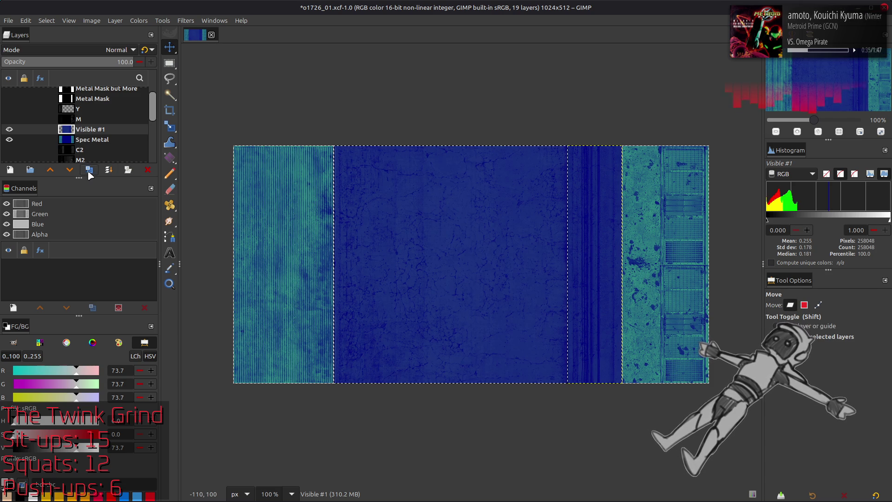
Create a Visible #2 layer from the visible image and rectangle-select the central pillar strip
click(115, 20)
click(157, 184)
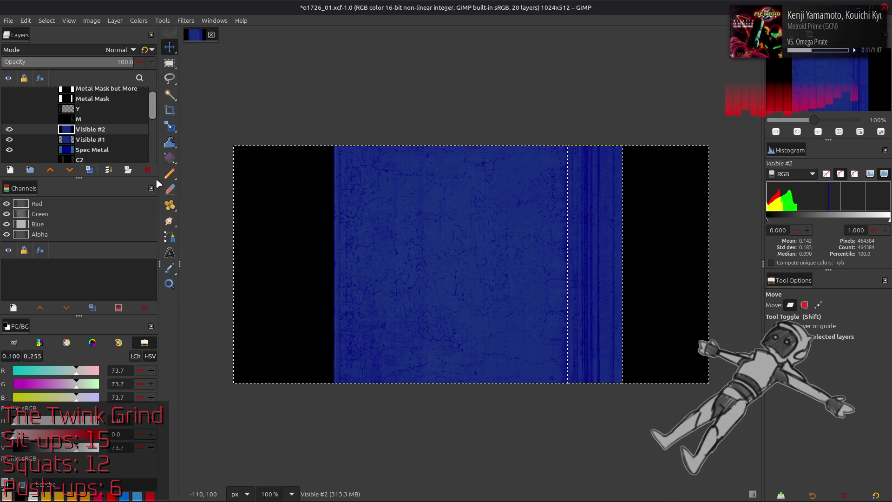
key(r)
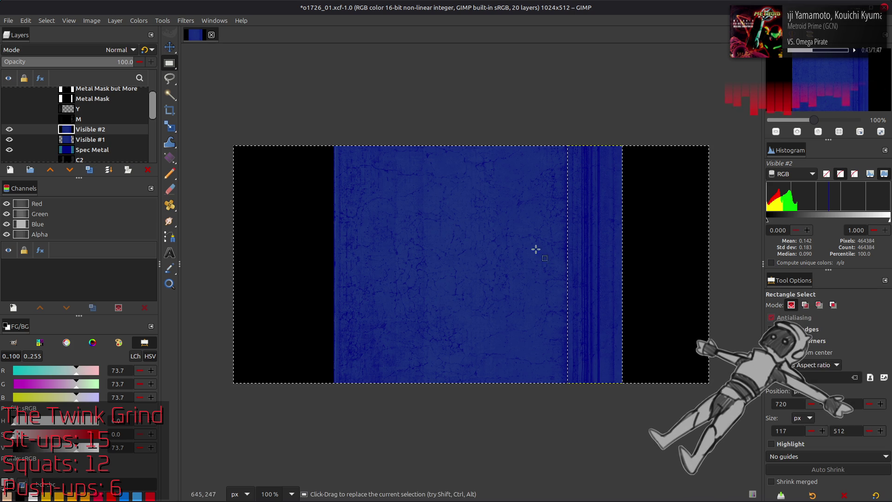
drag(587, 123, 739, 435)
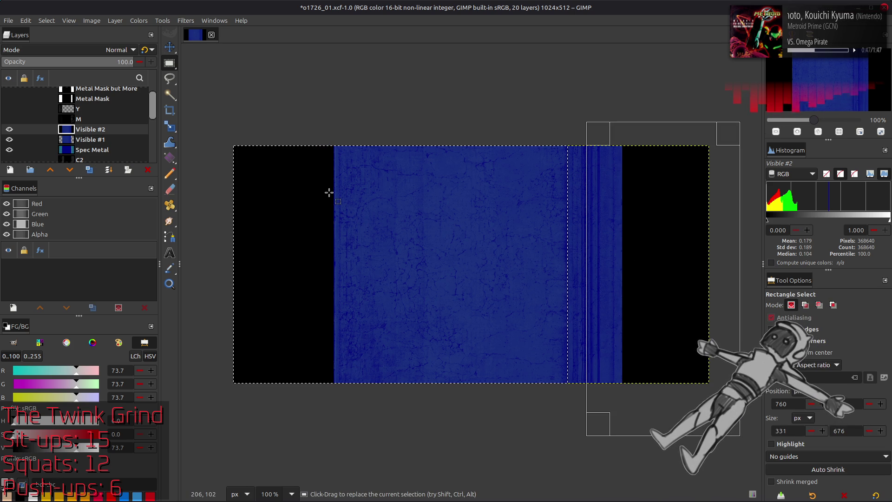
key(ctrl)
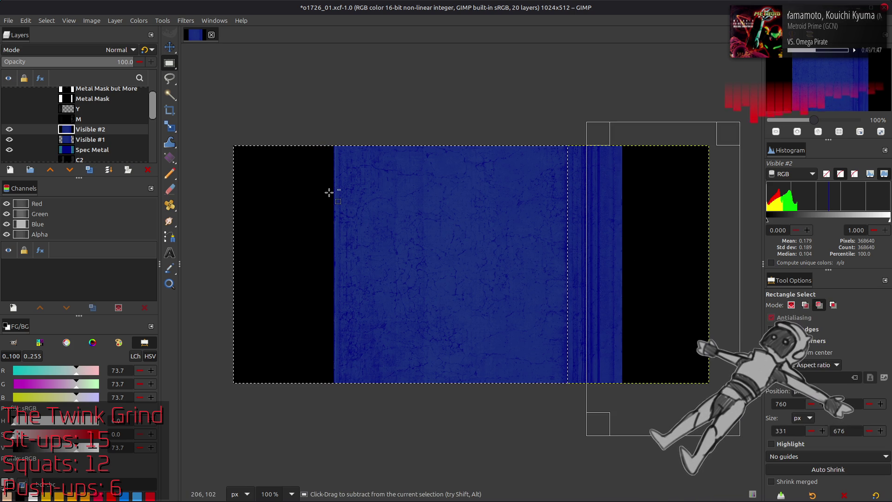
key(ctrl+v)
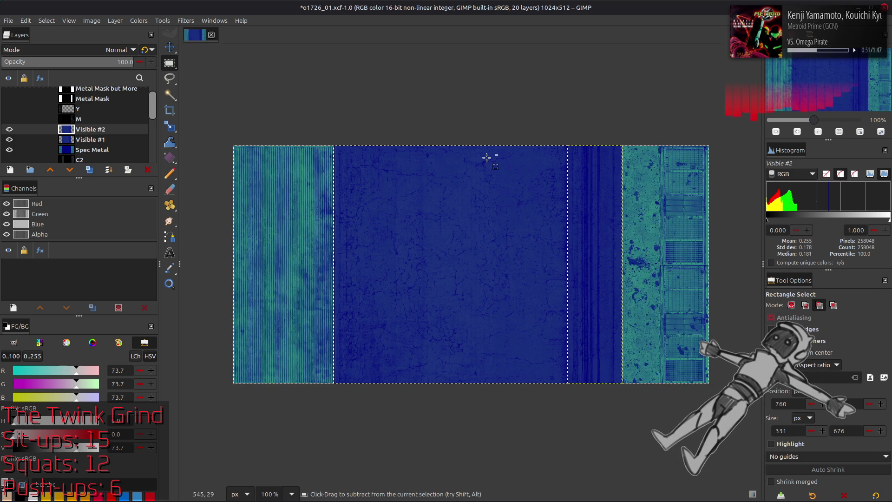
drag(595, 111, 728, 408)
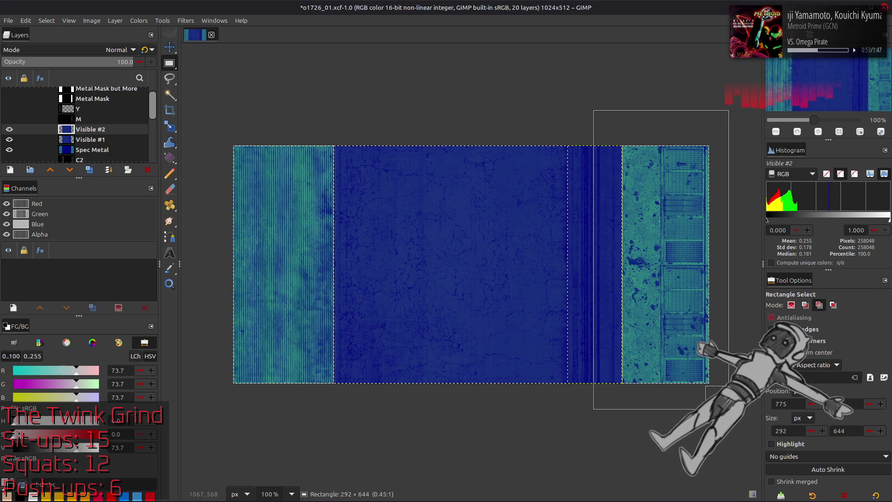
key(Return)
Crop Visible #2 to the selection, then restore the striped texture in the left strip
click(114, 21)
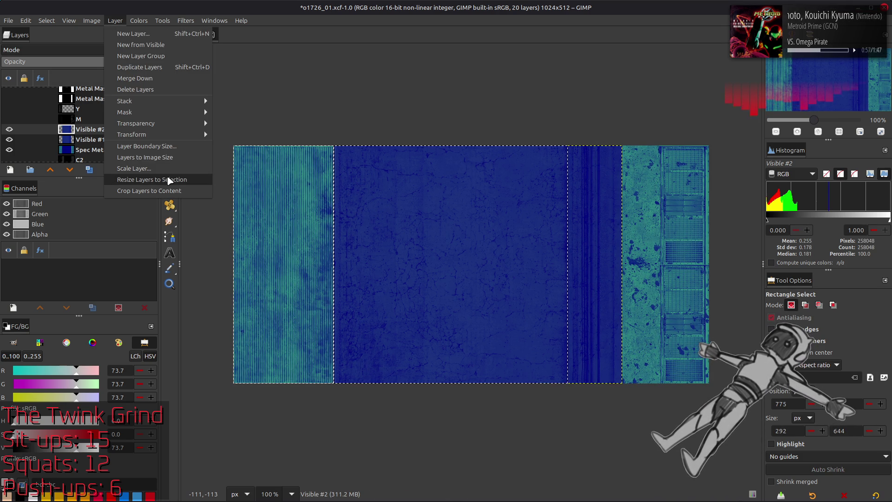
click(167, 180)
click(46, 20)
click(70, 56)
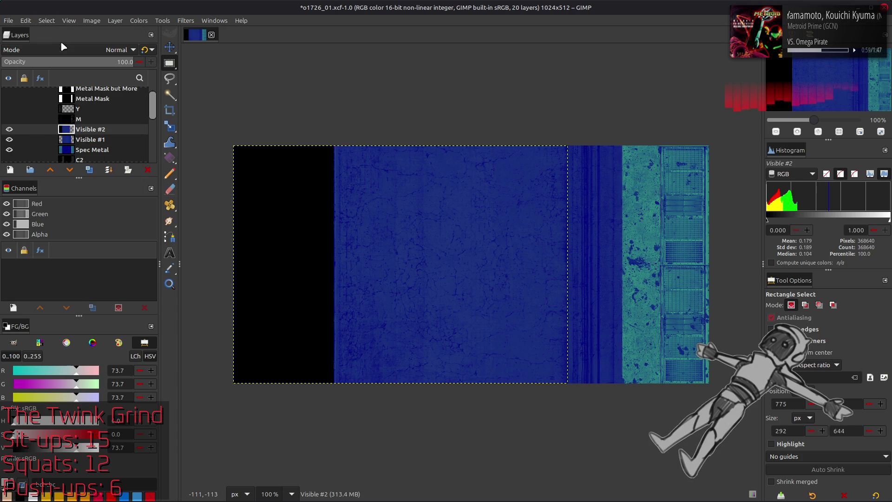
key(m)
click(115, 21)
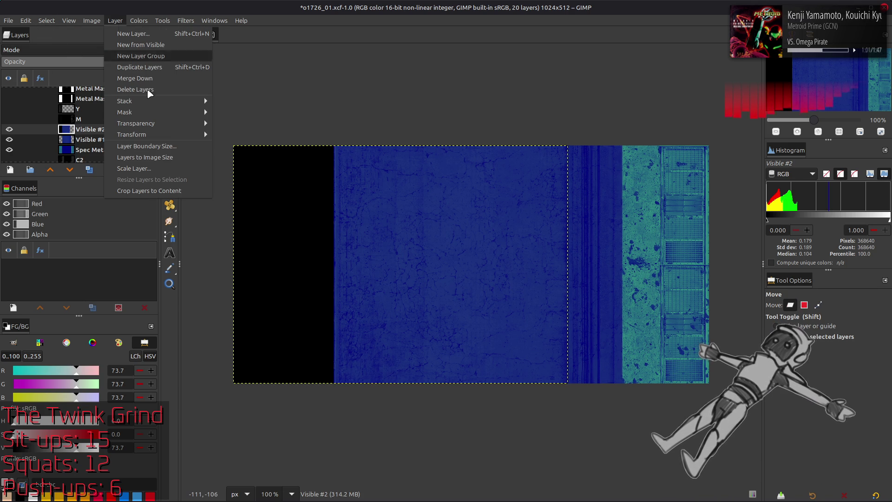
click(179, 193)
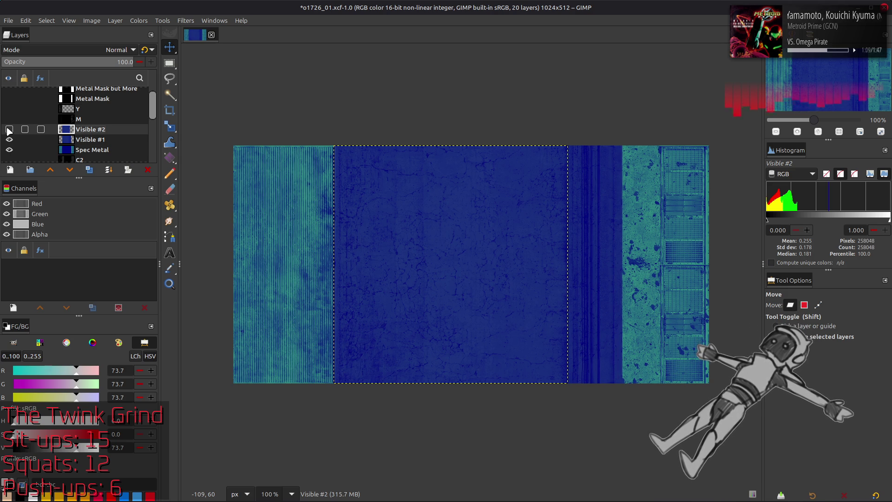
Toggle Visible #2's eye and bring up the Colors menu for the component tools
click(9, 129)
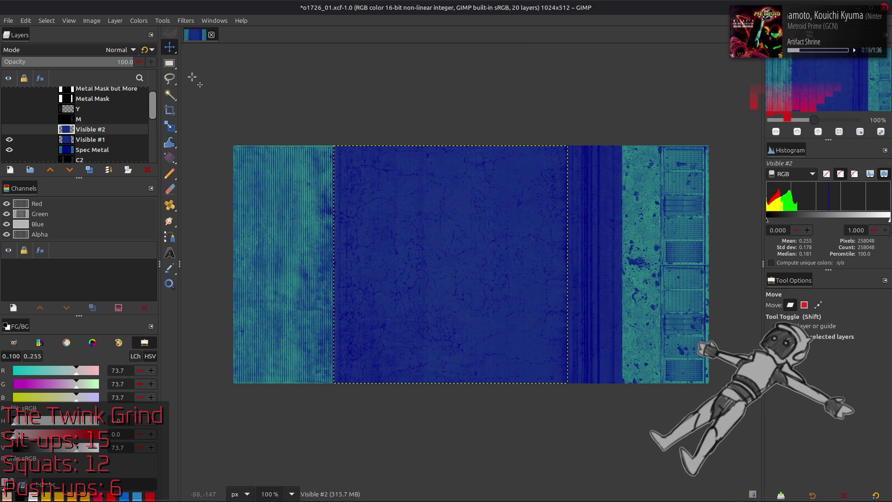
click(139, 21)
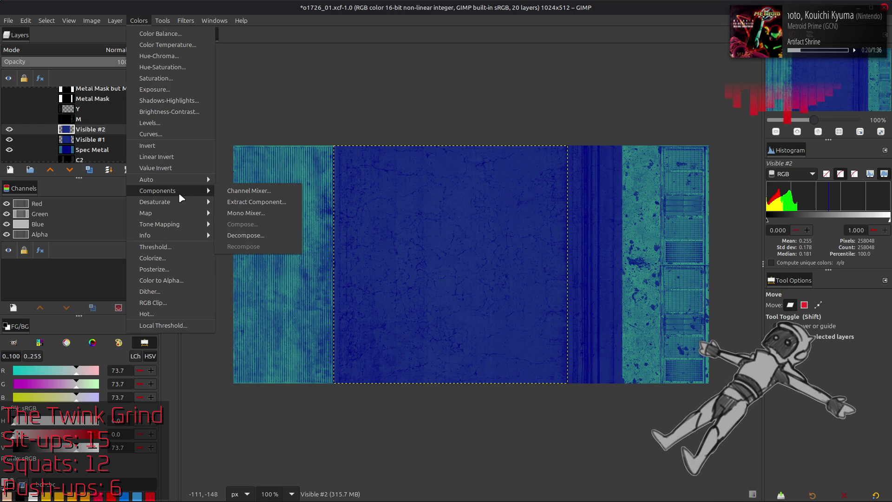
Run Extract Component with RGB Green, turning the central strip greyscale
click(245, 204)
click(148, 253)
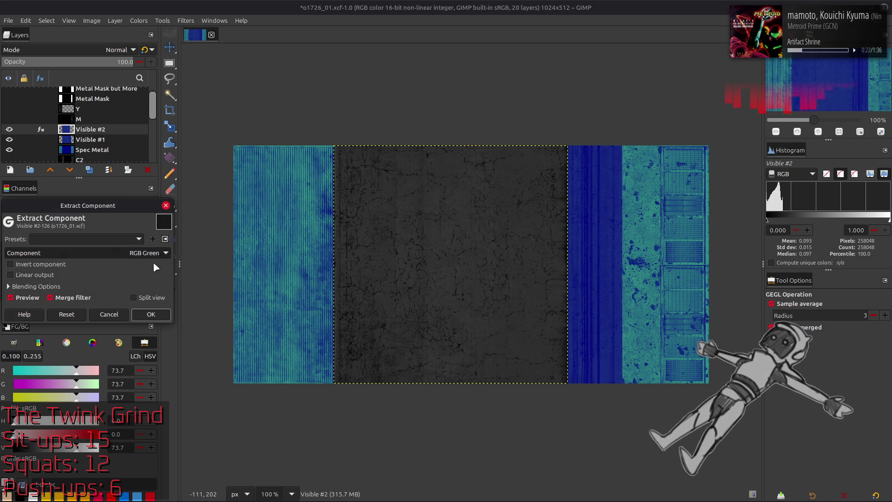
click(152, 314)
From Visible #1, fill so the centre returns to blue, the left strip goes black, and widen the selection
click(92, 140)
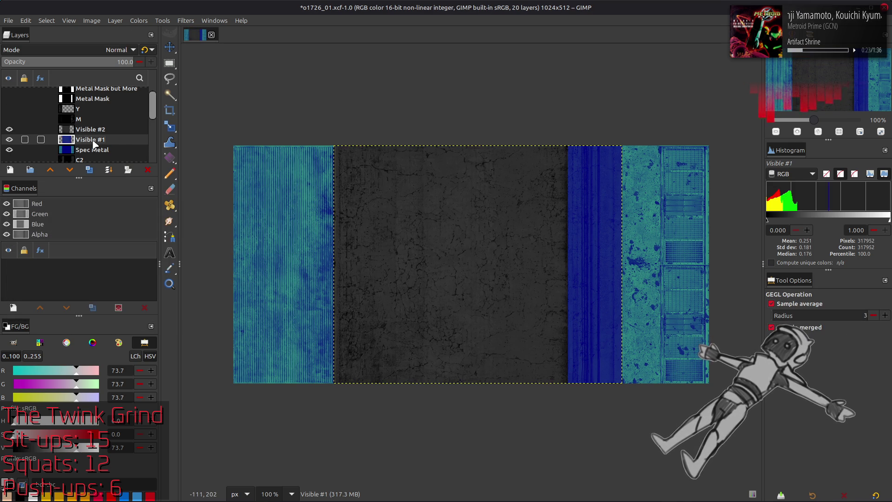
click(287, 178)
click(287, 178)
click(287, 178)
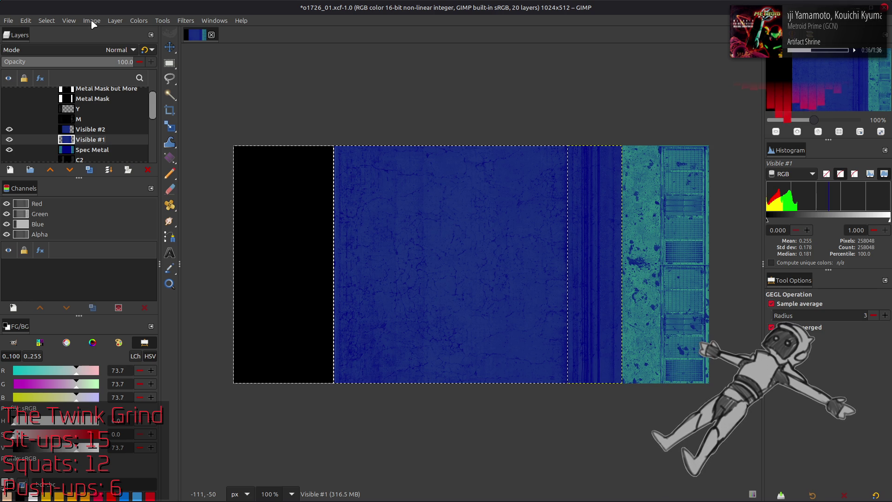
Undo back before Visible #2, duplicate Visible #1 and crop the copy to the pillar strip
key(ctrl+z)
key(ctrl+y)
key(ctrl+y)
key(ctrl+y)
key(ctrl+y)
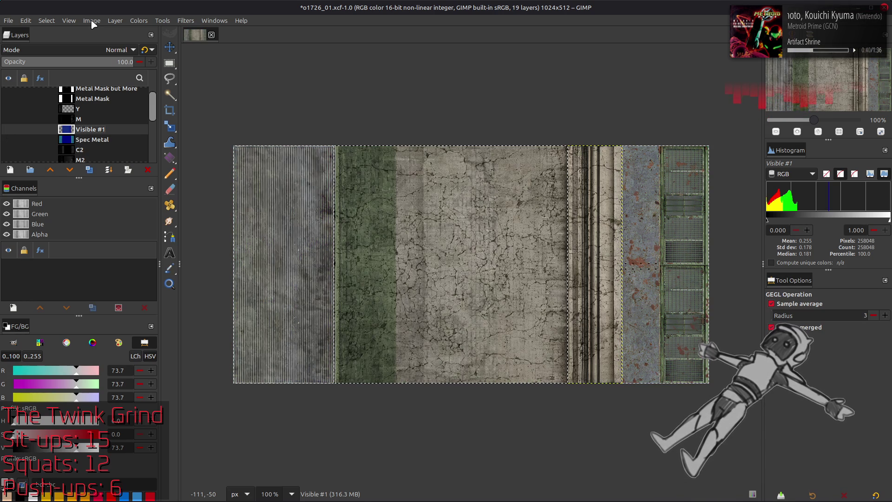
click(9, 129)
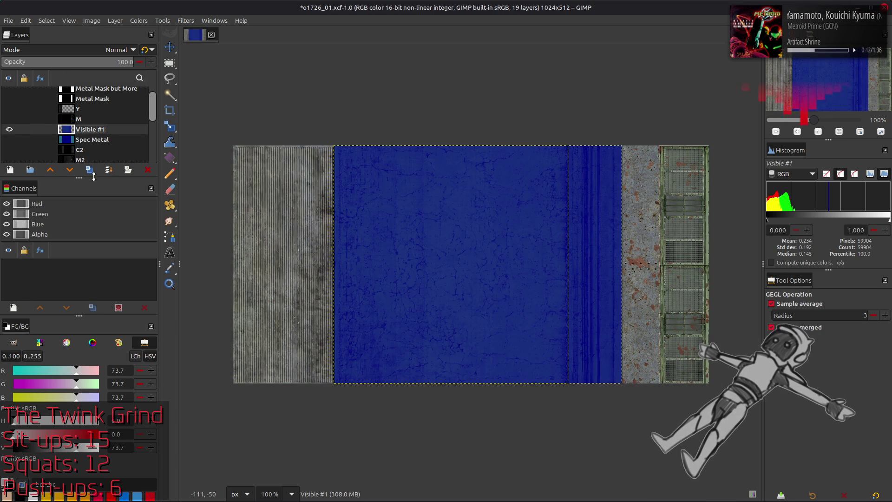
click(89, 169)
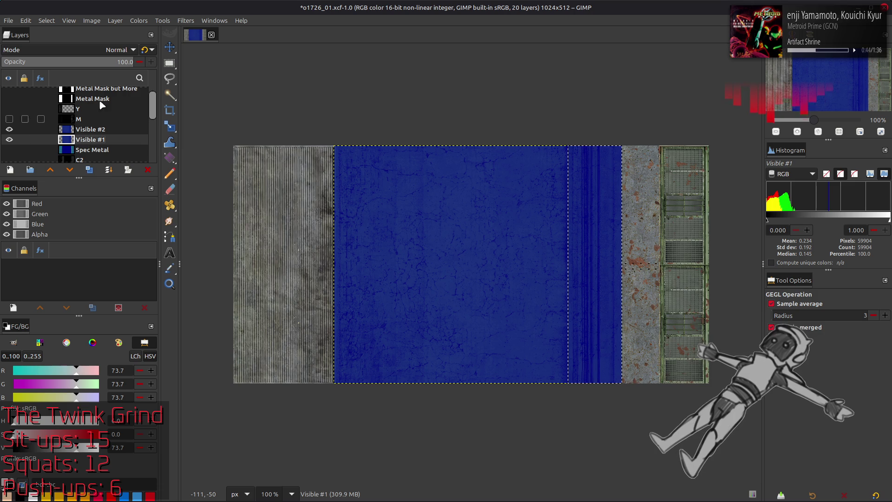
click(117, 21)
click(157, 182)
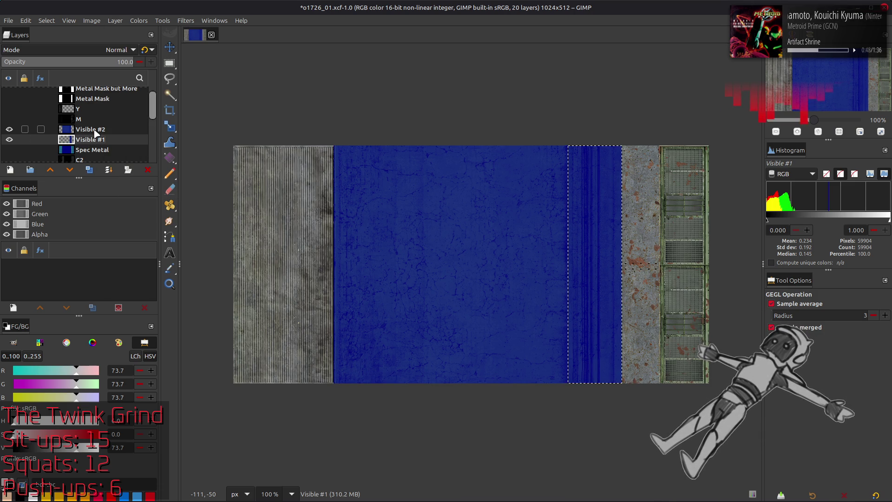
Move Visible #1 above Visible #2 and extract the RGB Green component from the pillar strip
click(47, 21)
click(56, 44)
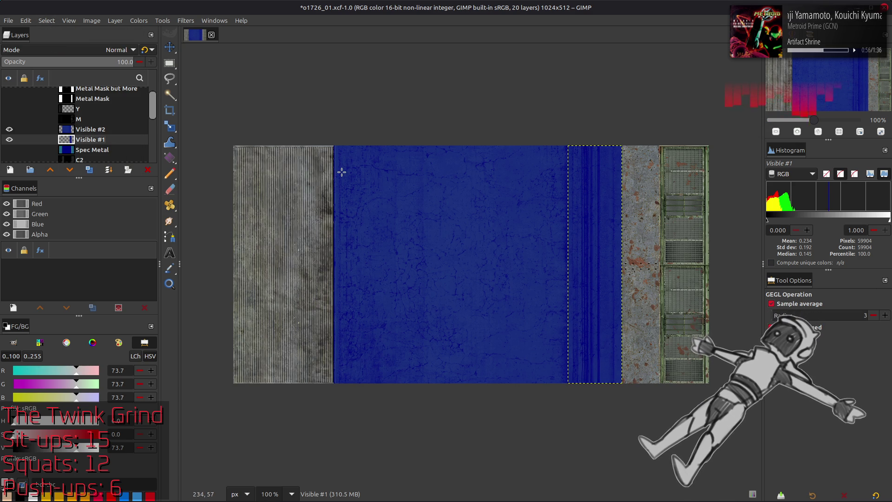
key(m)
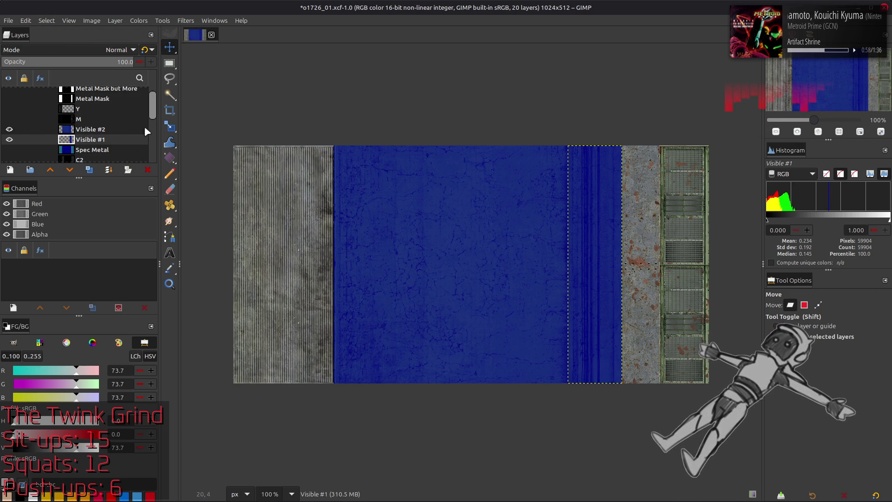
drag(91, 140, 90, 128)
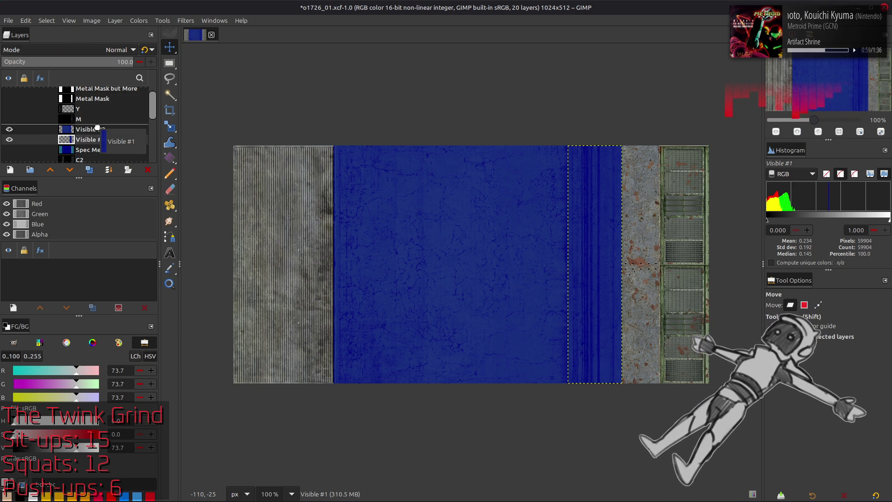
click(139, 20)
click(139, 20)
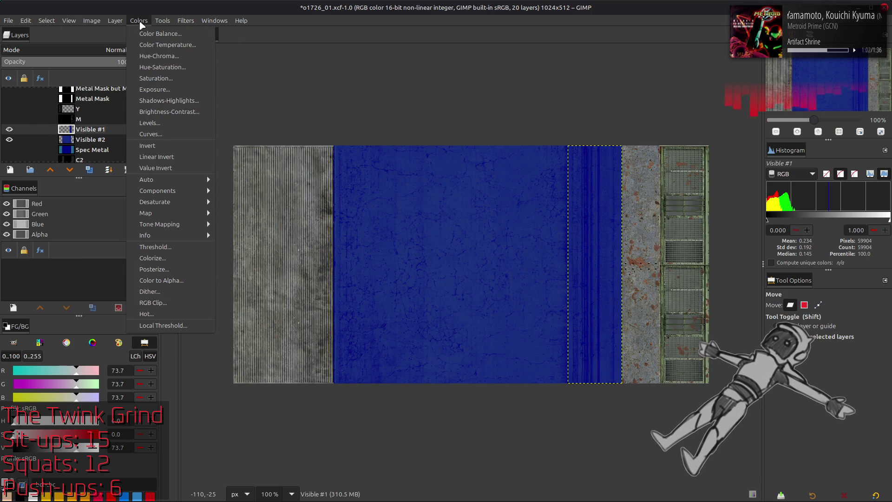
click(265, 202)
scroll(149, 252, down, 1)
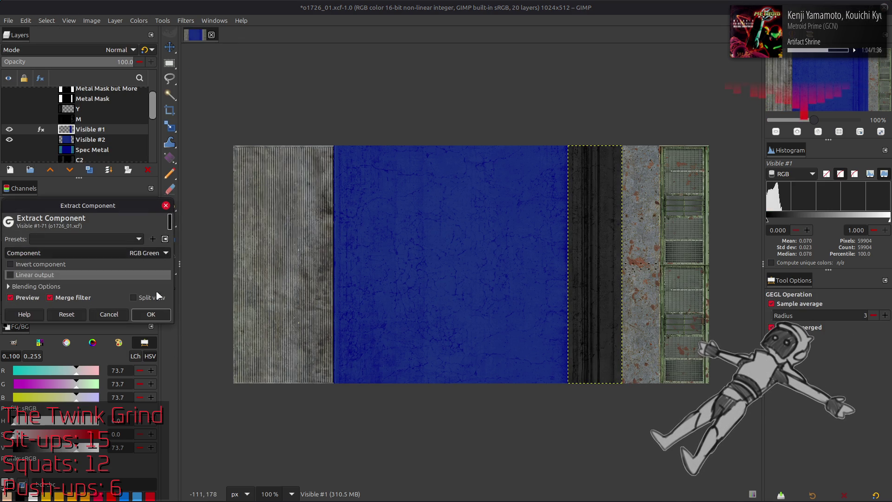
click(151, 314)
Brighten with Levels high input 24.8, then apply the same brightening to Visible #2's central strip
click(90, 140)
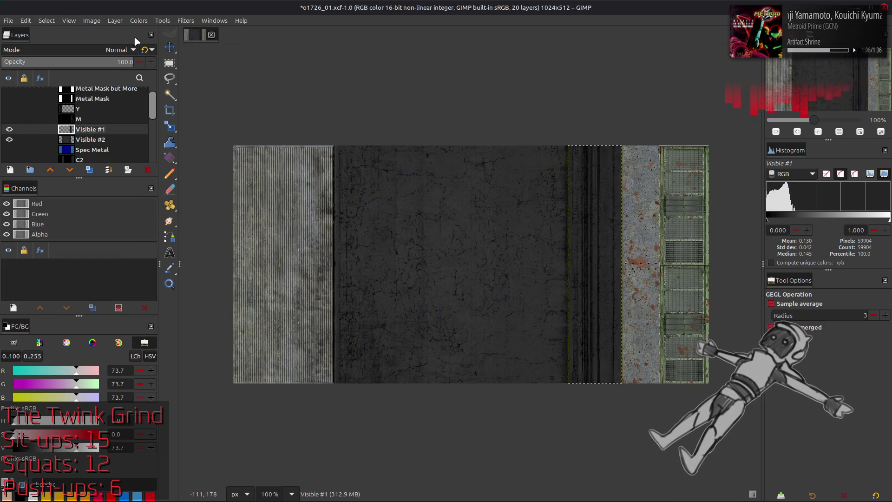
click(139, 20)
key(Escape)
key(ctrl+l)
triple_click(212, 320)
text(24)
key(Return)
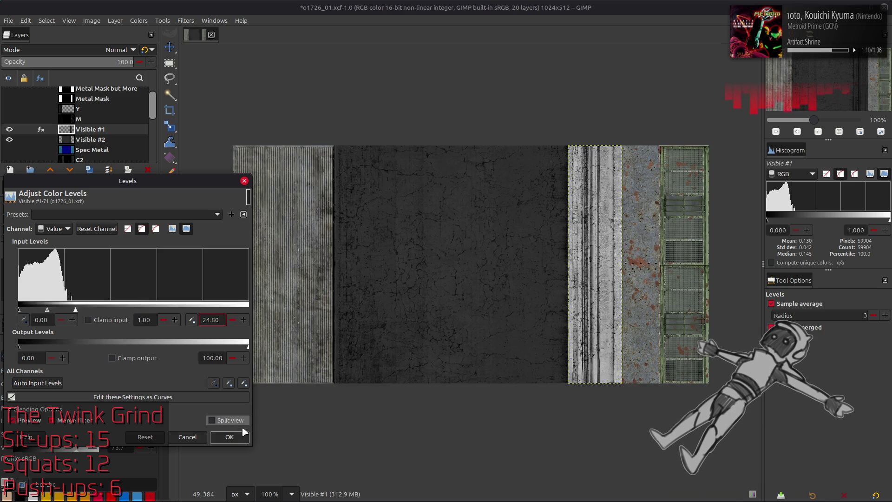
click(90, 140)
click(364, 182)
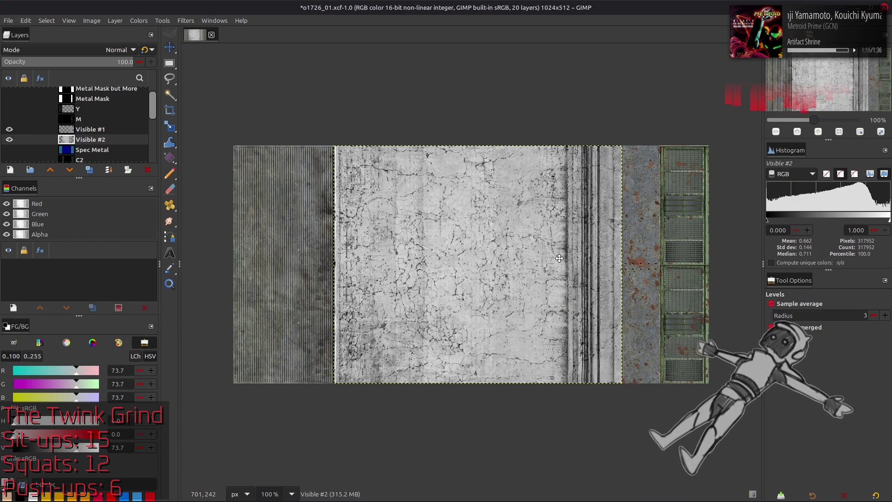
key(m)
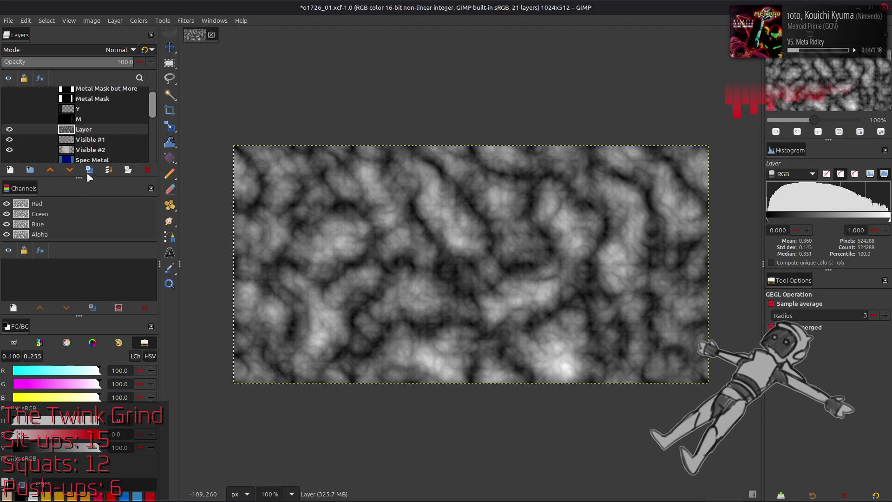
Render turbulent tileable Solid Noise from a saved preset with a rerolled random seed
click(106, 238)
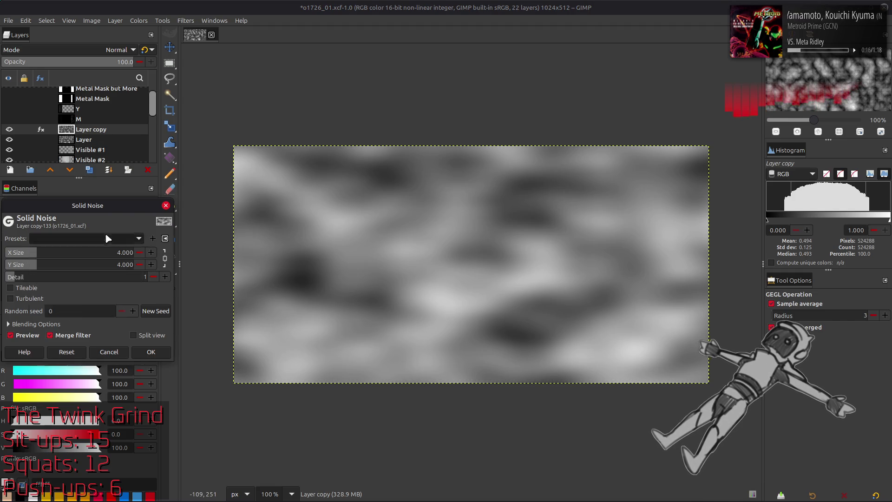
click(83, 265)
click(156, 311)
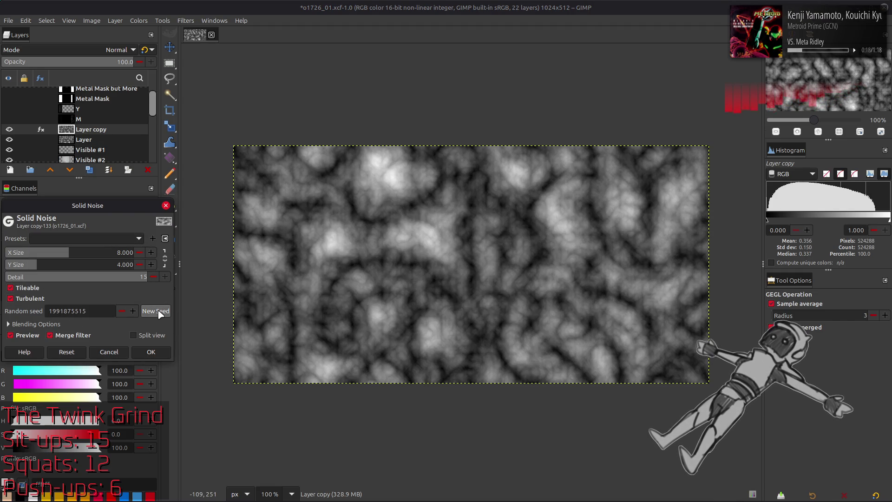
click(155, 311)
click(151, 352)
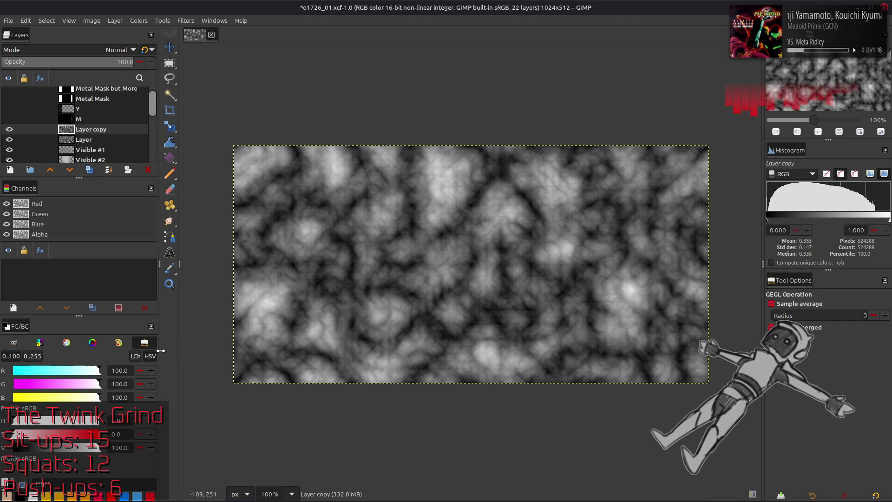
Invert the noise, set the copy to 50% opacity and merge it into the layer below
click(139, 20)
click(154, 156)
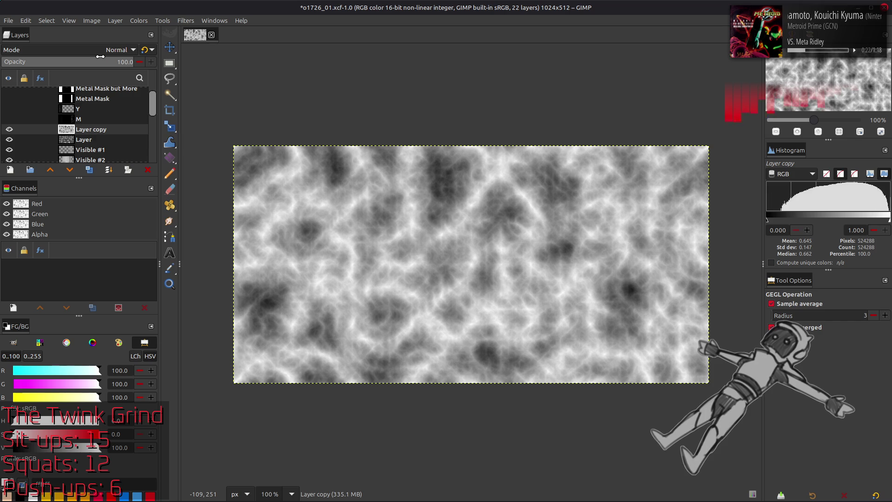
text(50)
key(Return)
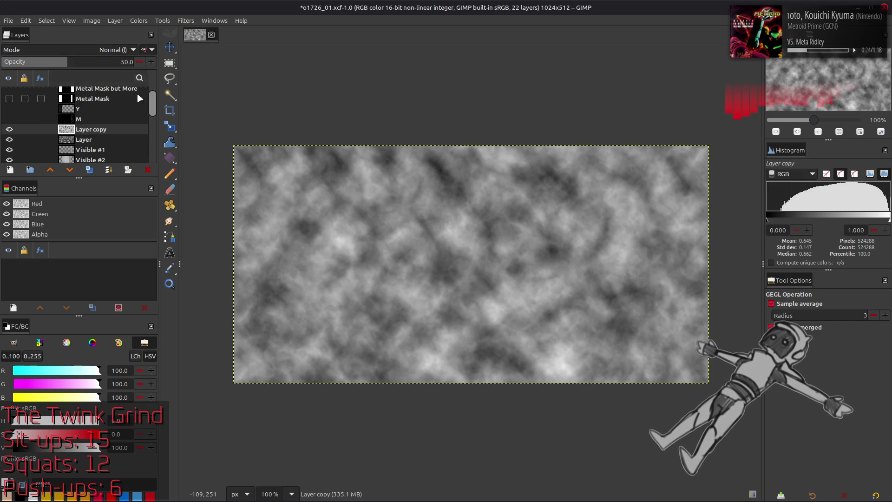
key(ctrl+m)
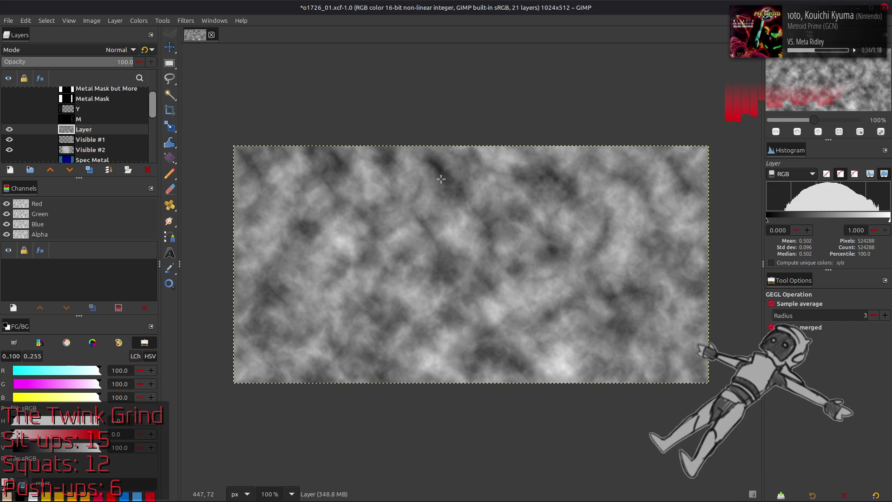
Compare the cloudy noise layer with the eye toggle, then make it the active layer
key(m)
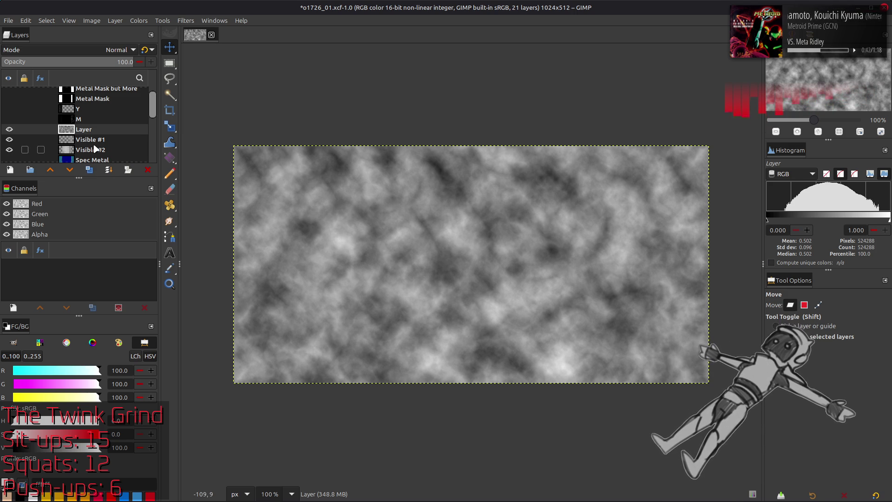
click(9, 131)
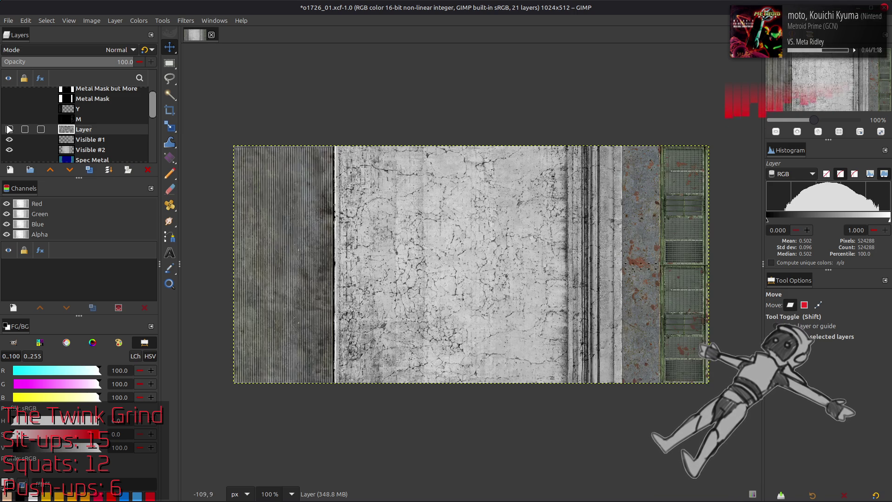
click(91, 150)
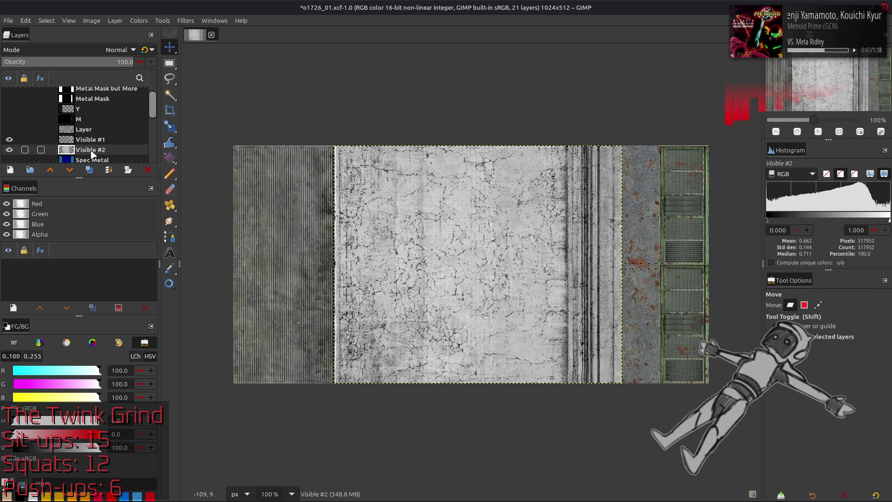
click(115, 20)
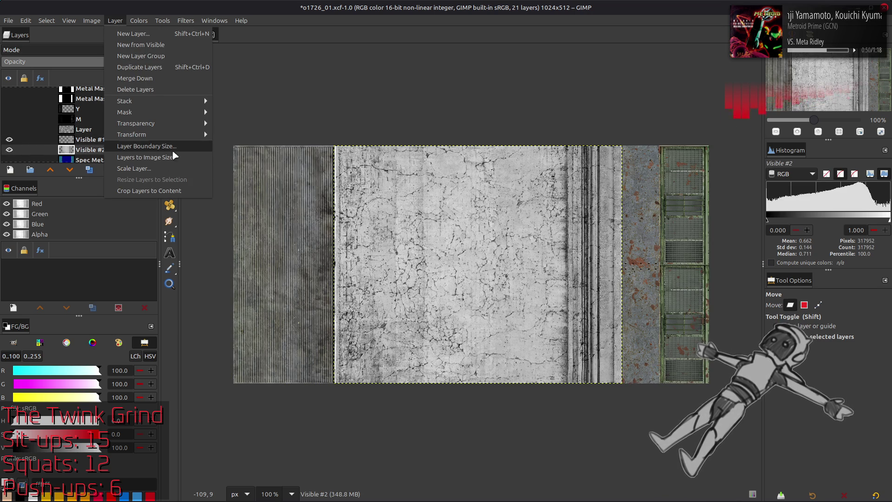
key(Escape)
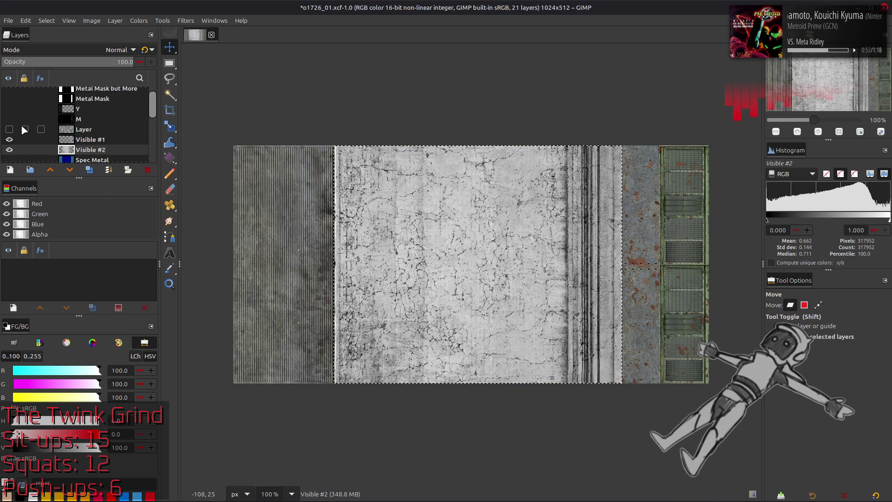
click(9, 129)
click(83, 129)
Fit the noise layer to the selected strip and blend it in Multiply at 50% opacity
click(114, 21)
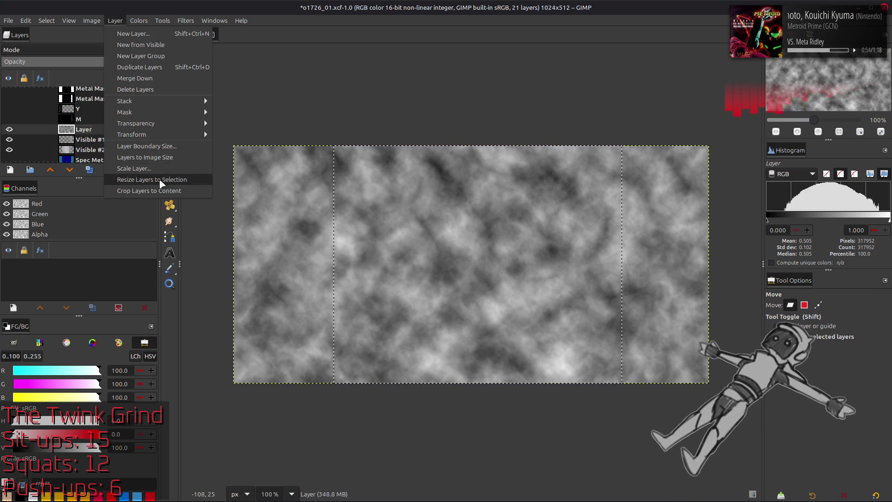
click(160, 177)
click(46, 20)
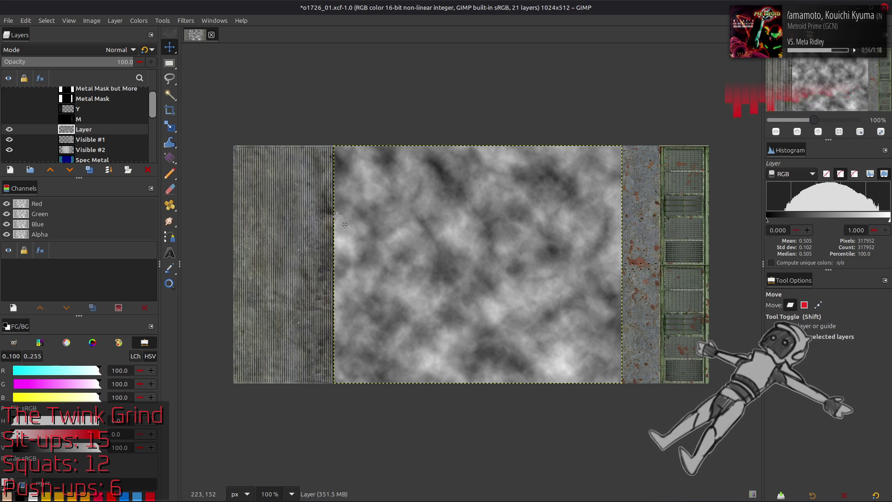
click(122, 49)
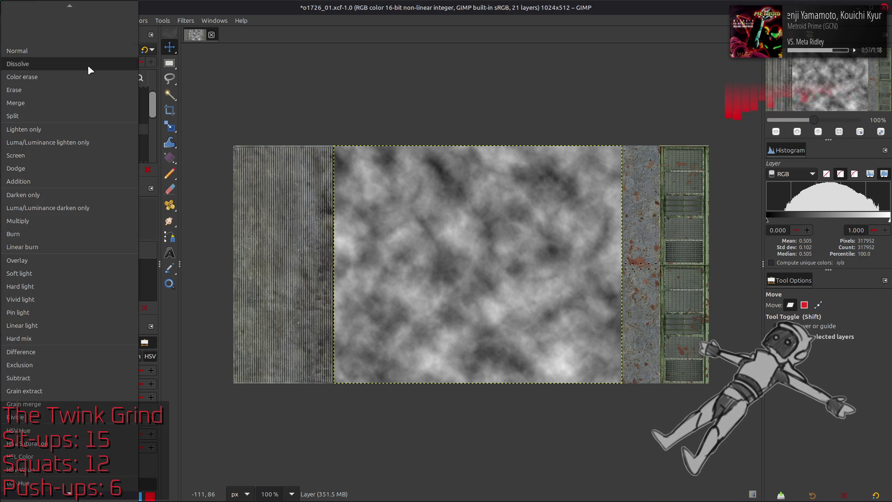
click(66, 220)
double_click(124, 62)
text(50)
key(Return)
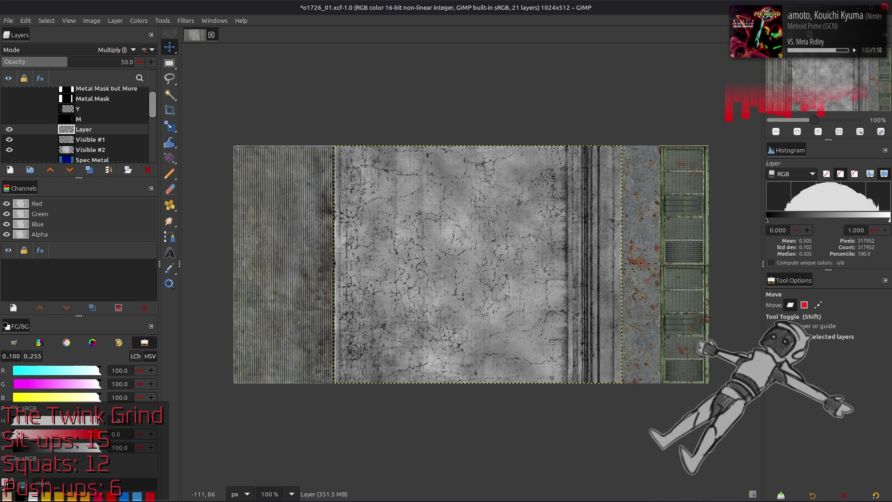
Compare with the eye toggle, revert to full opacity and switch the layer to Soft light
click(9, 129)
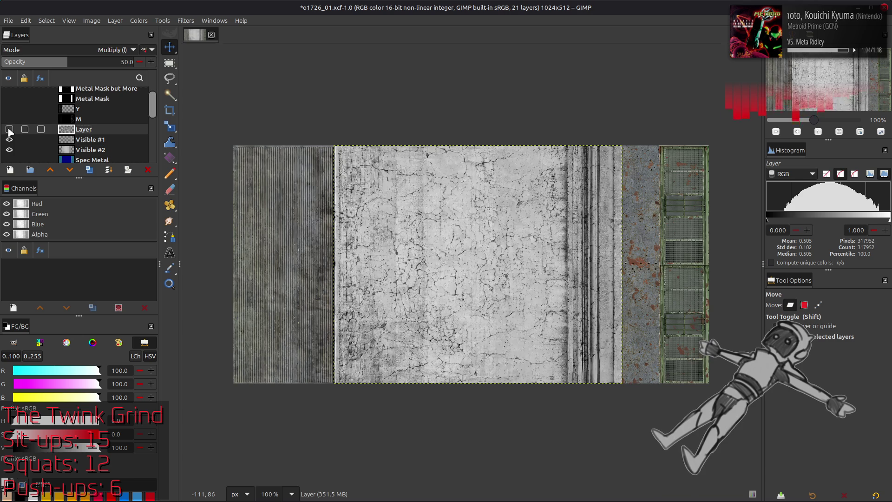
click(10, 130)
click(9, 128)
key(ctrl+z)
click(115, 50)
click(89, 106)
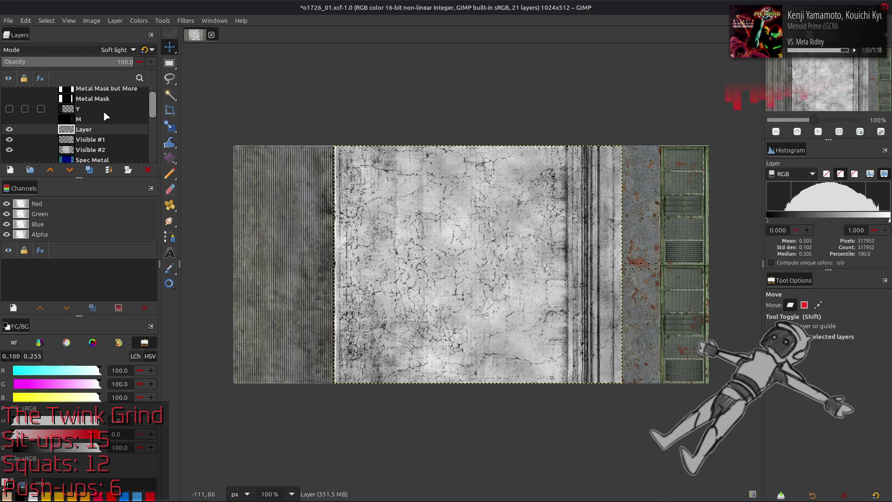
Darken the noise layer by cutting its Levels output highlight to 50
click(139, 21)
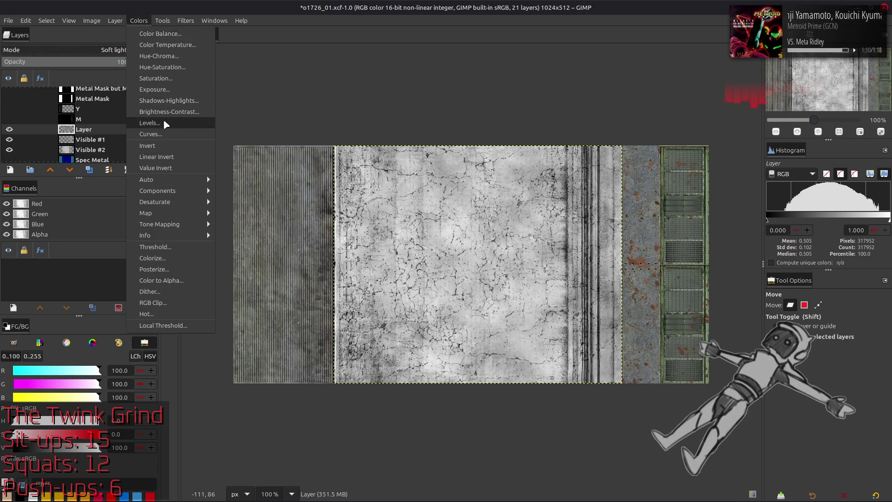
click(163, 122)
double_click(213, 357)
text(50)
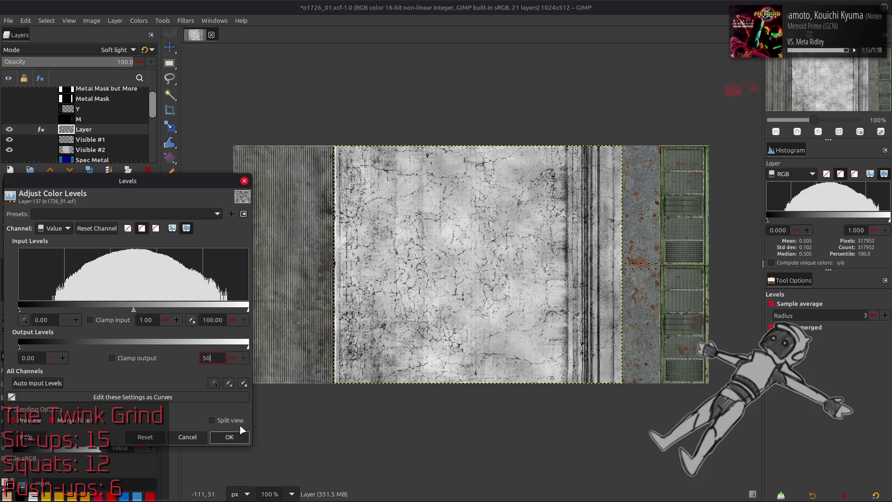
click(230, 437)
scroll(78, 50, up, 1)
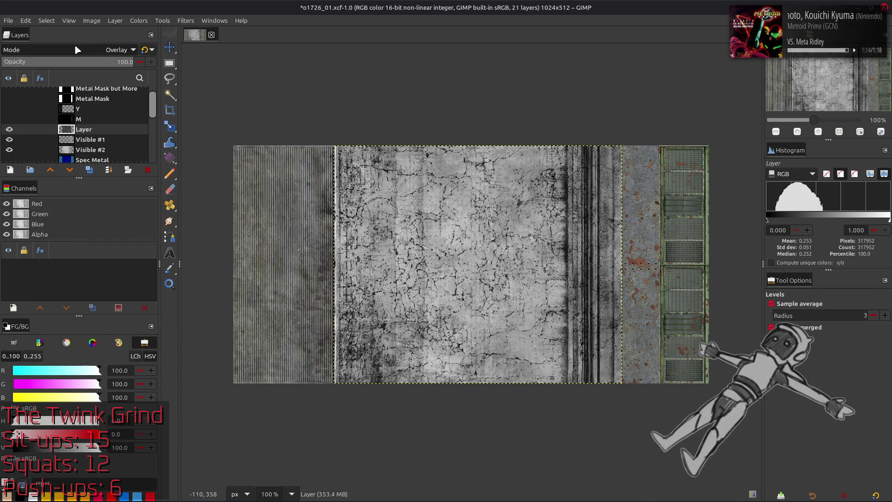
scroll(77, 49, up, 1)
scroll(77, 50, down, 1)
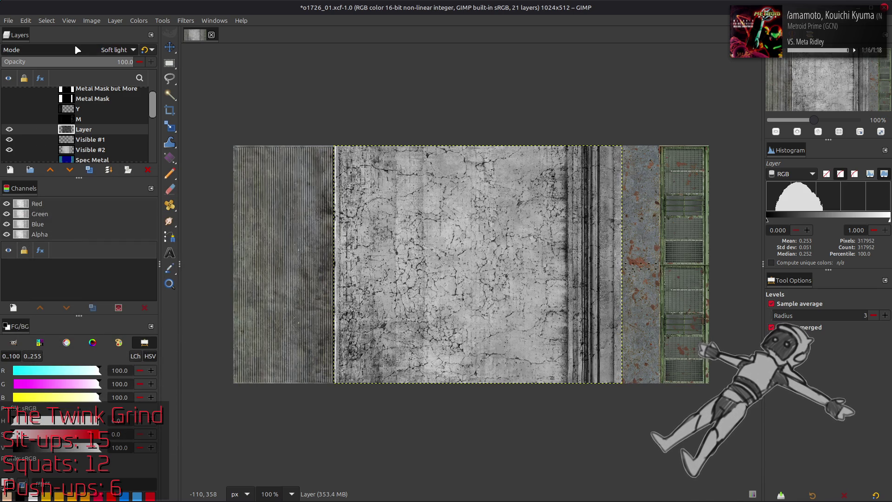
scroll(78, 49, up, 1)
scroll(77, 50, up, 1)
scroll(77, 49, down, 1)
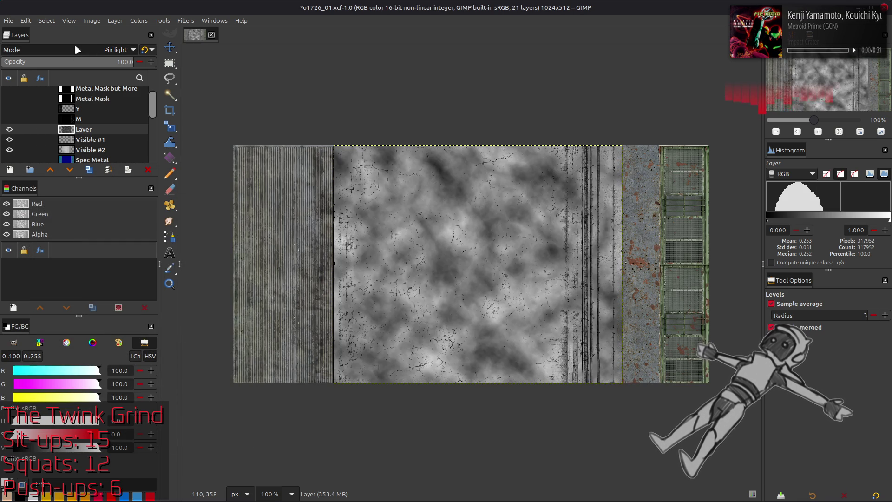
scroll(77, 49, up, 1)
scroll(77, 50, down, 1)
scroll(78, 50, up, 1)
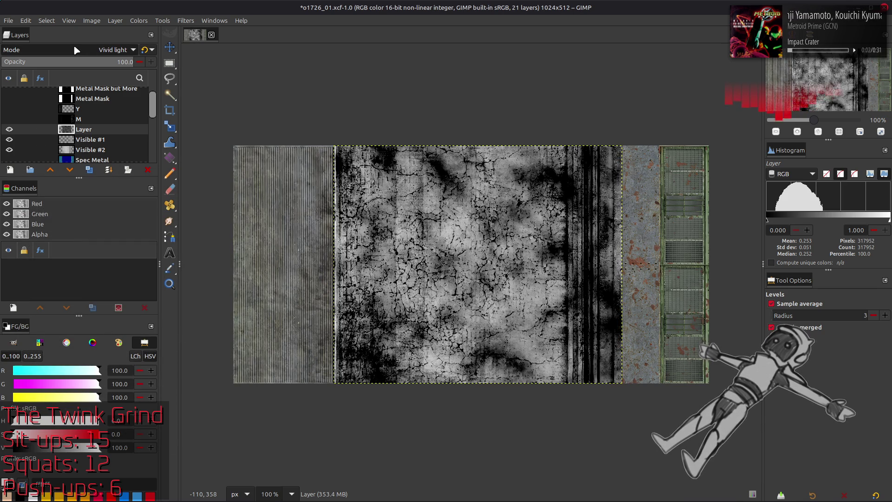
scroll(77, 50, down, 1)
scroll(77, 49, down, 1)
scroll(77, 49, down, 1)
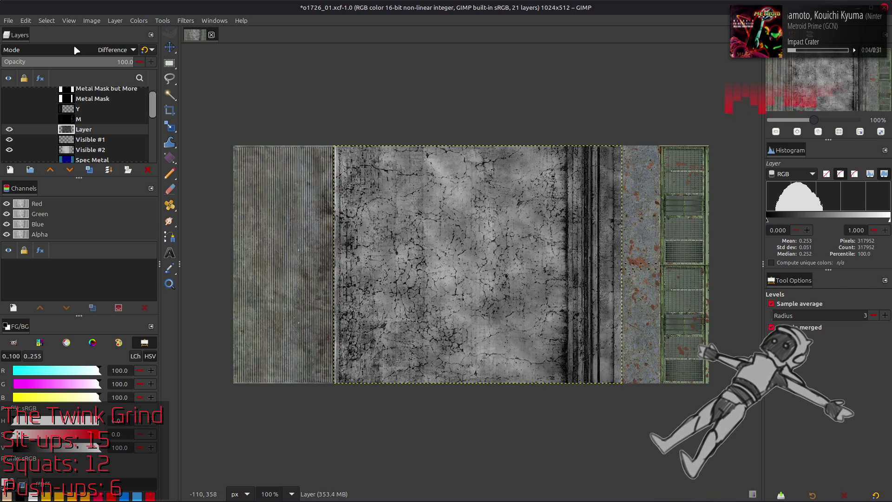
Compare blend modes with the eye toggle, trying legacy and standard Subtract, settling on Multiply
click(10, 129)
click(10, 130)
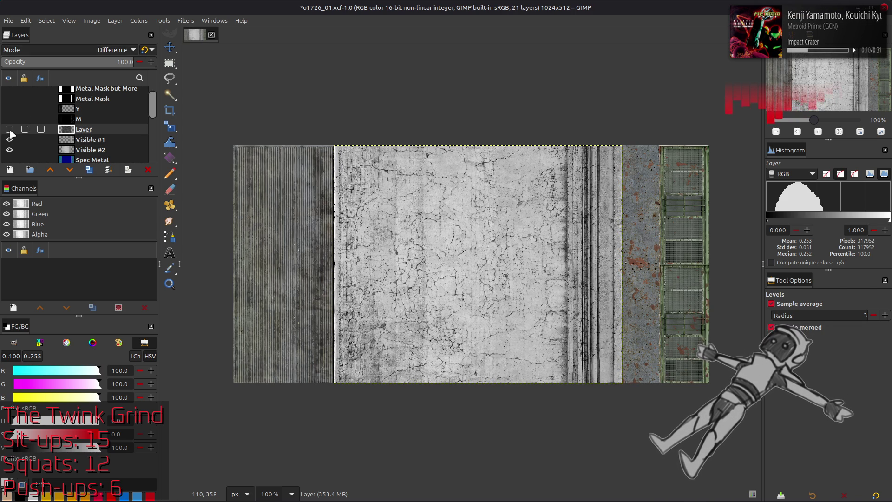
click(10, 130)
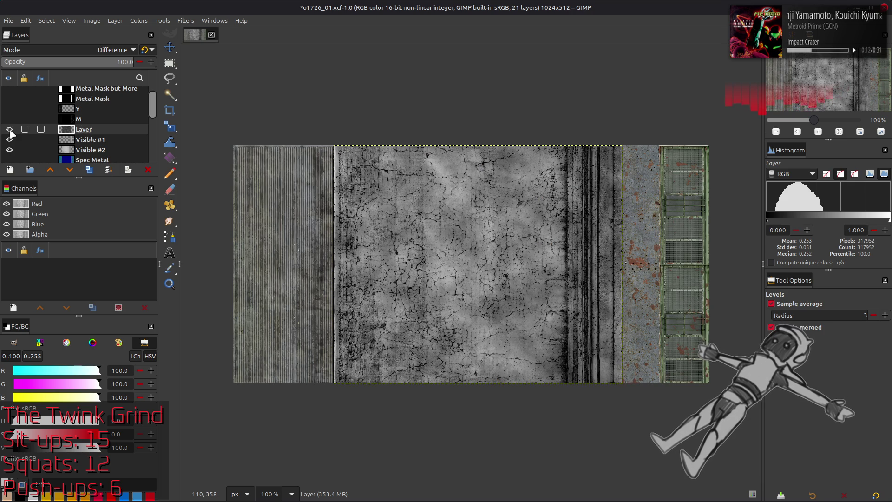
click(10, 130)
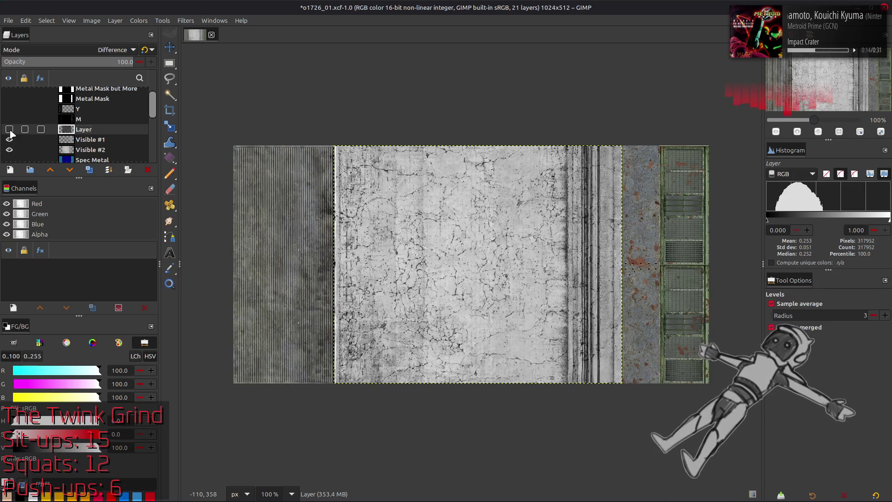
click(9, 130)
scroll(68, 55, down, 1)
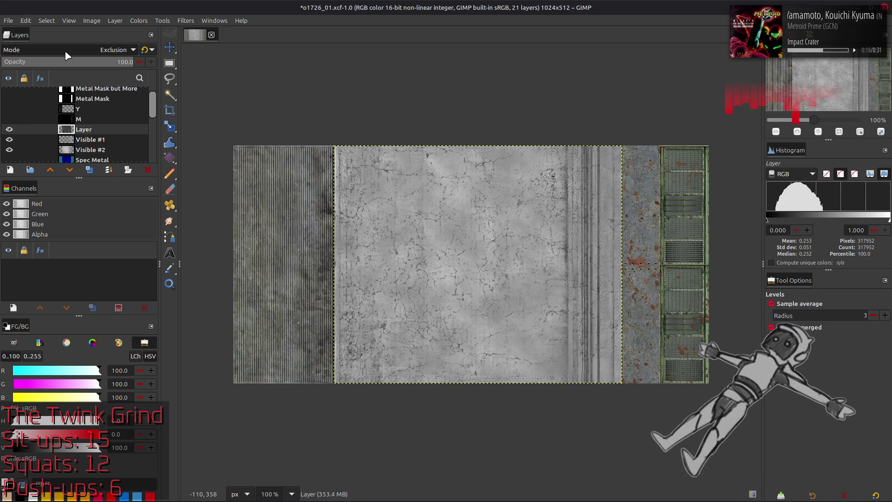
click(11, 129)
click(10, 130)
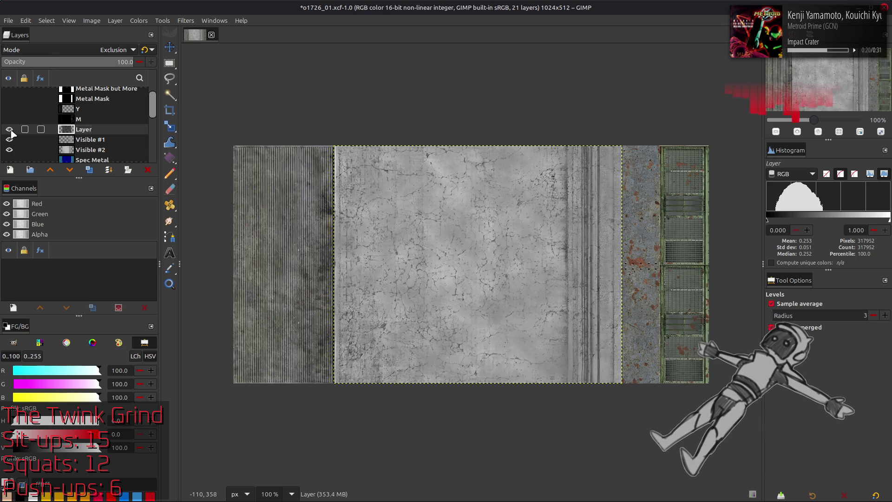
click(10, 129)
scroll(75, 52, down, 1)
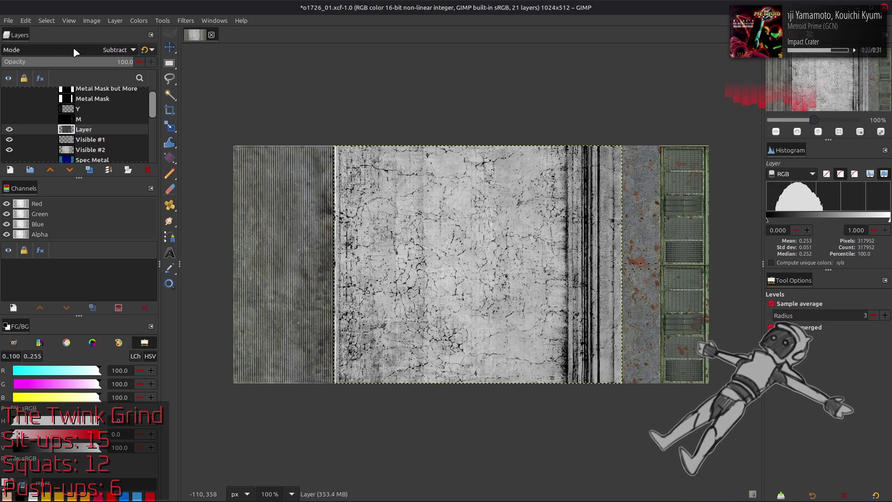
click(144, 51)
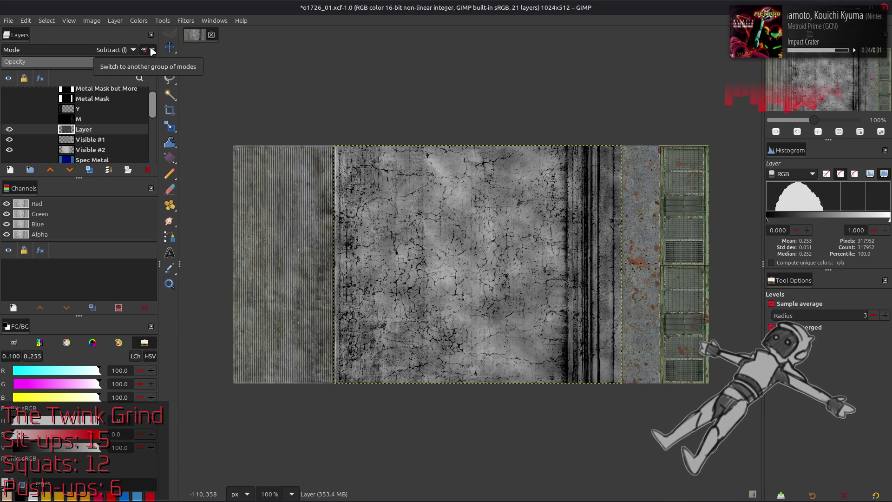
click(10, 130)
click(9, 130)
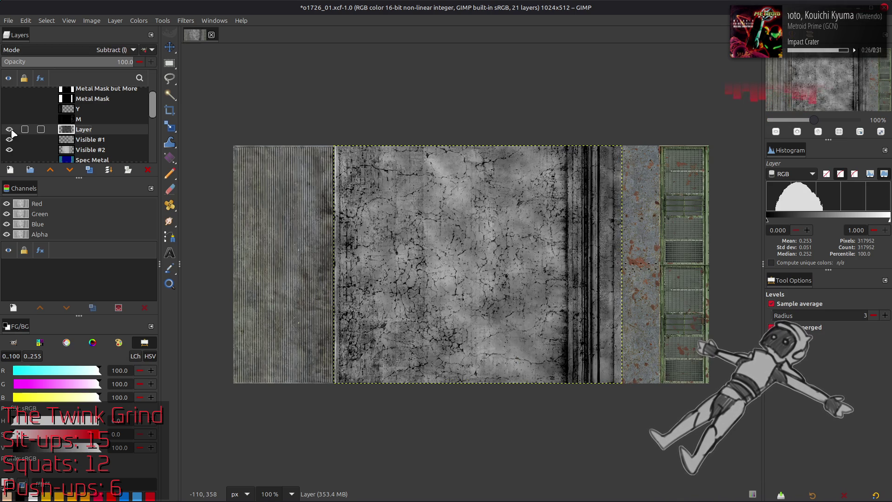
click(144, 50)
scroll(116, 54, down, 2)
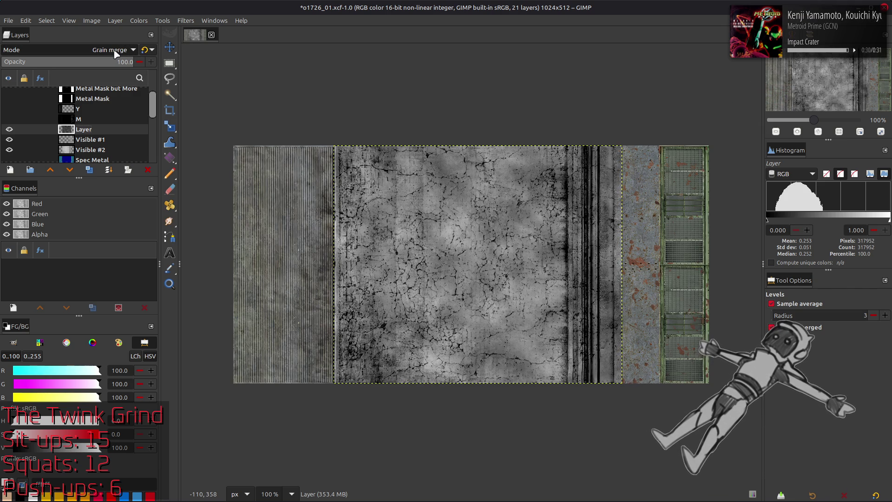
scroll(116, 53, up, 2)
scroll(116, 54, up, 2)
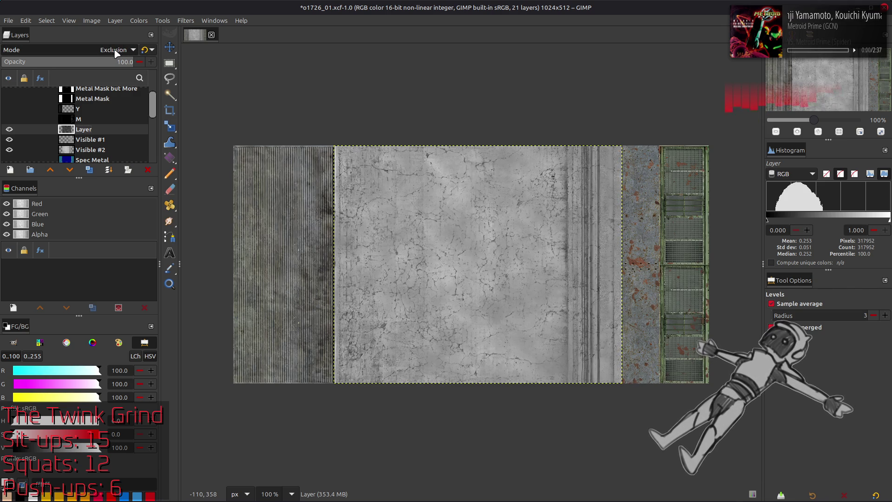
scroll(115, 53, up, 2)
scroll(116, 54, up, 2)
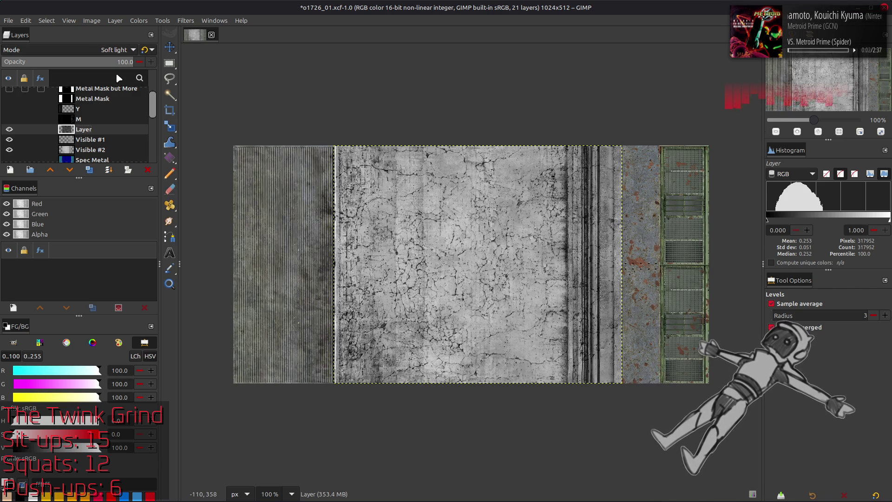
scroll(116, 73, up, 2)
scroll(112, 117, up, 2)
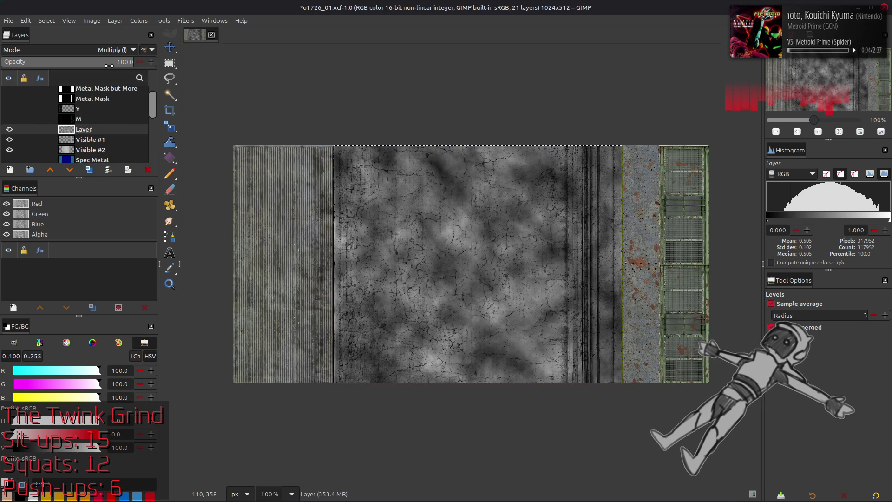
text(50)
Set the Multiply noise layer to 50% opacity and check the mottling with the eye toggle
key(Return)
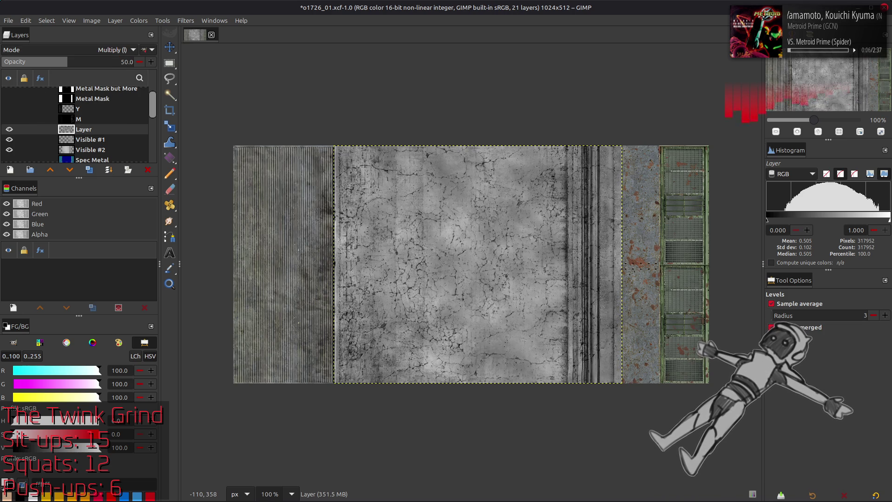
click(9, 130)
click(9, 130)
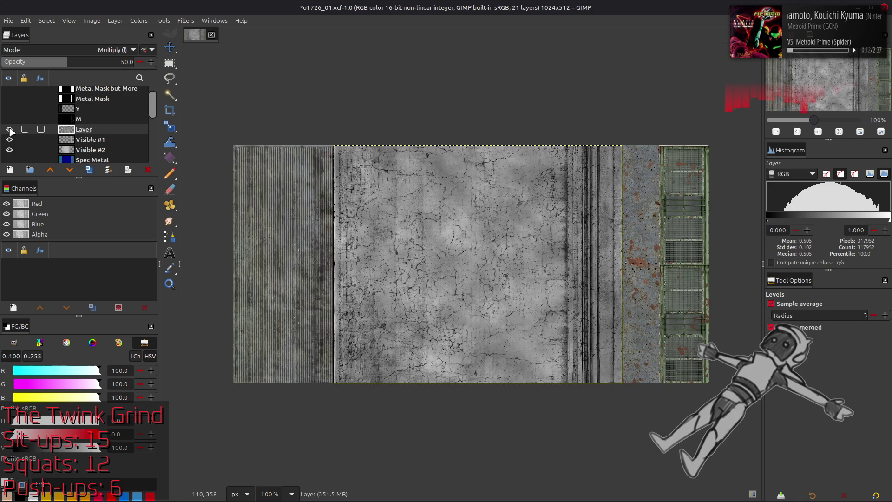
click(10, 130)
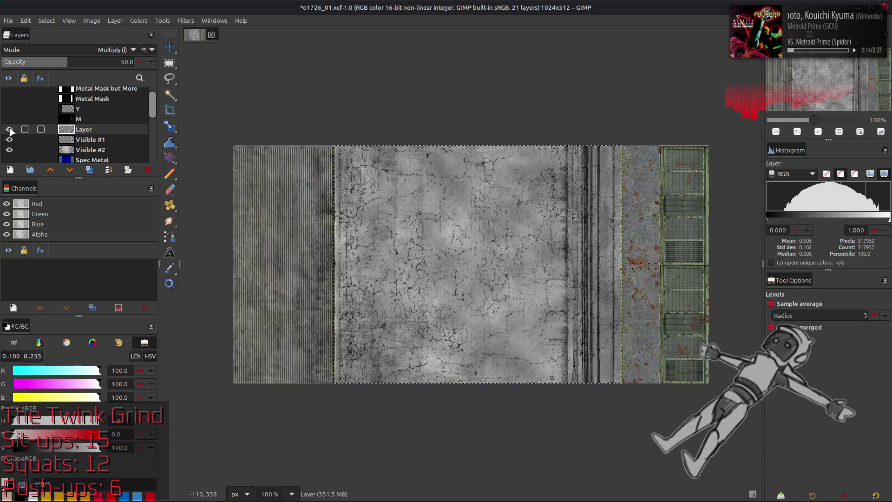
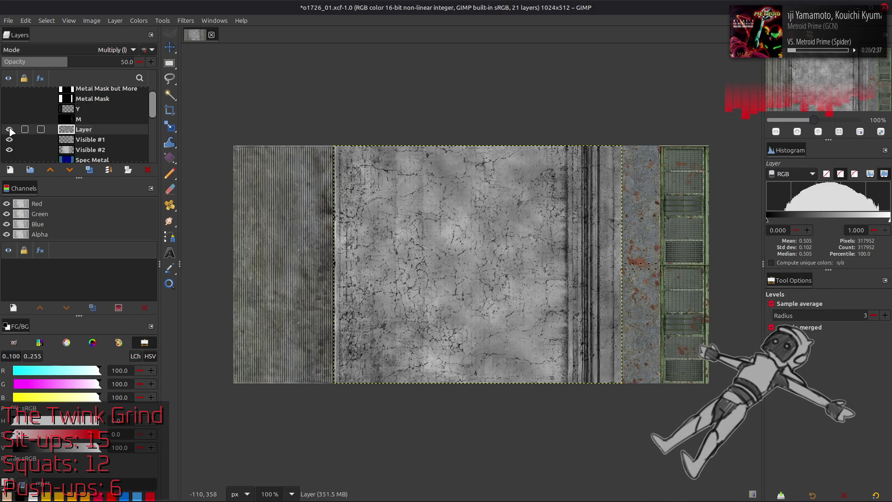
Toggle the Multiply layer on and off to compare the texture, leaving it hidden
click(10, 131)
click(10, 129)
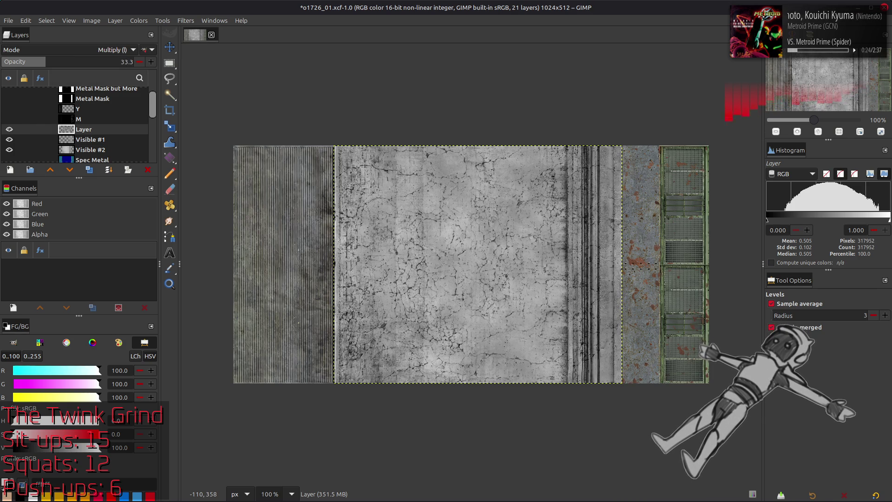
click(10, 130)
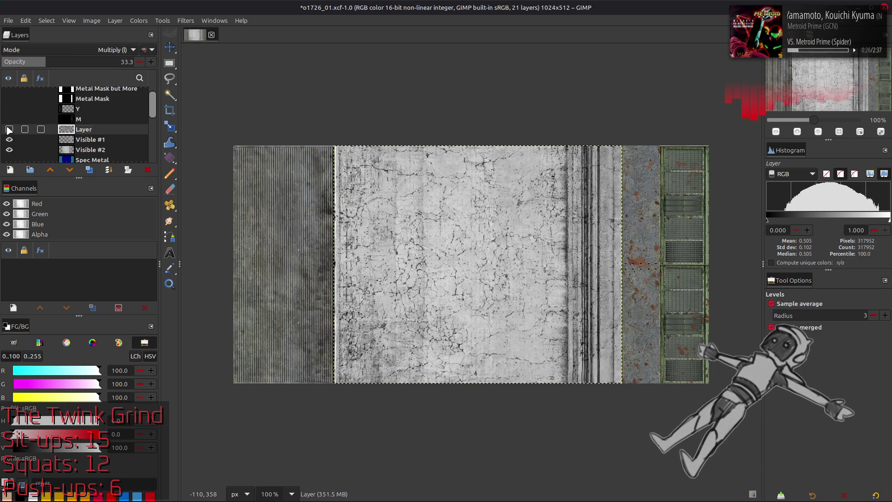
click(10, 130)
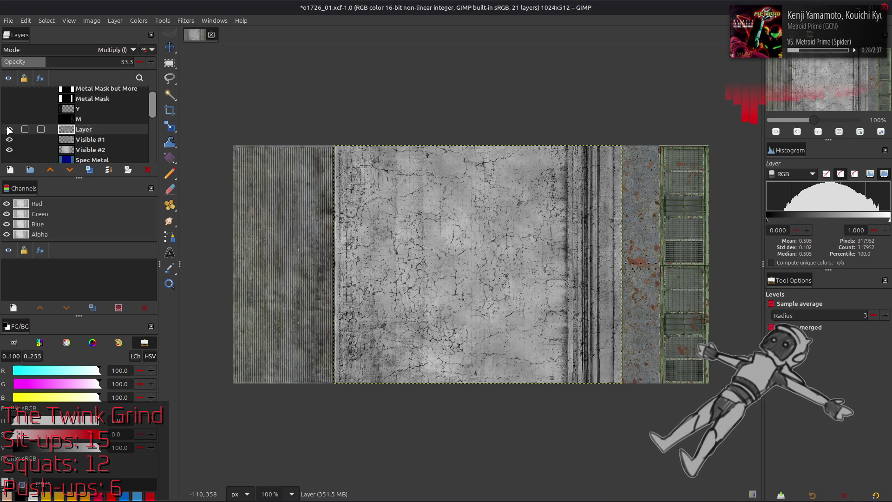
click(10, 130)
click(10, 129)
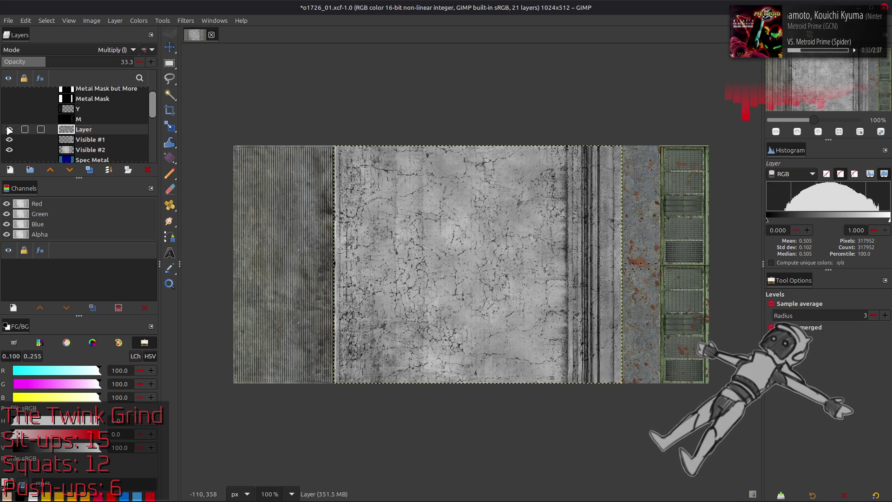
click(9, 130)
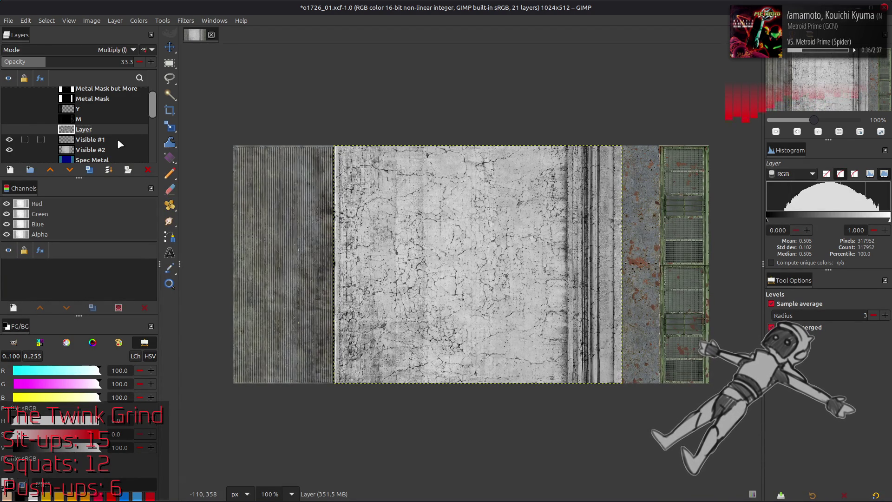
Move Visible #1 above the Multiply layer and flick it to compare the look
drag(90, 140, 90, 128)
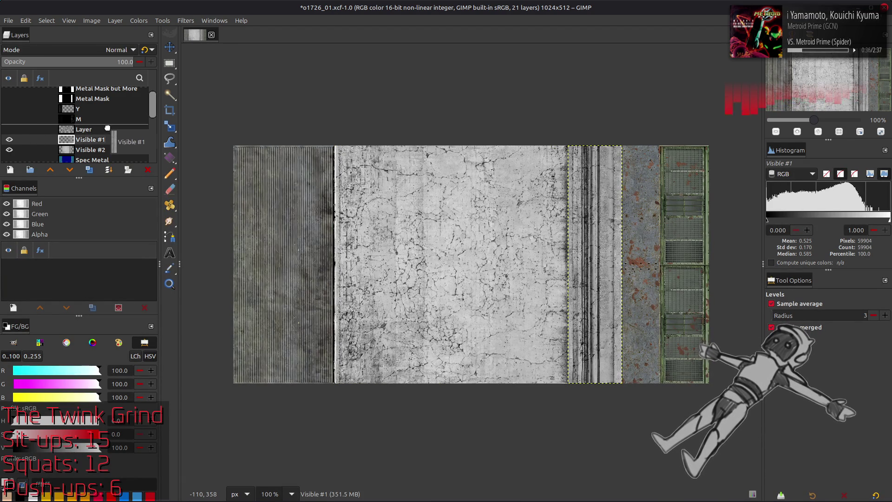
click(11, 130)
click(10, 139)
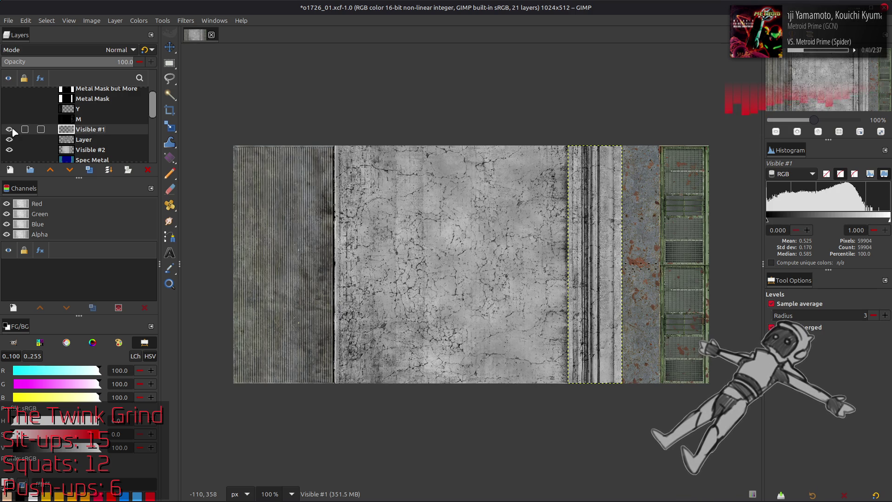
click(10, 140)
click(10, 140)
click(10, 140)
click(10, 139)
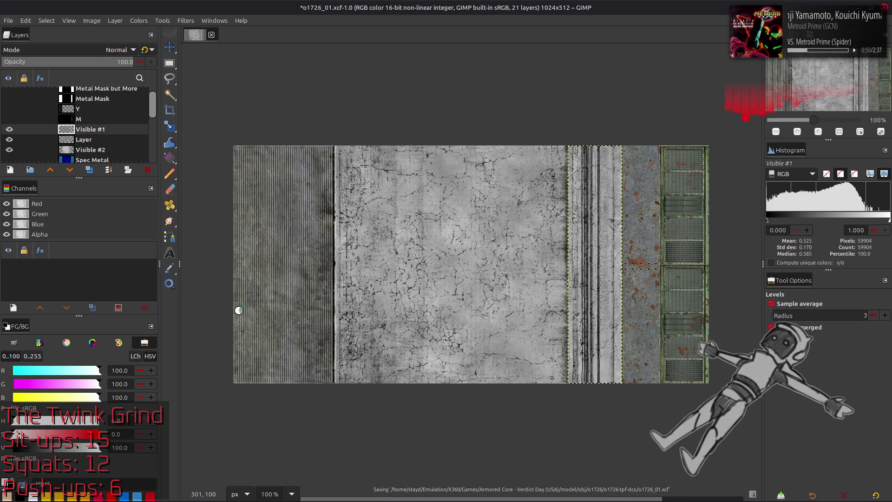
click(54, 493)
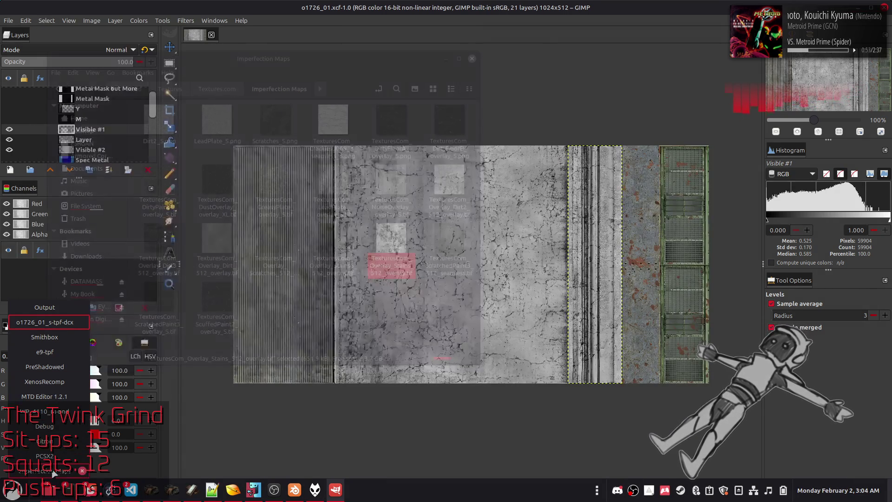
Bring TexturesCom_Overlay_Dirt2_512_overlay.tif from the Imperfection Maps folder into the image, keeping its colour profile
click(44, 396)
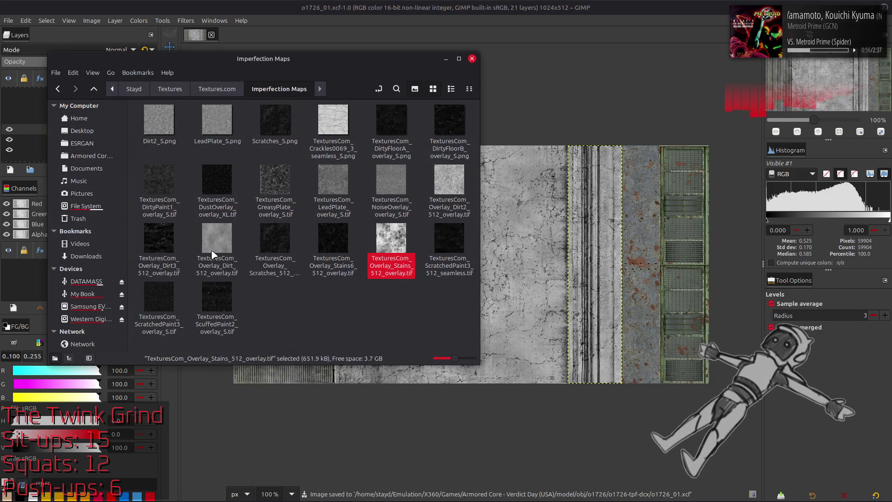
drag(449, 183, 530, 255)
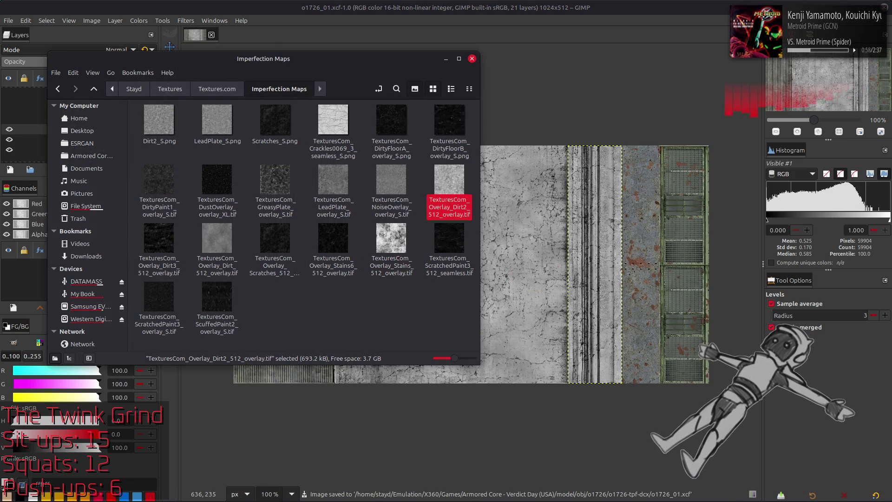
click(510, 317)
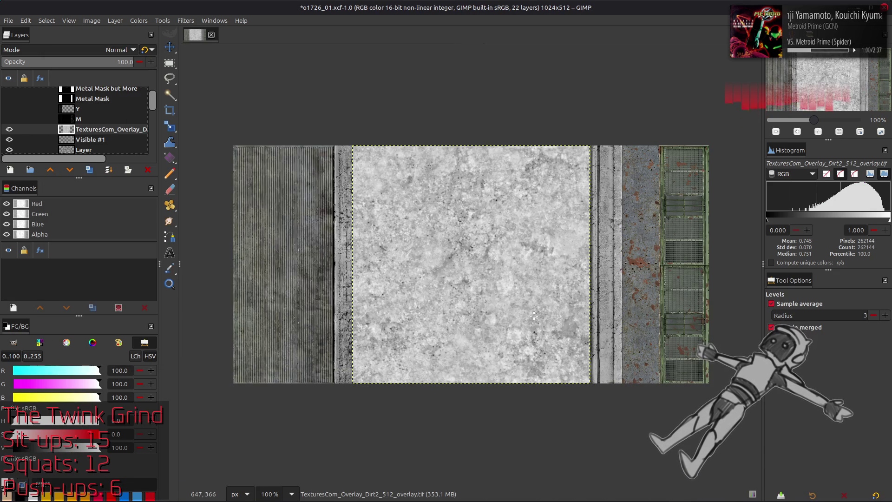
Add the Stains overlay texture as a layer and compare it against the Dirt2 overlay at 200% zoom
key(alt+Tab)
drag(390, 240, 530, 279)
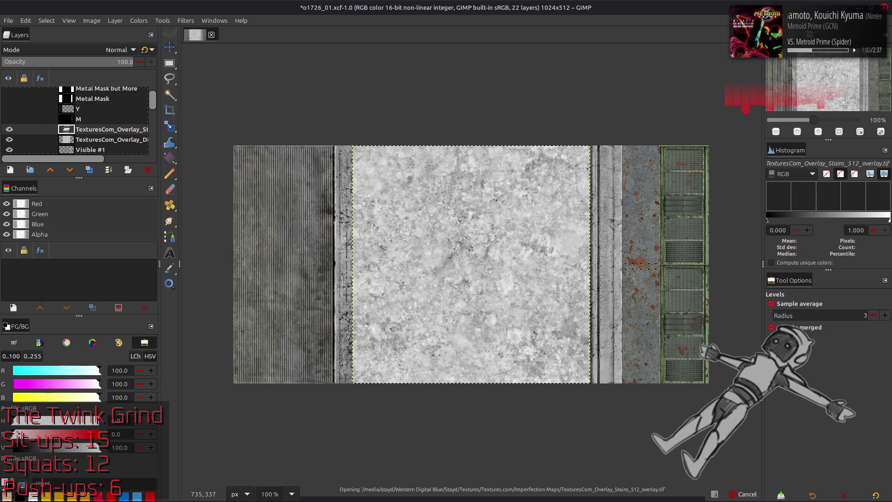
click(111, 140)
click(9, 129)
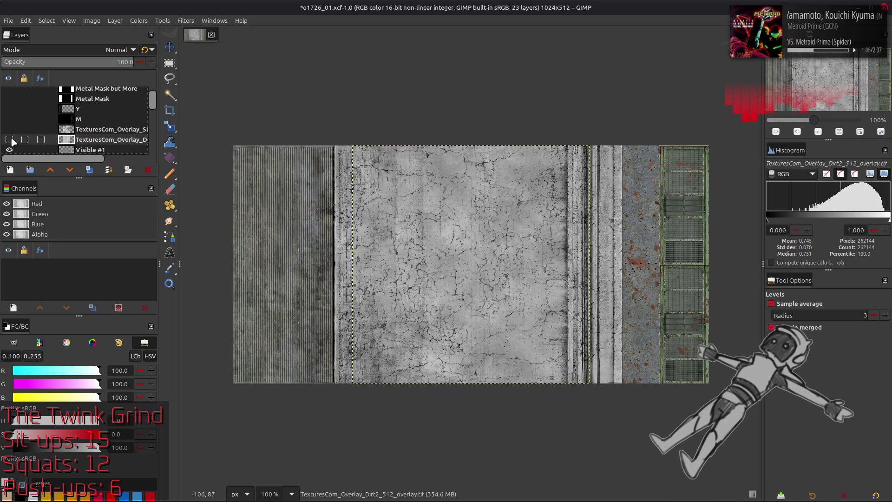
click(9, 140)
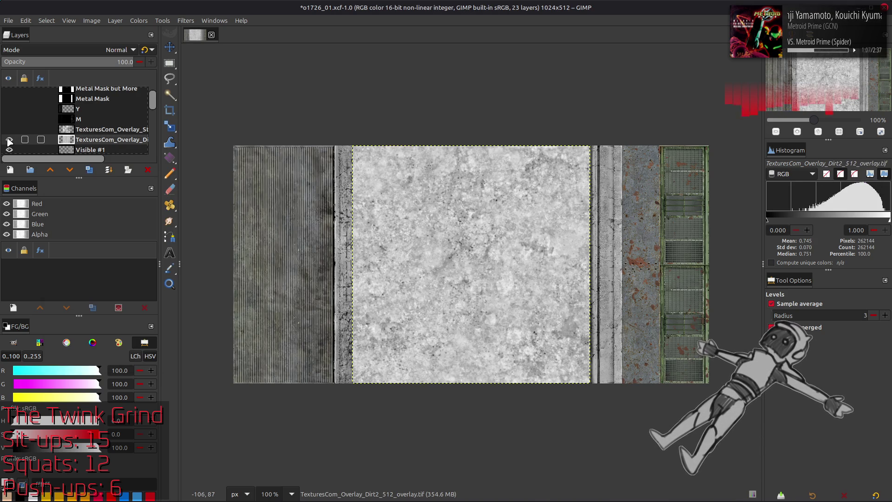
click(90, 130)
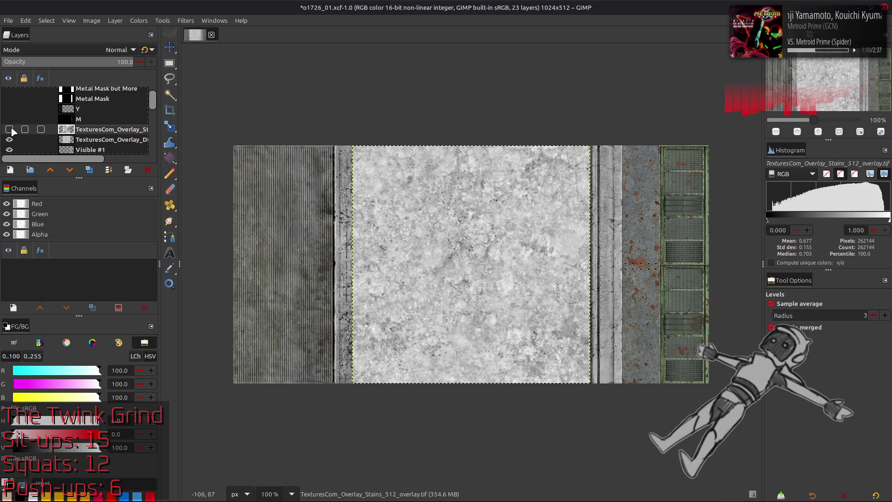
click(10, 130)
key(2)
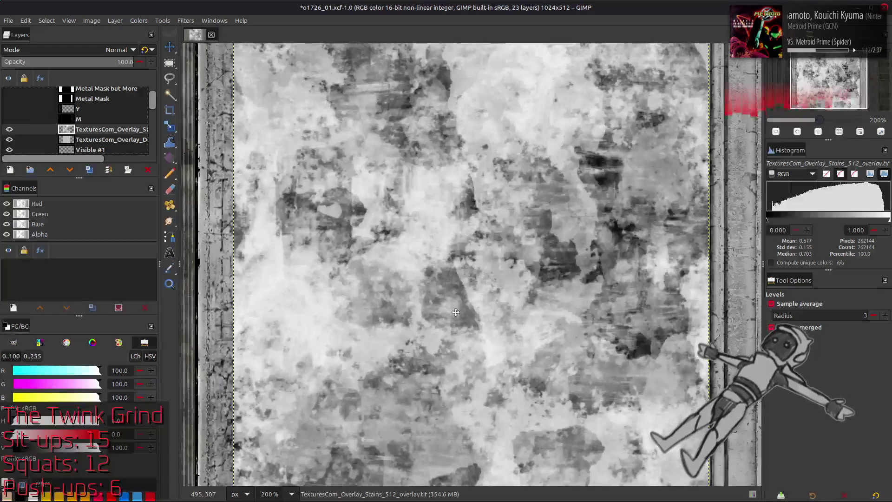
key(m)
Hide the Stains overlay and duplicate the Dirt2 overlay layer
click(9, 139)
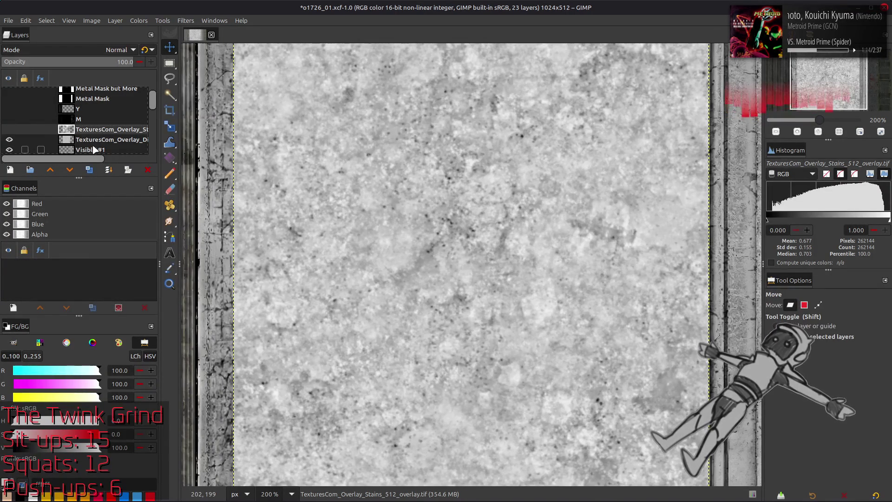
click(93, 140)
click(89, 171)
click(185, 20)
Blur the Dirt2 copy with the G'MIC Gaussian blur filter
click(217, 261)
click(414, 148)
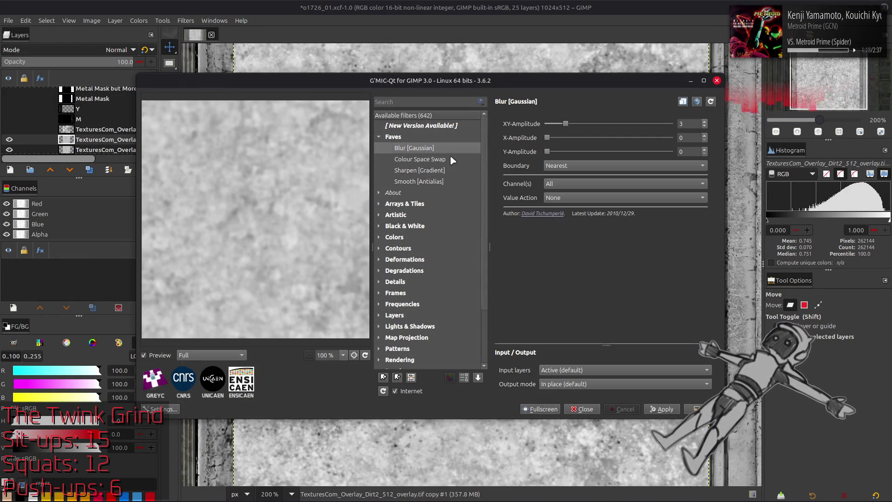
click(691, 123)
text(5)
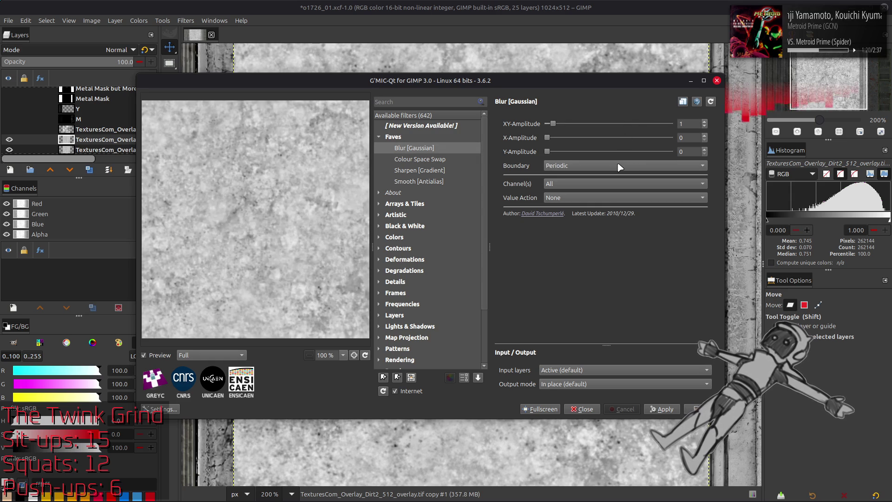
key(Return)
click(661, 408)
Set the blurred copy to Grain extract, merge it down, and set the result to Grain merge
click(119, 49)
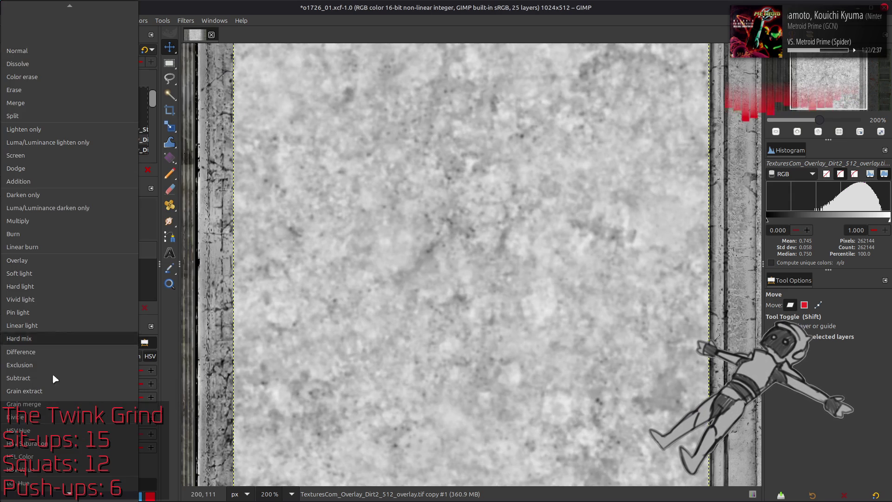
click(59, 293)
right_click(95, 139)
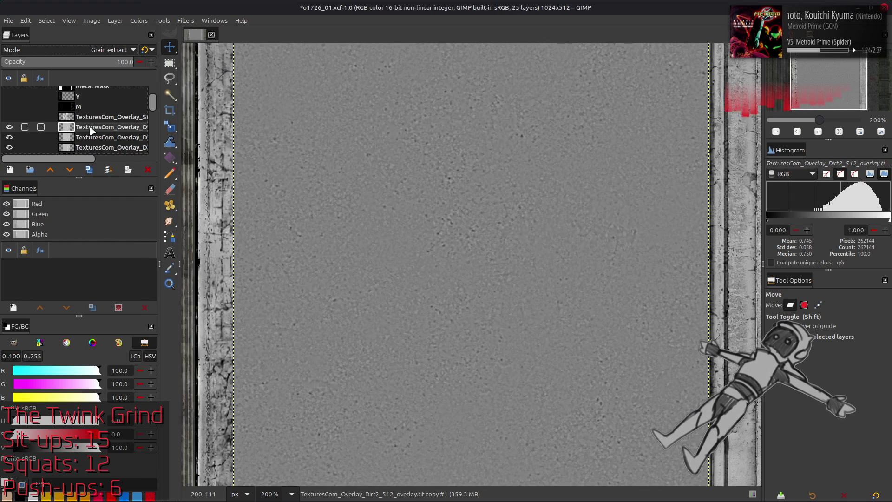
click(125, 279)
click(118, 50)
click(59, 304)
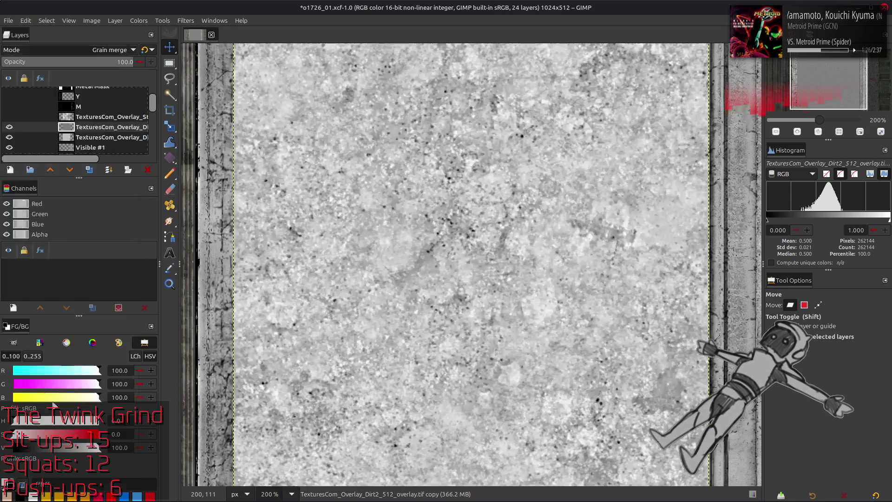
Duplicate the Dirt2 layer again, blur it with G'MIC, set it to Grain extract and merge it down
click(89, 170)
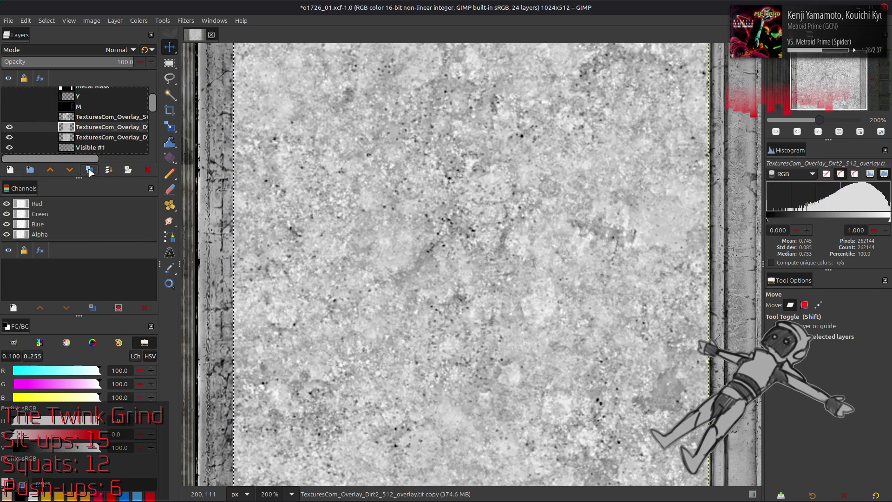
click(185, 20)
click(202, 246)
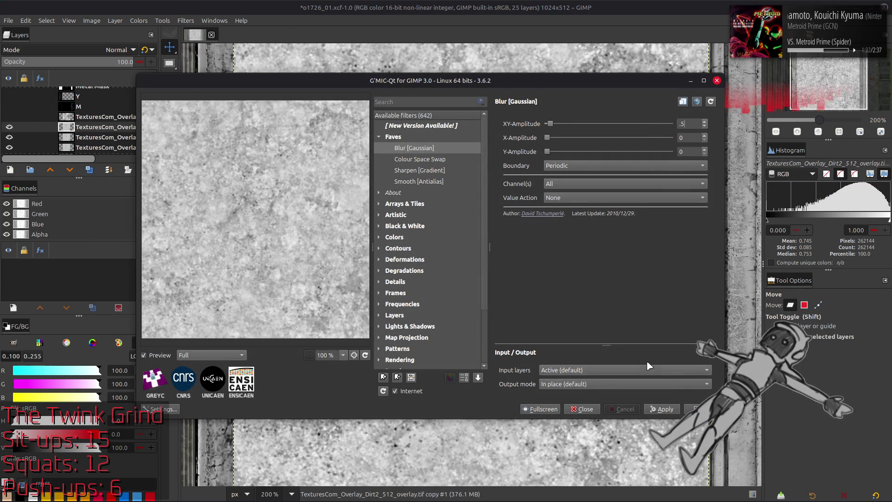
click(665, 409)
click(119, 50)
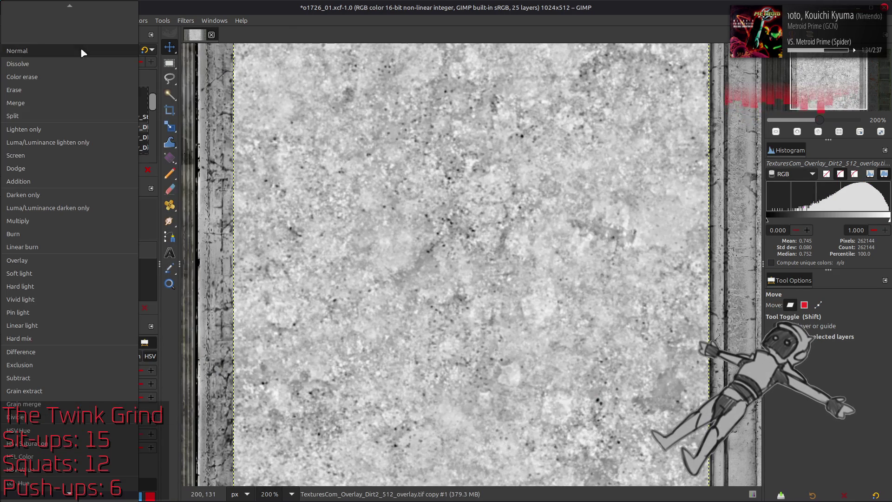
click(42, 404)
click(96, 129)
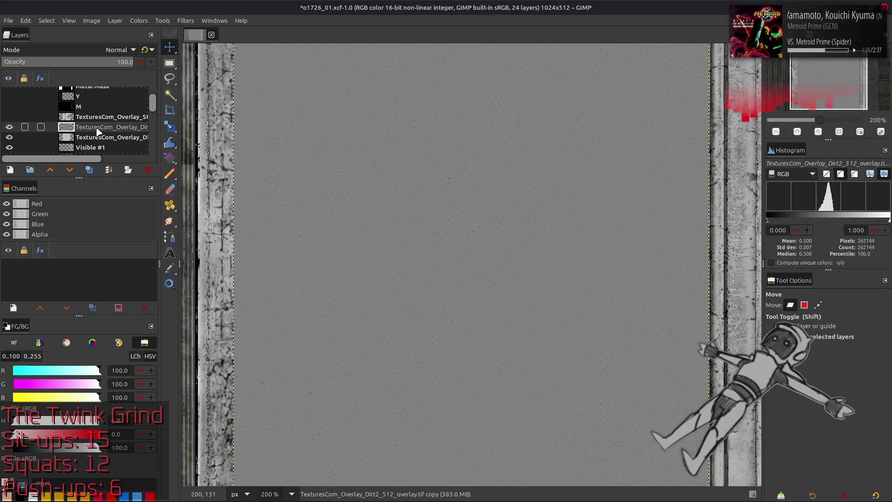
Set the merged copy to Grain merge and merge it into the Dirt2 layer below
click(118, 49)
click(42, 408)
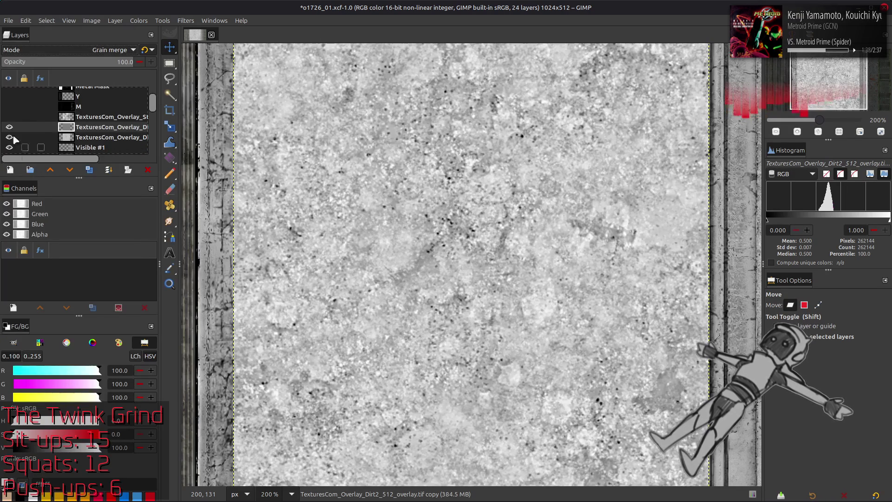
key(ctrl+m)
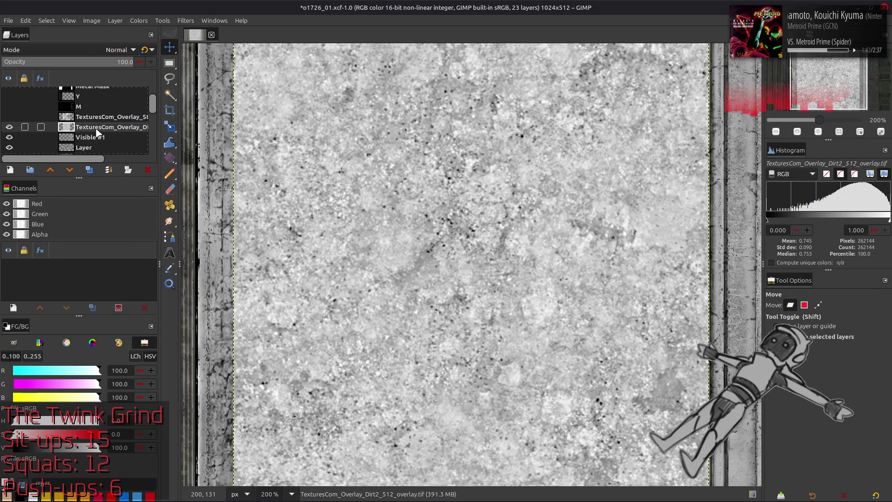
Show and duplicate the Stains overlay, set the copy to Grain extract and merge it down
click(8, 117)
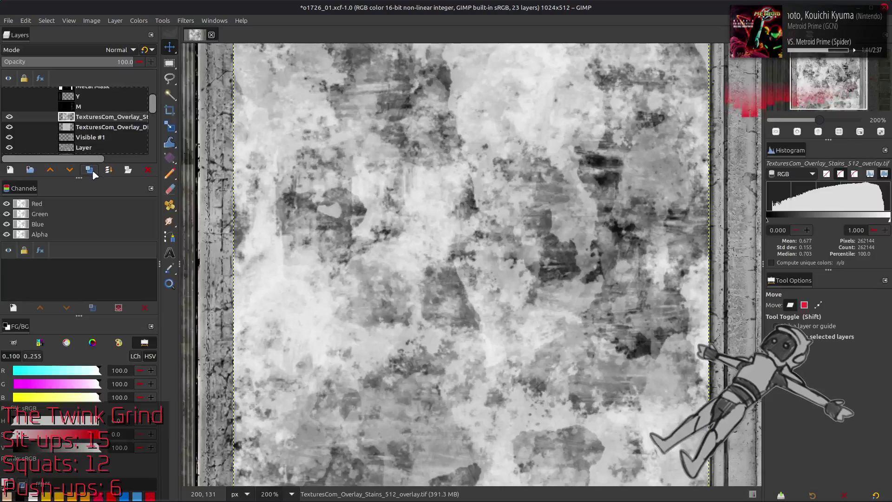
key(ctrl+shift+d)
key(ctrl+shift+d)
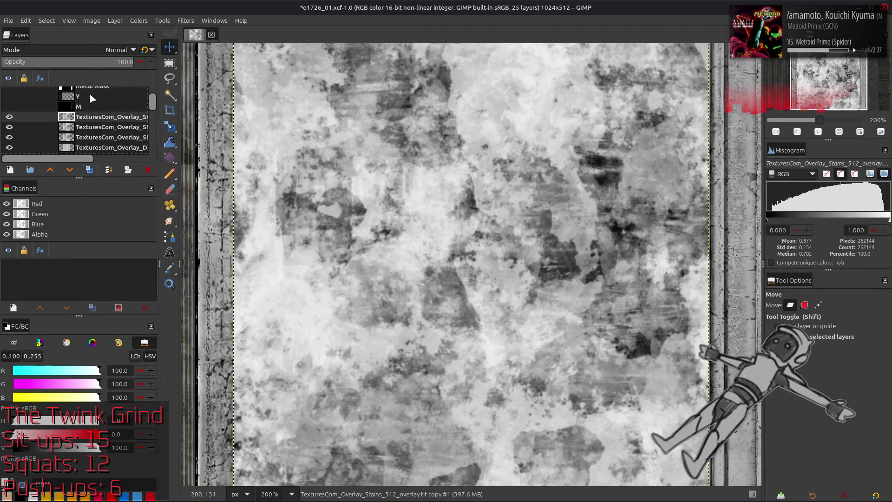
click(119, 50)
click(58, 391)
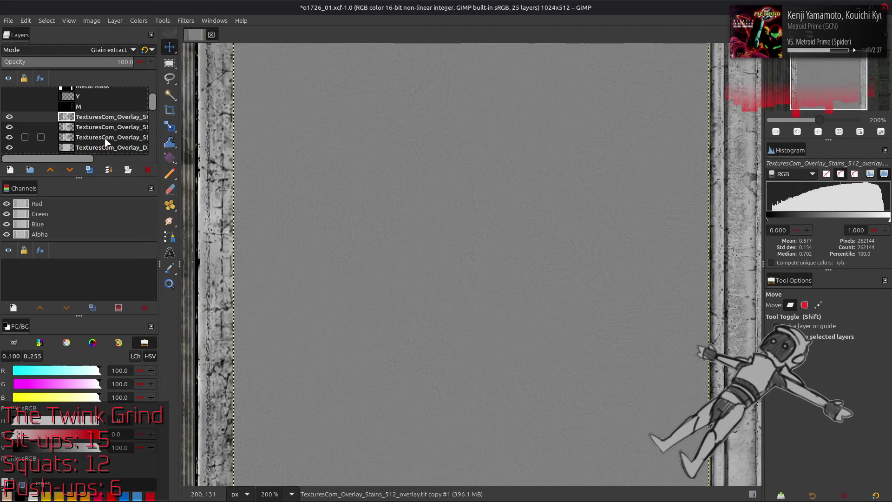
key(ctrl+shift+m)
Set the remaining copy to Grain merge, merge it into the Stains layer, then hide it
click(119, 50)
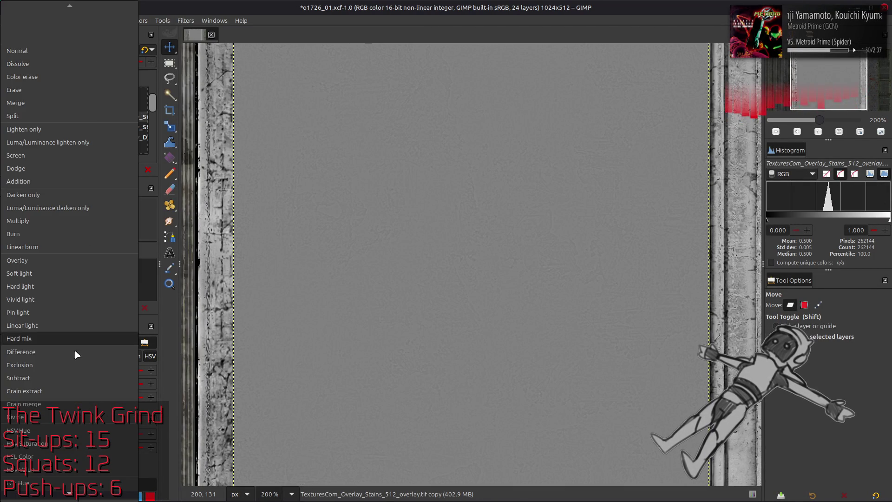
click(23, 403)
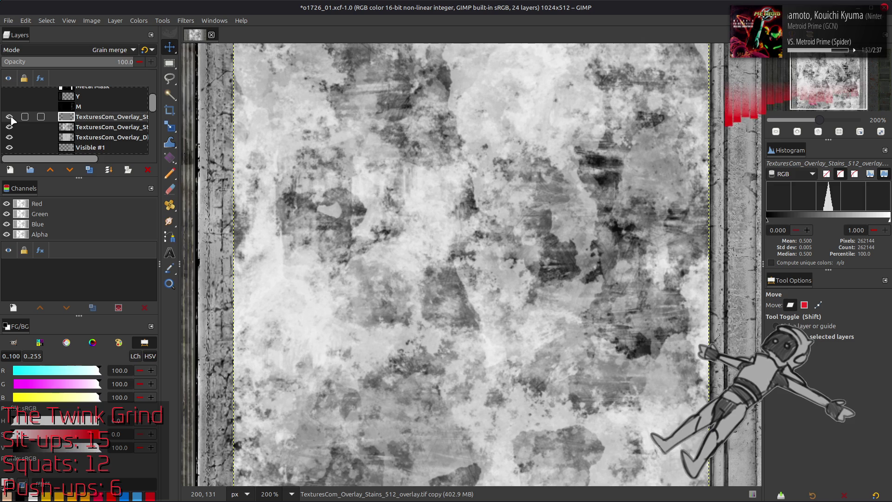
key(ctrl+shift+m)
scroll(454, 265, left, 3)
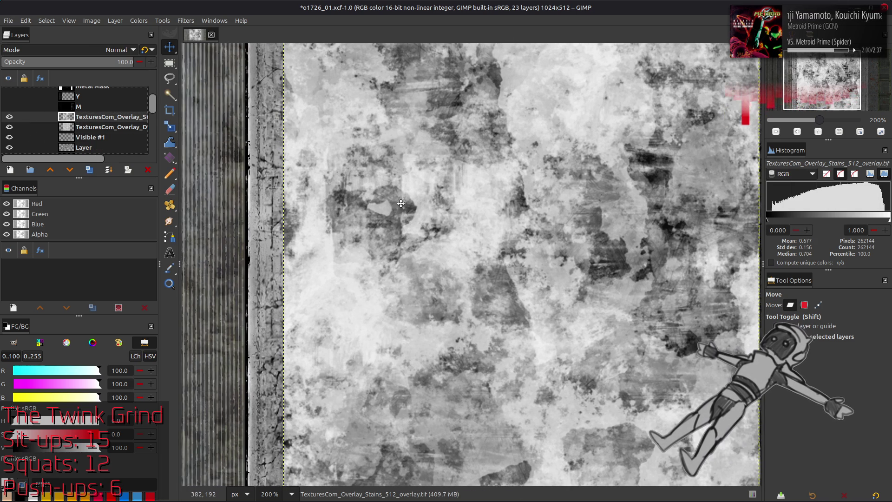
click(9, 117)
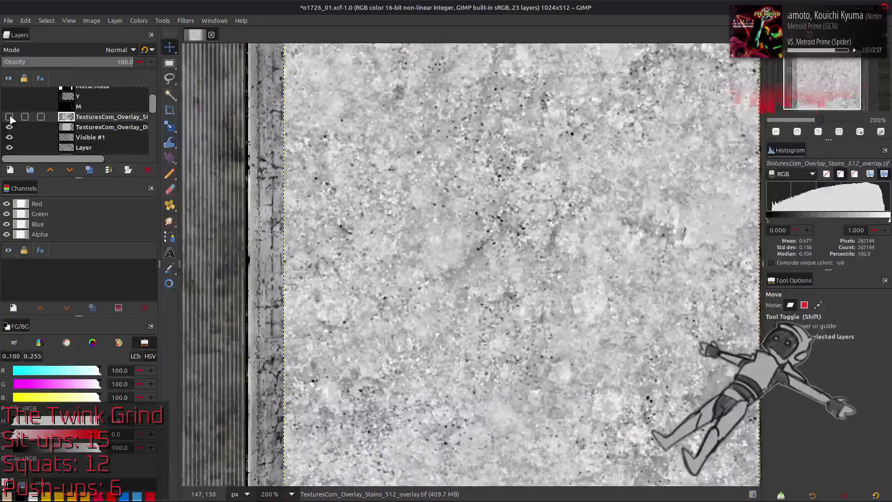
Invert the Dirt2 overlay, blend it in Multiply mode and try 50% opacity
click(101, 127)
click(138, 20)
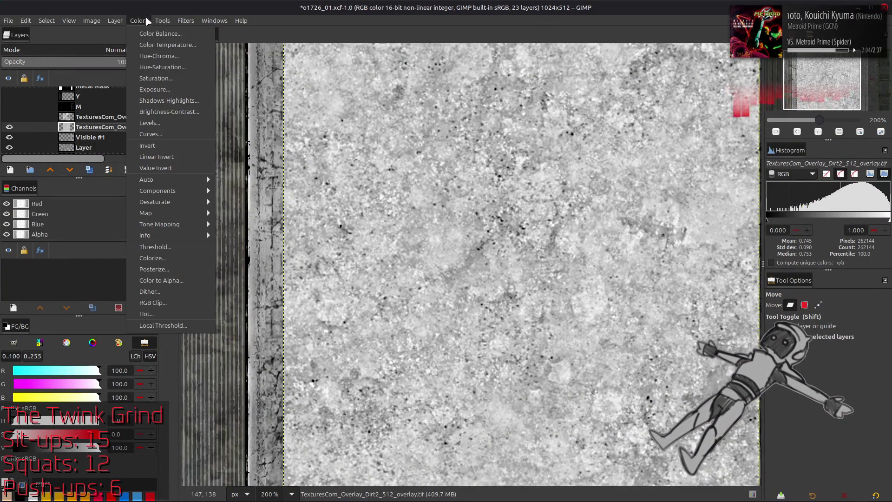
click(174, 141)
scroll(391, 195, right, 3)
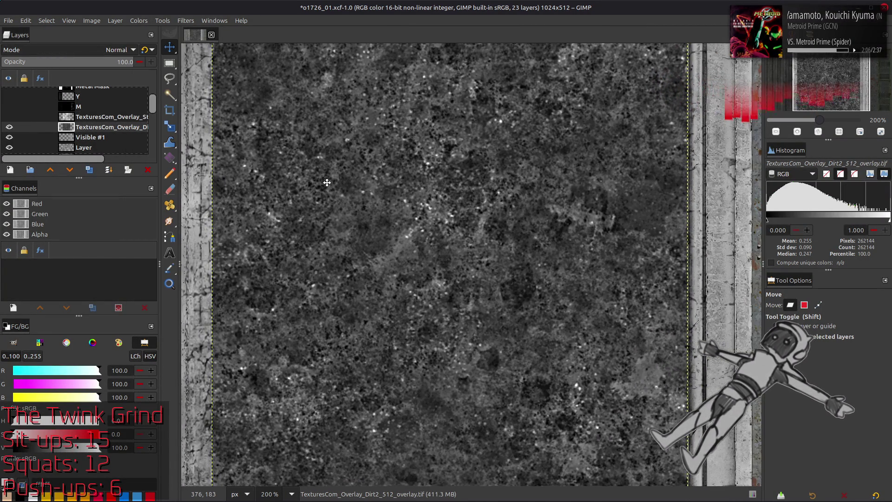
scroll(327, 184, left, 2)
key(ctrl+z)
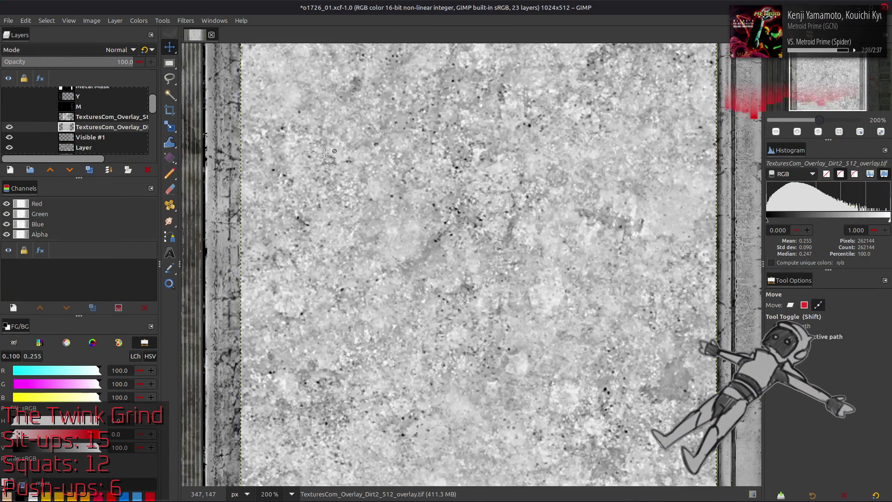
key(ctrl+y)
click(120, 50)
click(87, 221)
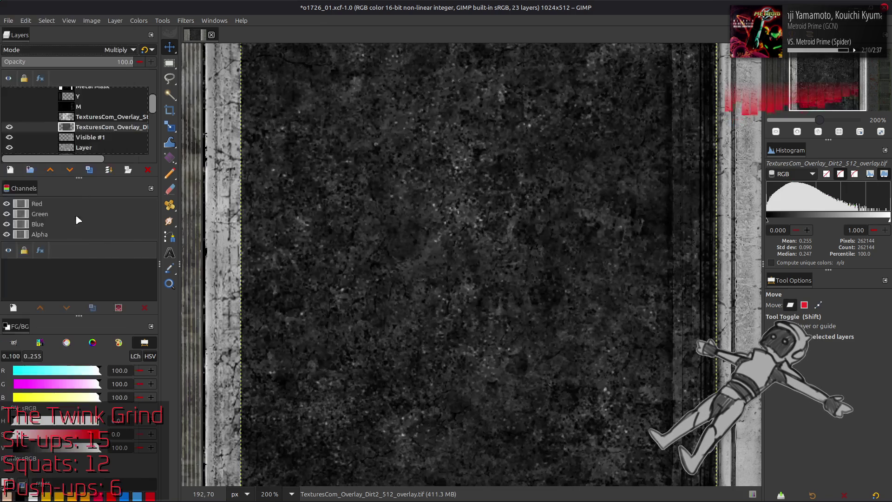
double_click(122, 61)
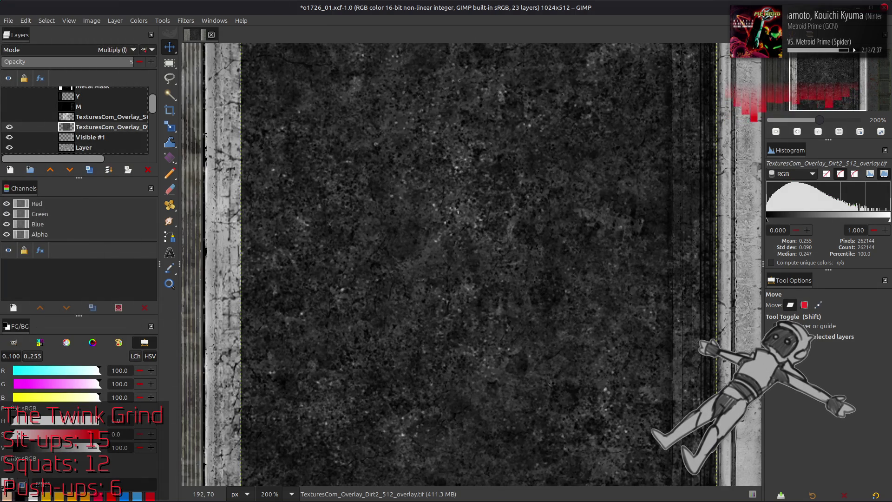
text(50)
key(Return)
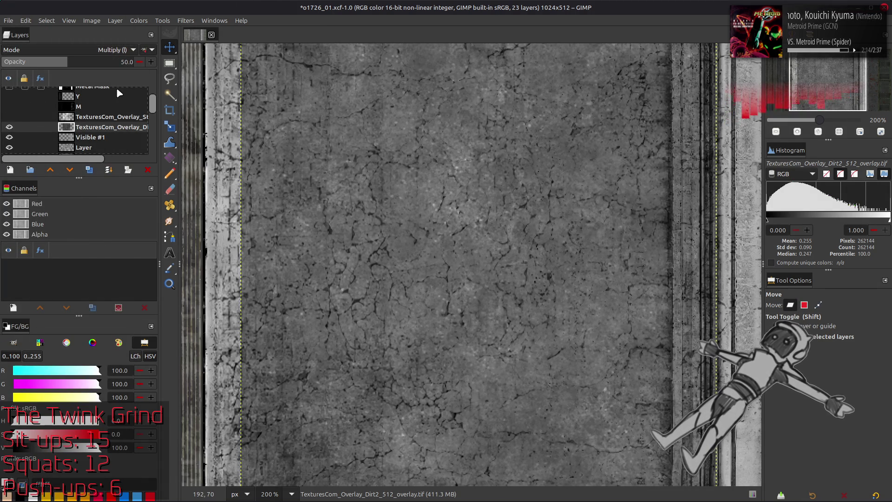
Invert the Dirt2 overlay back, restore 100% opacity and compare it over the concrete panel
click(139, 20)
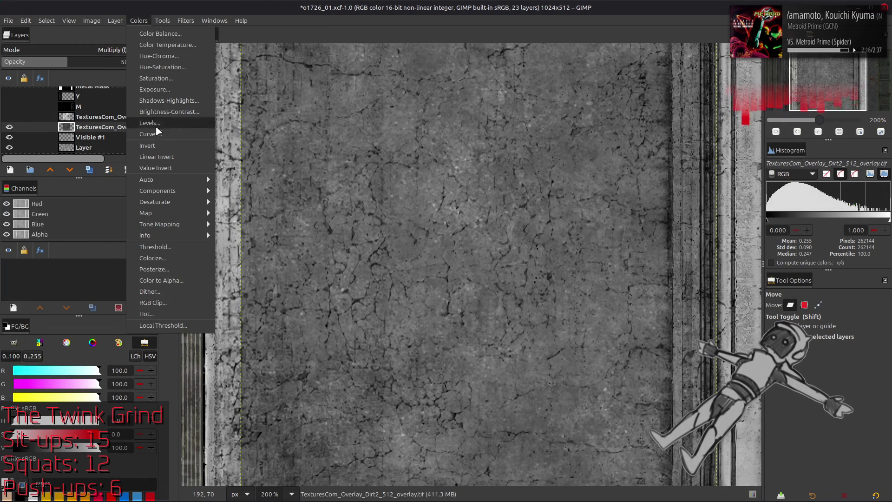
click(150, 111)
double_click(125, 61)
text(100)
key(Return)
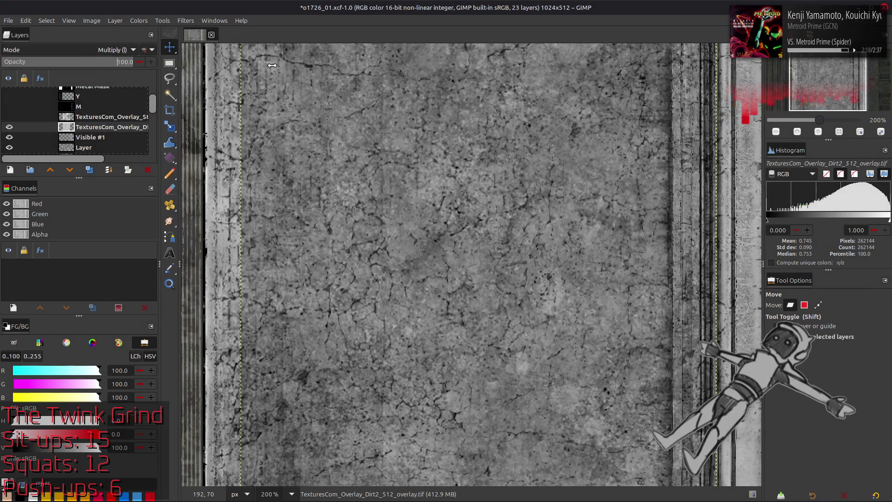
click(9, 127)
click(9, 127)
click(9, 128)
drag(198, 184, 388, 380)
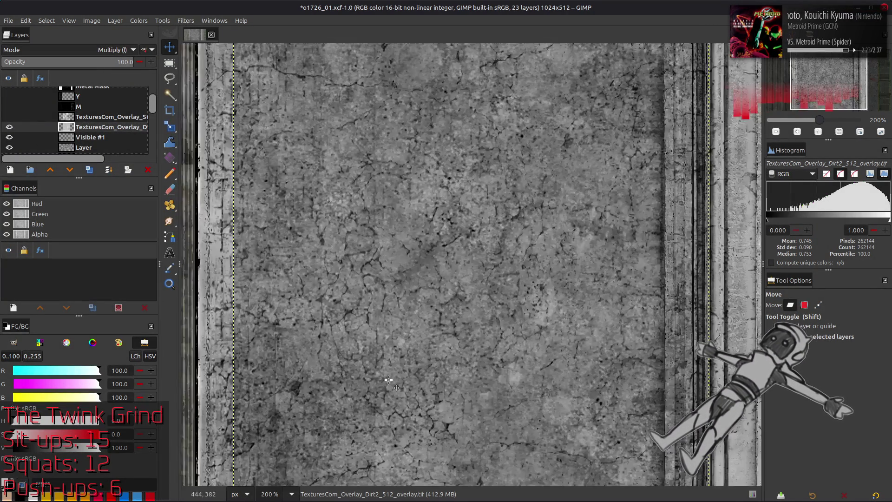
scroll(389, 380, up, 1)
drag(488, 244, 279, 209)
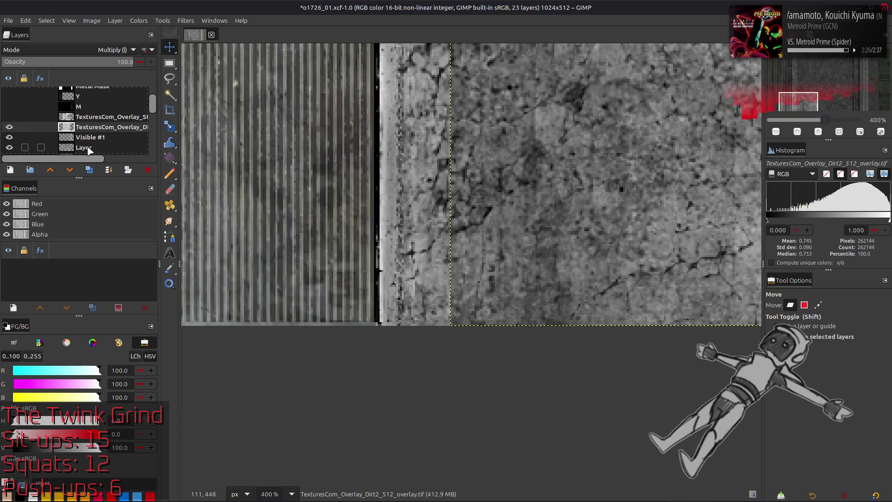
Move the Dirt2 overlay left onto the concrete panel's edge
click(90, 148)
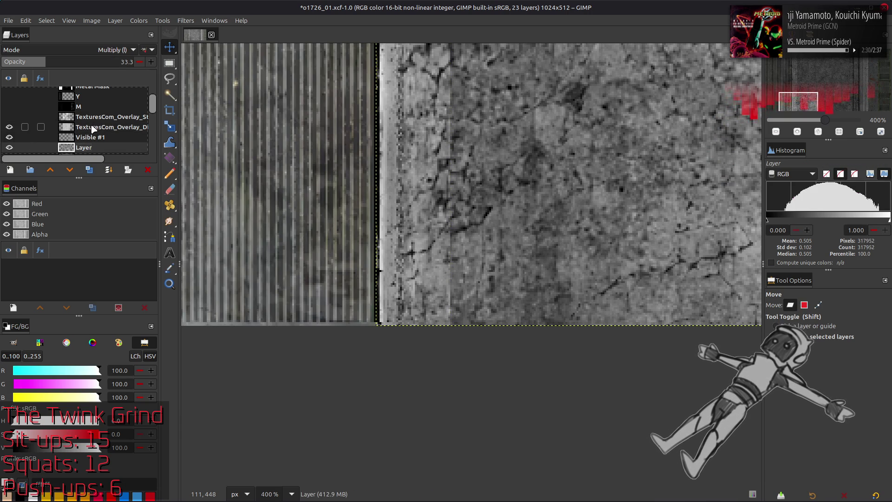
click(93, 129)
drag(568, 248, 496, 240)
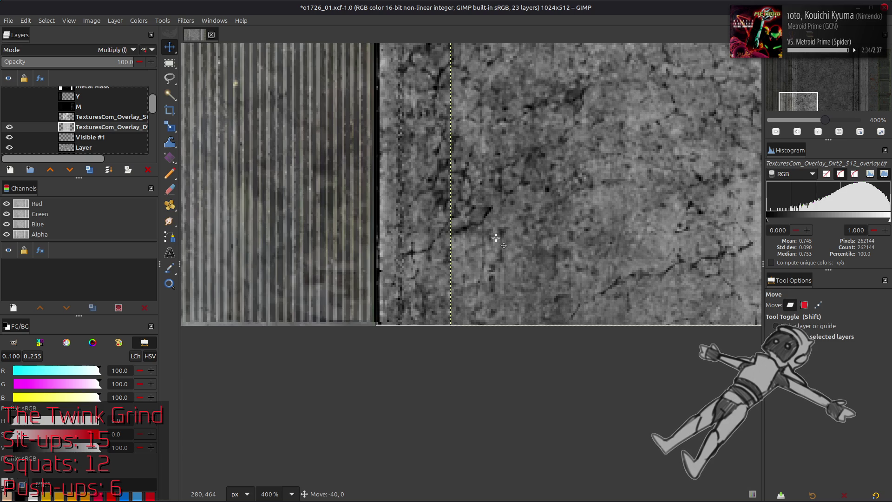
Show the Stains overlay and move it left to match the Dirt2 overlay
click(10, 116)
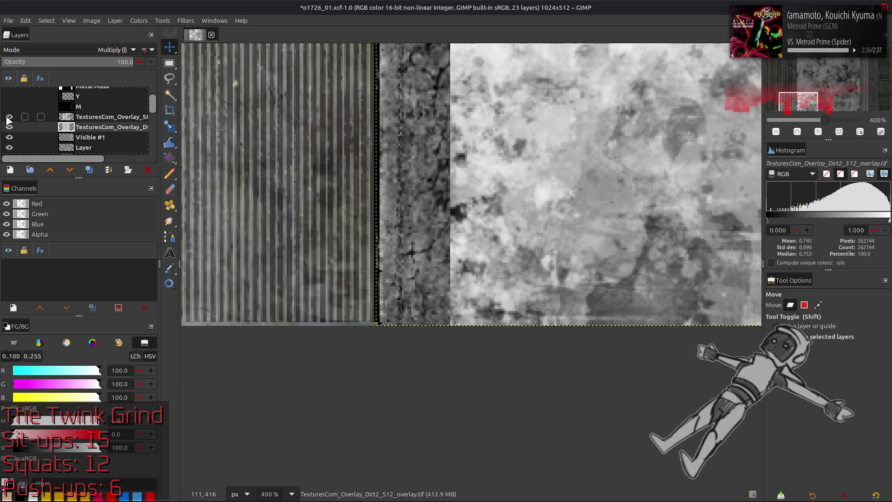
click(97, 117)
drag(568, 217, 447, 231)
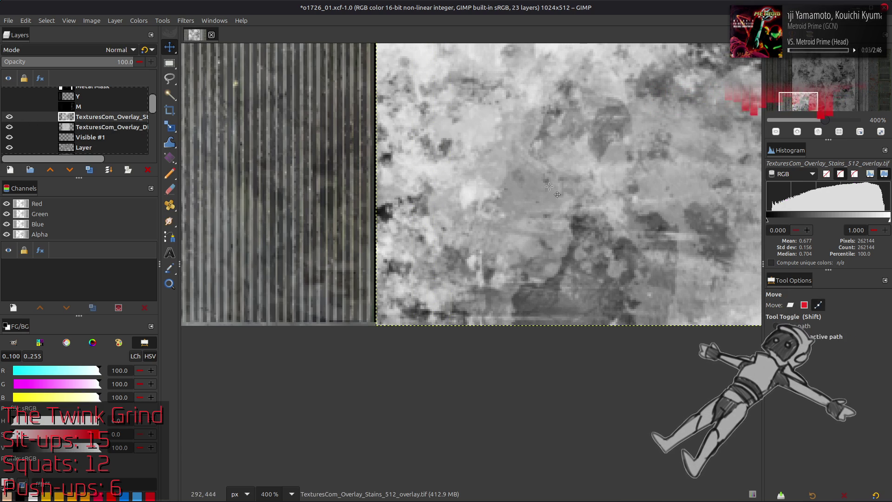
scroll(440, 249, down, 3)
Inspect the texture at different zooms while toggling the Stains and Dirt2 overlays to compare
key(1)
key(4)
key(1)
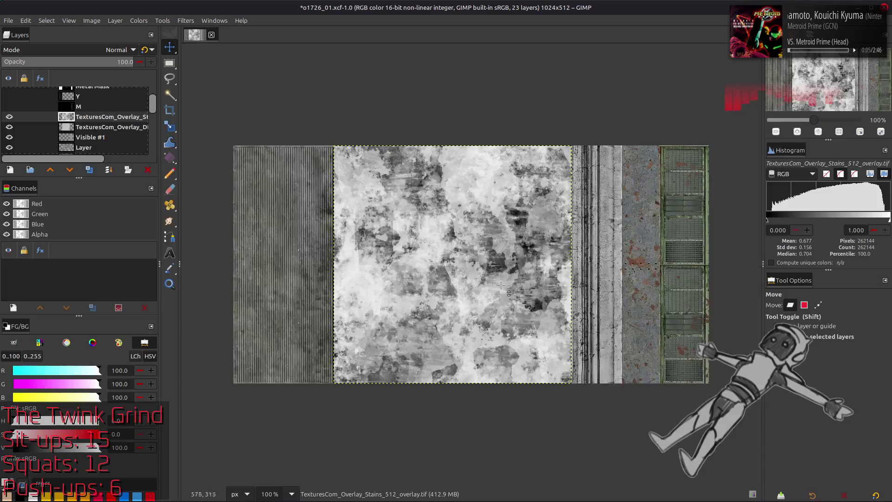
key(2)
drag(530, 287, 485, 297)
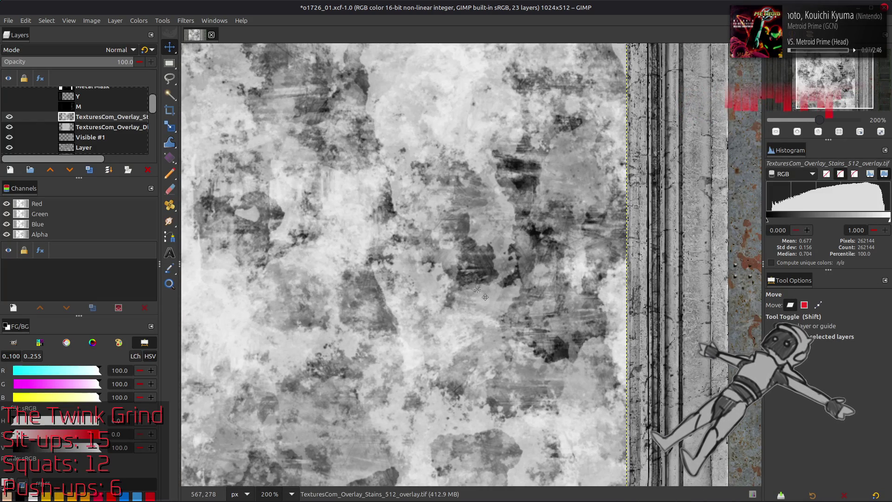
scroll(465, 287, down, 1)
click(10, 117)
click(9, 116)
click(9, 116)
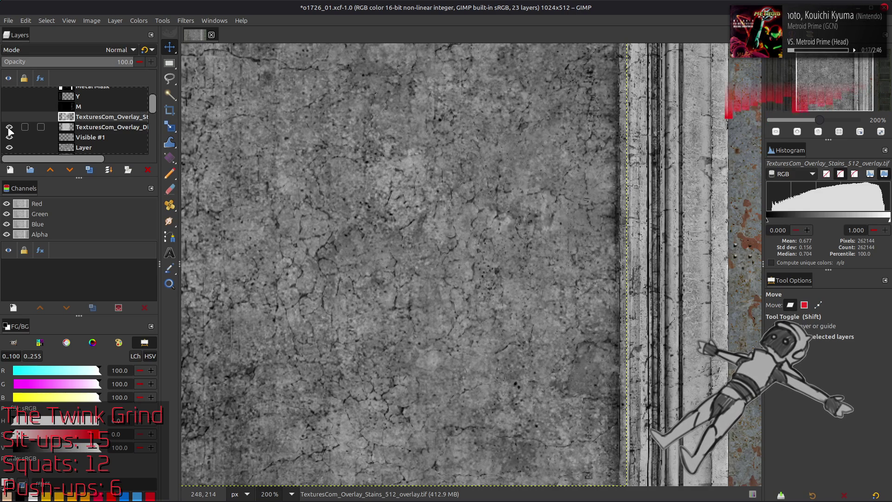
click(10, 128)
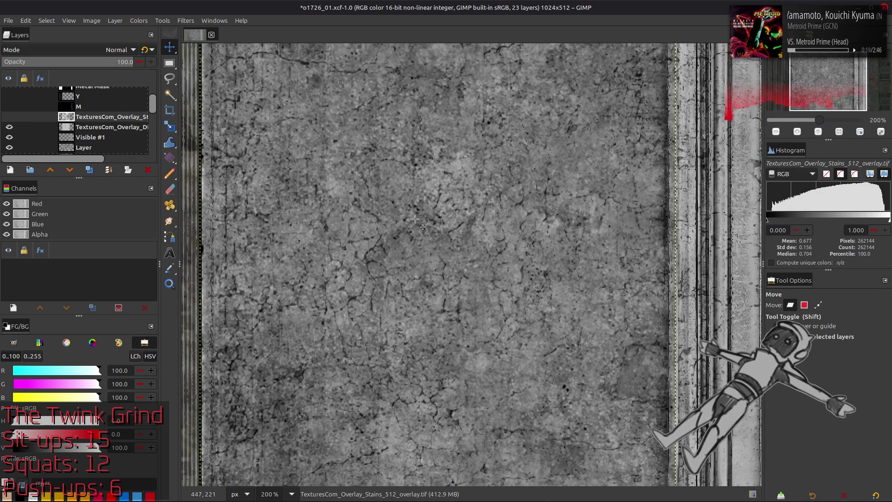
scroll(419, 217, down, 1)
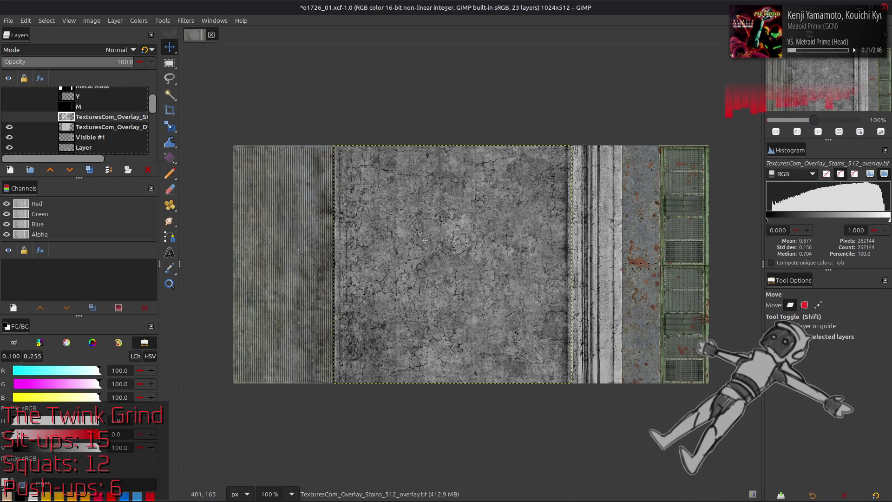
scroll(408, 237, up, 1)
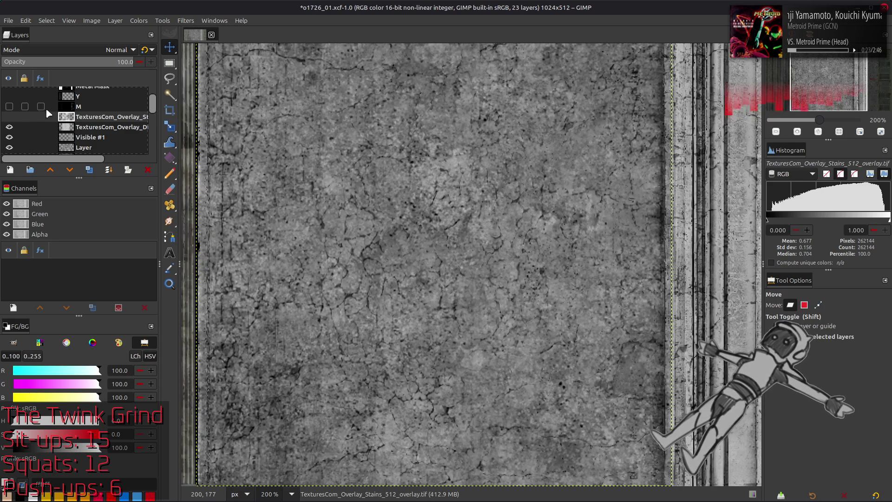
Move Visible #1 above the two TexturesCom overlay layers
click(86, 126)
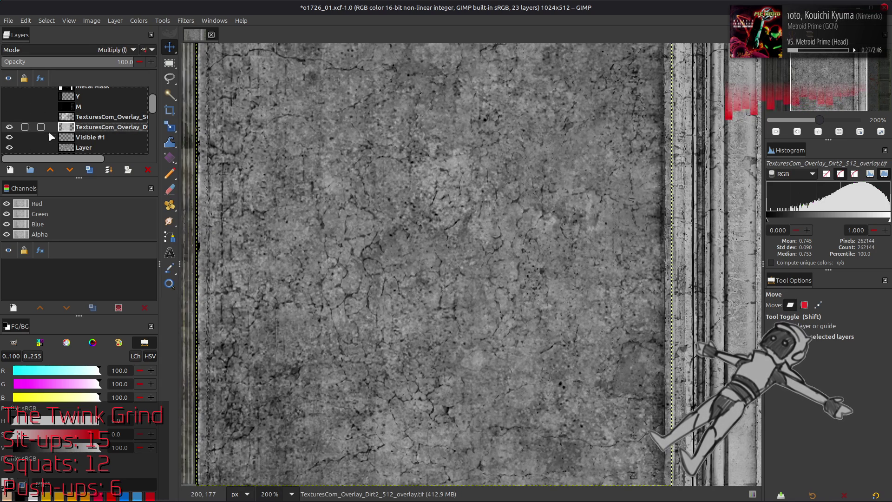
click(84, 148)
drag(90, 137, 89, 112)
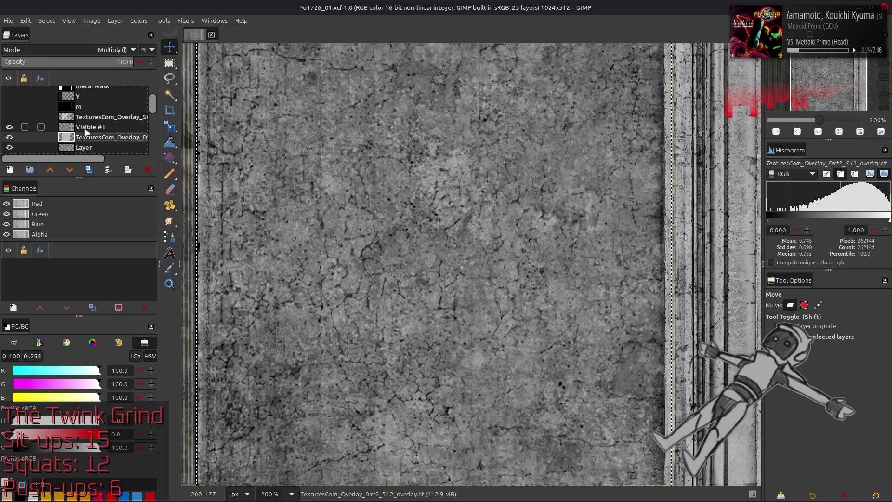
click(69, 127)
scroll(69, 128, down, 1)
Turn the Dirt2 and Stains overlays back on and select the Stains layer
click(8, 114)
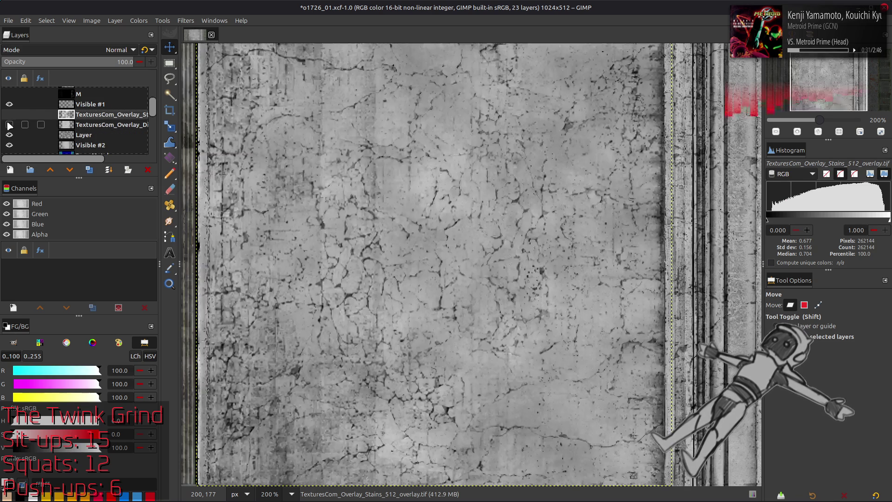
click(9, 135)
click(91, 125)
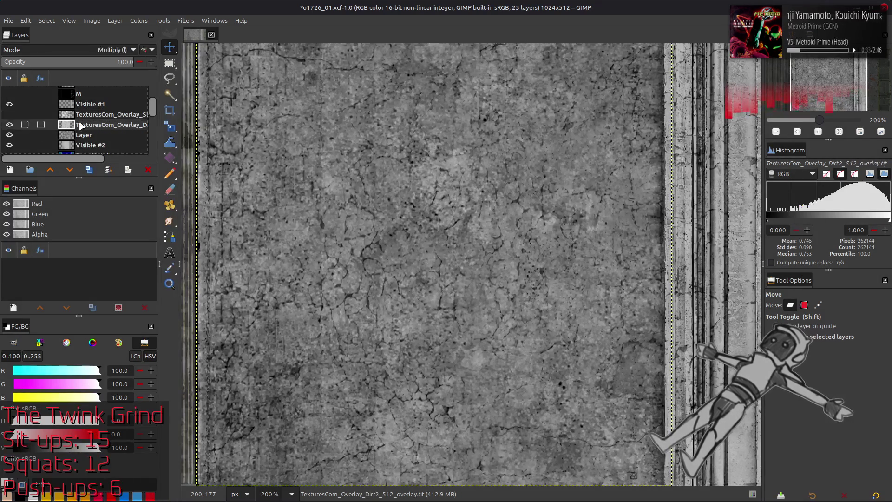
click(9, 114)
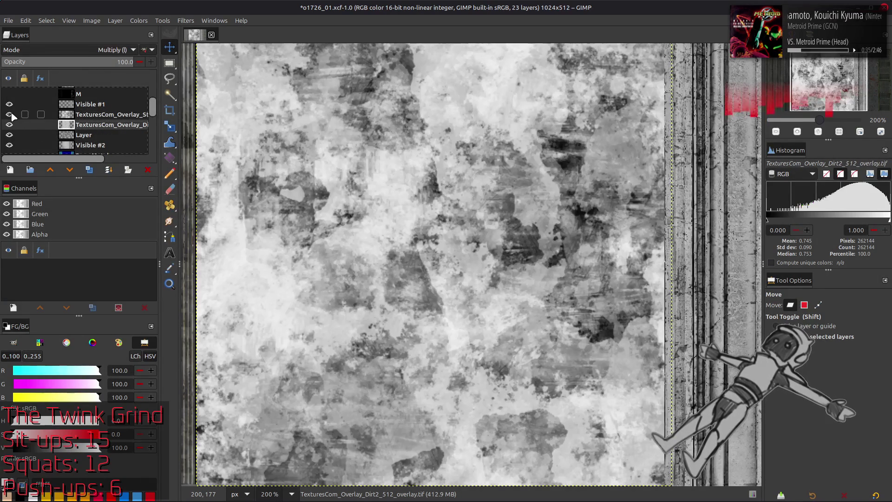
click(111, 114)
click(115, 50)
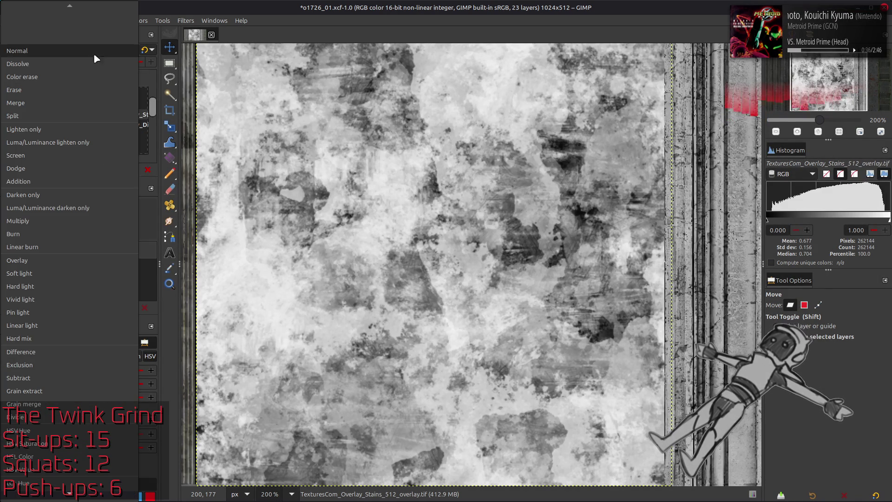
Blend the Stains overlay in Multiply and apply a Layer > Transform to it, repeating the filter
click(72, 221)
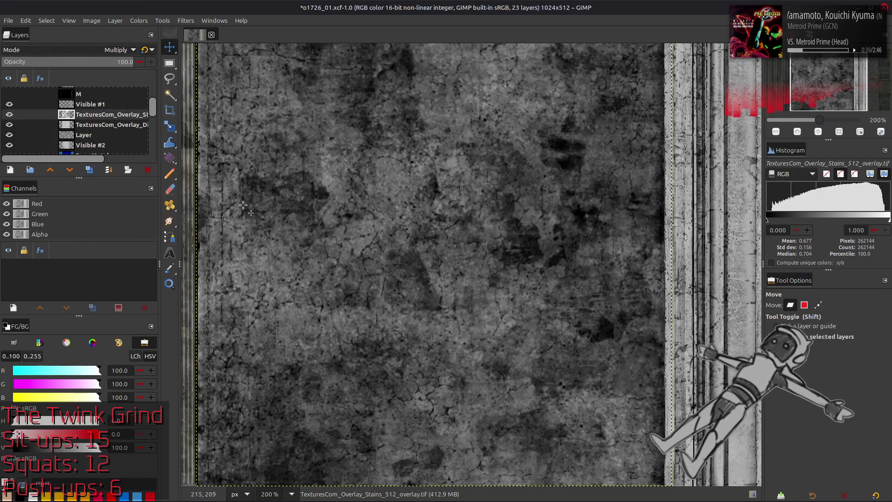
scroll(433, 265, left, 1)
click(116, 21)
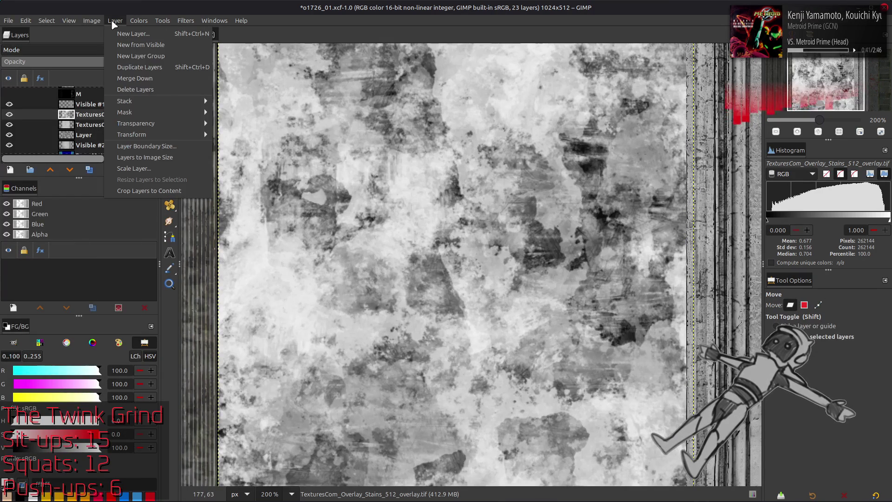
click(251, 158)
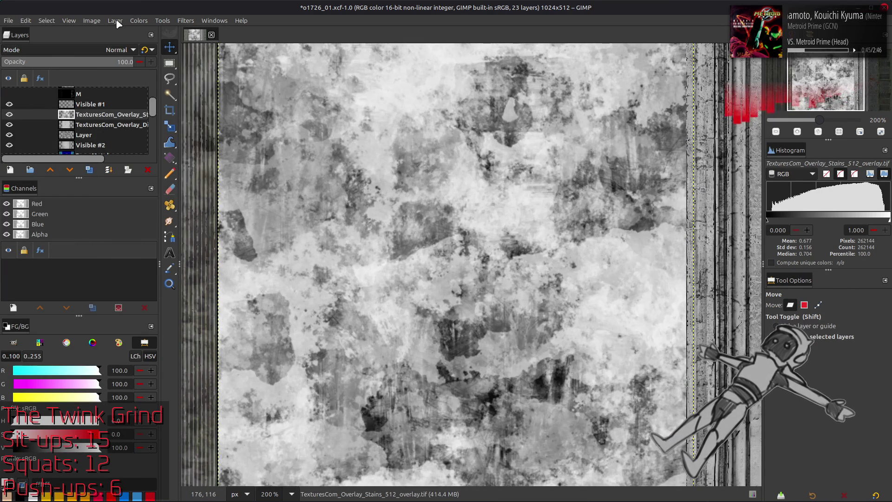
key(1)
click(819, 305)
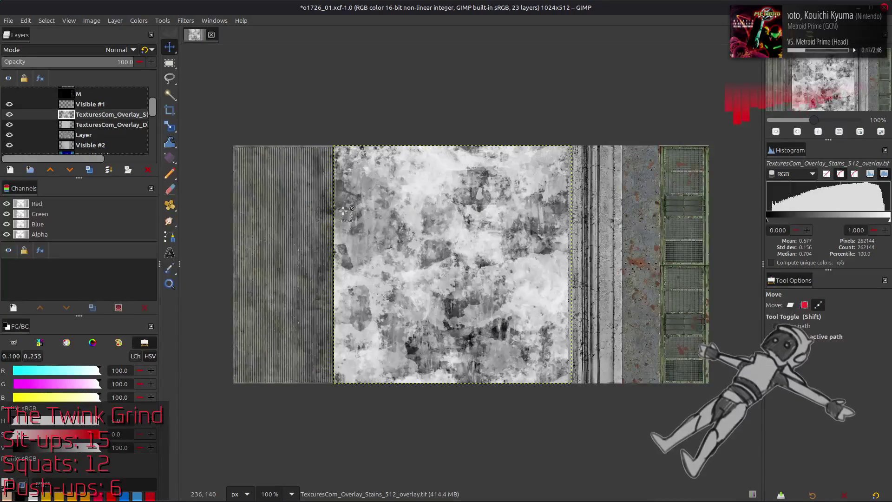
key(ctrl+f)
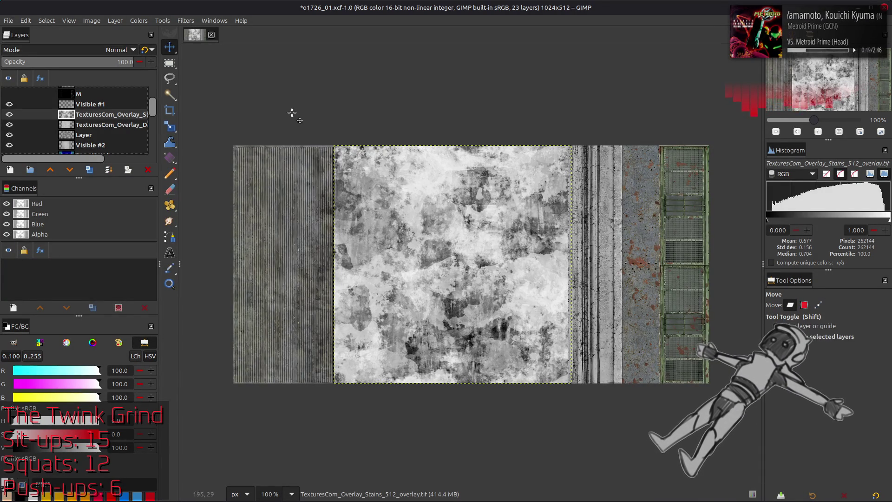
Set the Stains overlay to Multiply at 25 opacity and toggle it to compare
click(117, 49)
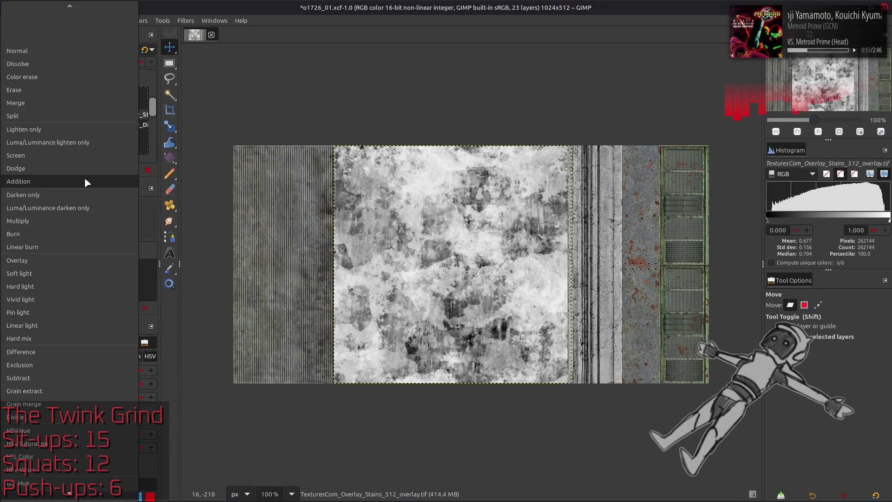
click(77, 212)
double_click(126, 62)
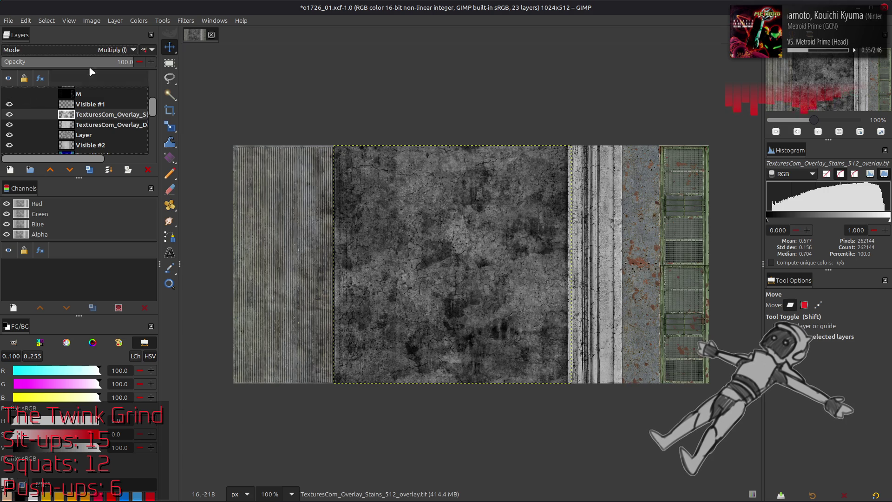
text(25)
key(Return)
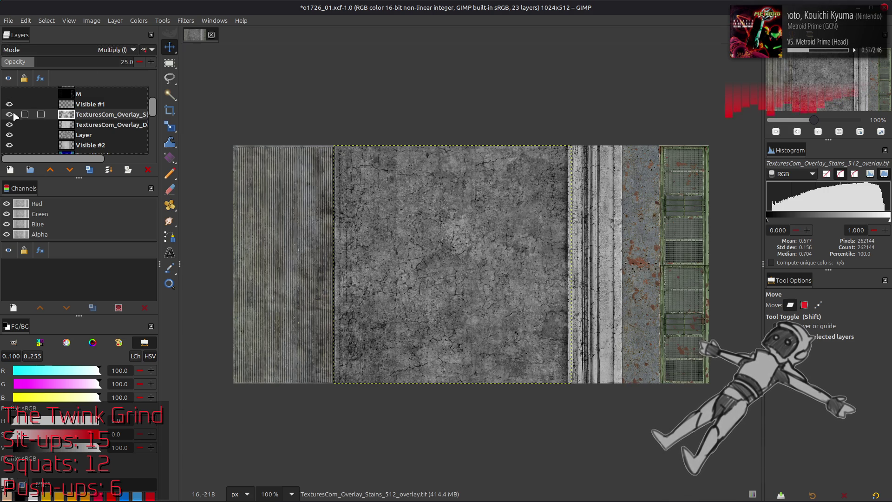
click(10, 115)
click(115, 20)
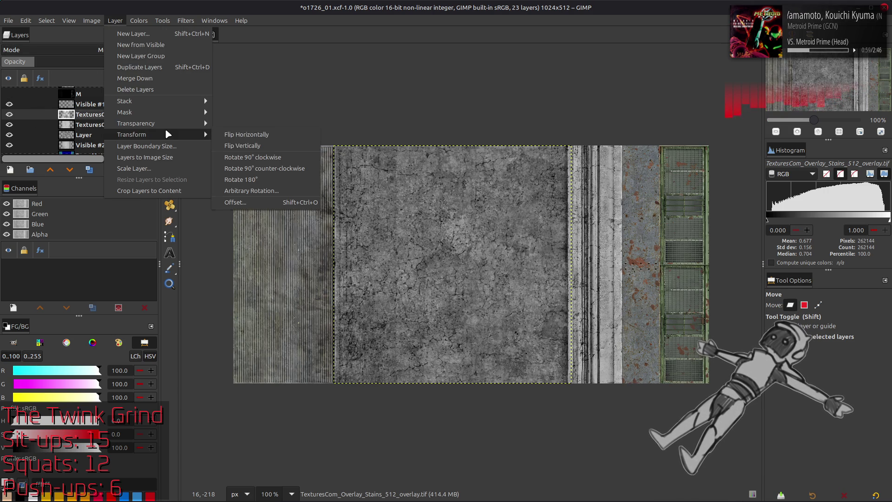
Transform the Stains overlay, then apply the same Layer > Transform to the Dirt2 overlay
click(233, 144)
click(10, 114)
click(9, 115)
click(105, 124)
click(115, 20)
mouse_move(131, 135)
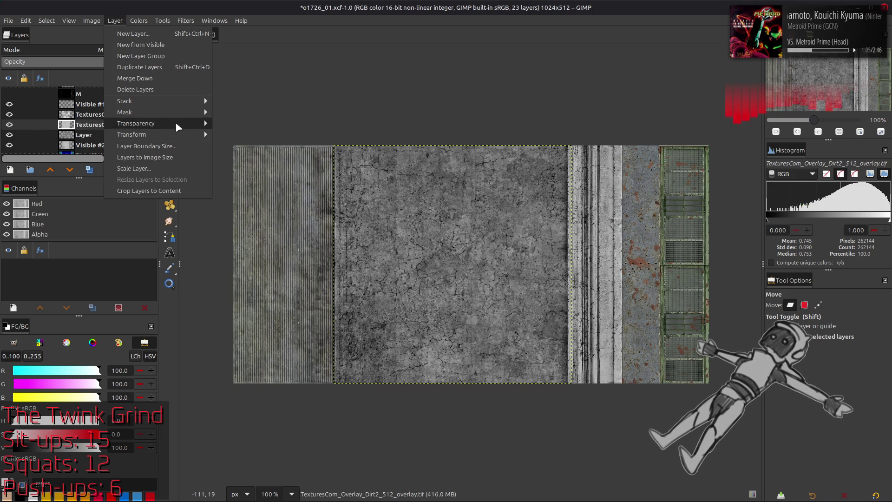
click(234, 145)
Compare the overlays by toggling them at 200% zoom, leaving the Dirt2 overlay hidden
click(9, 125)
click(10, 124)
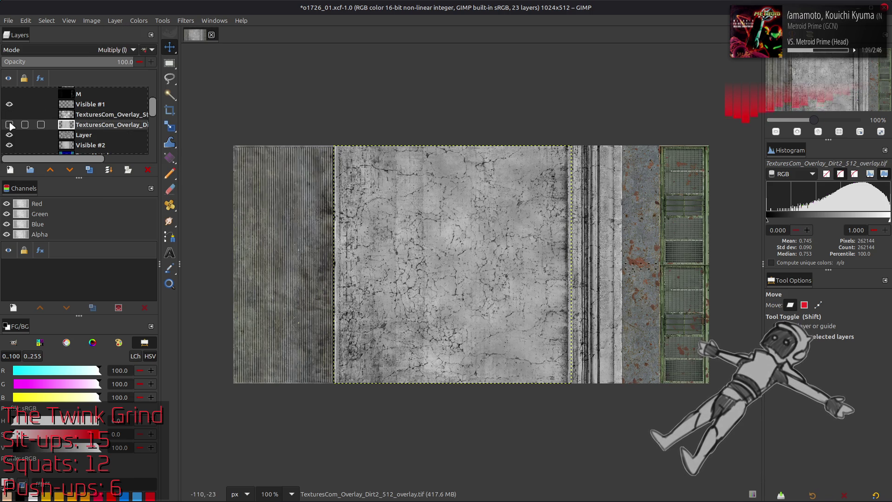
click(10, 124)
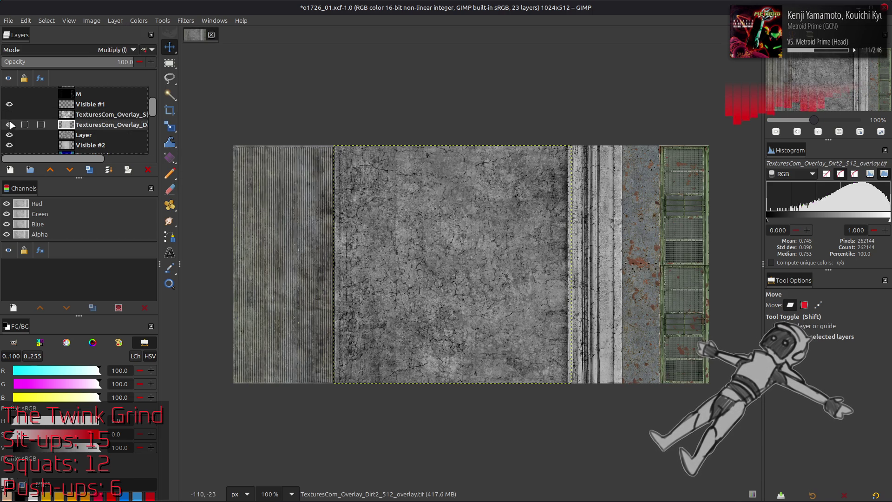
click(10, 124)
click(101, 114)
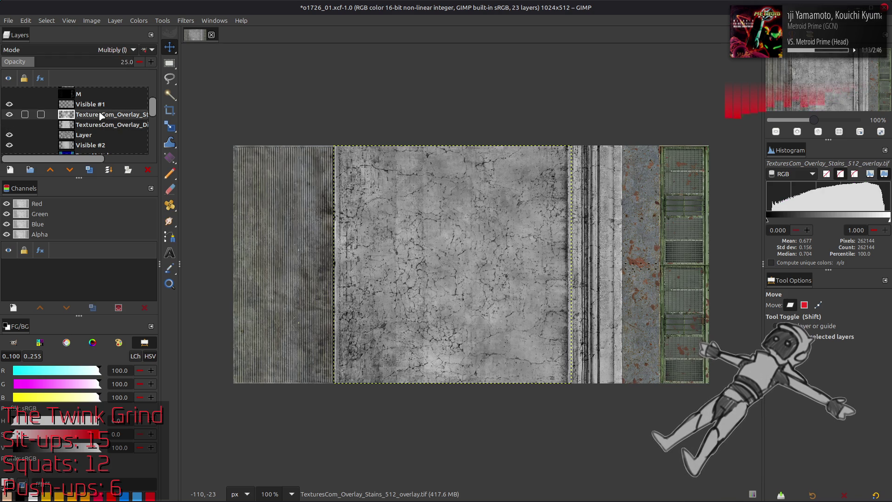
click(10, 124)
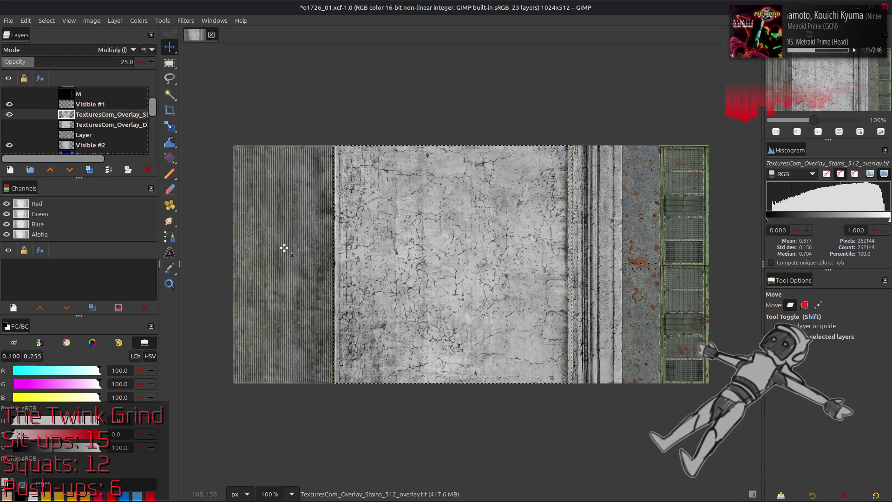
key(2)
click(10, 124)
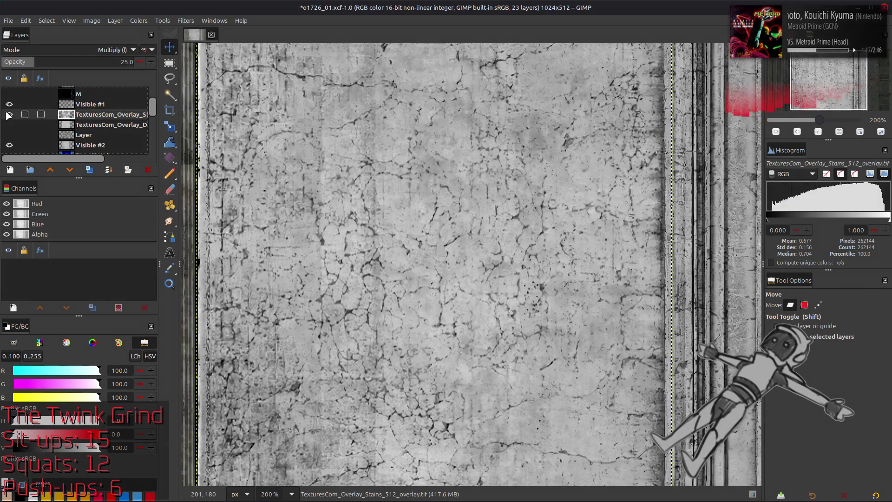
click(10, 125)
click(10, 125)
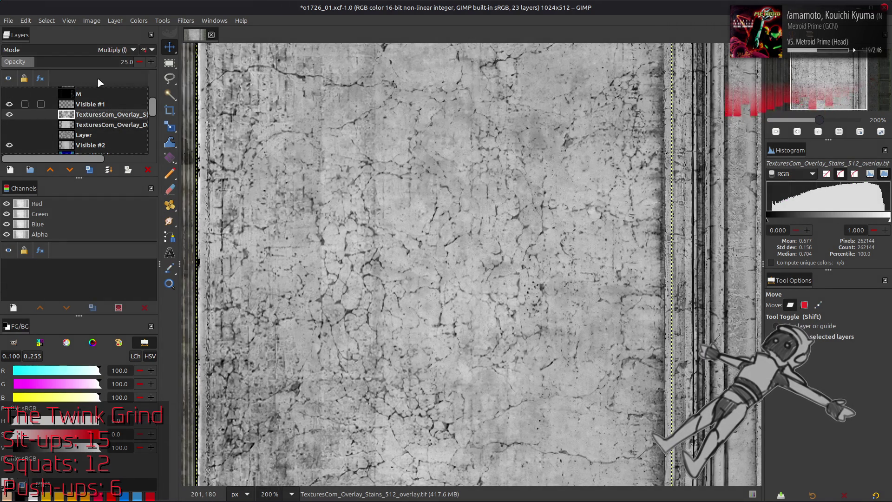
Take the active overlay's opacity from 50 down to 25 while toggling Stains to compare
triple_click(127, 62)
text(50)
key(Return)
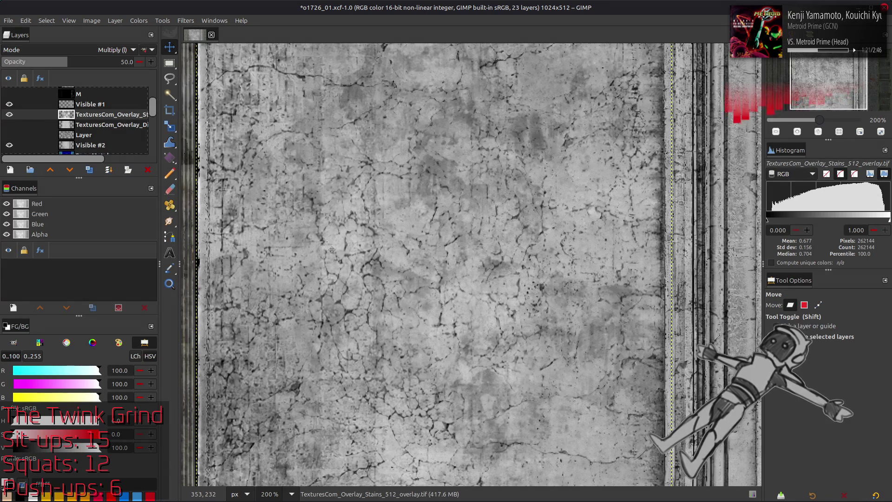
key(1)
click(10, 114)
click(10, 115)
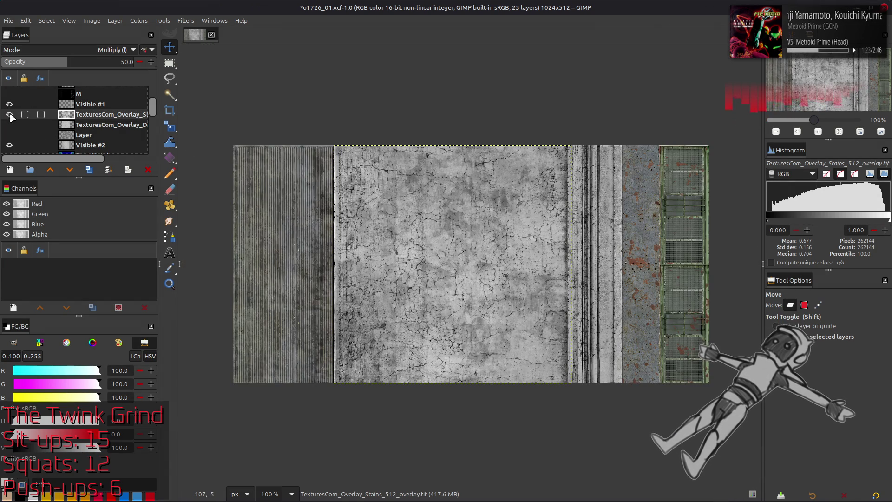
click(11, 114)
click(10, 114)
click(125, 62)
text(25)
key(Return)
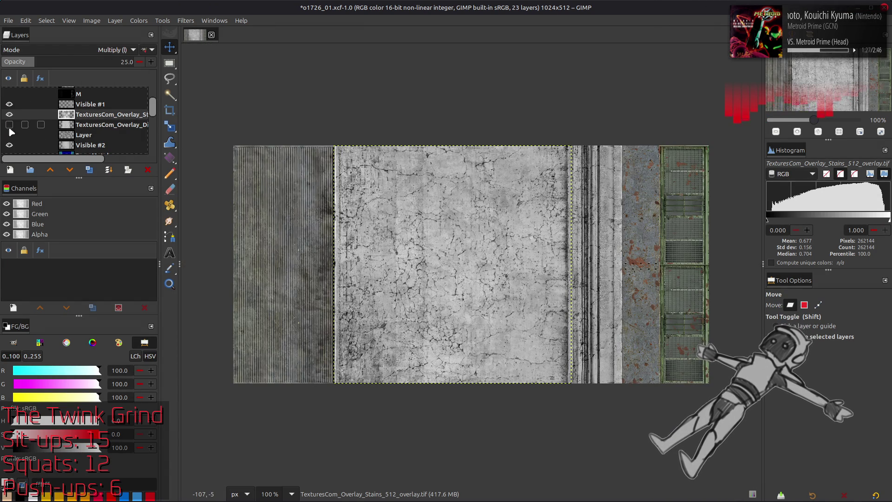
Show Dirt2 again at 50% and lower the bottom Multiply layer 'Layer' to 25% opacity
click(9, 124)
click(105, 124)
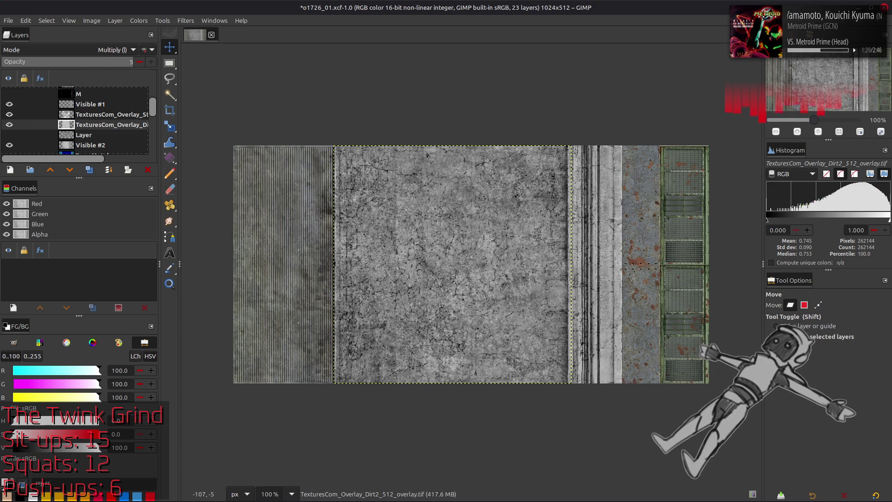
text(0)
key(Return)
click(9, 134)
click(83, 134)
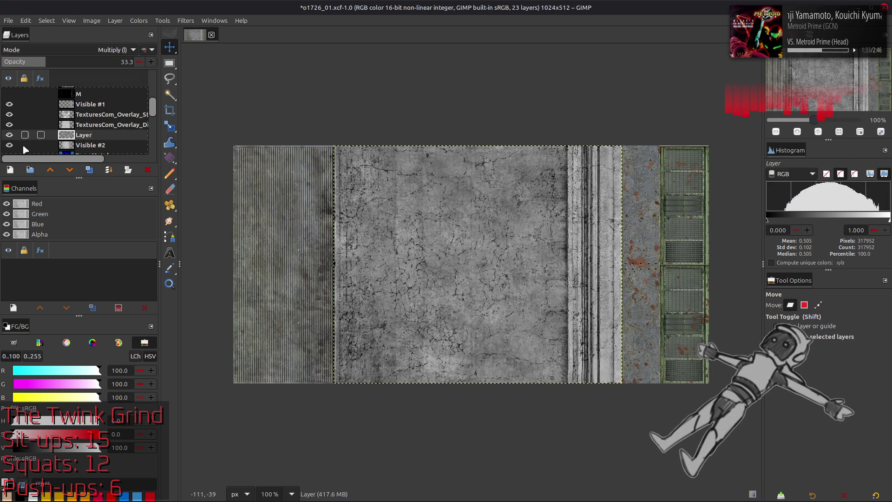
click(10, 135)
click(9, 134)
click(107, 61)
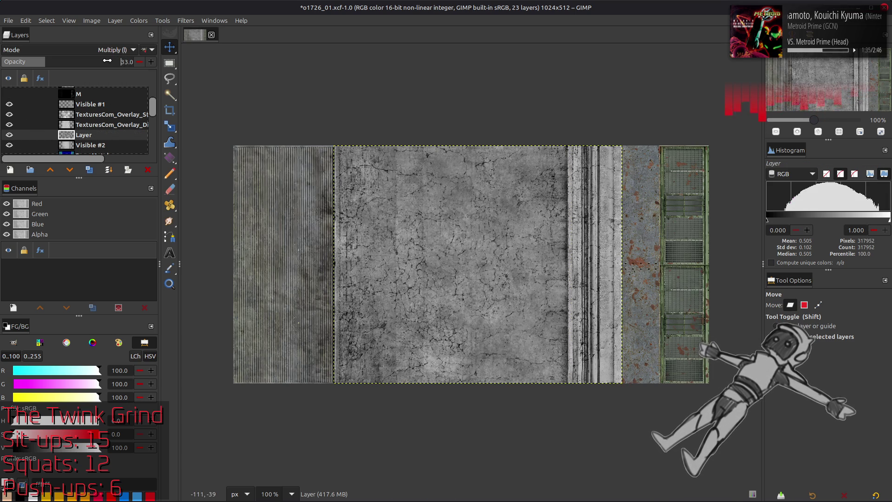
text(25)
key(Return)
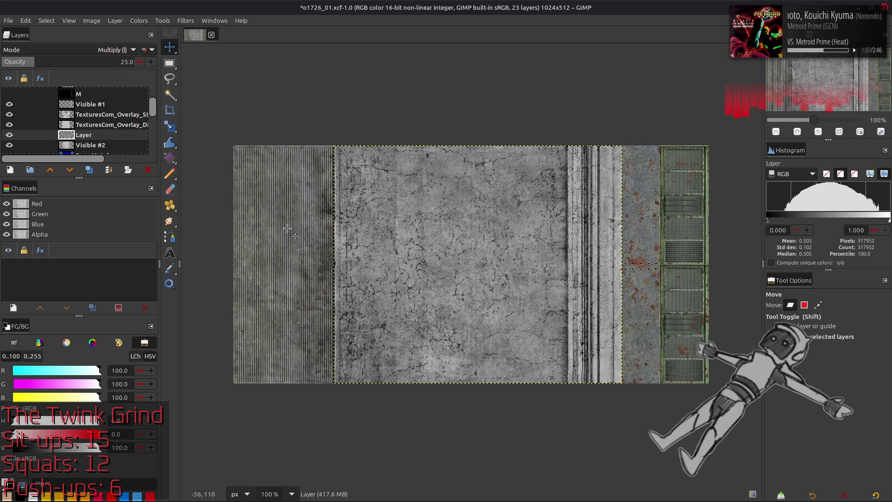
scroll(516, 310, up, 1)
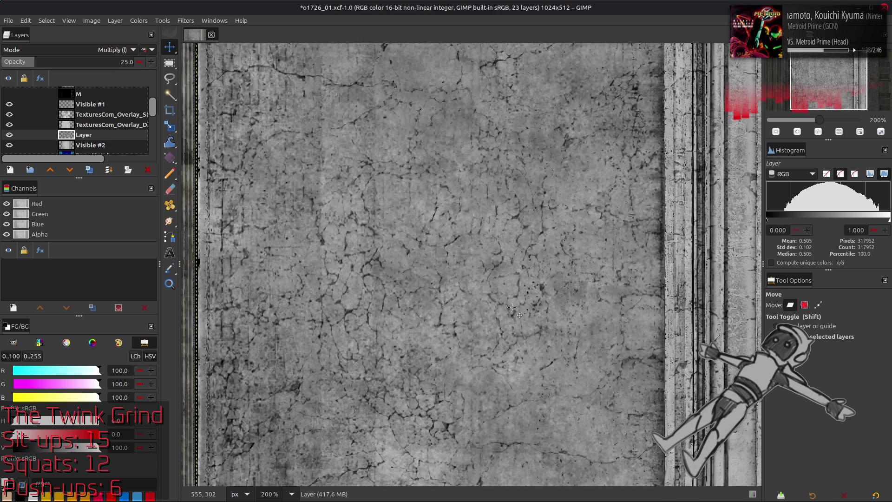
Blend the Dirt2 overlay in Soft light and invert its colours so the cracks read dark
click(70, 125)
click(9, 125)
click(10, 124)
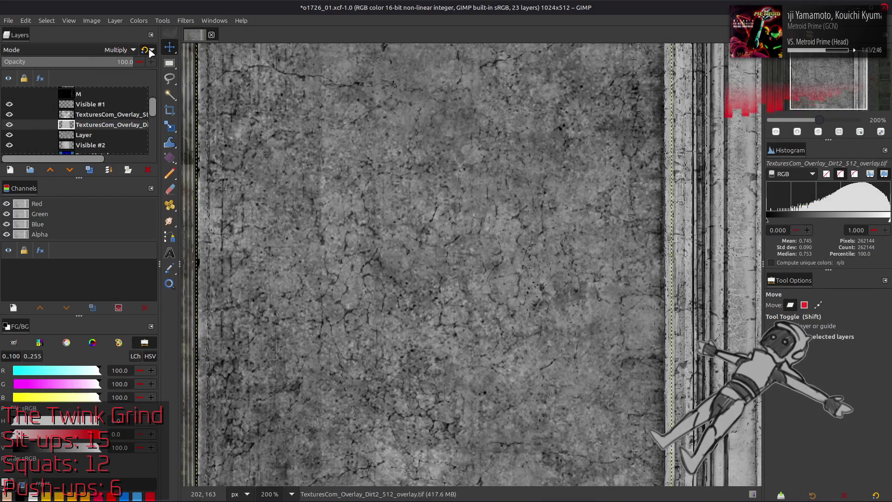
click(122, 50)
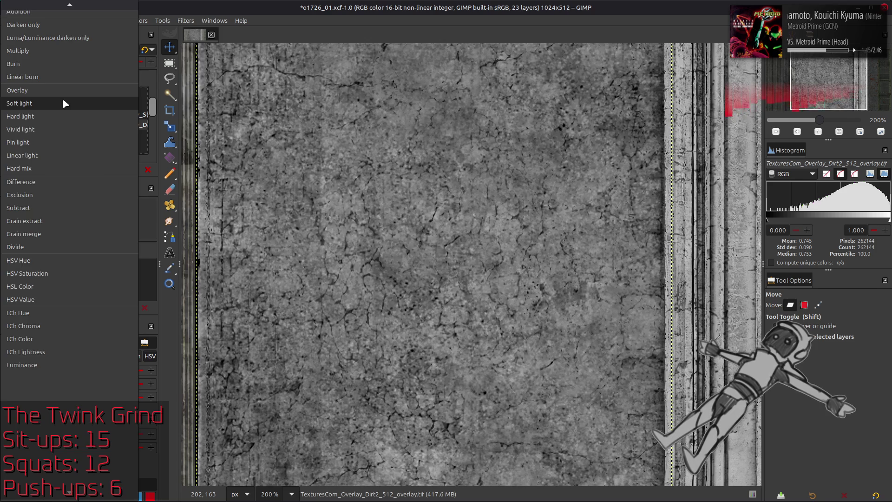
click(63, 103)
click(9, 124)
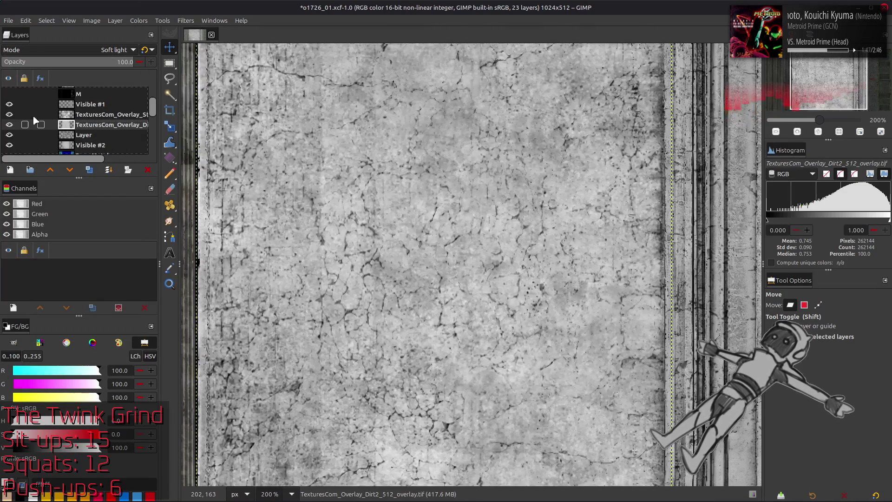
click(149, 21)
click(171, 145)
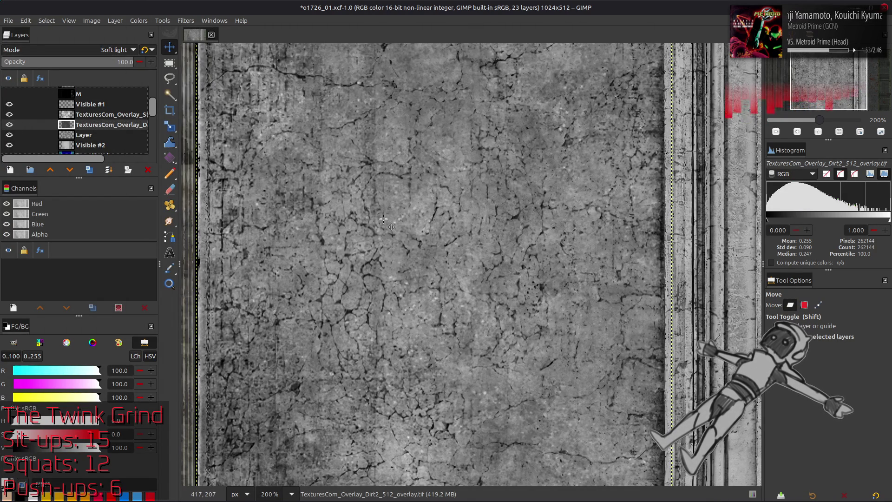
Compare the full texture with and without the Dirt2 overlay, then select the Visible layers
key(1)
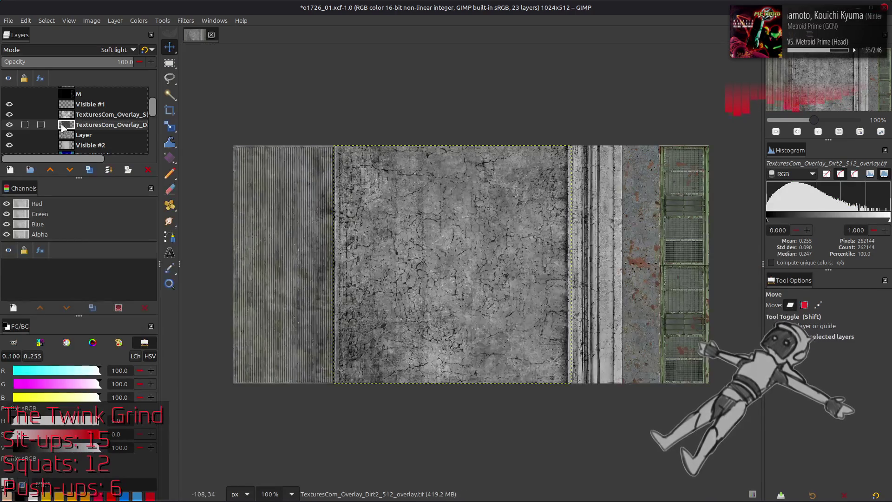
mouse_move(111, 124)
mouse_down()
mouse_move(112, 114)
mouse_move(105, 137)
mouse_move(91, 131)
mouse_up()
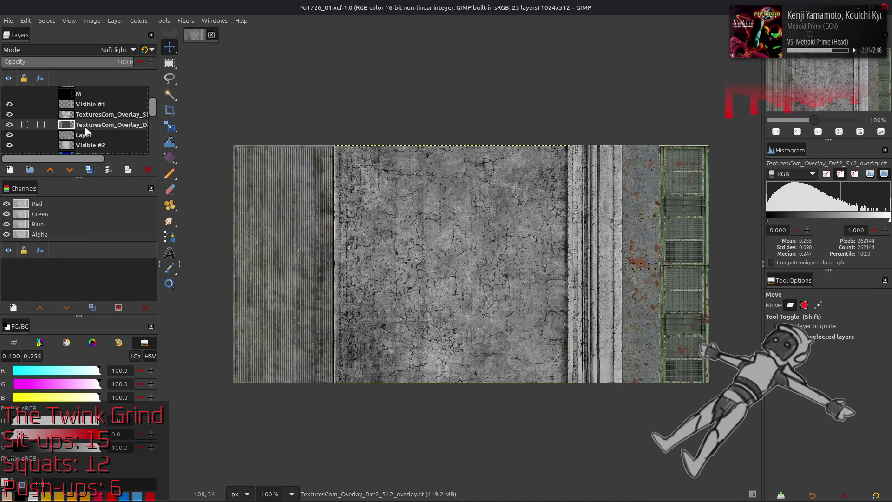
click(10, 124)
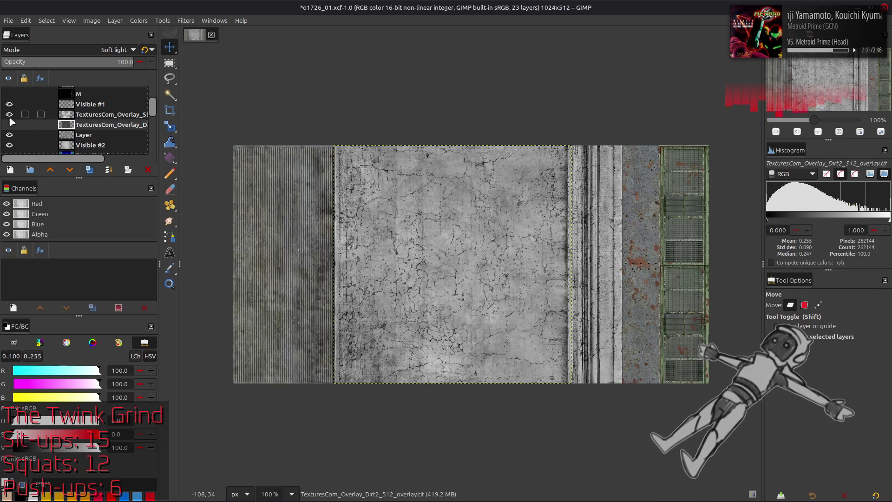
click(9, 124)
click(10, 124)
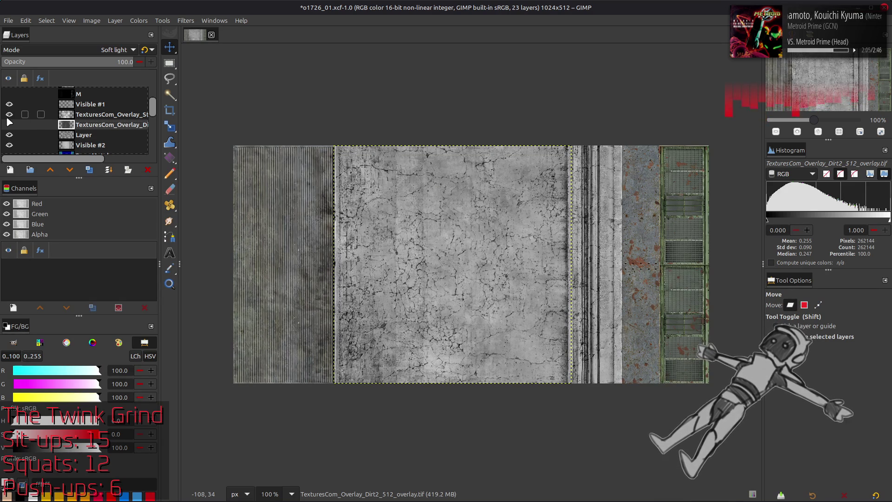
click(9, 125)
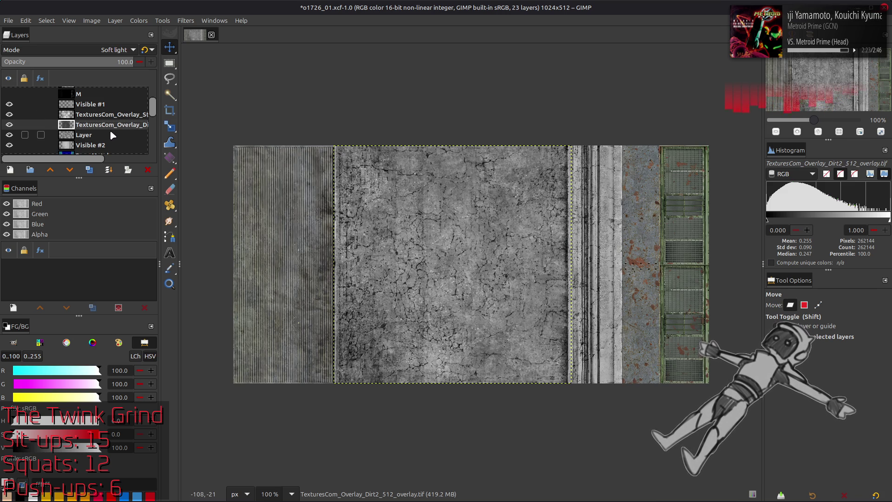
click(104, 145)
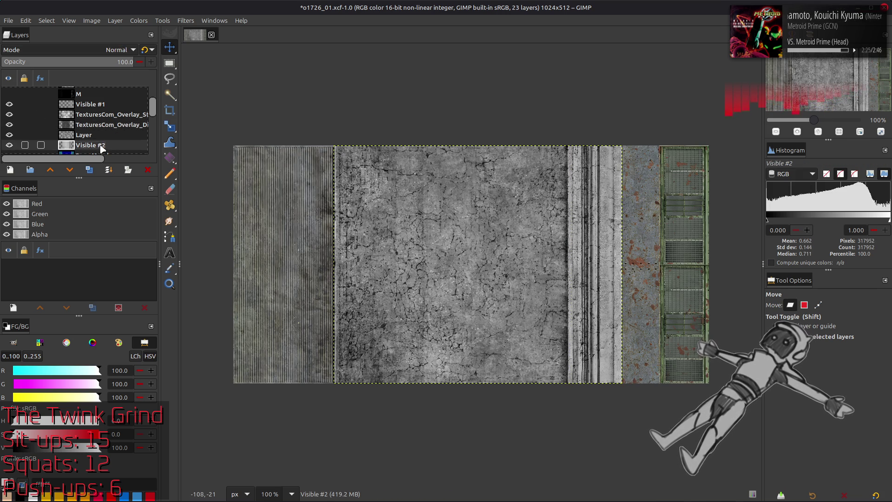
click(446, 243)
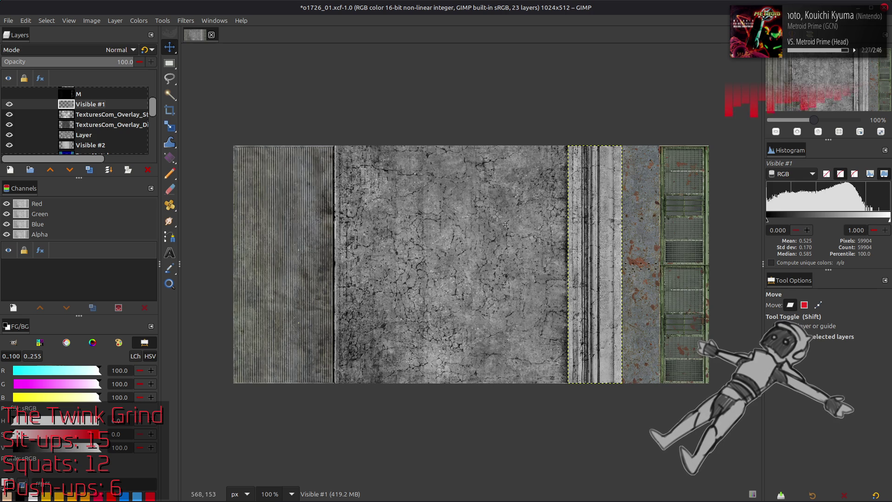
click(105, 145)
key(r)
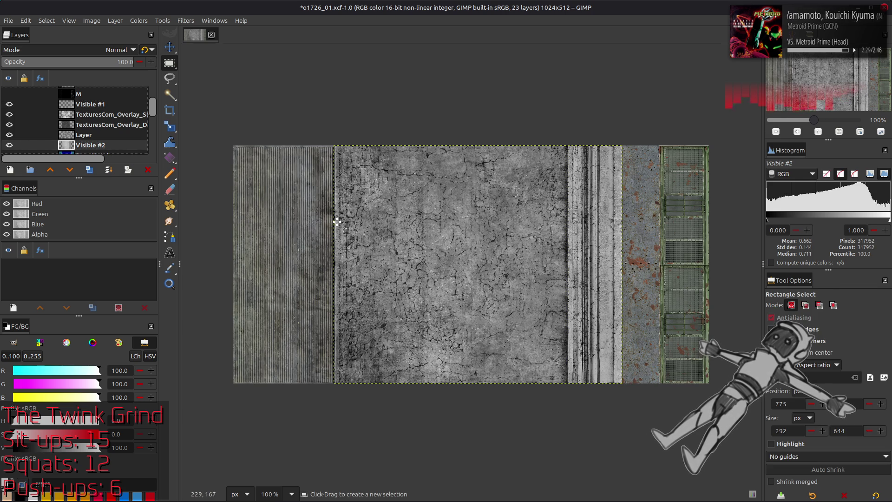
scroll(341, 226, up, 1)
scroll(314, 237, up, 1)
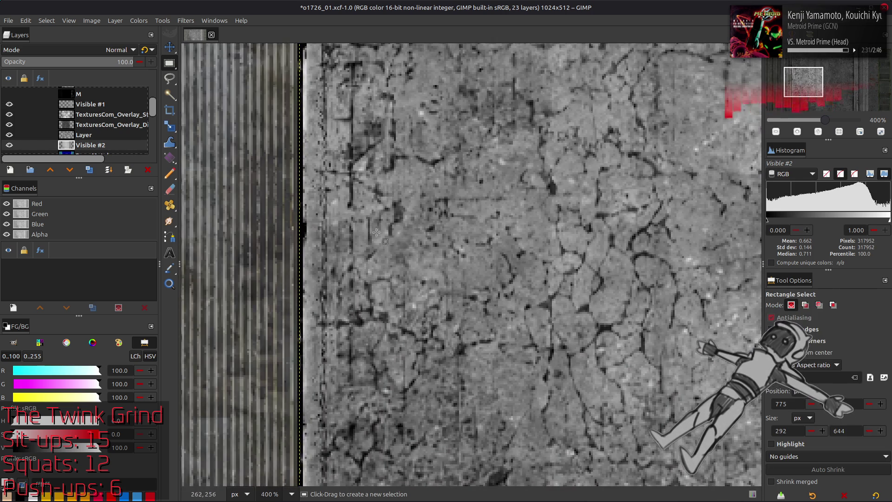
scroll(391, 231, down, 1)
scroll(343, 232, up, 1)
mouse_move(343, 231)
mouse_down()
mouse_move(557, 350)
mouse_move(537, 351)
mouse_up()
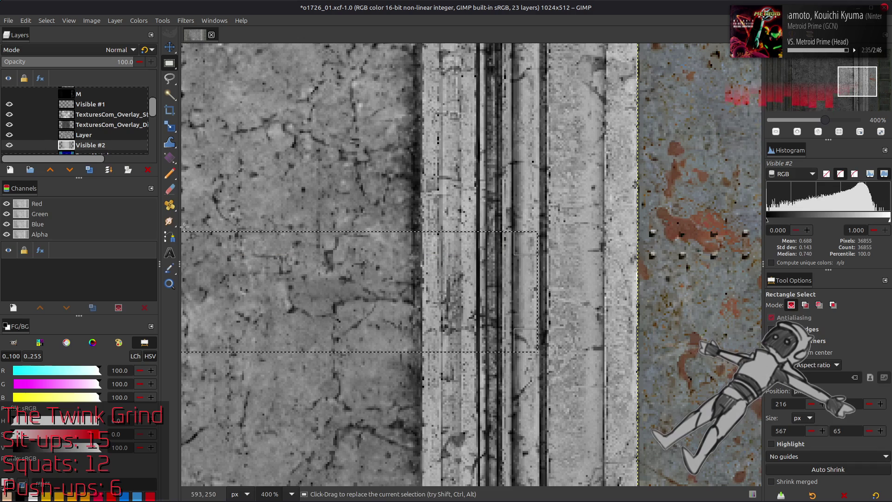
key(Page_Up)
drag(534, 290, 403, 307)
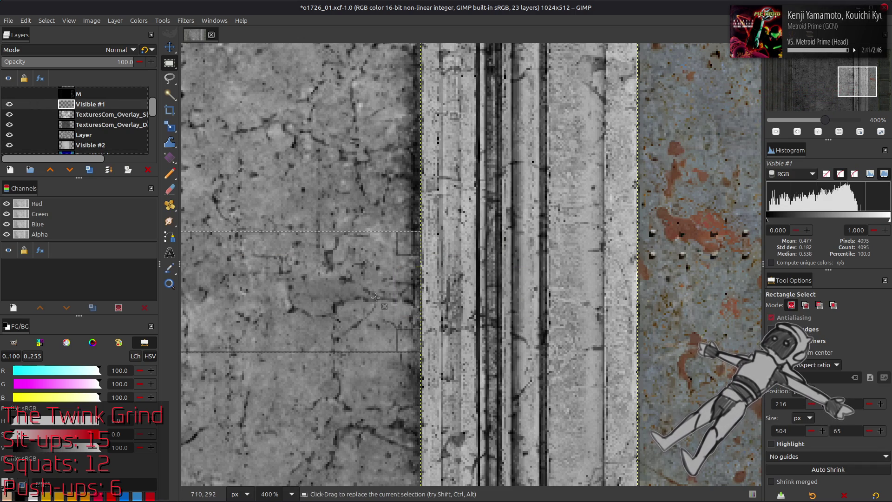
scroll(403, 307, left, 5)
click(46, 20)
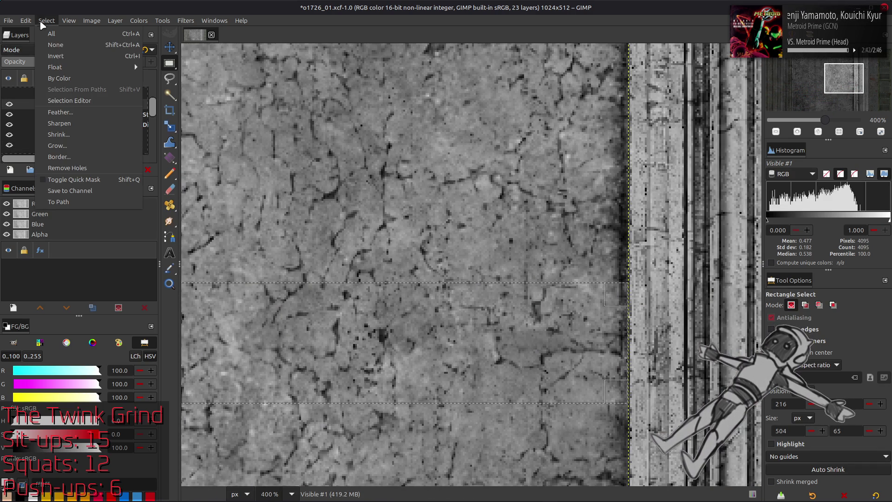
click(55, 45)
key(1)
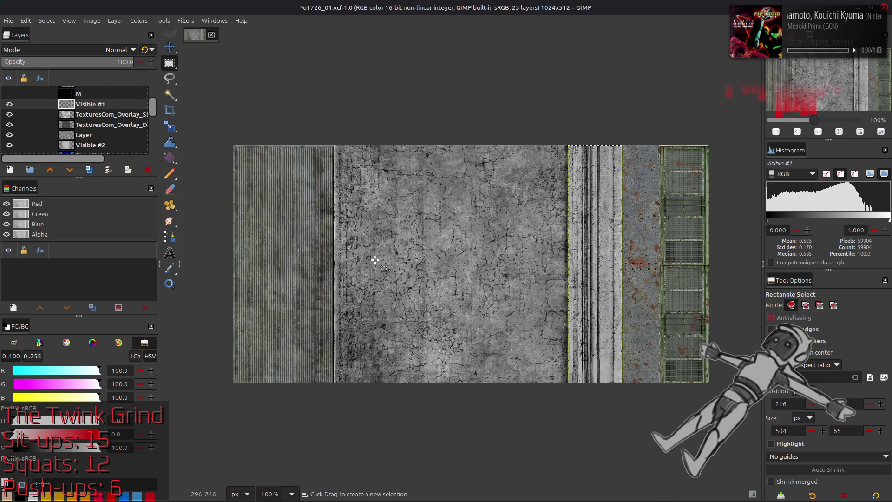
key(m)
scroll(107, 143, down, 1)
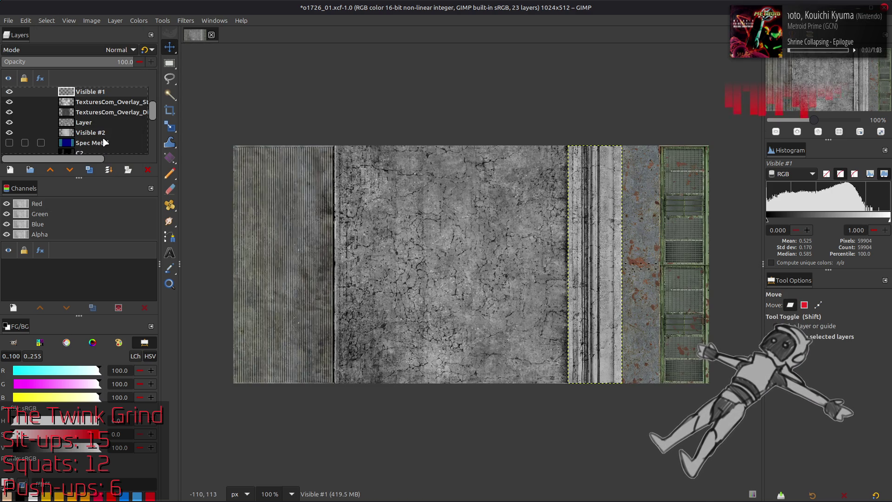
Resize Visible #2's layer boundary from 621 to 504 pixels wide, height 512 unchanged
click(105, 133)
click(115, 20)
click(149, 101)
triple_click(374, 233)
text(504)
key(Tab)
click(546, 363)
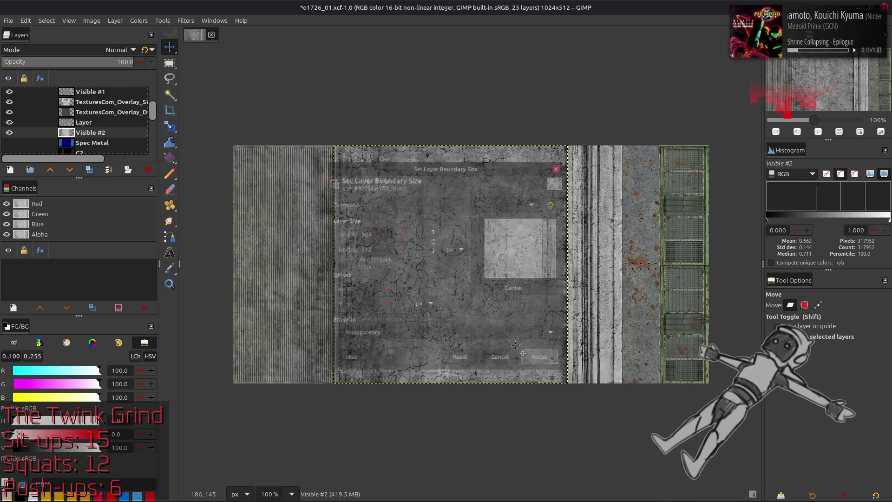
click(84, 122)
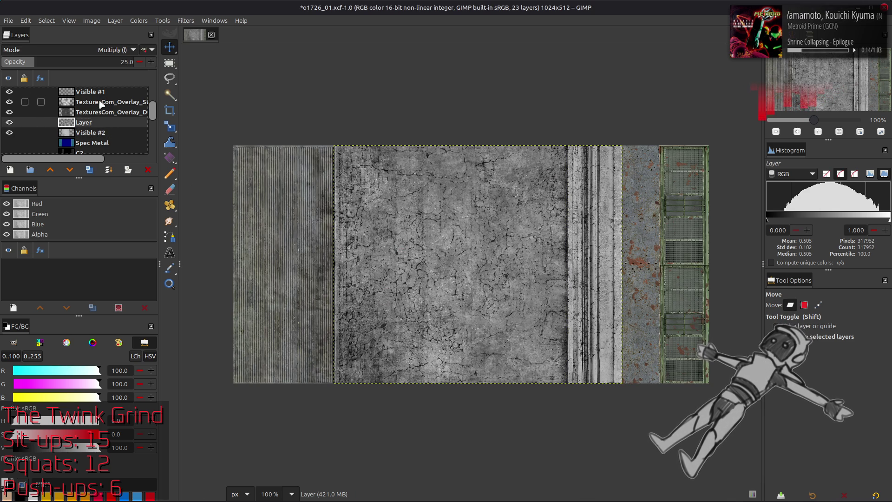
scroll(102, 105, up, 1)
click(91, 146)
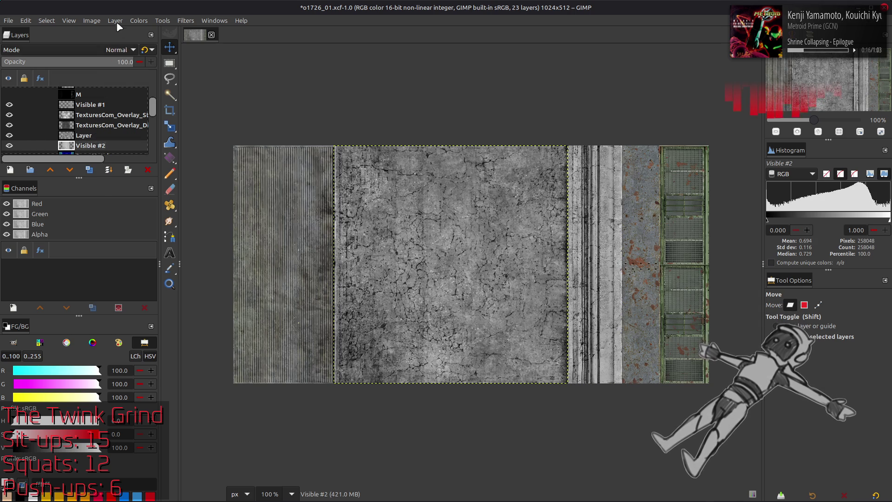
Browse the Layer and Select menu commands and cycle through the Stains, Layer and Visible #2 layers
click(114, 20)
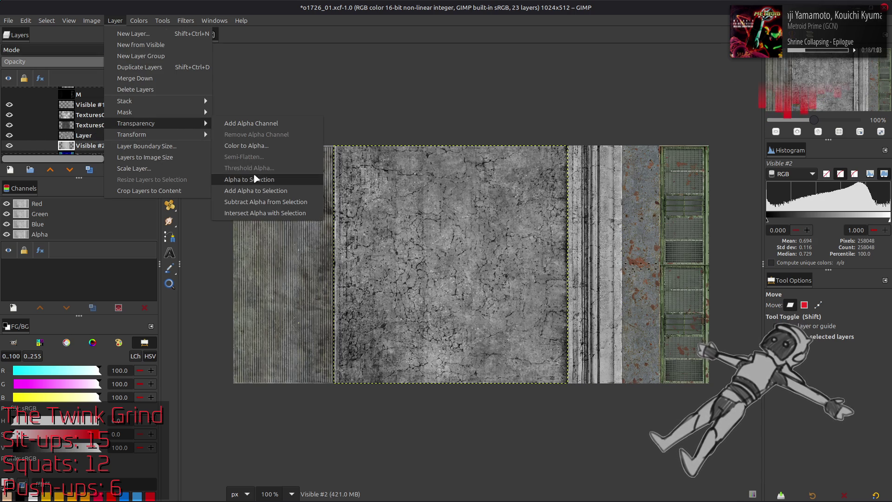
click(91, 125)
click(115, 20)
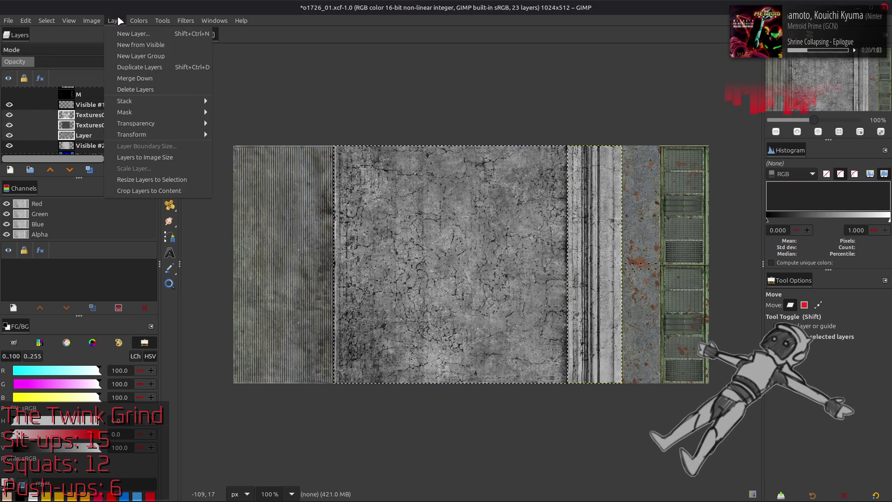
click(157, 180)
click(70, 20)
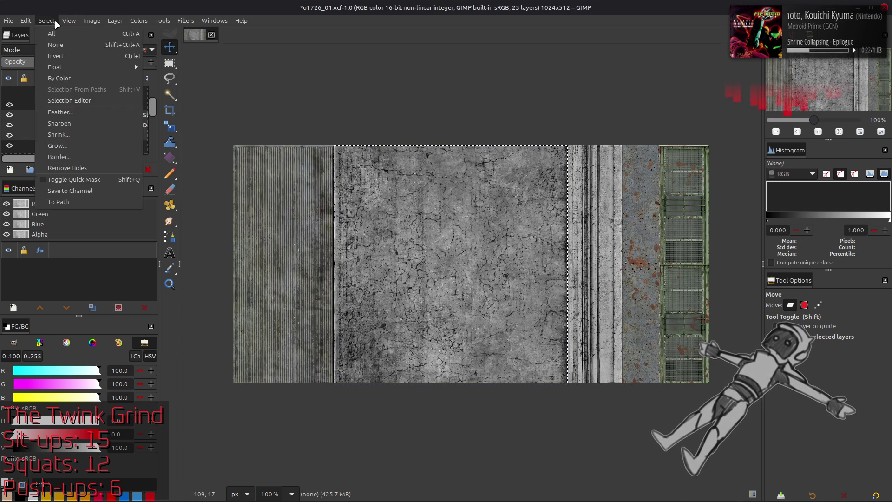
click(65, 47)
click(100, 117)
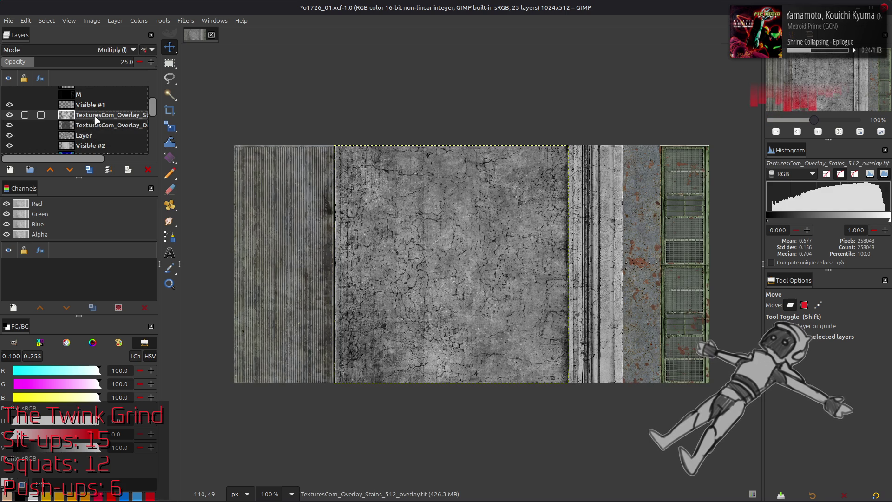
click(96, 128)
click(100, 146)
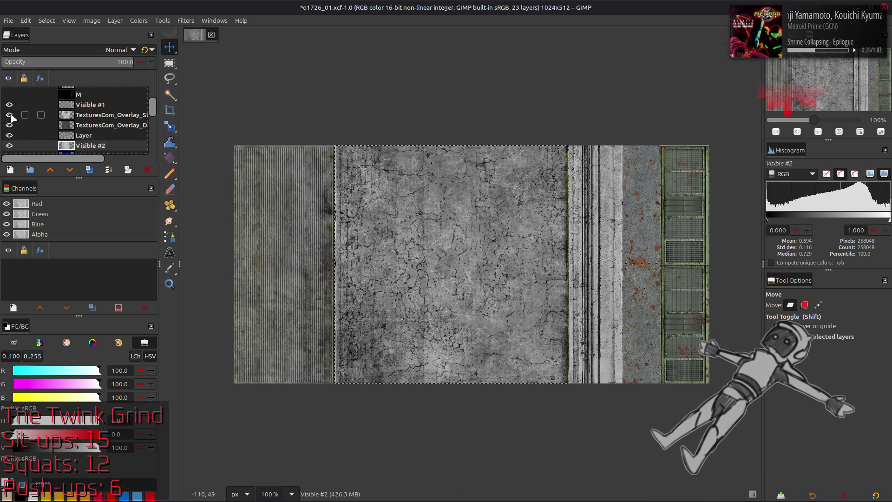
Compare the texture with the Stains and Dirt overlay layers toggled on and off
click(12, 118)
click(12, 117)
click(11, 117)
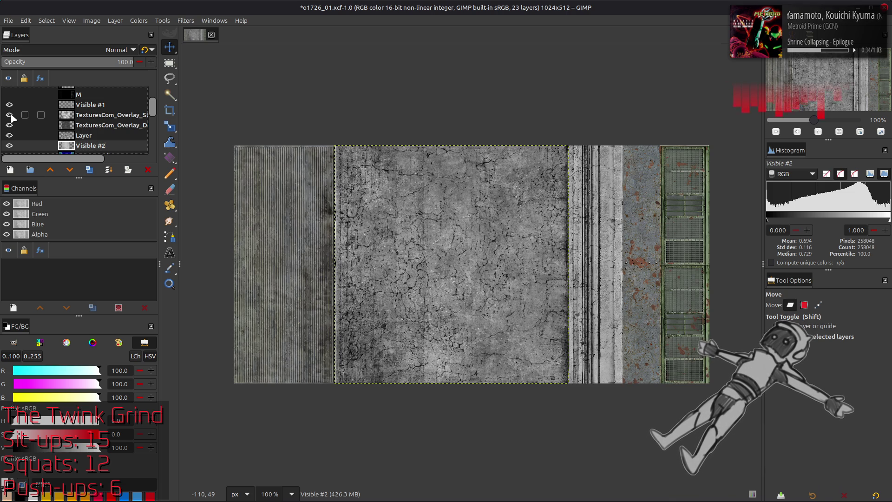
click(11, 117)
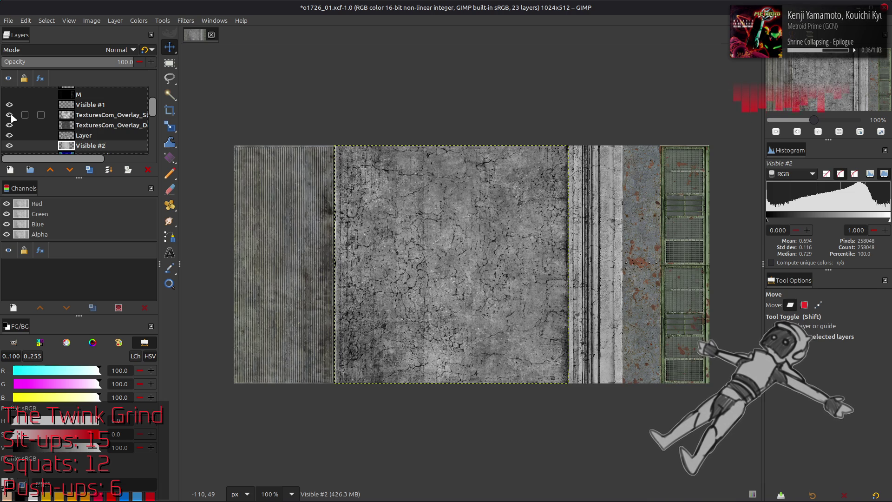
click(11, 117)
click(10, 126)
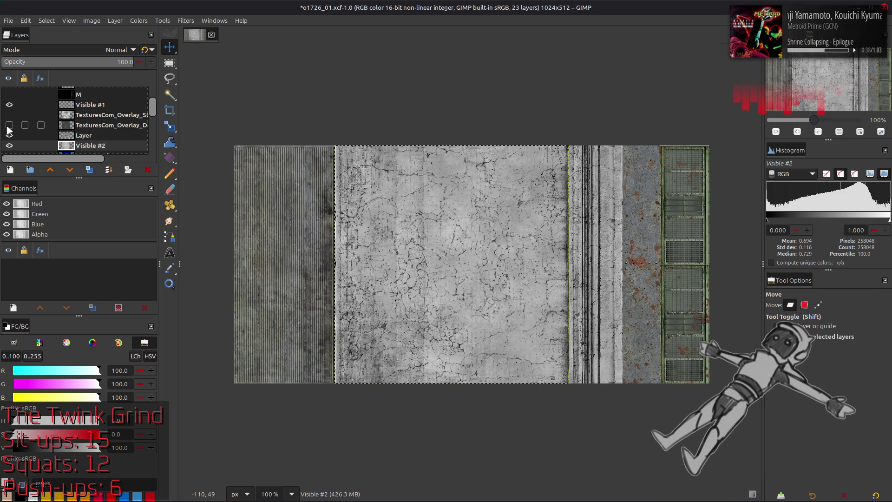
click(10, 126)
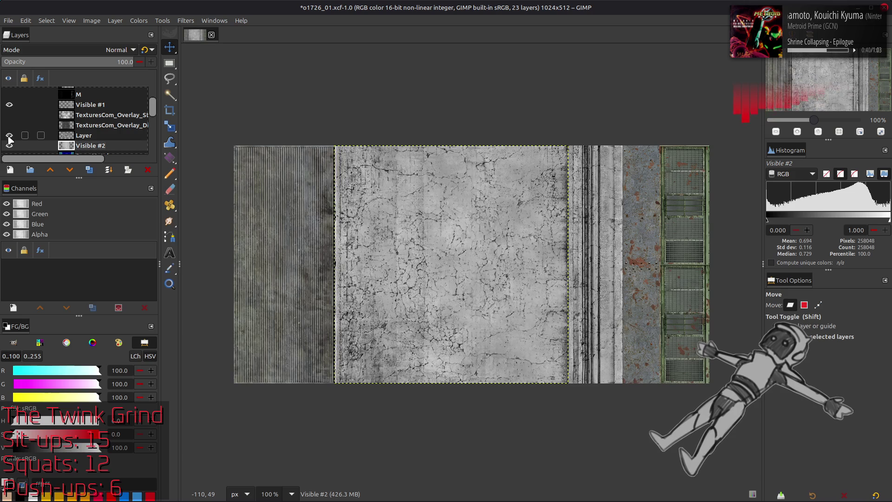
click(10, 125)
click(9, 126)
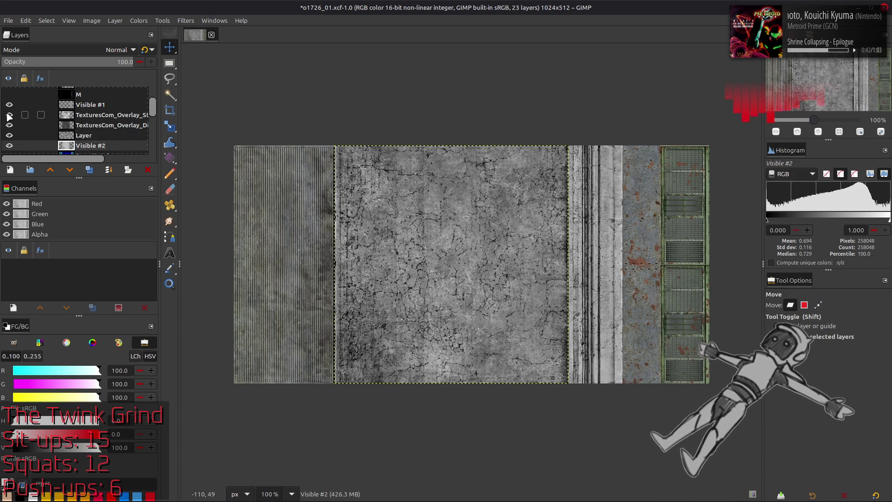
Duplicate the Dirt2 overlay layer, bringing the image to 24 layers
click(105, 126)
click(93, 173)
click(138, 21)
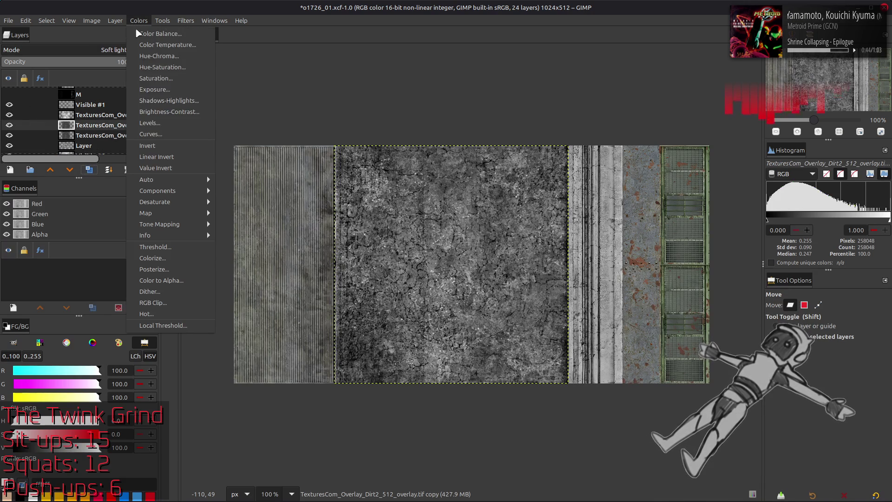
Invert the Dirt2 copy, blend it in Multiply and hide the original Dirt2 below it
click(161, 139)
click(118, 49)
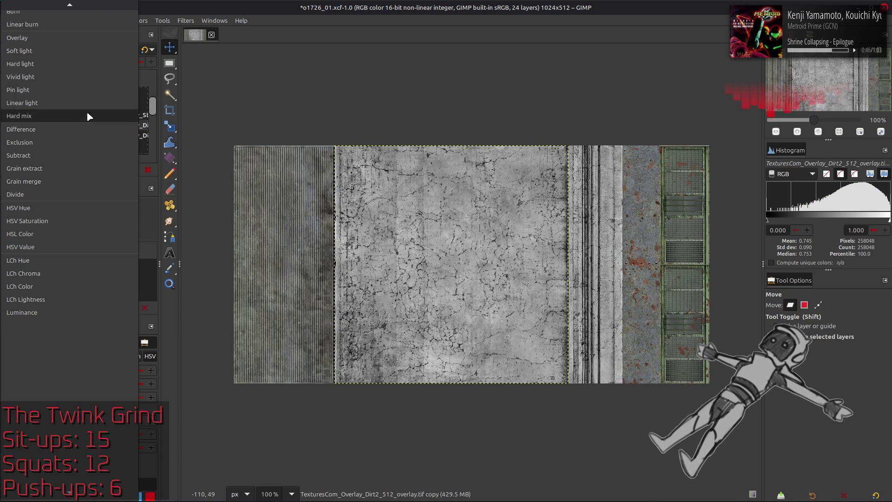
scroll(42, 105, up, 2)
click(53, 22)
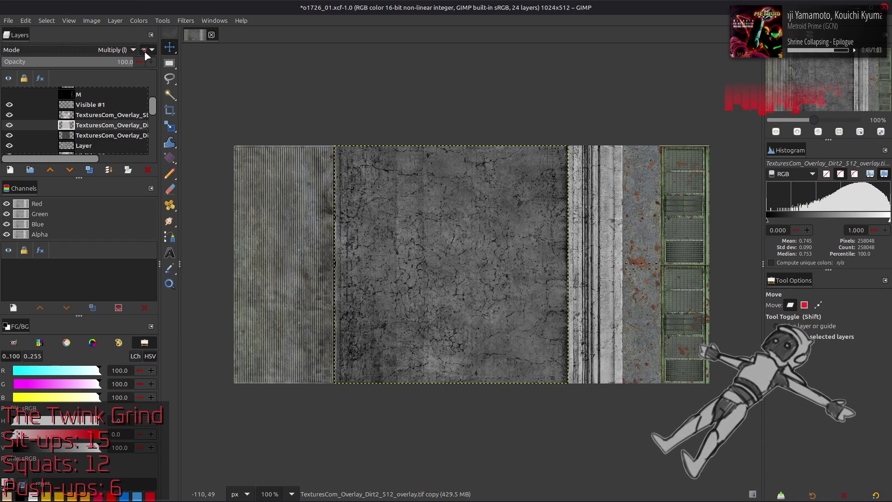
click(10, 135)
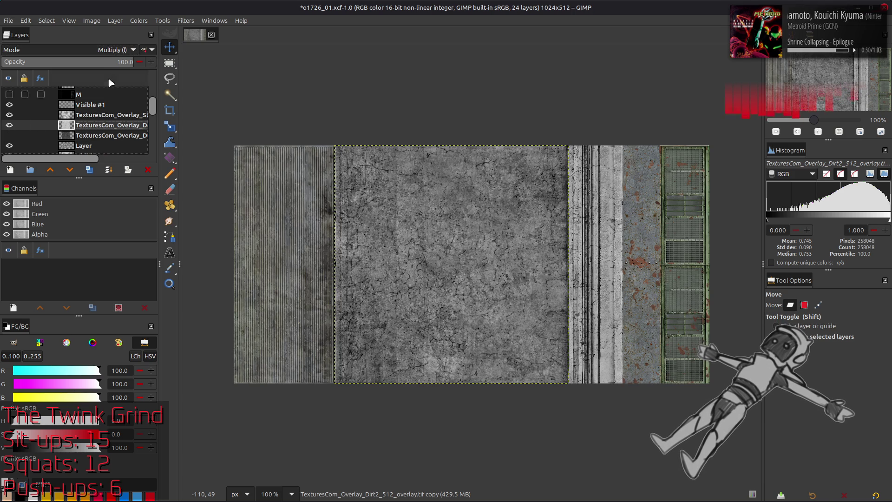
Compare the inverted copy against the original Dirt2, then delete the original layer
click(10, 126)
click(10, 126)
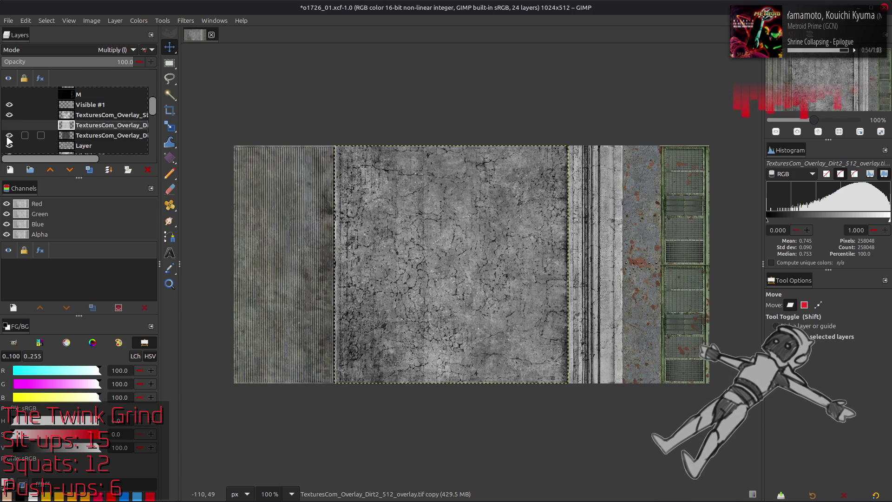
click(10, 125)
click(10, 126)
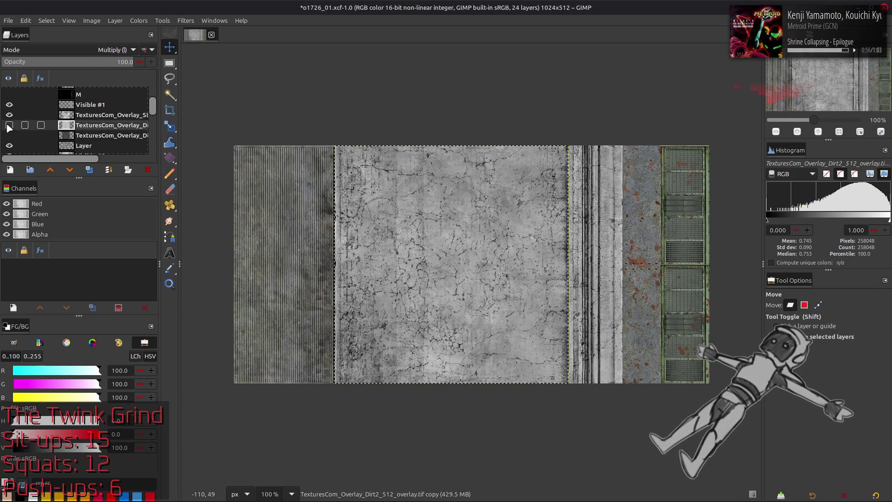
click(10, 135)
click(10, 135)
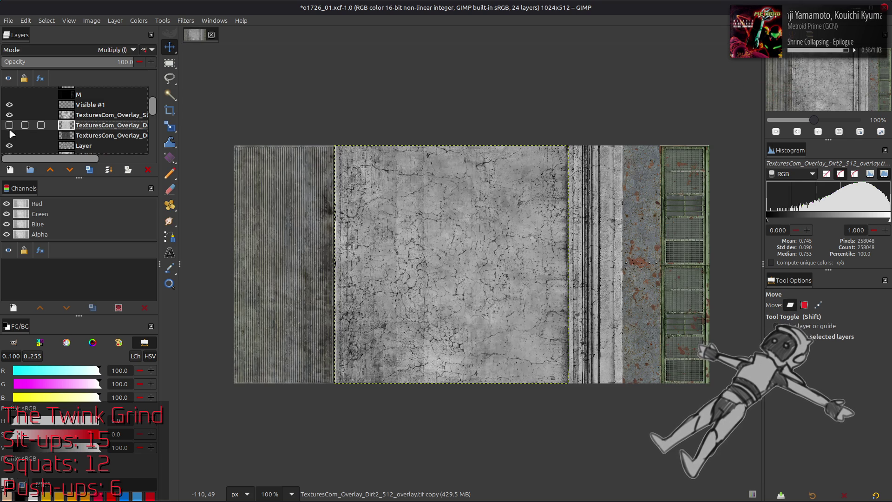
click(105, 135)
click(147, 170)
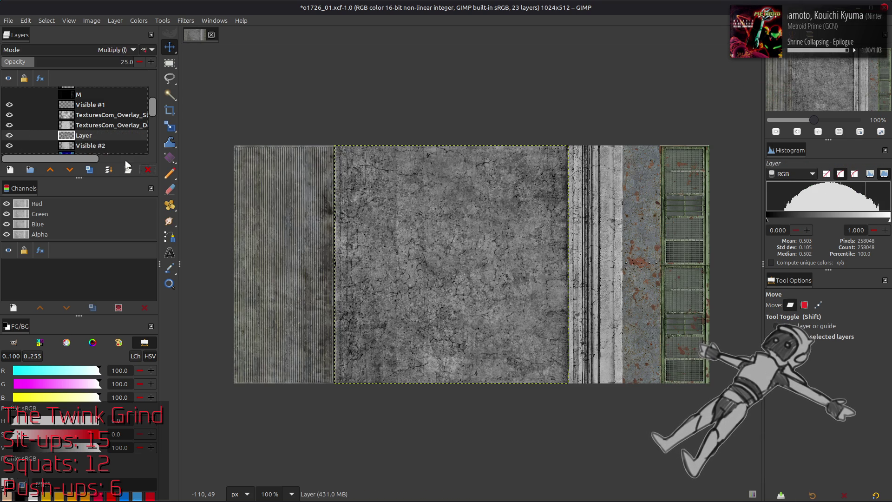
Set the Stains overlay to Soft light, invert its colours and lower its opacity to 50
click(90, 120)
click(87, 51)
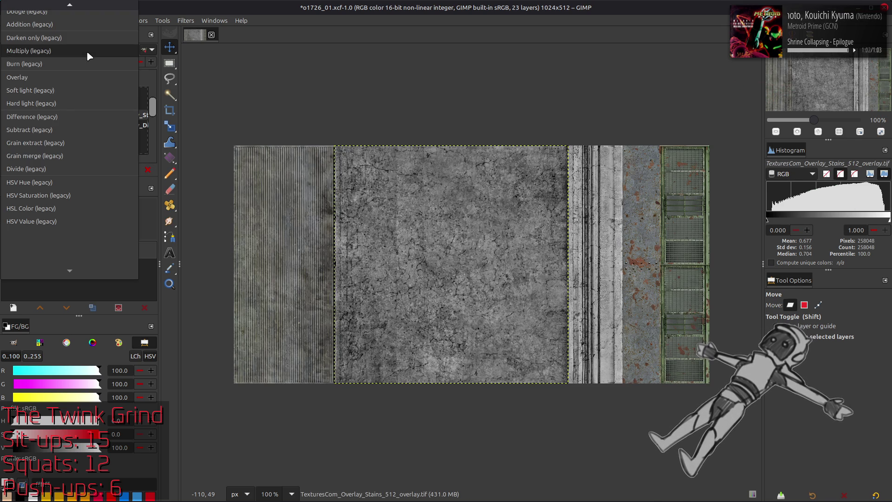
click(78, 90)
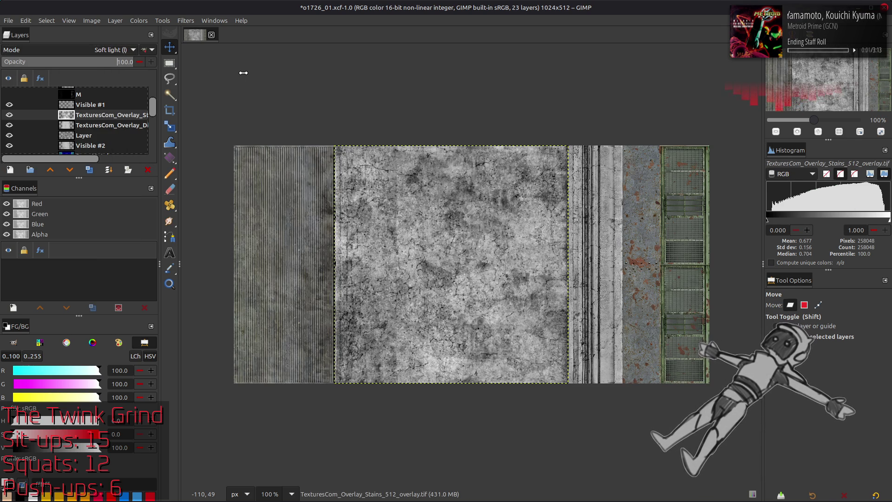
click(139, 20)
click(148, 145)
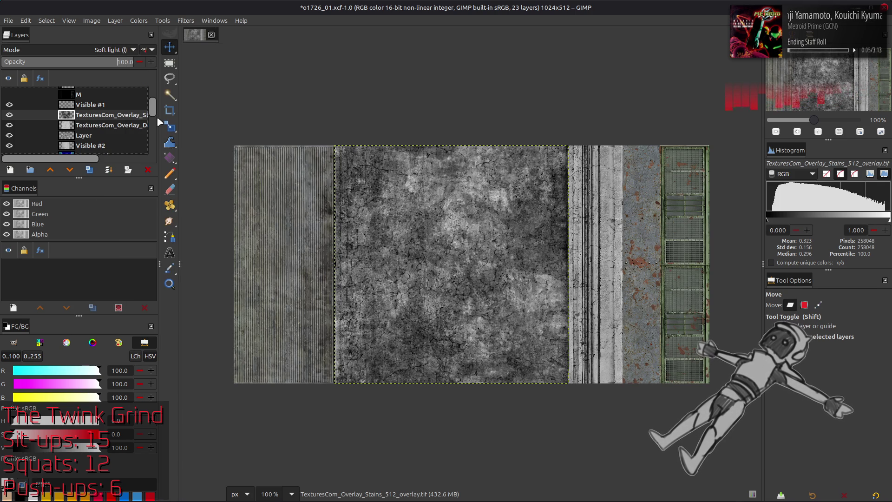
click(9, 115)
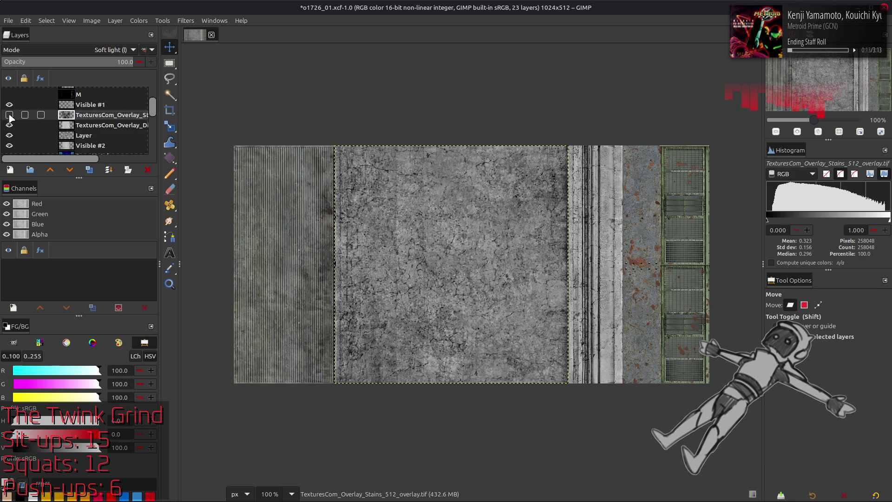
click(9, 114)
click(84, 61)
text(50)
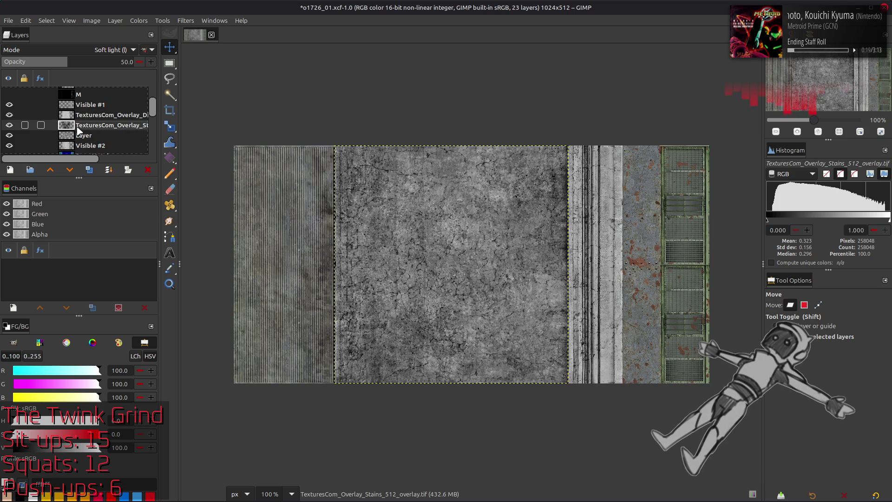
Move the Stains overlay down and back above Dirt2, toggling overlays against the base texture
click(10, 115)
click(10, 115)
mouse_move(76, 123)
mouse_down()
mouse_move(90, 144)
mouse_move(90, 123)
mouse_up()
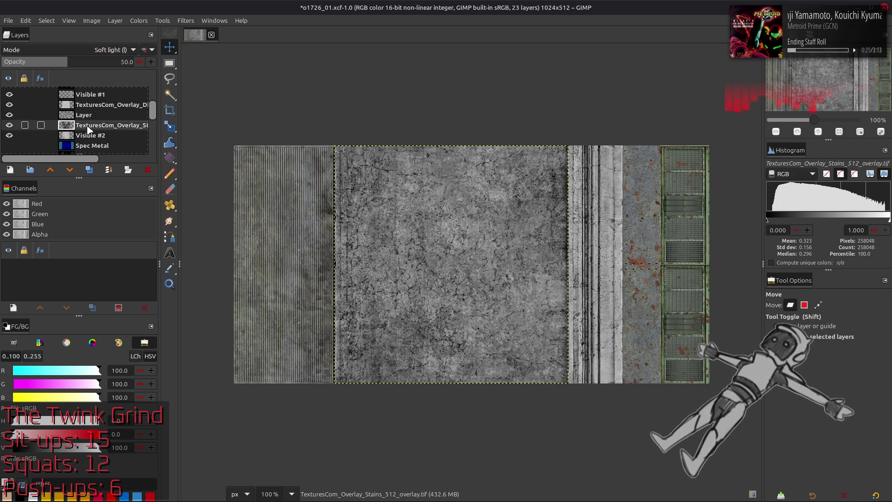
mouse_move(98, 126)
mouse_down()
mouse_move(111, 126)
mouse_move(93, 119)
mouse_up()
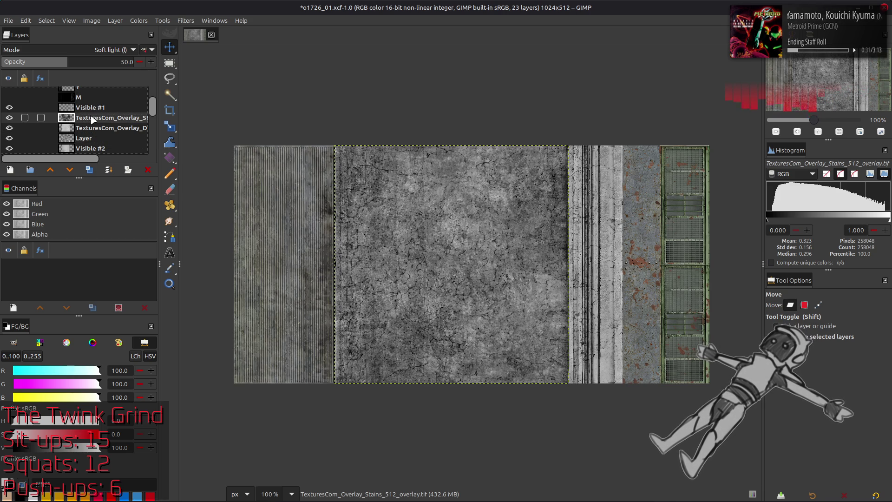
click(9, 118)
click(10, 138)
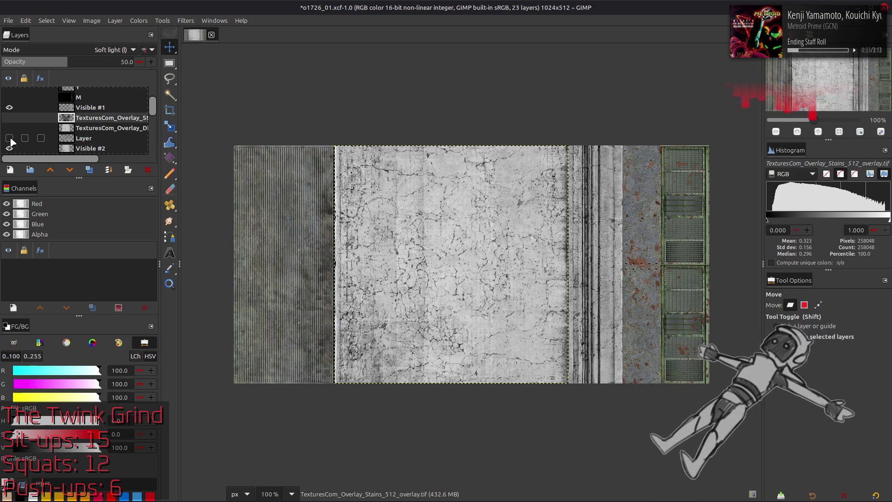
click(9, 138)
Set the Dirt2 Multiply copy to 50% opacity and check it against the Stains overlay
click(97, 128)
text(50)
key(Return)
click(9, 118)
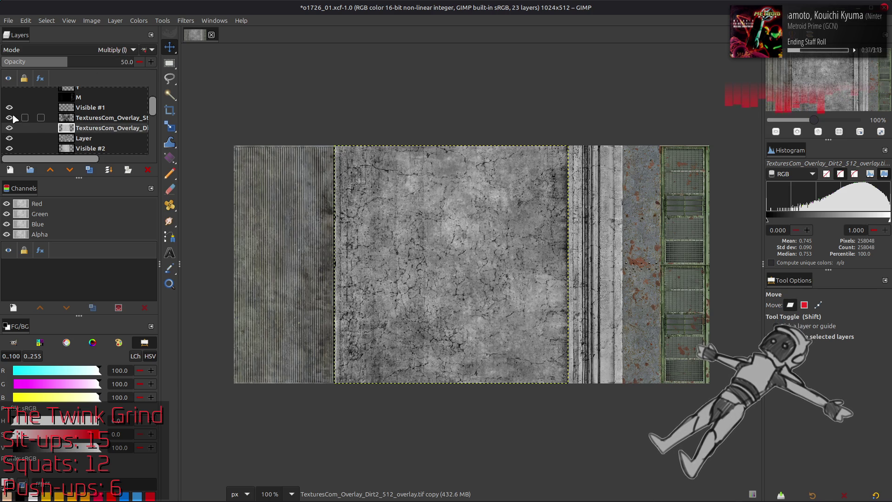
click(97, 118)
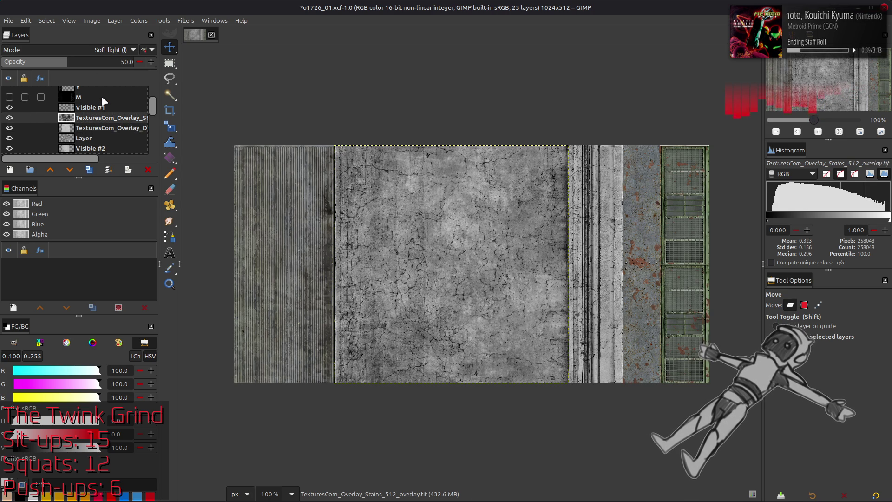
click(98, 128)
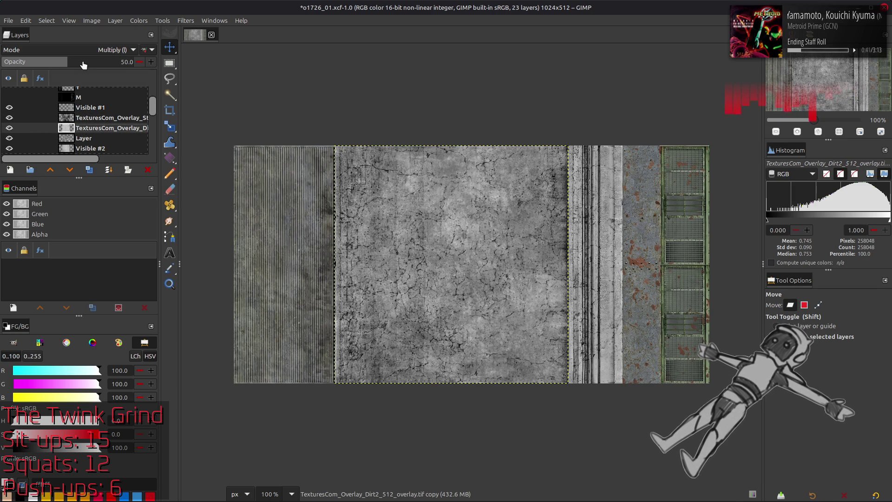
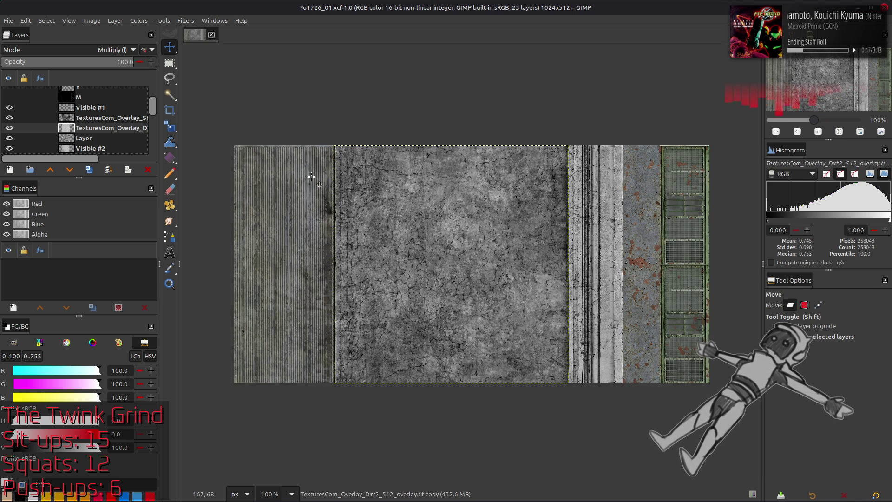
Set the dirt overlay to 50% opacity and try moving Visible #2 below Visible #1, undoing it
key(5)
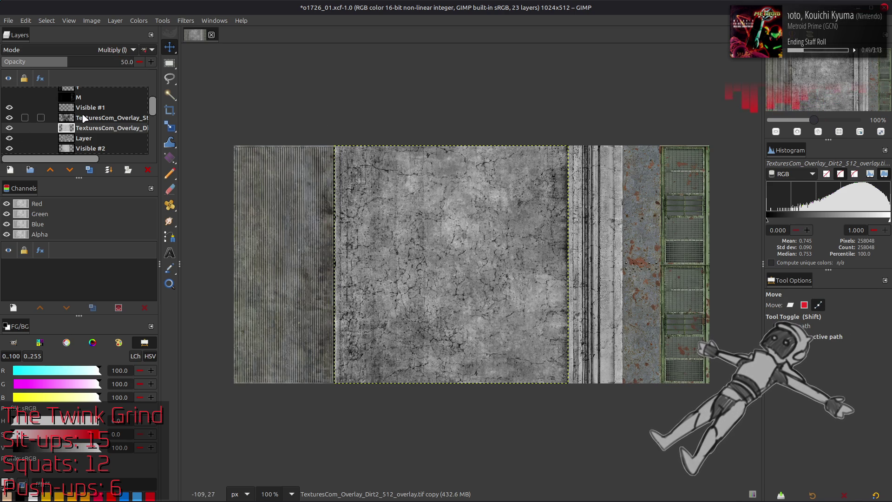
click(84, 118)
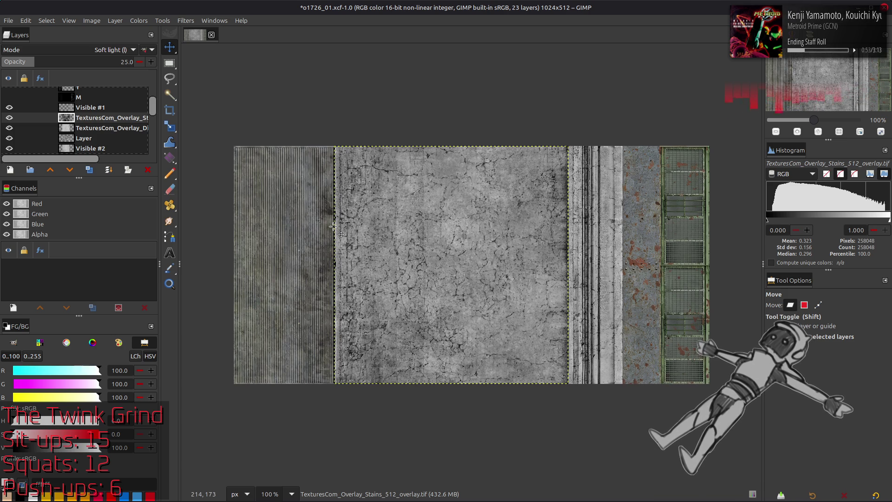
click(90, 148)
drag(91, 148, 96, 116)
key(ctrl+z)
key(ctrl+y)
key(ctrl+z)
key(ctrl+y)
key(ctrl+z)
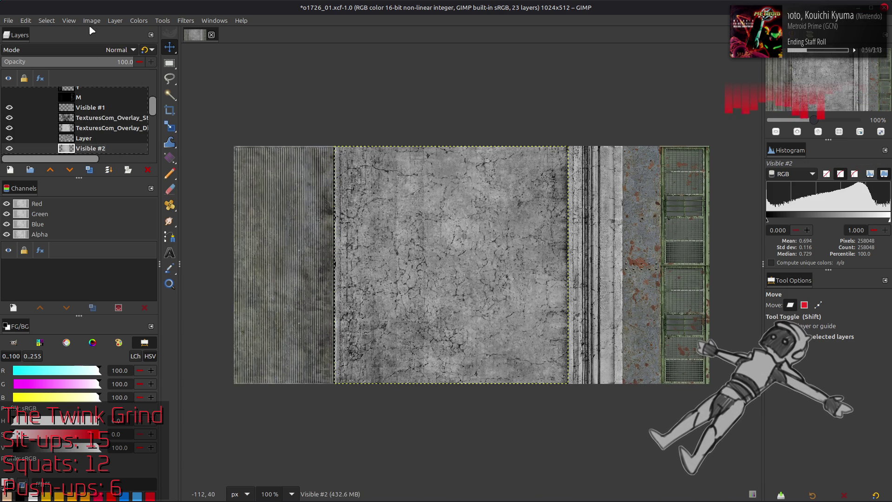
Create a new layer from the visible image, crop it to content and select the whole image
click(115, 21)
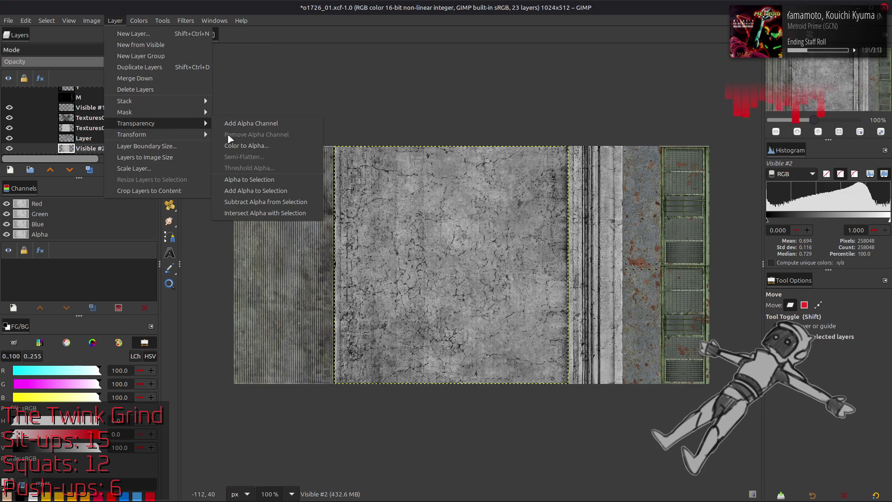
click(265, 181)
click(87, 118)
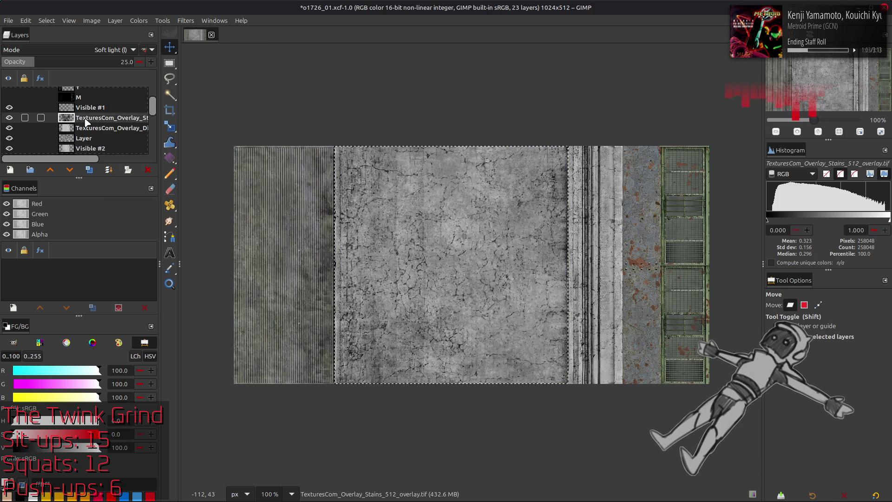
right_click(87, 121)
click(130, 195)
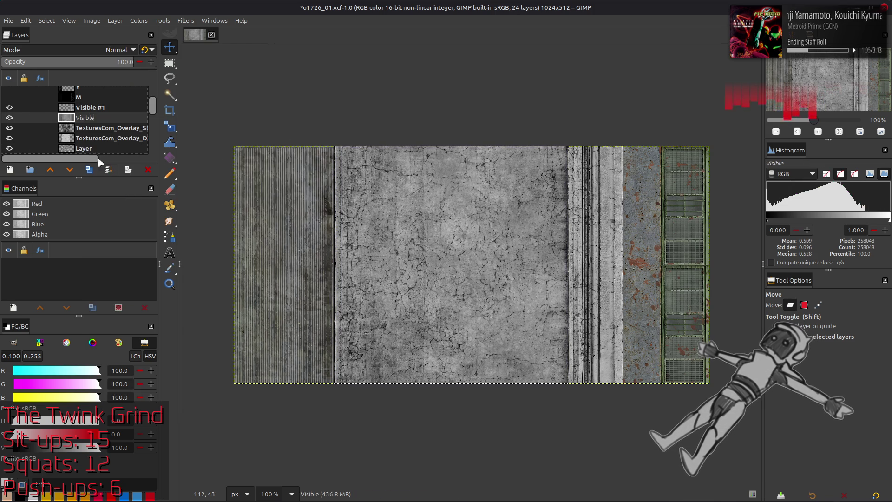
click(115, 21)
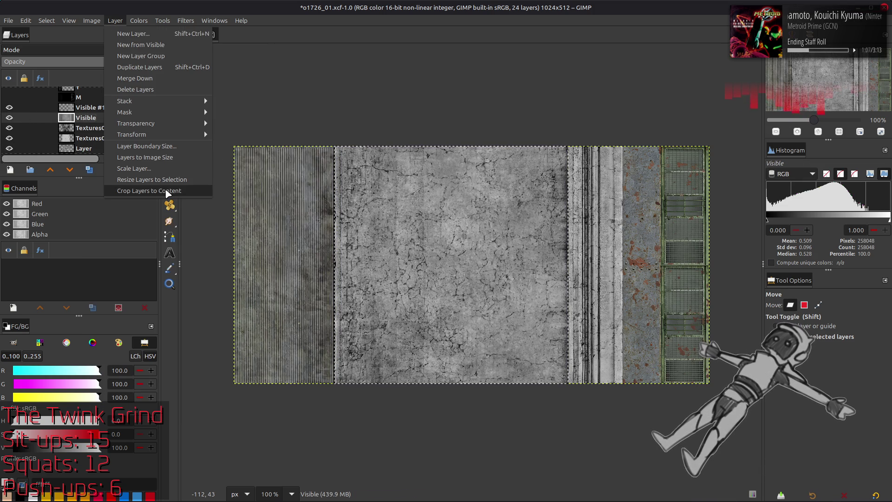
click(168, 179)
click(46, 21)
click(55, 45)
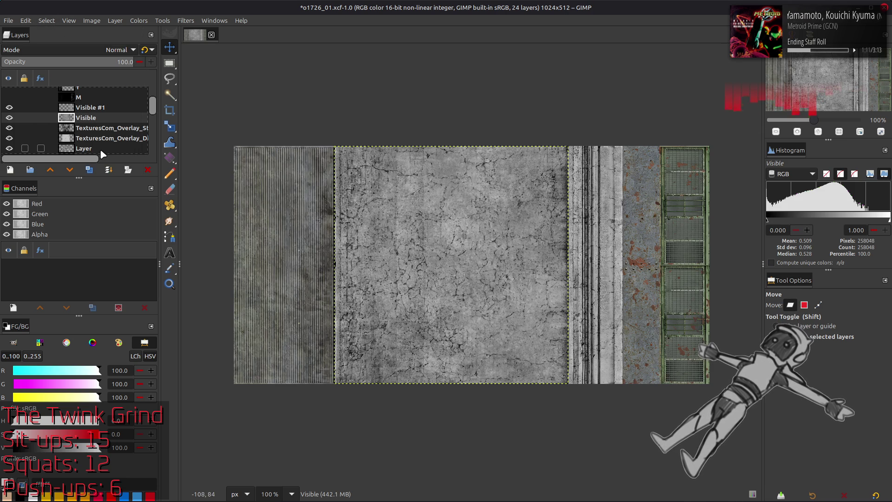
click(139, 21)
mouse_move(147, 180)
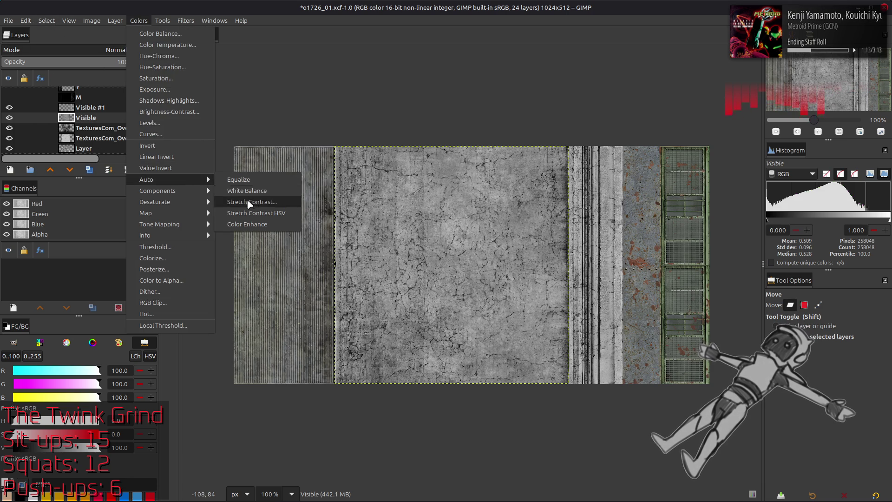
Stretch the new Visible layer's contrast, compare by toggling visibility, and show the blue-tinted layer
click(251, 201)
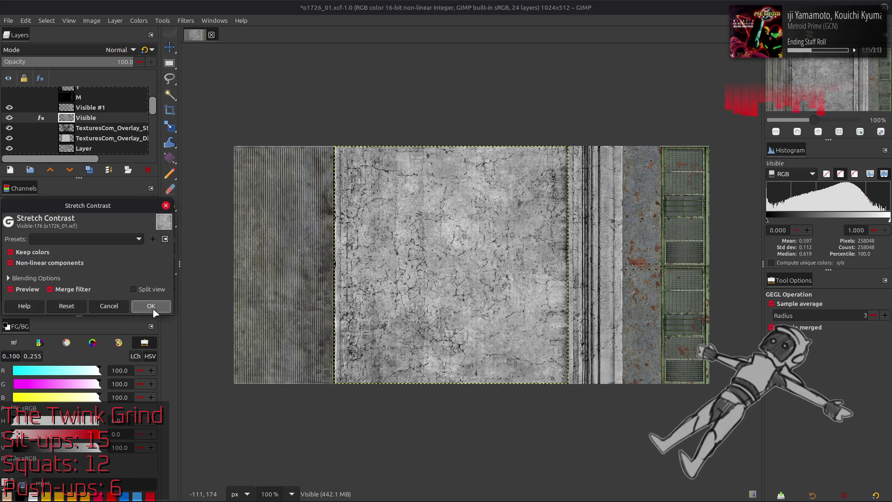
click(151, 305)
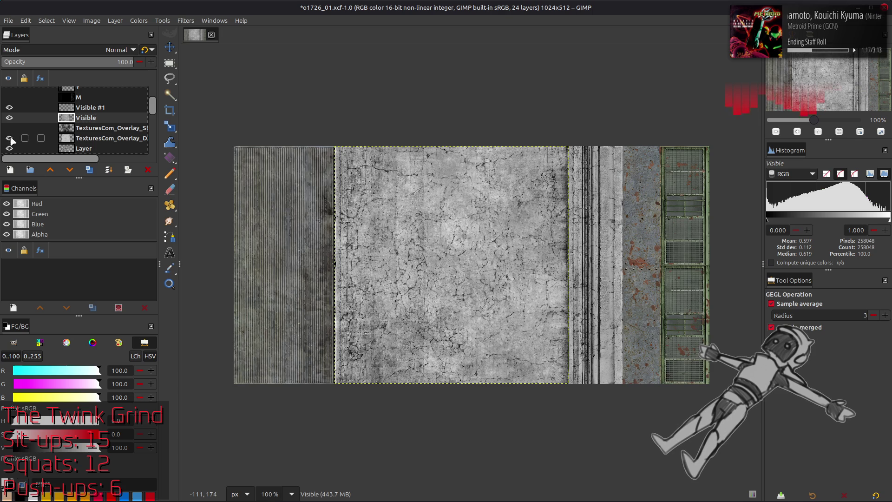
scroll(18, 127, down, 1)
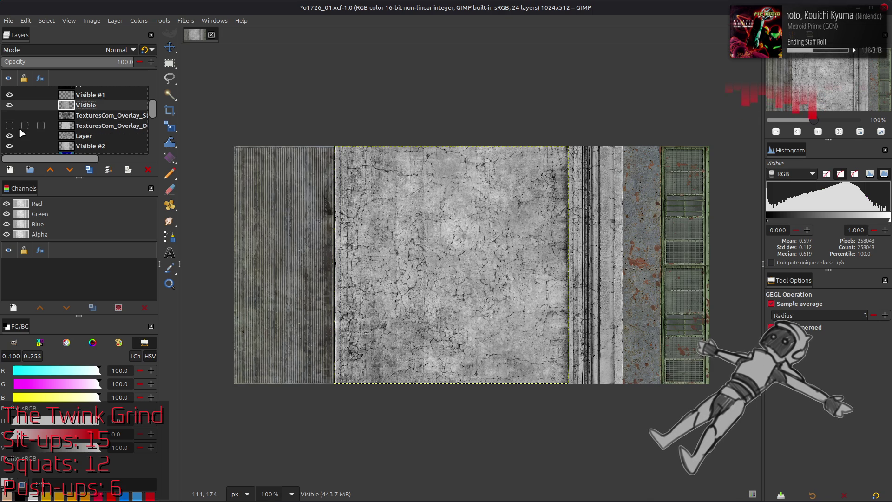
click(10, 105)
click(9, 105)
click(9, 106)
click(10, 106)
click(10, 106)
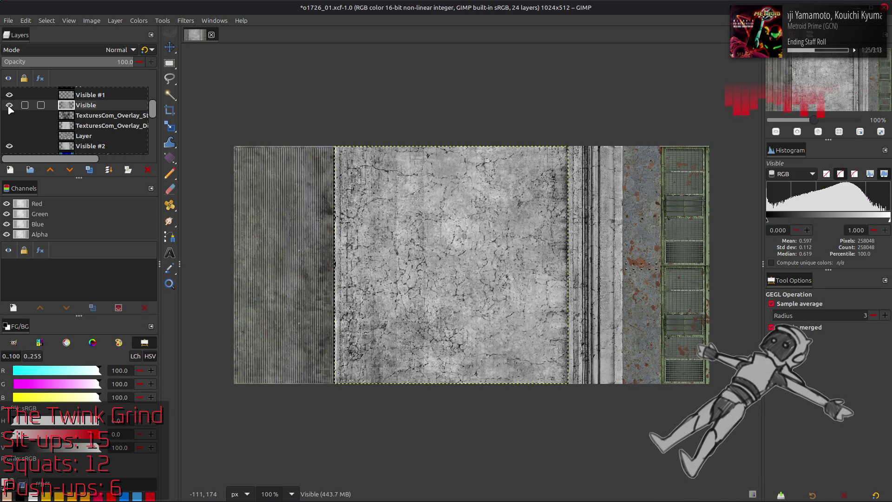
scroll(10, 105, up, 2)
scroll(10, 115, down, 3)
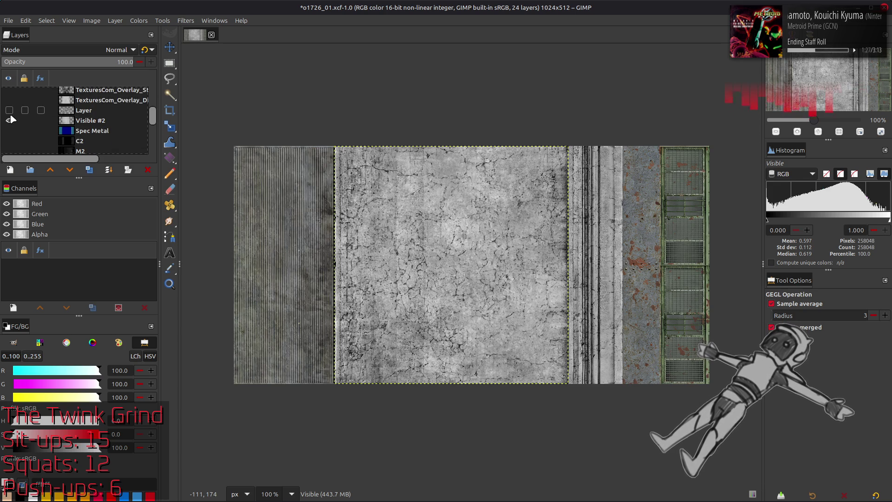
click(9, 123)
scroll(8, 126, up, 2)
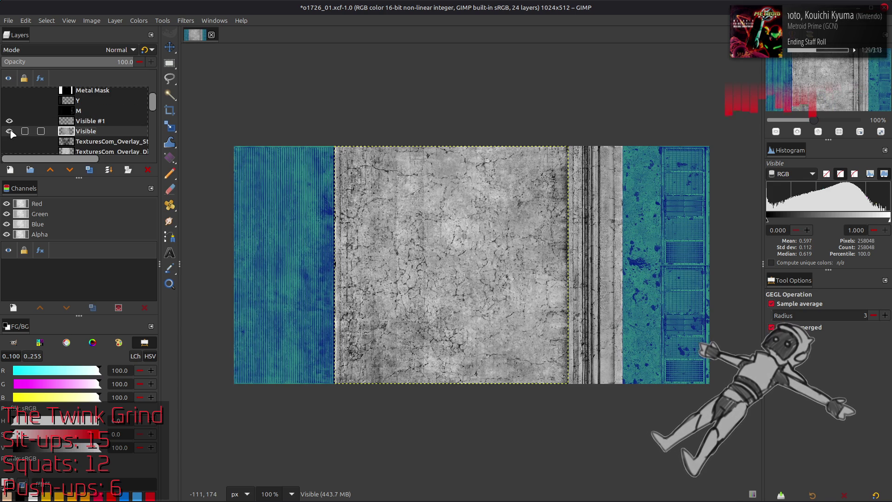
Stretch the contrast of Visible #1 with non-linear components off
click(139, 20)
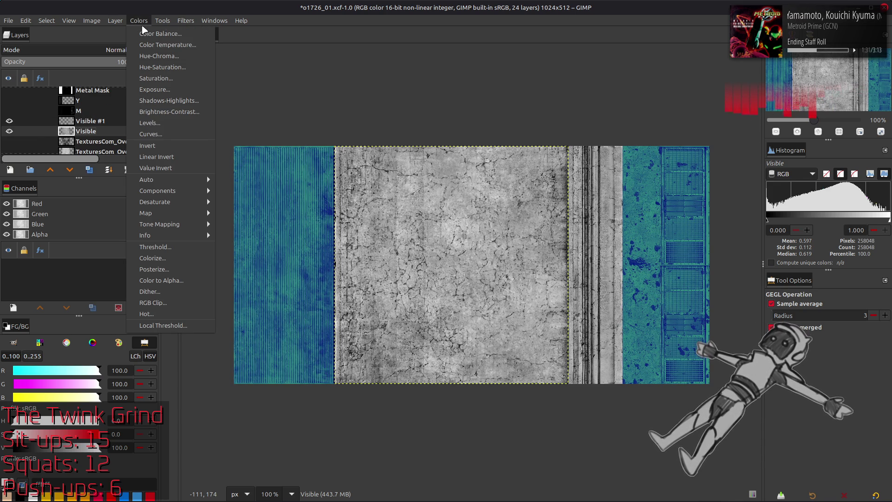
click(91, 120)
click(139, 20)
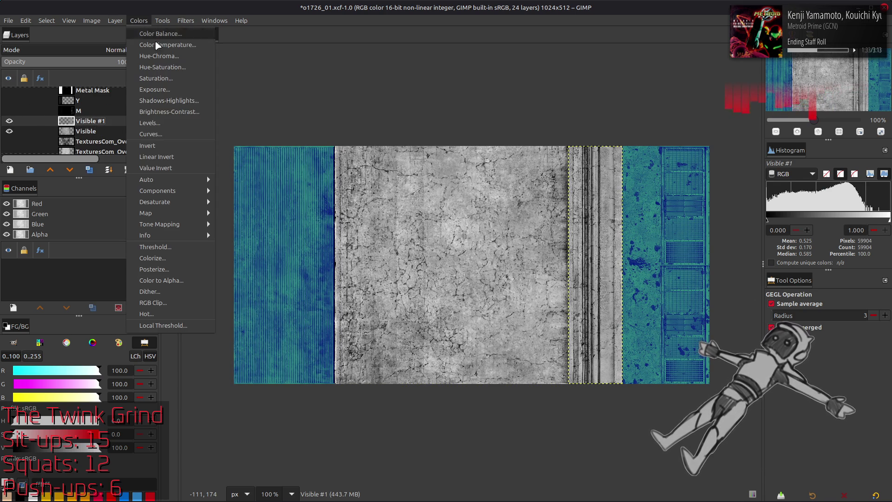
mouse_move(147, 179)
click(248, 209)
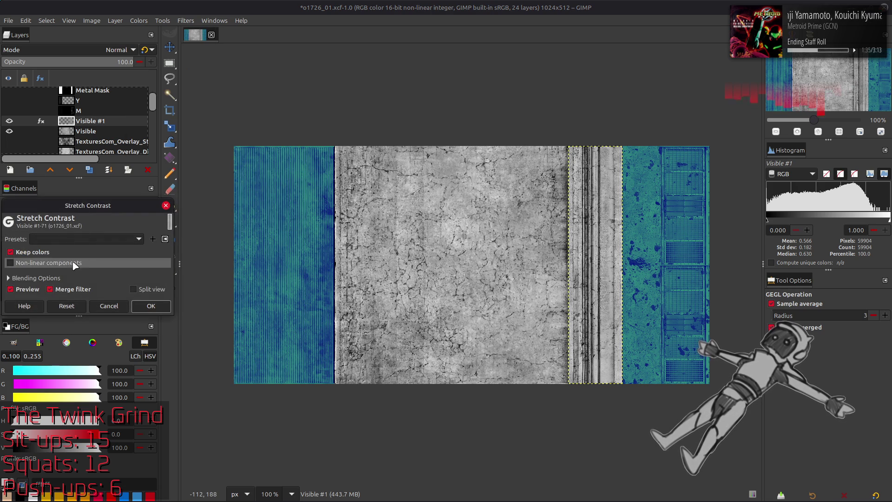
click(151, 306)
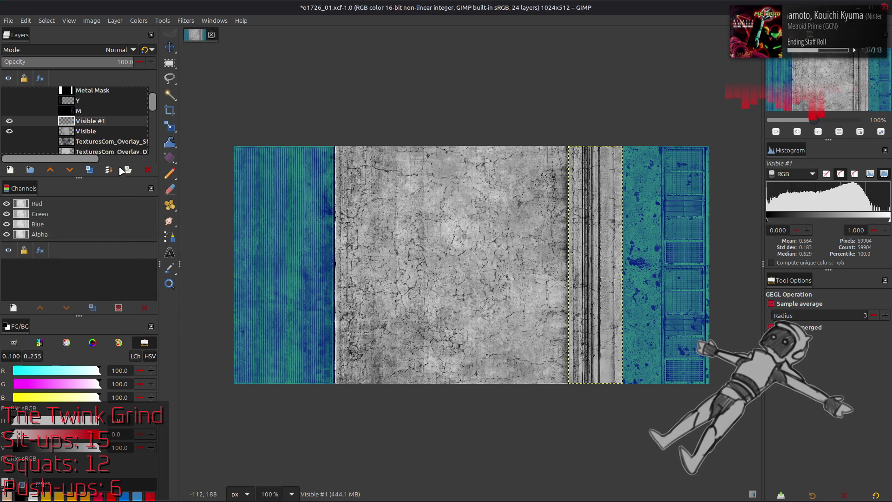
click(139, 20)
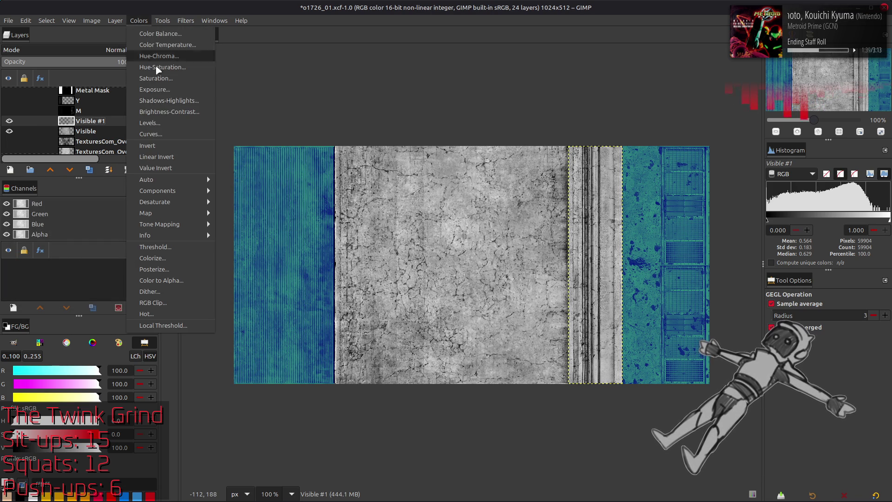
Apply the saved blue levels preset to Visible #1 with the white-point input reset to 100
click(157, 118)
click(217, 214)
click(71, 221)
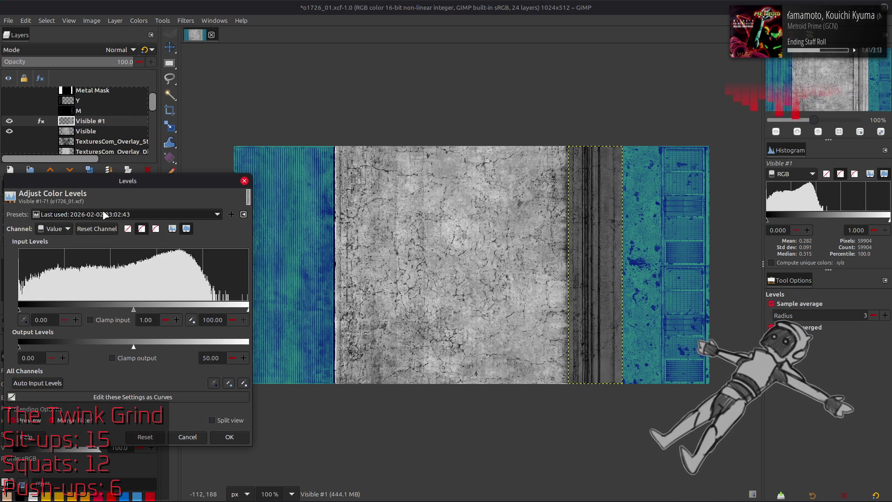
scroll(104, 214, down, 1)
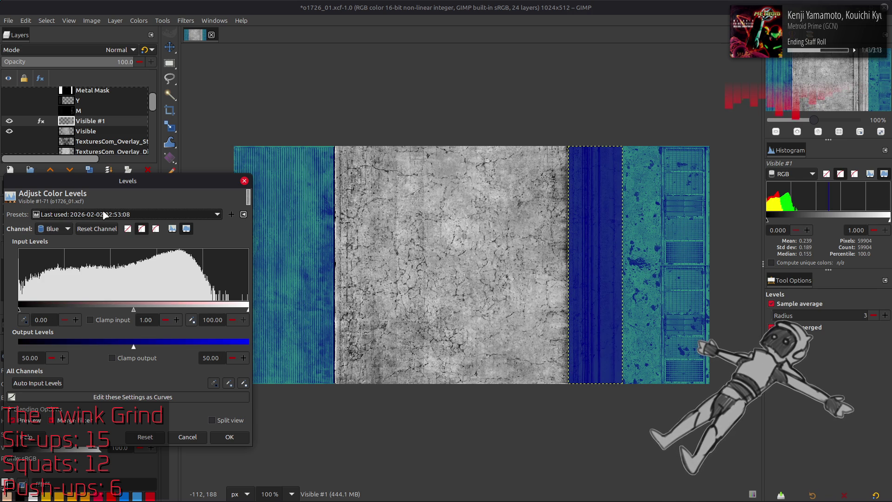
scroll(56, 230, up, 2)
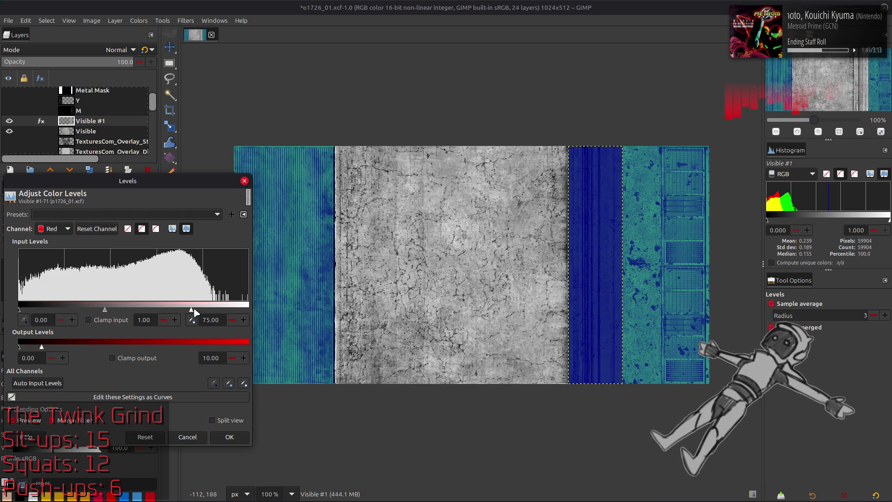
drag(190, 309, 248, 309)
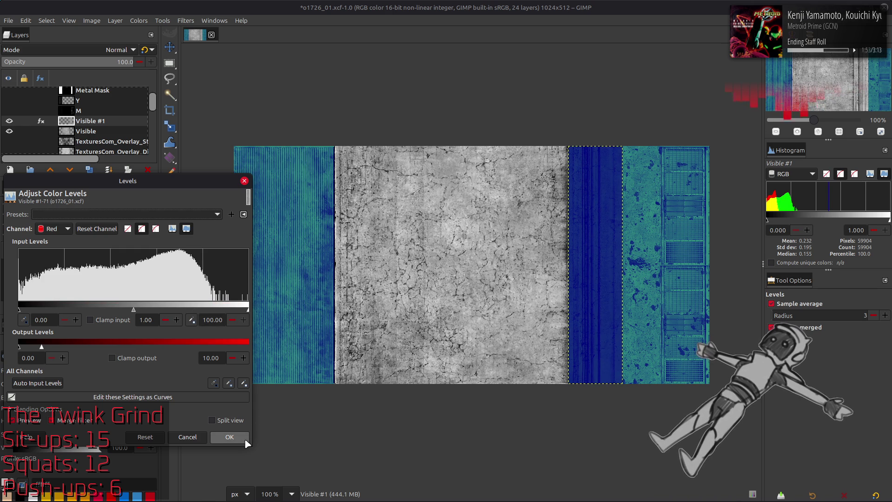
click(229, 436)
Tint the Visible layer with the last levels settings, capping red output at 20
click(91, 132)
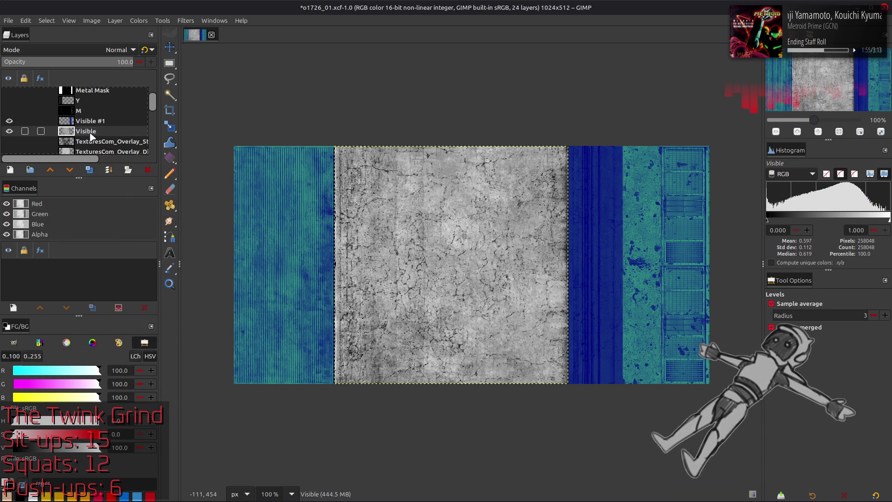
click(139, 21)
click(167, 122)
click(126, 214)
double_click(210, 358)
text(20)
key(Return)
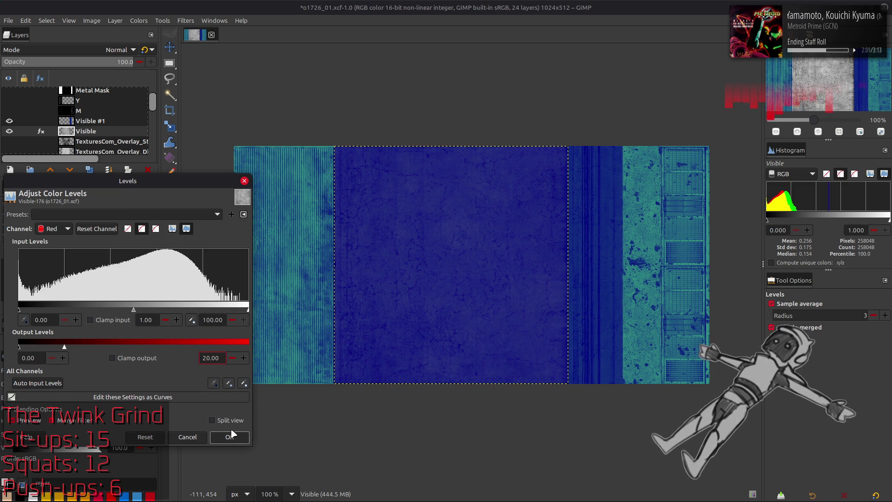
click(230, 436)
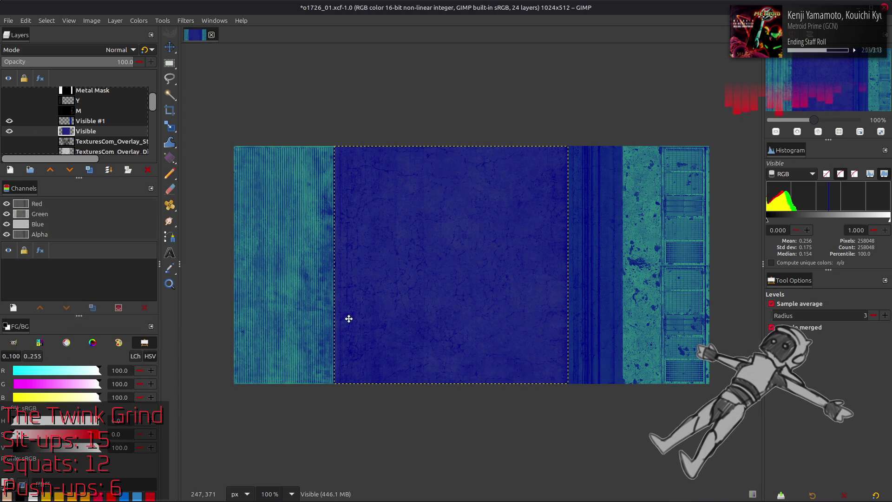
key(m)
click(117, 122)
right_click(117, 121)
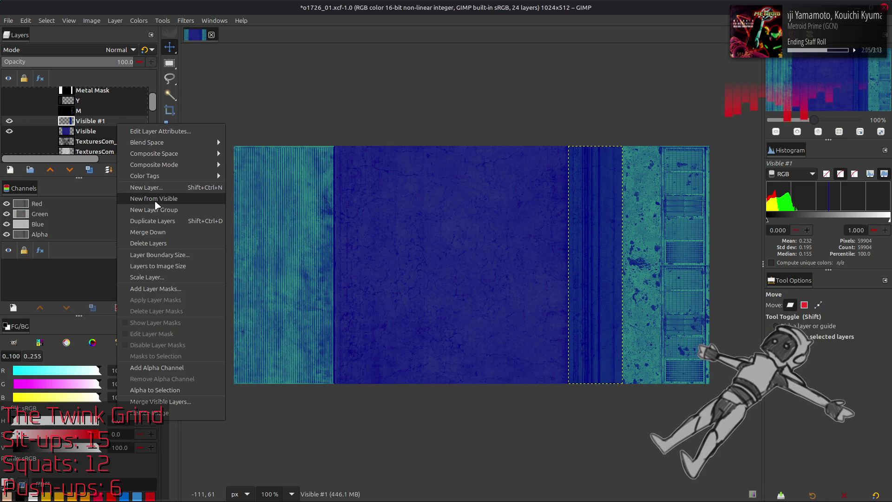
Merge everything visible into Visible #3 and export the image as o1726_01_s.dds
click(154, 198)
click(10, 21)
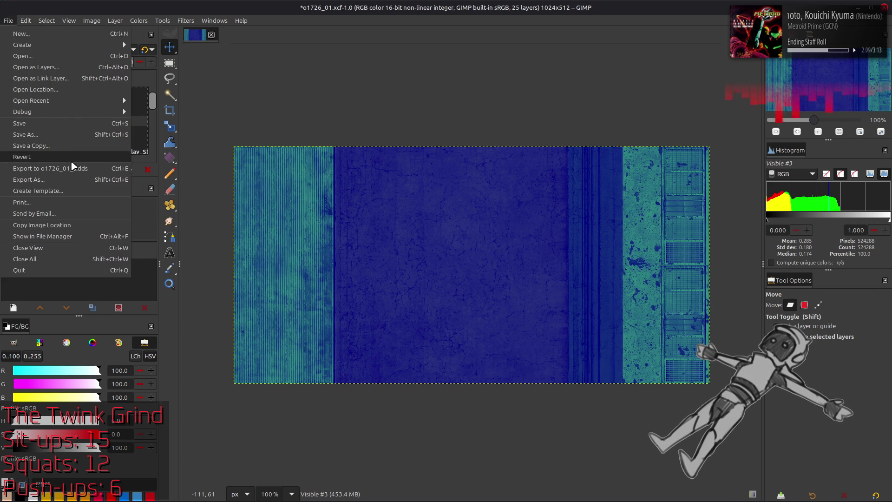
click(51, 169)
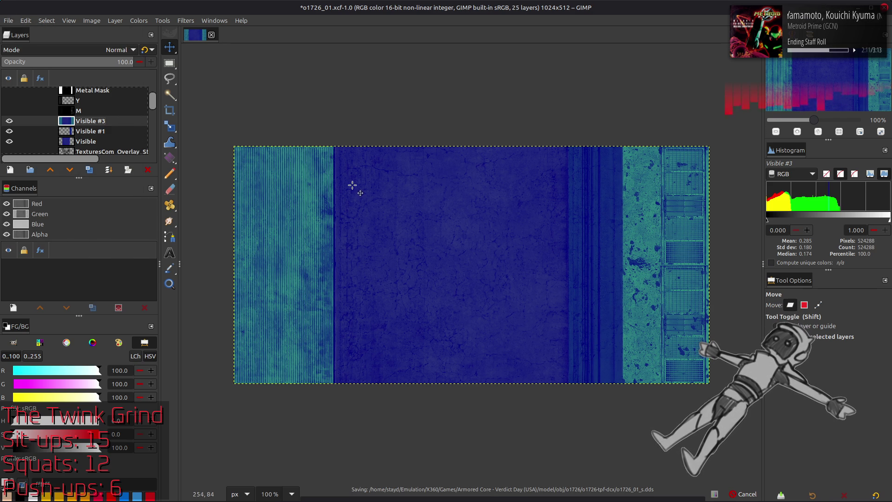
key(alt+Tab)
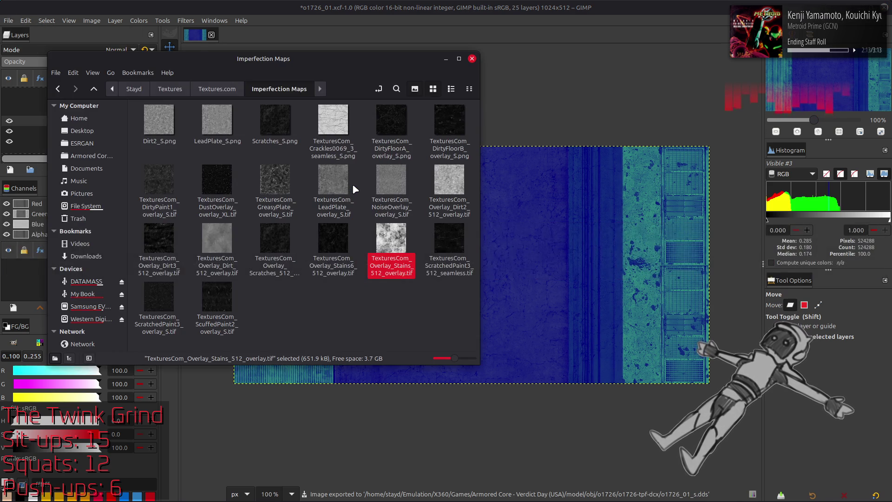
Copy o1726_01_s.dds from o1726-tpf-dcx into o1726_01_s-tpf-dcx, replacing the old copy
key(alt+Tab)
key(alt+Tab)
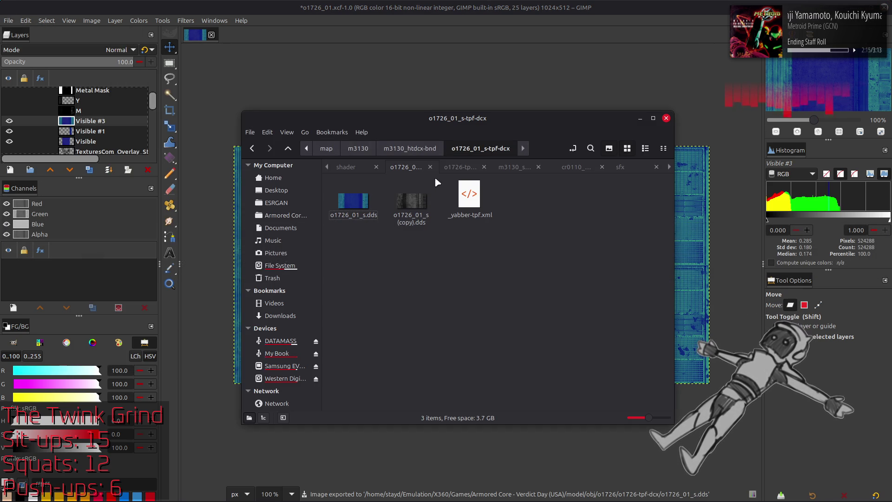
click(459, 166)
click(411, 268)
key(ctrl+c)
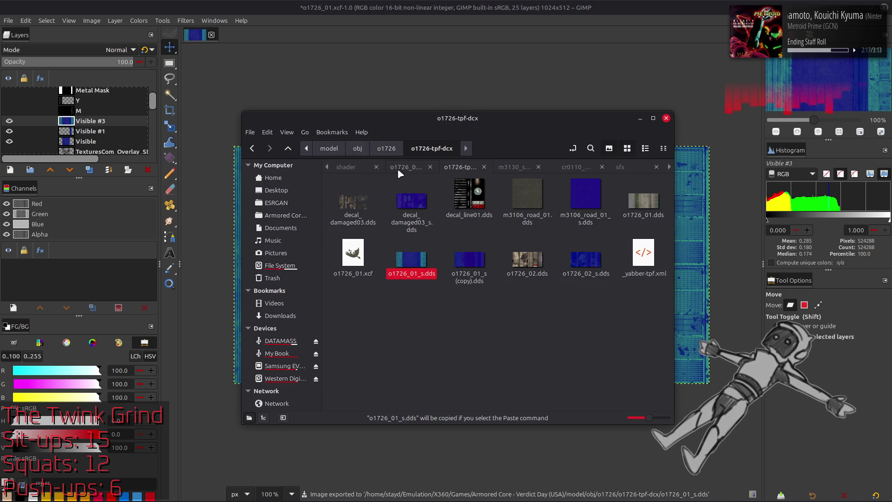
click(406, 166)
key(ctrl+v)
click(542, 391)
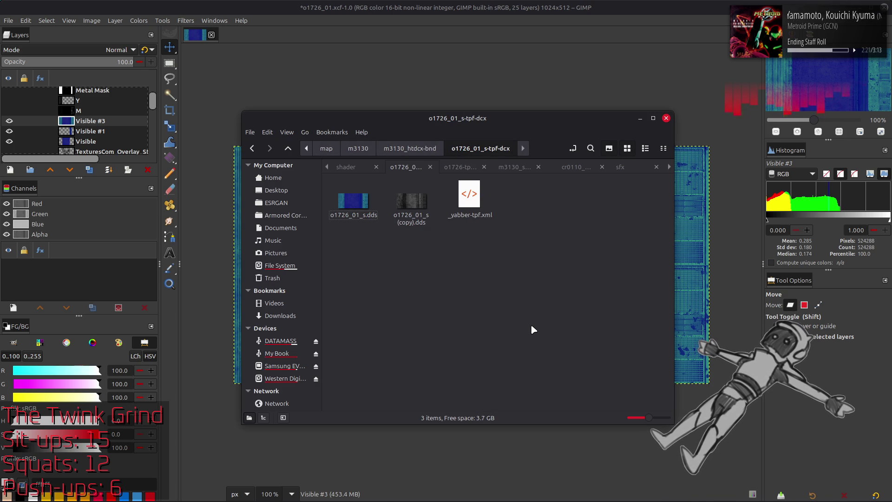
key(alt+Tab)
key(Tab)
key(Tab)
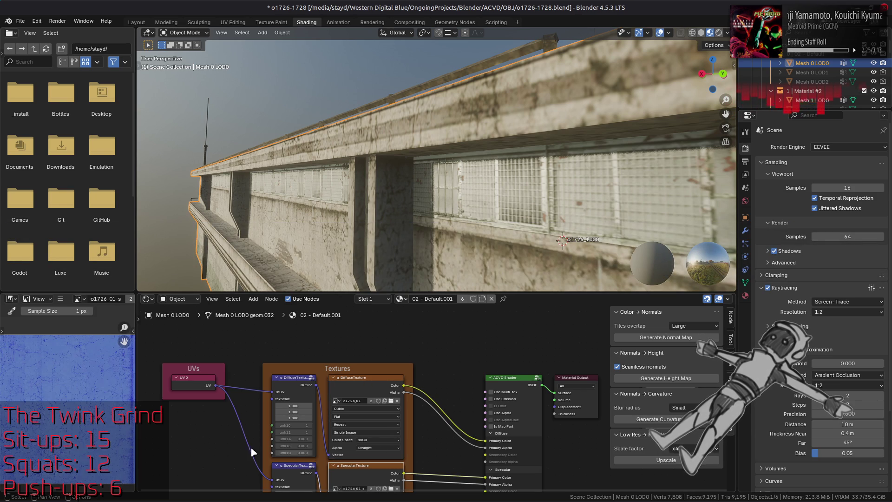
scroll(382, 207, down, 3)
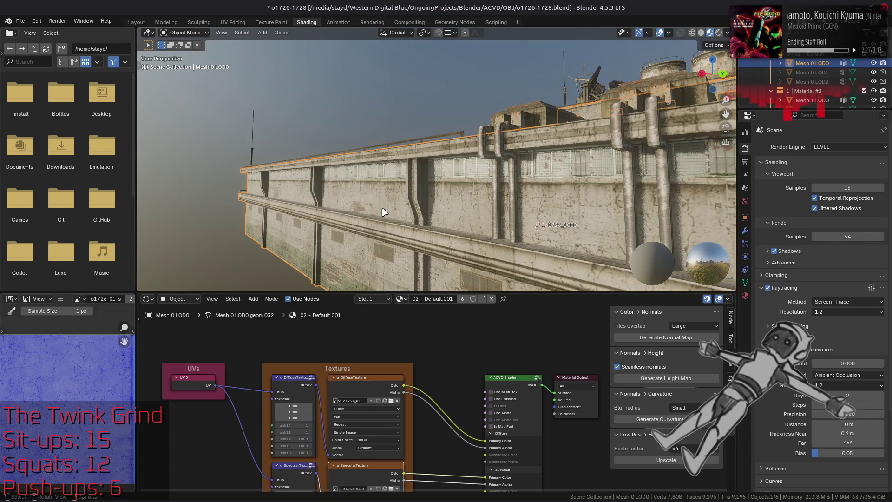
Orbit around the building in Blender to check its textured walls, then return to GIMP
drag(382, 212, 573, 206)
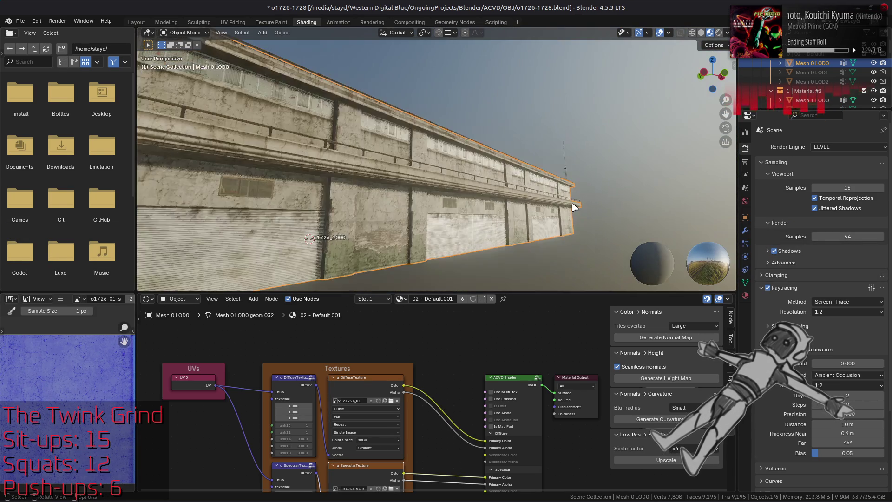
scroll(573, 206, up, 3)
scroll(573, 206, up, 3)
scroll(551, 196, up, 3)
scroll(530, 187, up, 3)
scroll(530, 187, down, 3)
scroll(526, 190, down, 3)
scroll(523, 192, down, 2)
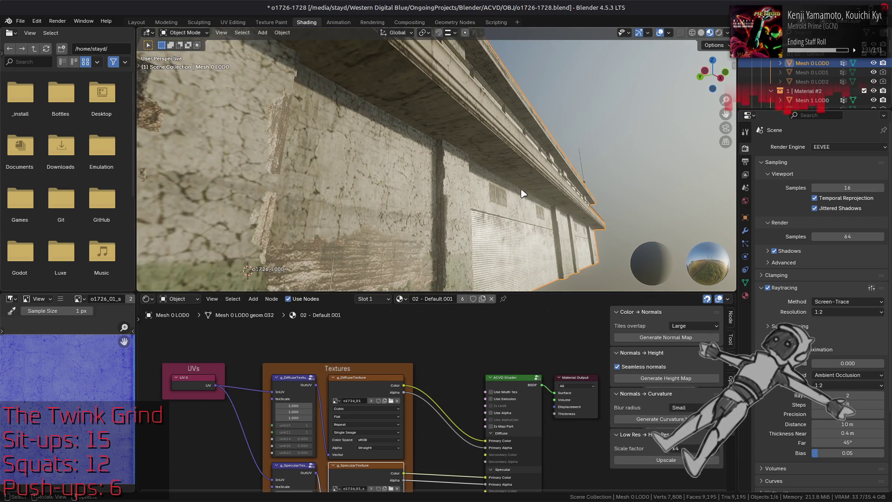
drag(522, 194, 488, 175)
key(alt+Tab)
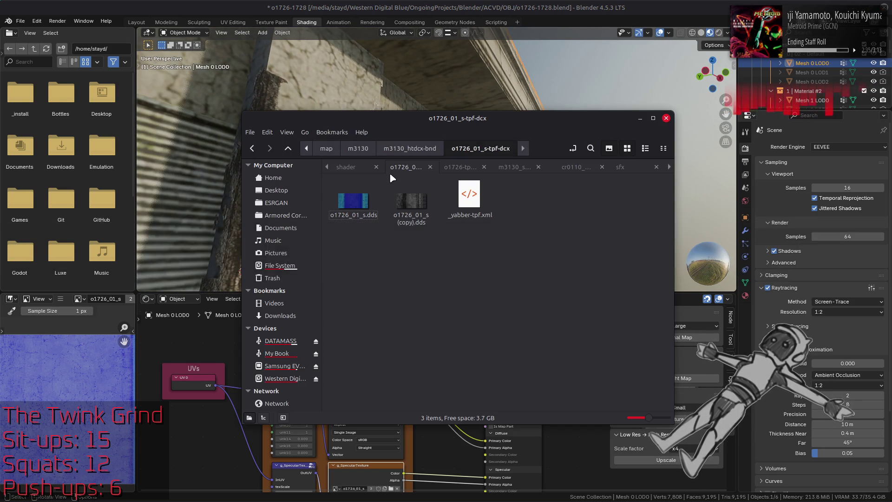
key(alt+Tab)
key(alt+Tab)
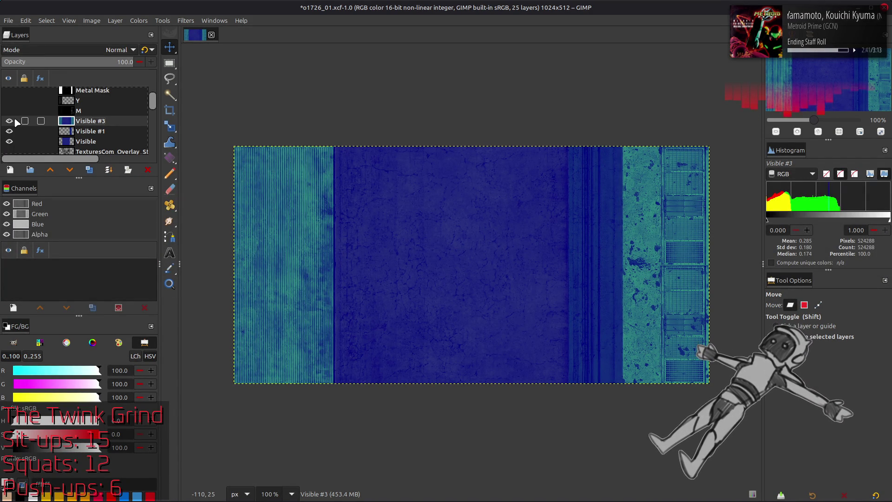
Delete the blue-tinted Visible #3 and Visible layers, restoring the untinted texture
key(Delete)
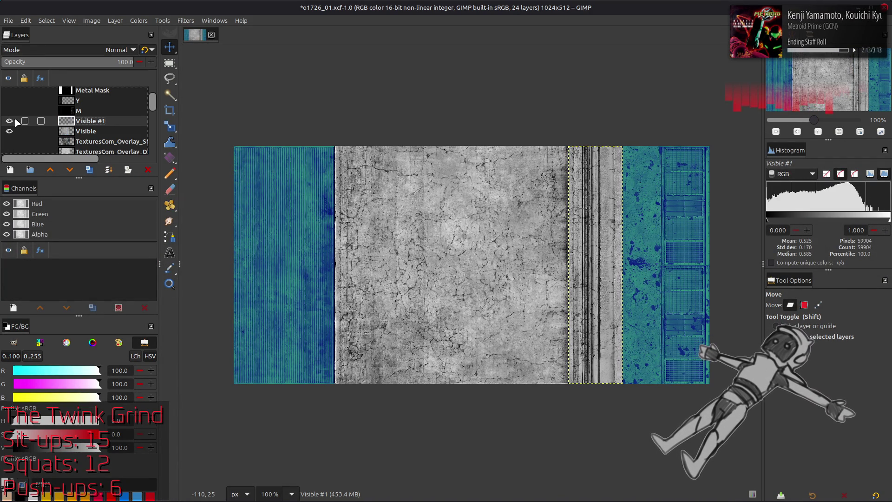
click(11, 122)
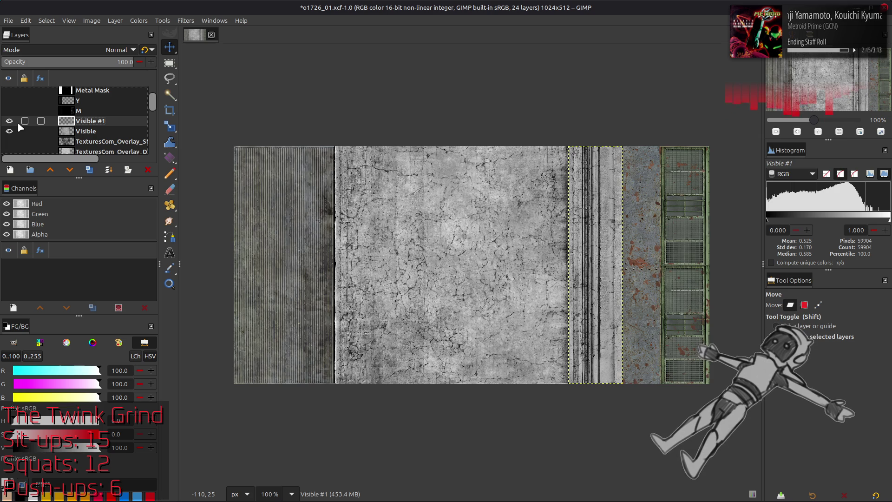
click(42, 130)
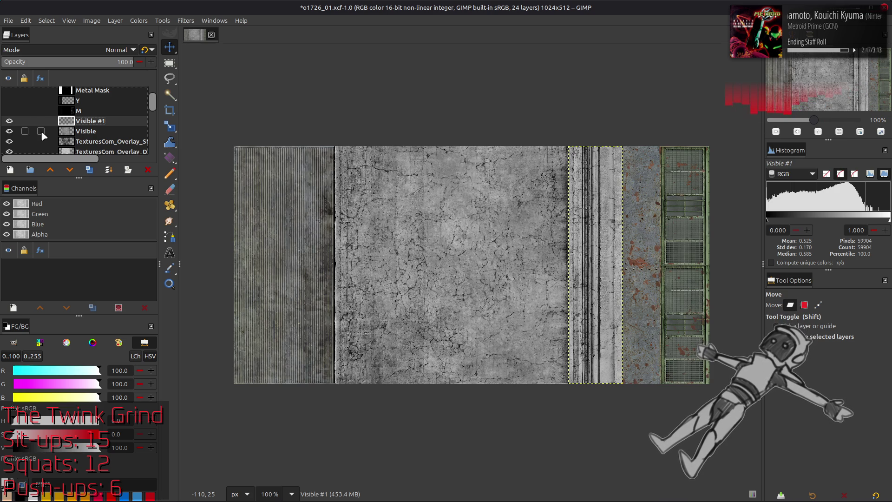
key(Delete)
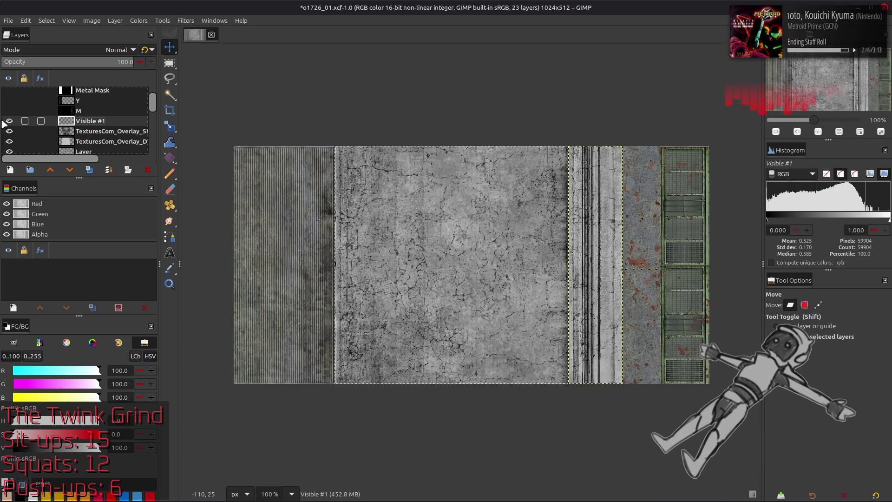
click(33, 131)
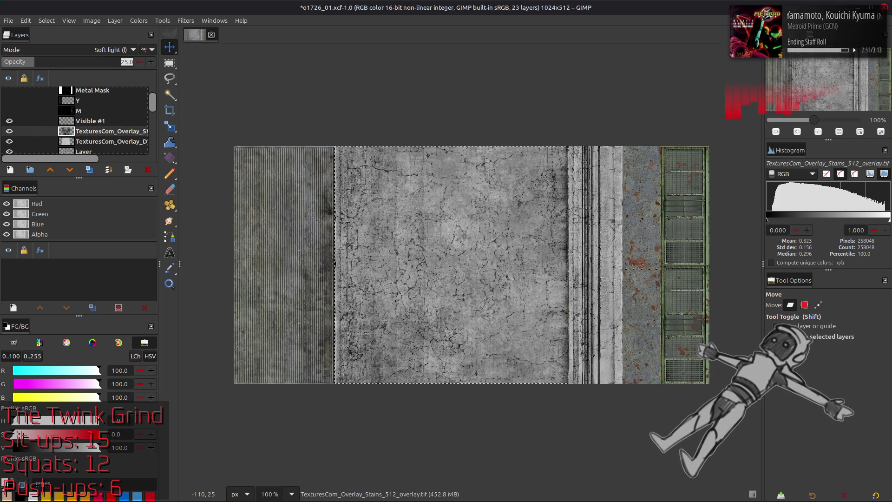
Compare the dirt and Stains overlays by hiding them, trying the dirt overlay at 75% opacity
click(33, 141)
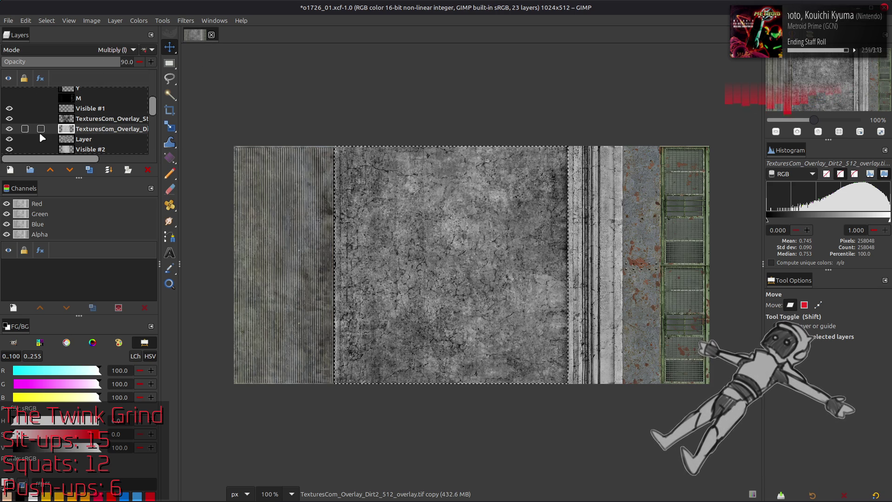
click(10, 129)
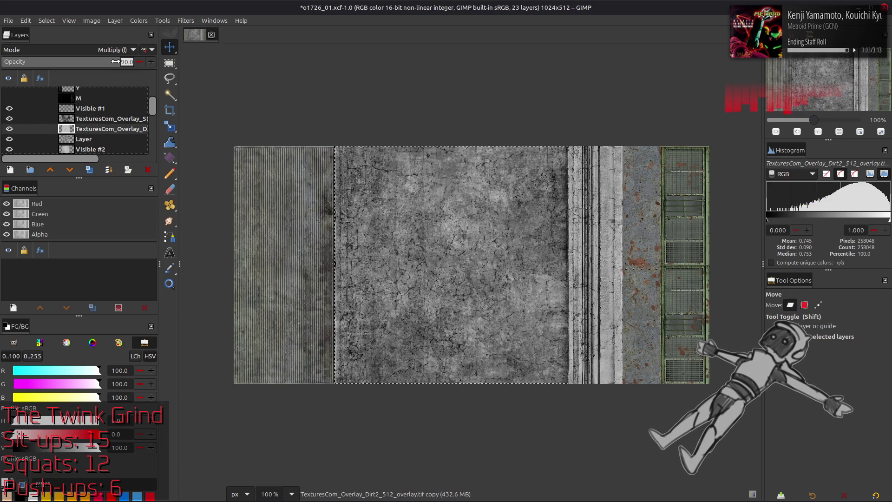
drag(116, 61, 102, 61)
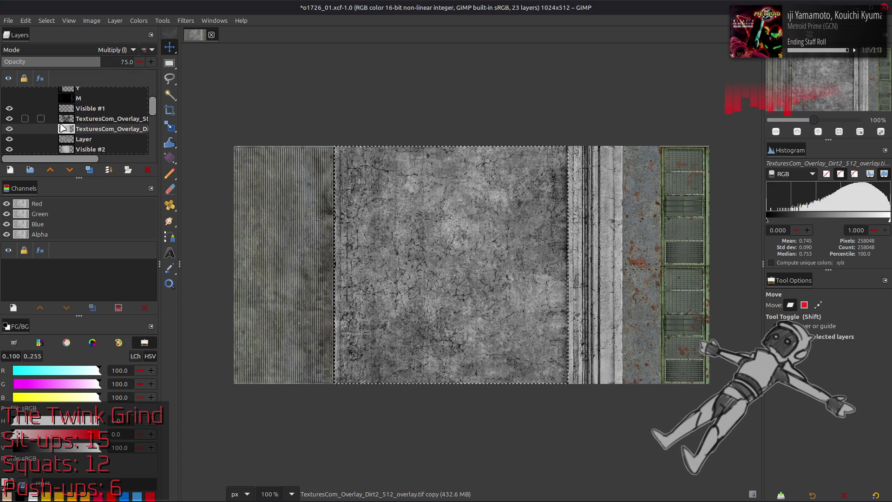
click(9, 120)
click(105, 119)
click(103, 63)
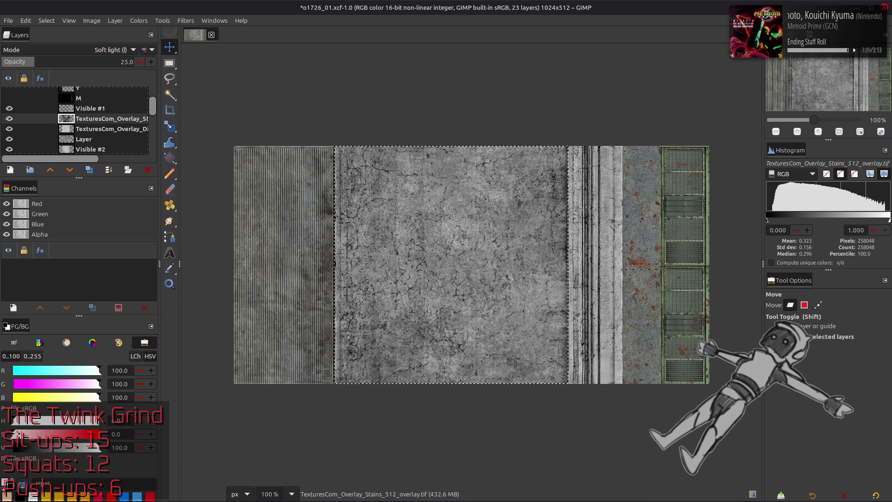
Set the Dirt2 overlay to full opacity and the Stains overlay to 50%
click(42, 130)
click(136, 63)
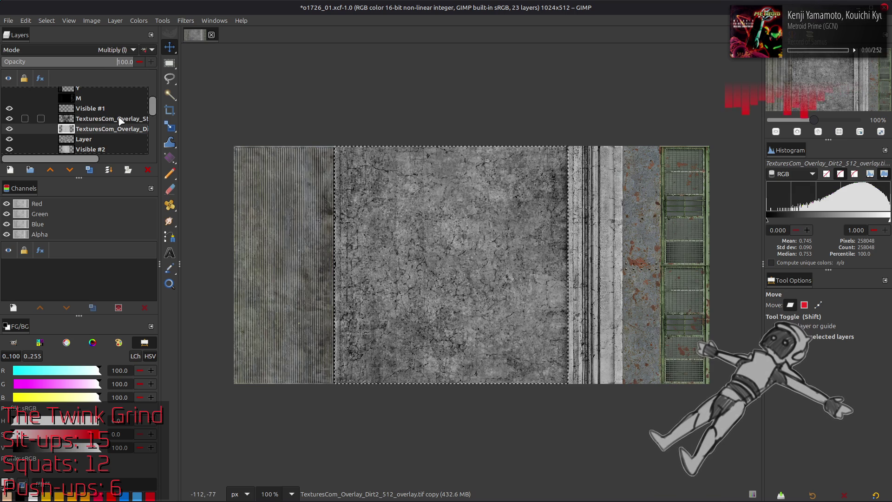
click(104, 119)
key(Return)
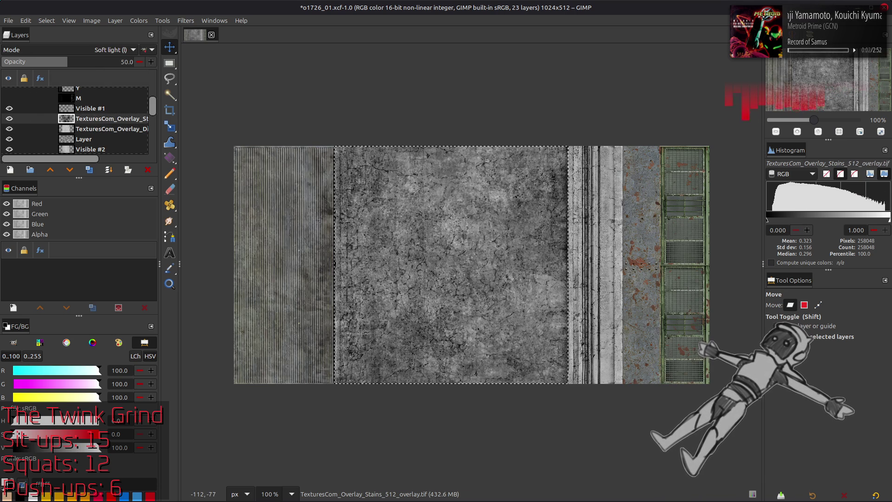
click(115, 21)
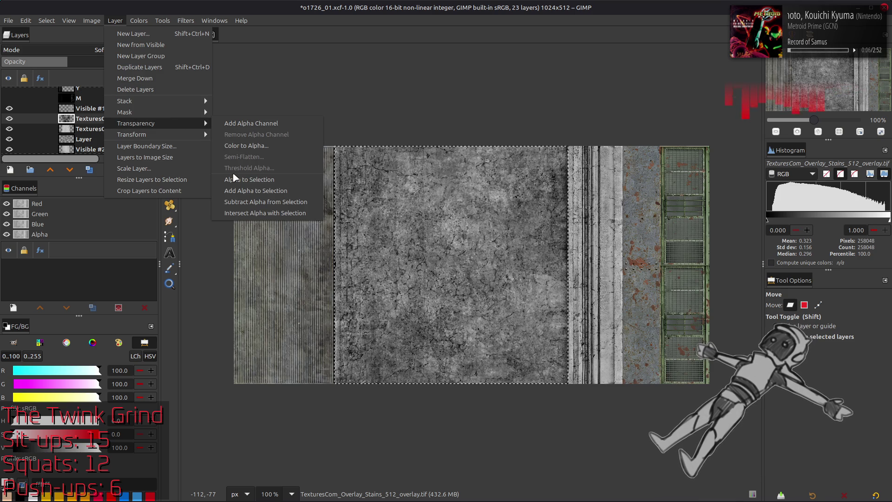
mouse_move(132, 134)
click(238, 178)
Create a new layer from the visible image, resize its boundary and clear the selection
right_click(90, 130)
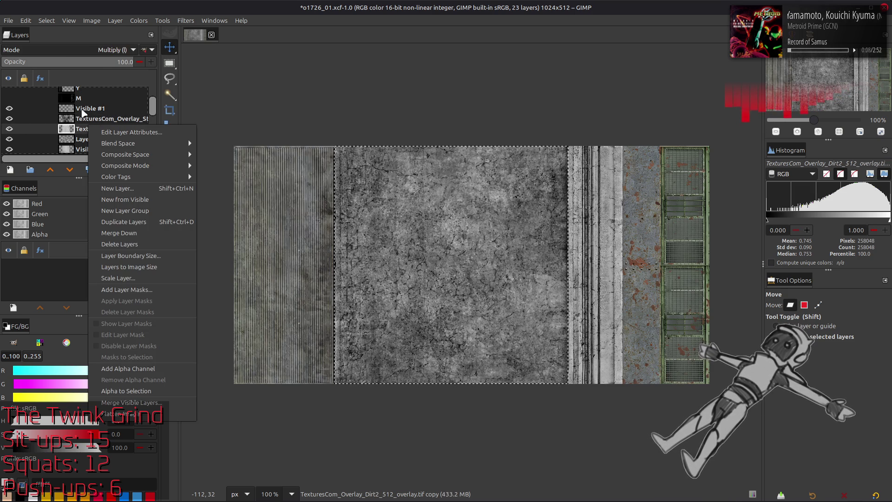
key(Escape)
right_click(89, 114)
click(125, 183)
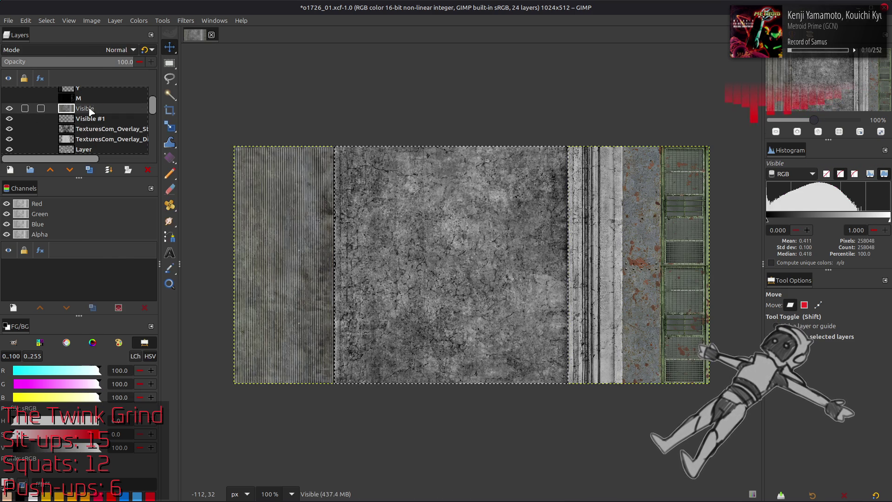
click(115, 21)
click(146, 181)
click(47, 20)
click(70, 46)
scroll(27, 129, down, 1)
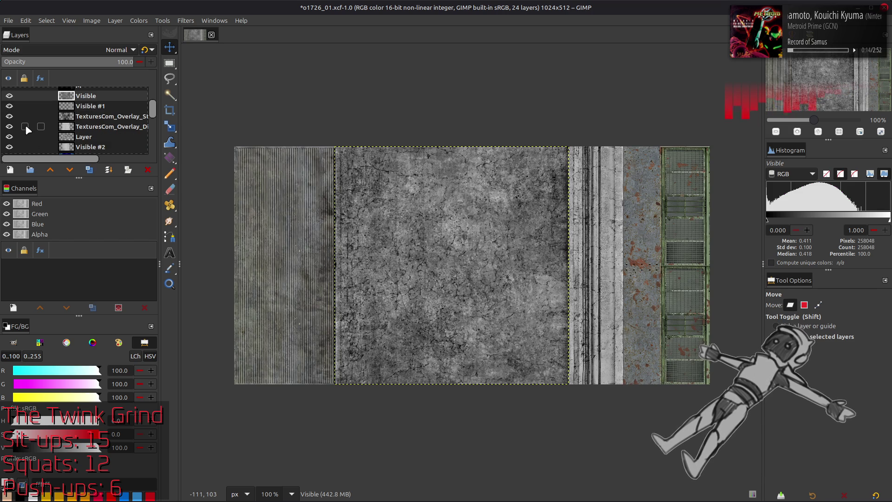
scroll(22, 135, down, 1)
Show the blue Spec Metal layer and stack Visible below Visible #1
click(10, 143)
scroll(39, 136, up, 3)
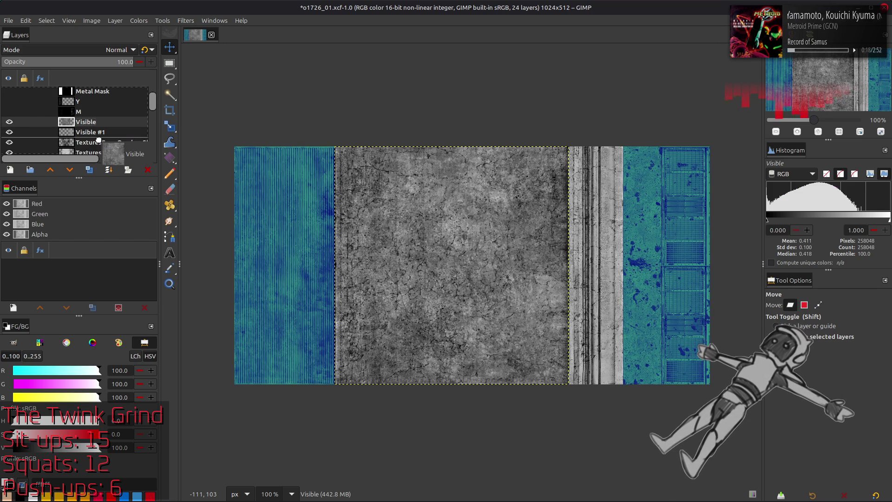
drag(100, 133, 100, 120)
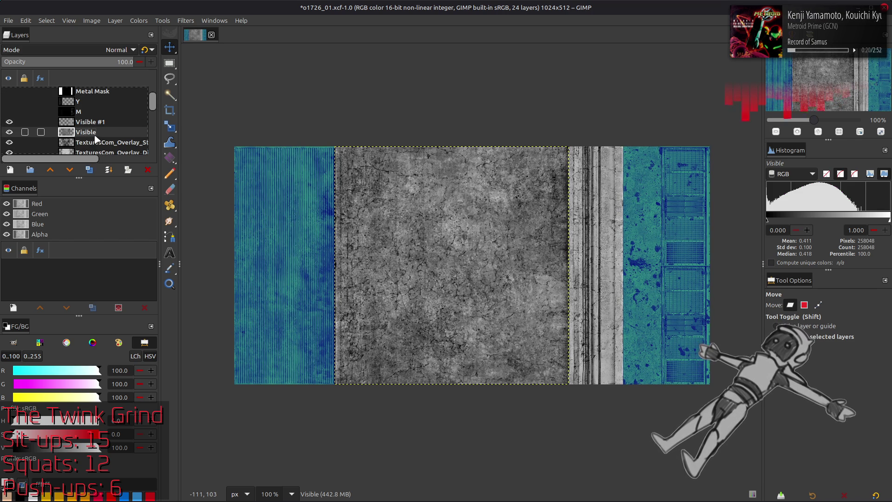
click(91, 122)
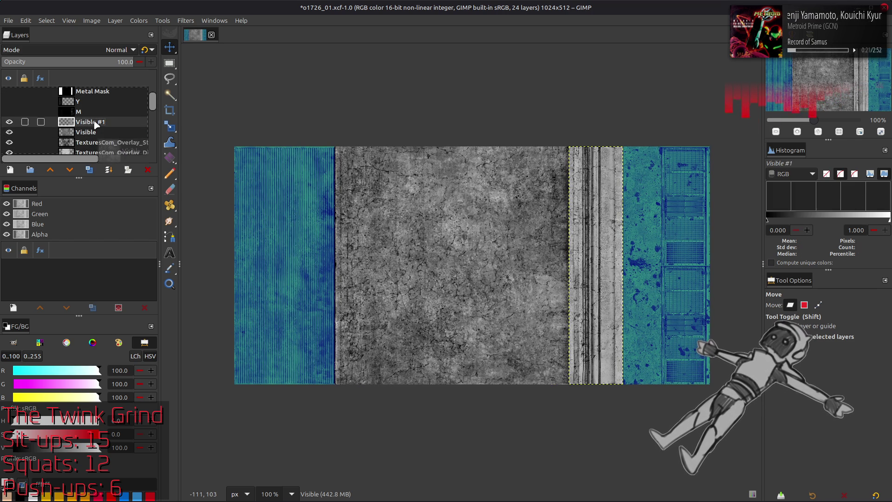
Stretch the contrast of Visible #1 with adjusted options
click(139, 20)
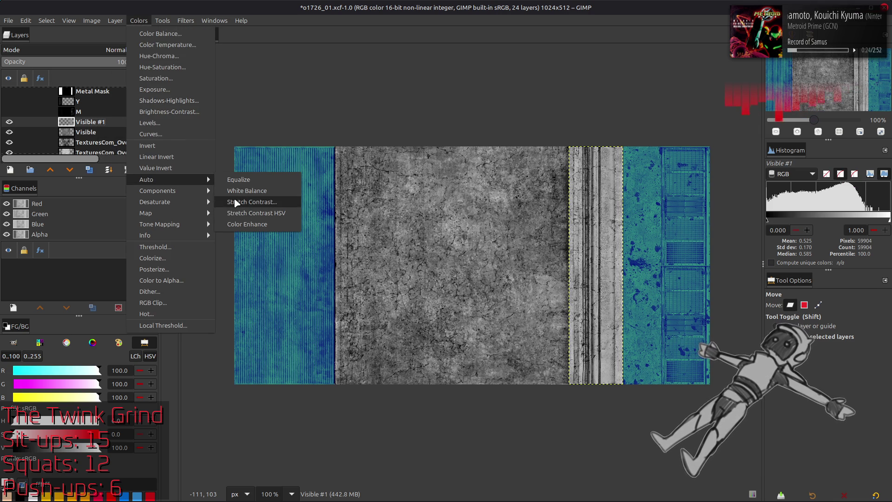
click(237, 202)
click(16, 259)
click(114, 304)
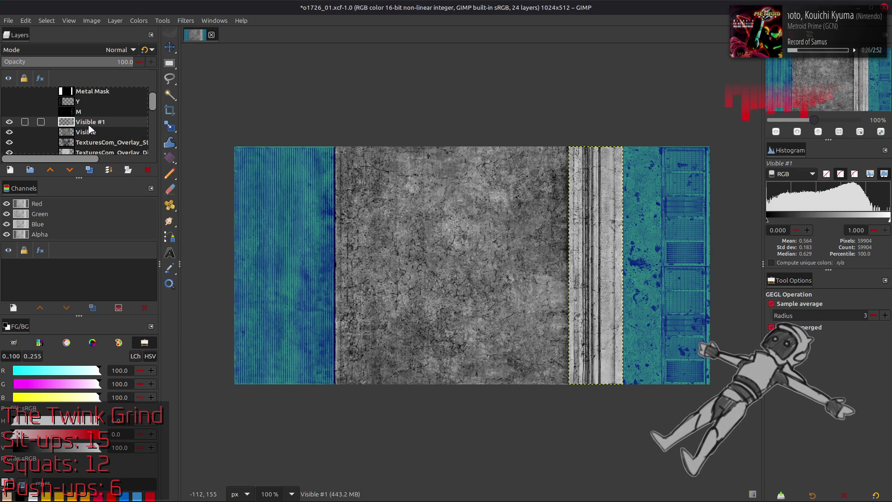
Stretch the contrast of Visible with non-linear components toggled, then bring up its levels adjustment
click(89, 132)
click(139, 20)
mouse_move(146, 180)
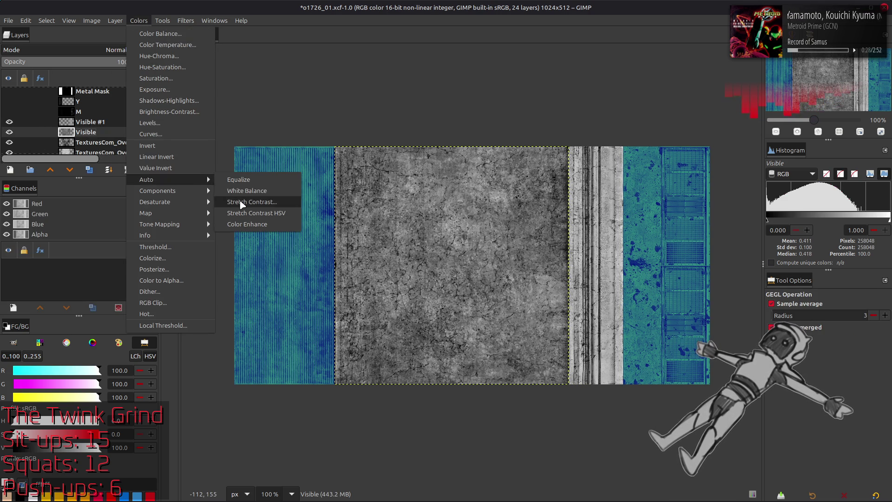
click(236, 202)
click(11, 263)
click(151, 306)
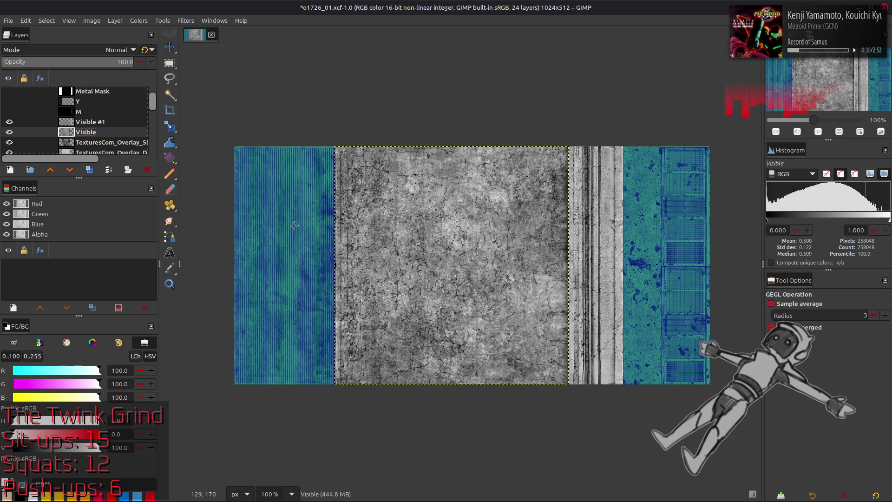
key(m)
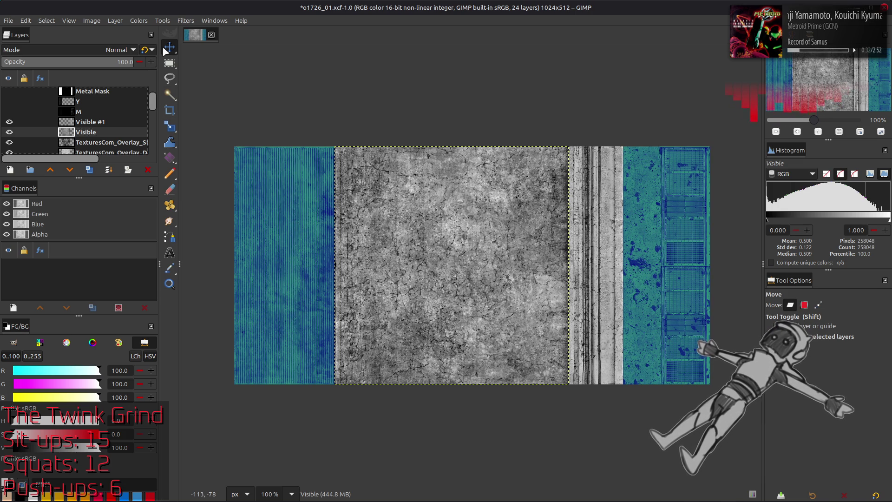
click(139, 20)
click(173, 128)
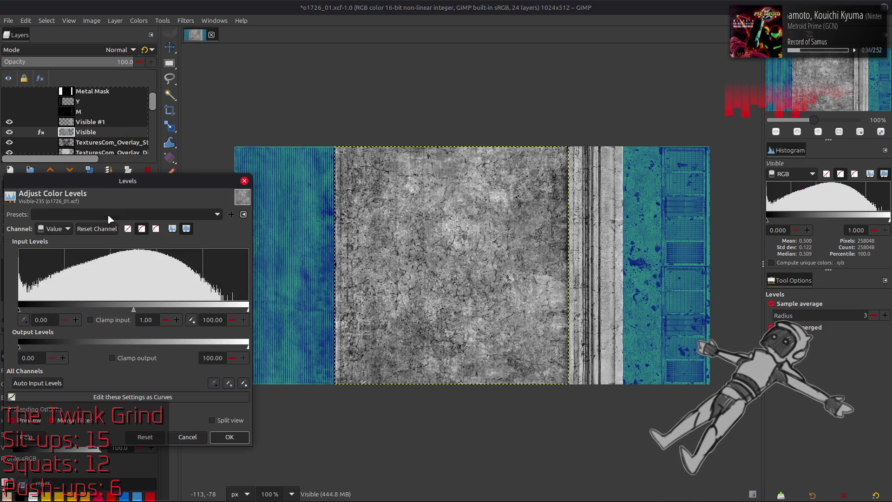
Apply the Last used Levels preset to the Visible layer, tinting it deep blue
click(109, 214)
click(110, 219)
click(230, 437)
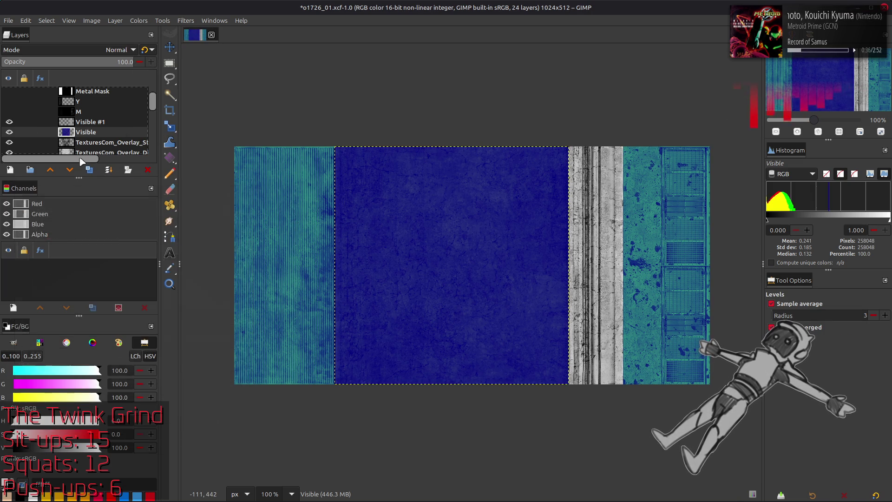
Repeat the Levels tint on Visible #1 with red output max lowered to 10
click(91, 122)
click(139, 21)
click(173, 129)
click(110, 214)
click(110, 218)
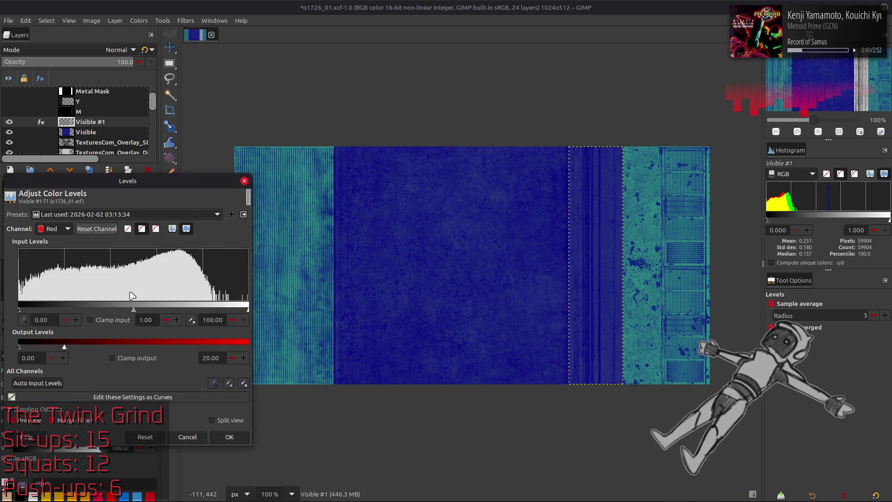
scroll(123, 217, down, 1)
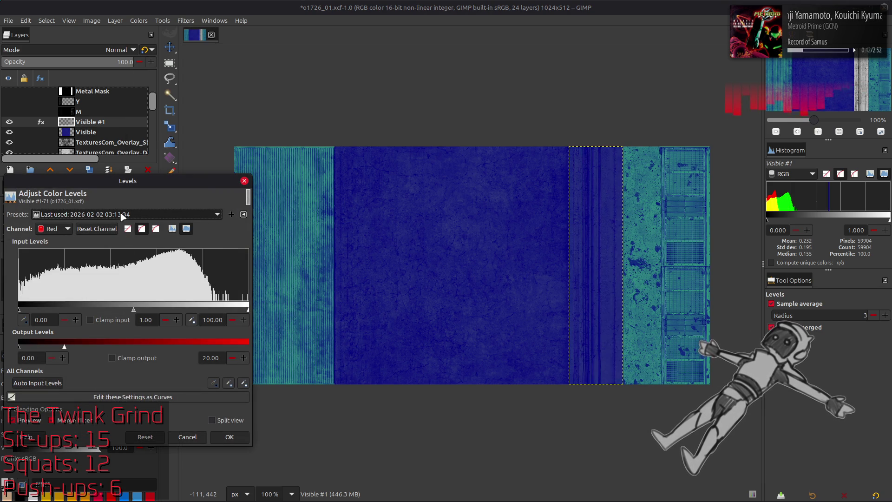
click(230, 437)
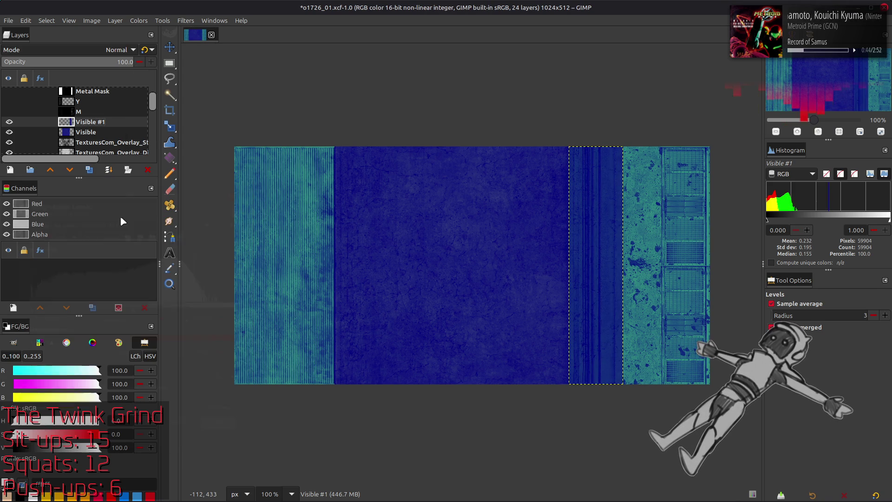
click(91, 132)
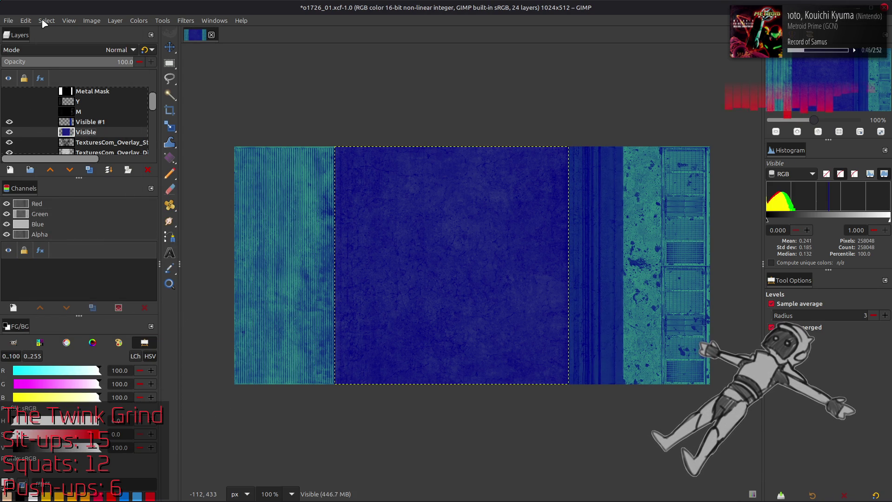
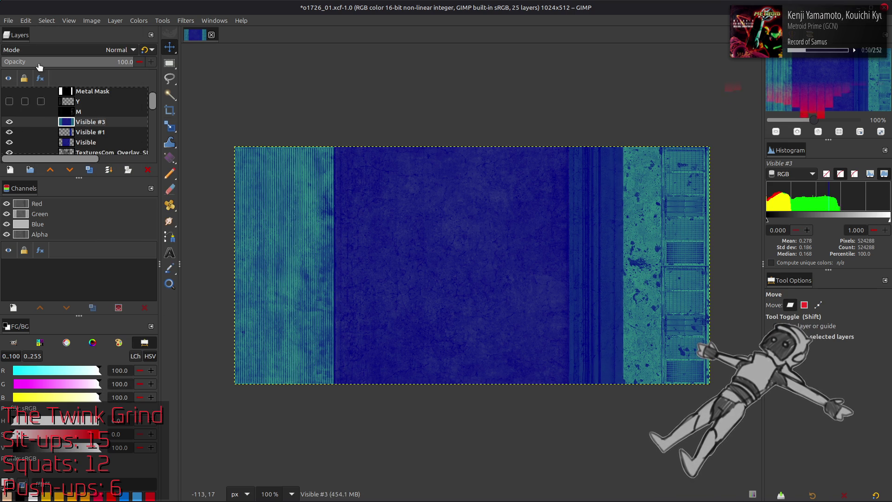
Merge the visible layers and export the result as o1726_01_s.dds, then return to Blender
click(10, 20)
click(50, 168)
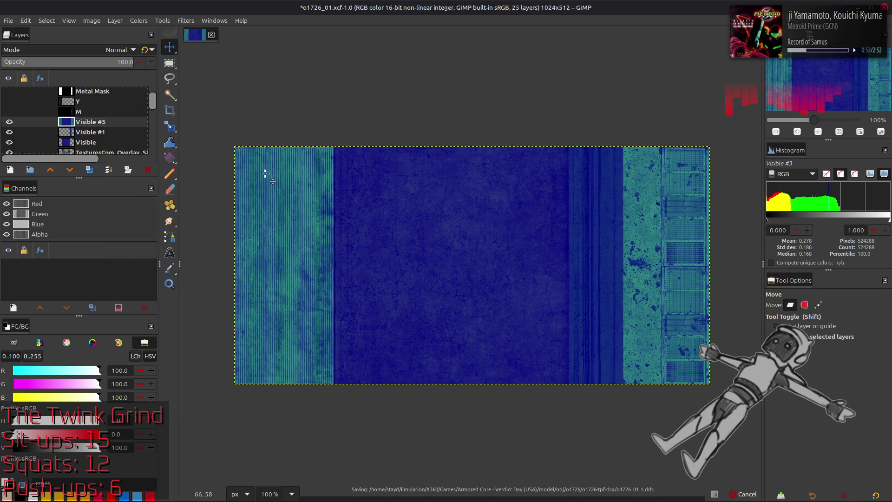
key(alt+Tab)
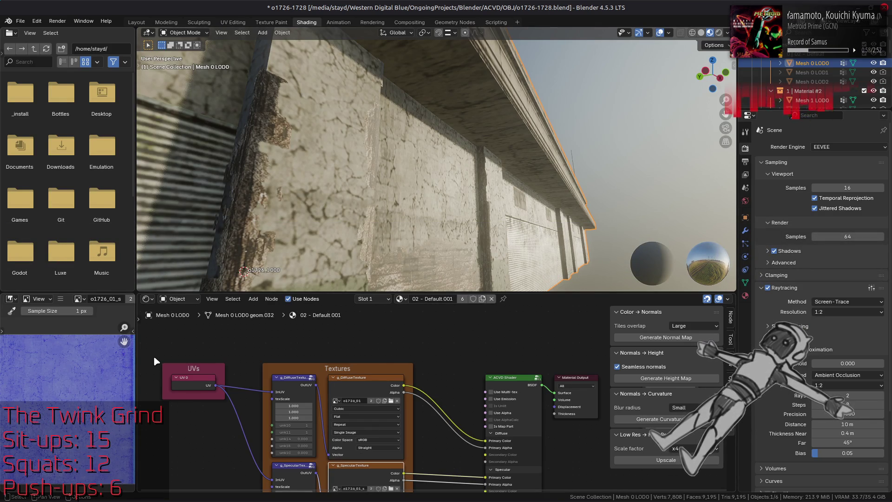
Copy o1726_01_s.dds from o1726-tpf-dcx into o1726_01_s-tpf-dcx, replacing the older file
key(alt+Tab)
key(alt+Tab)
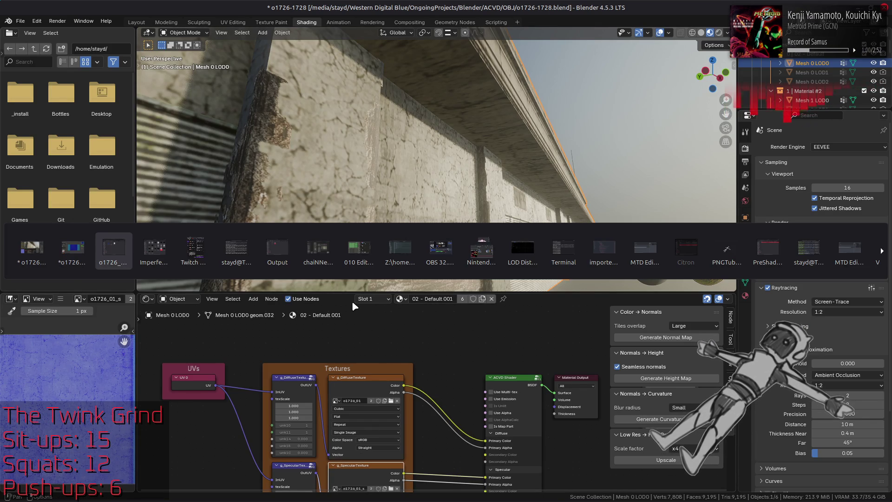
click(463, 167)
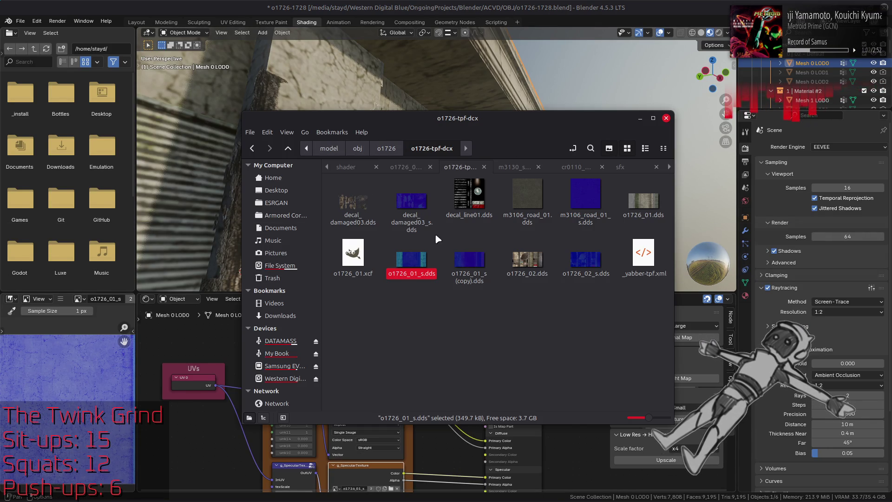
click(418, 264)
key(ctrl+c)
click(408, 167)
key(ctrl+v)
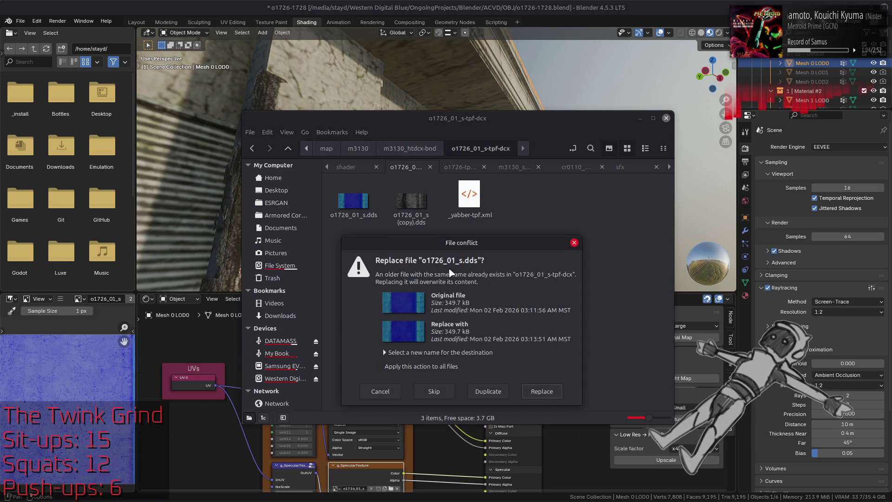
click(543, 391)
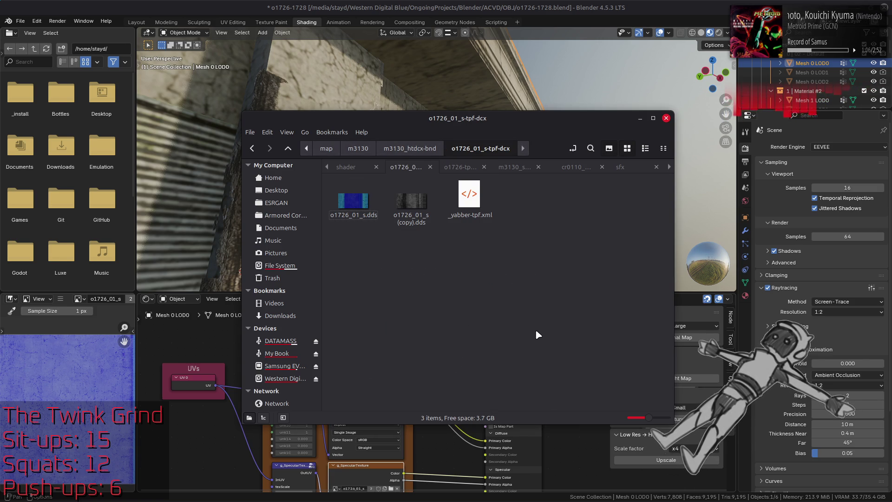
key(alt+Tab)
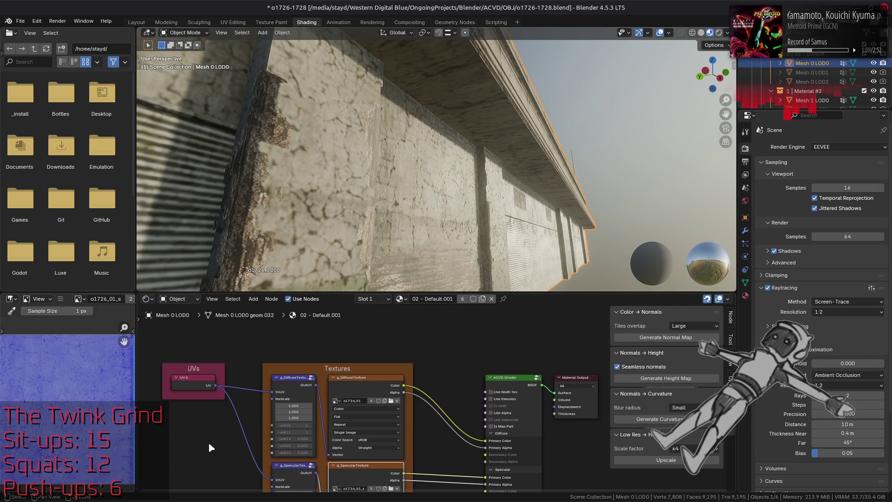
Orbit around the building to check the wall shading, then return to GIMP
middle_click(459, 224)
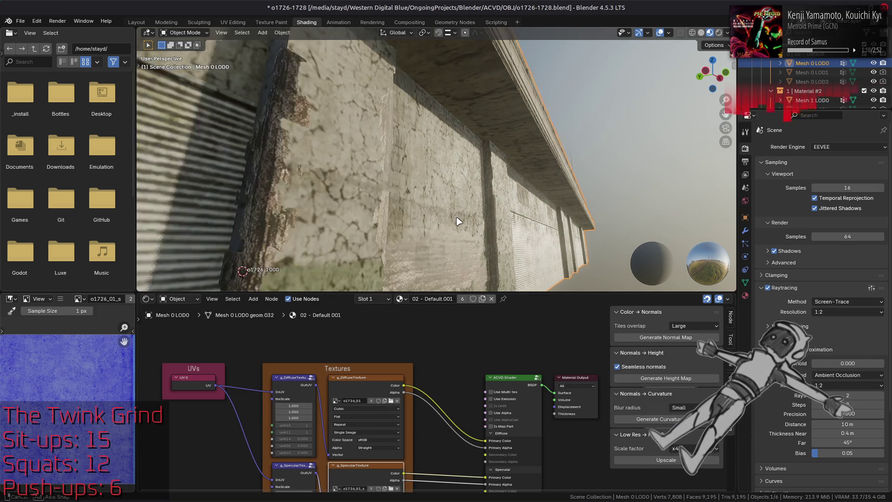
mouse_move(452, 222)
mouse_down()
mouse_move(466, 192)
mouse_move(480, 209)
mouse_up()
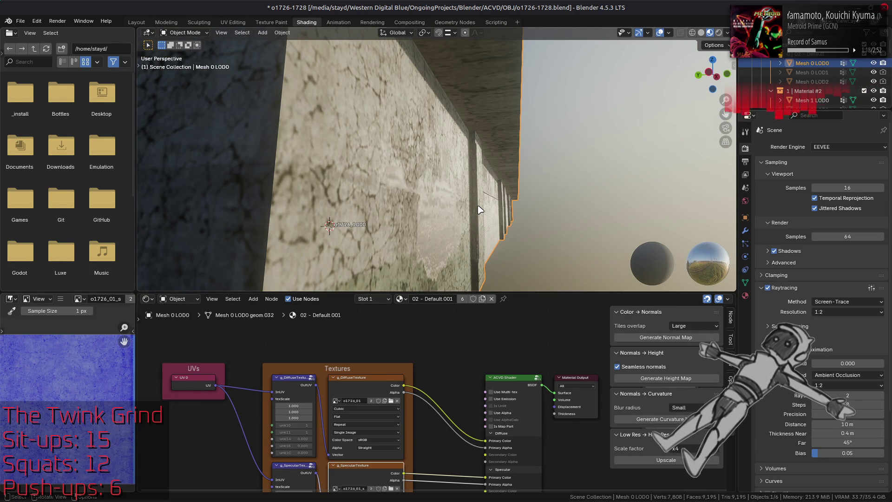
mouse_move(480, 210)
mouse_down()
mouse_move(324, 176)
mouse_move(393, 197)
mouse_move(391, 180)
mouse_move(387, 187)
mouse_move(401, 158)
mouse_up()
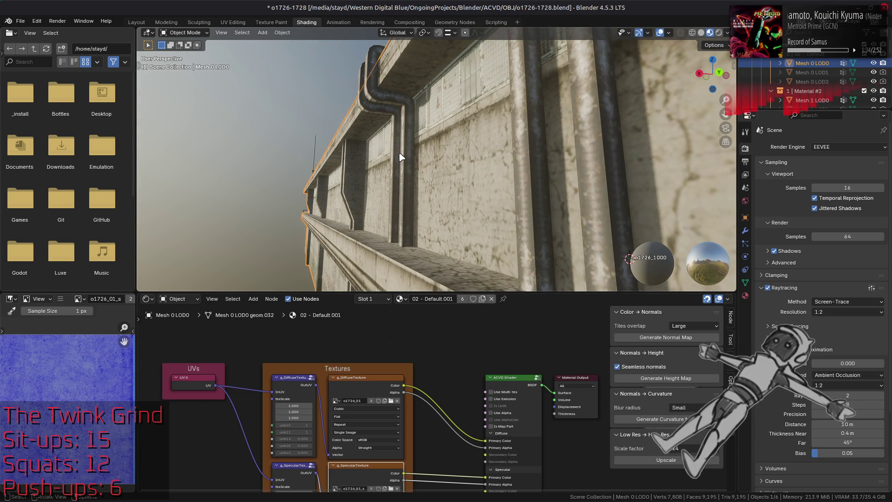
key(alt+Tab)
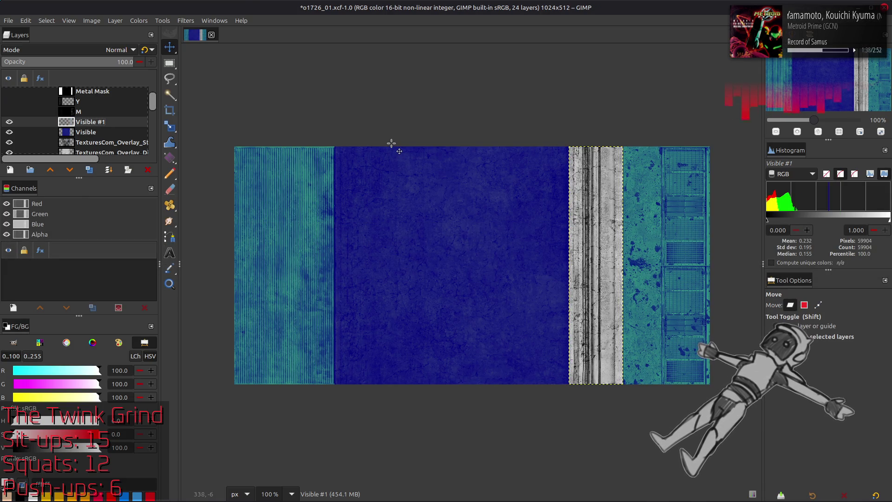
Discard the merged Visible #3 layer and apply the last-used red Levels preset to the strip layer
key(ctrl+z)
key(ctrl+z)
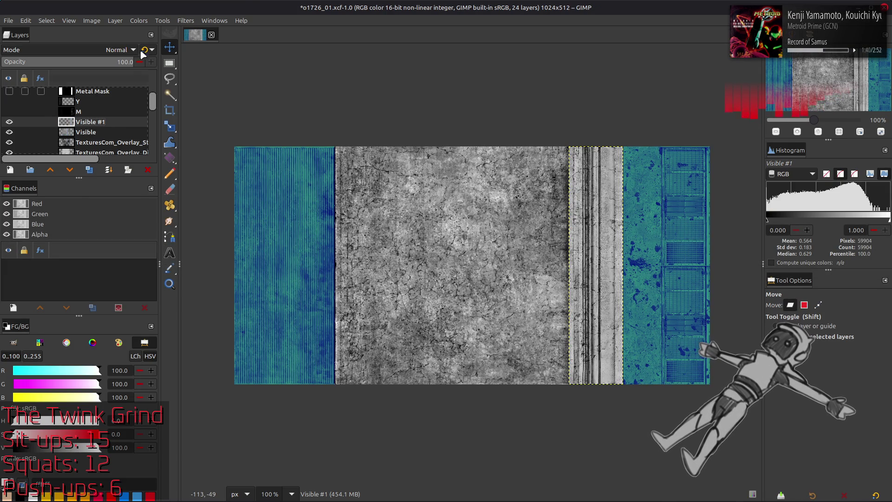
click(139, 20)
click(160, 123)
click(125, 214)
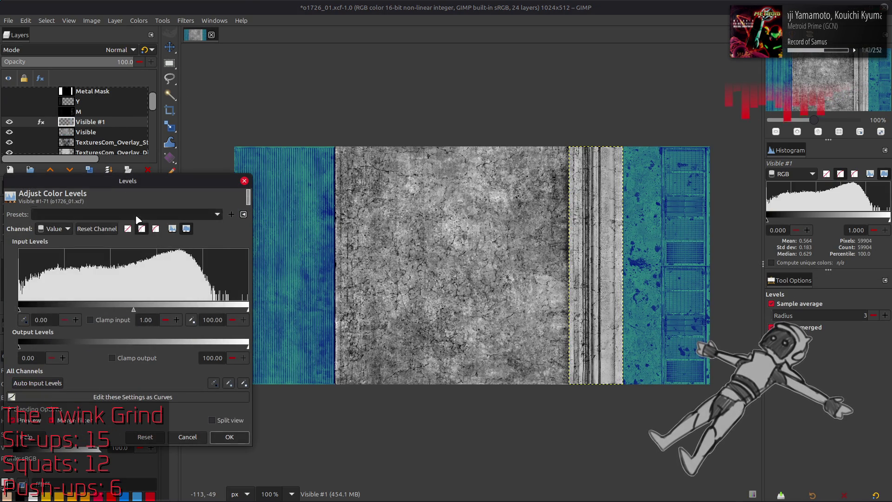
click(105, 227)
click(232, 438)
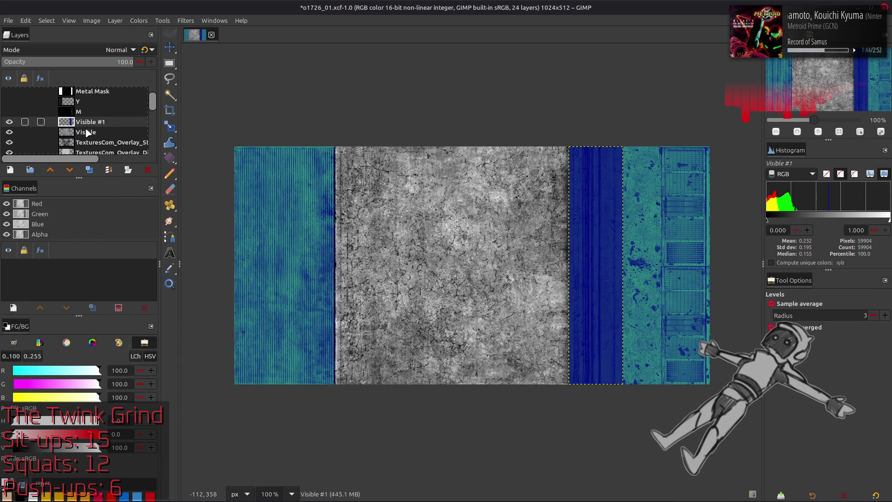
Apply the red Levels preset to the Visible layer with red output maximum 40
click(86, 132)
click(138, 21)
click(159, 125)
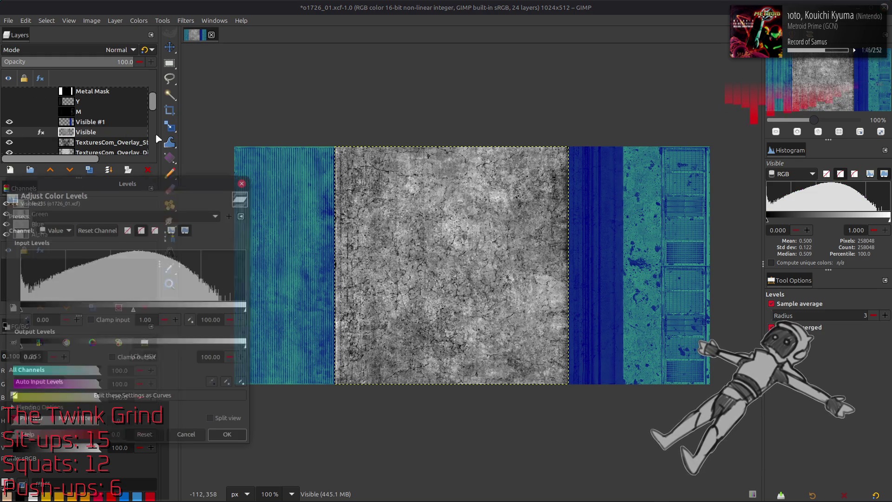
click(125, 214)
click(107, 223)
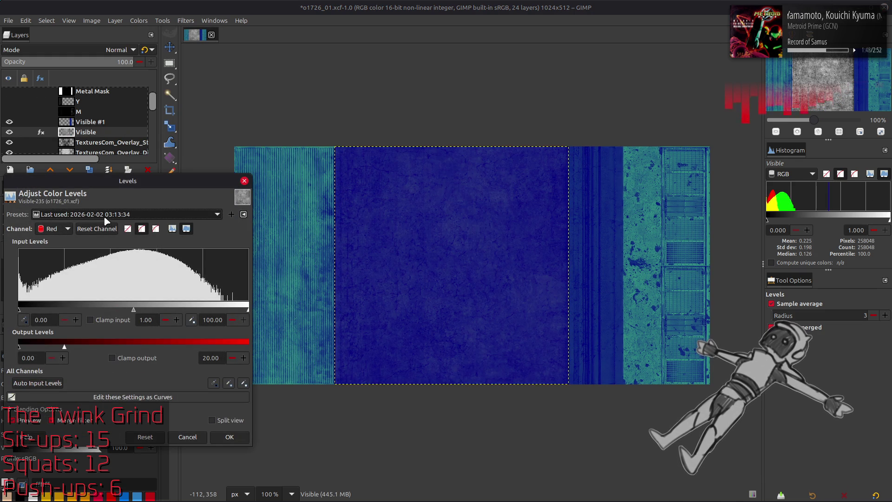
double_click(214, 358)
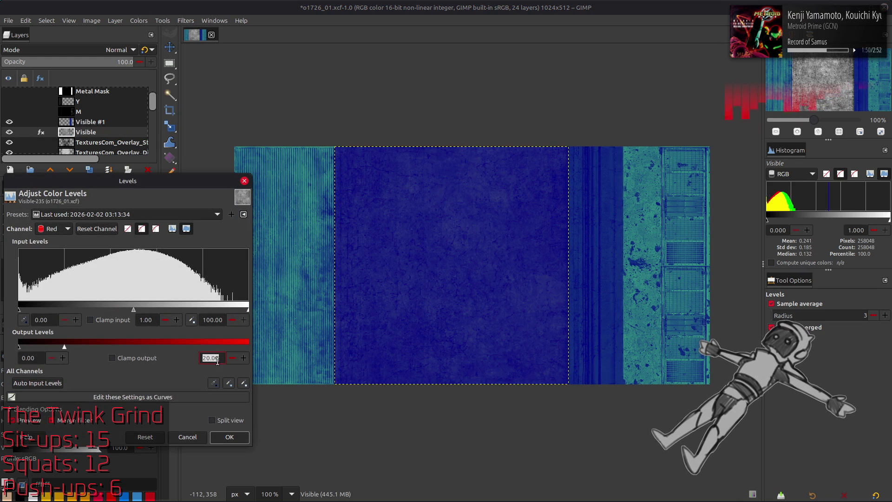
text(40)
key(Return)
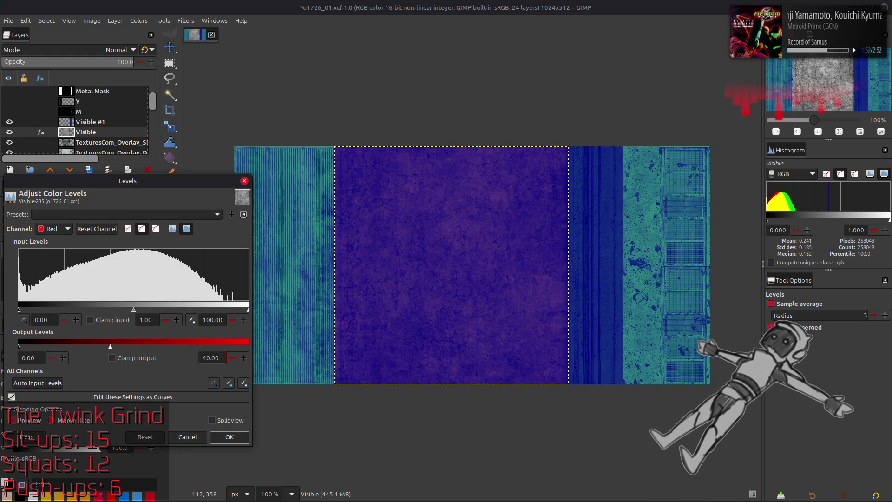
click(229, 437)
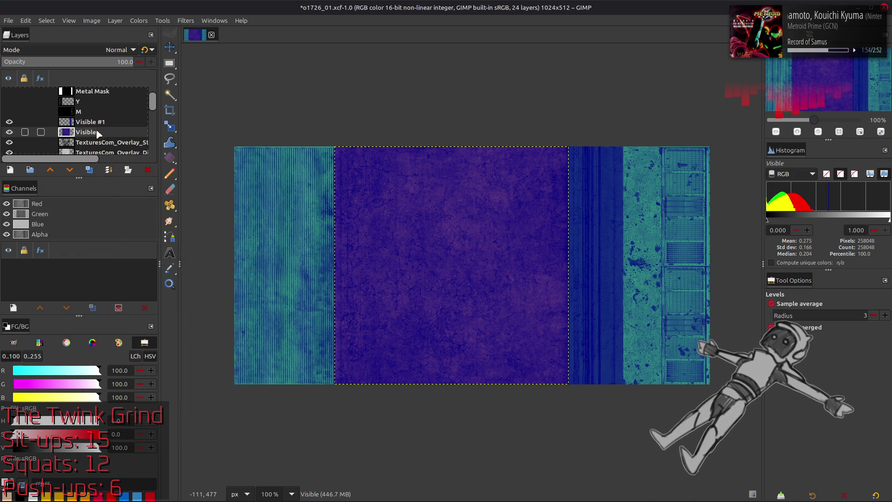
Create a new layer from visible and re-export it over o1726_01_s.dds
click(93, 122)
right_click(93, 122)
click(127, 196)
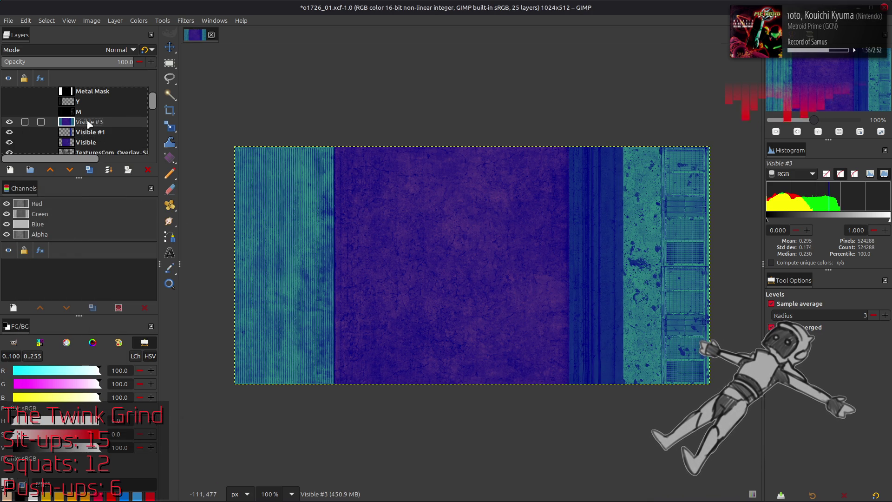
click(9, 20)
click(74, 168)
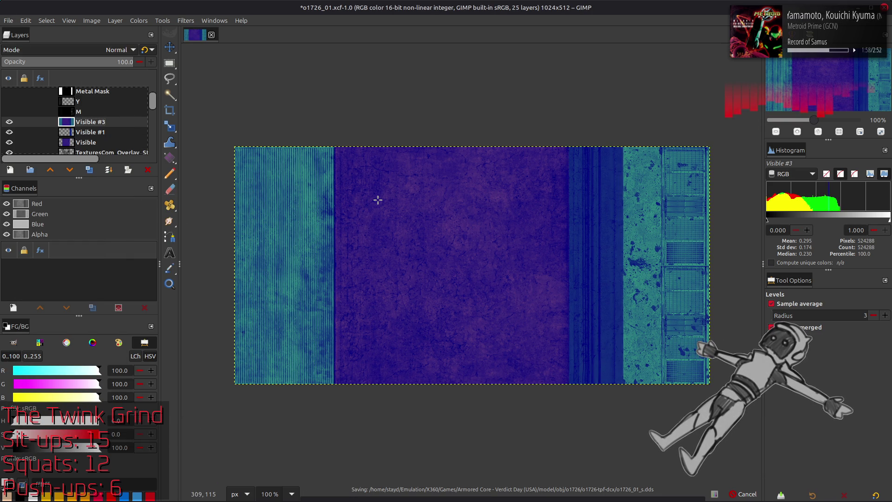
key(alt+Tab)
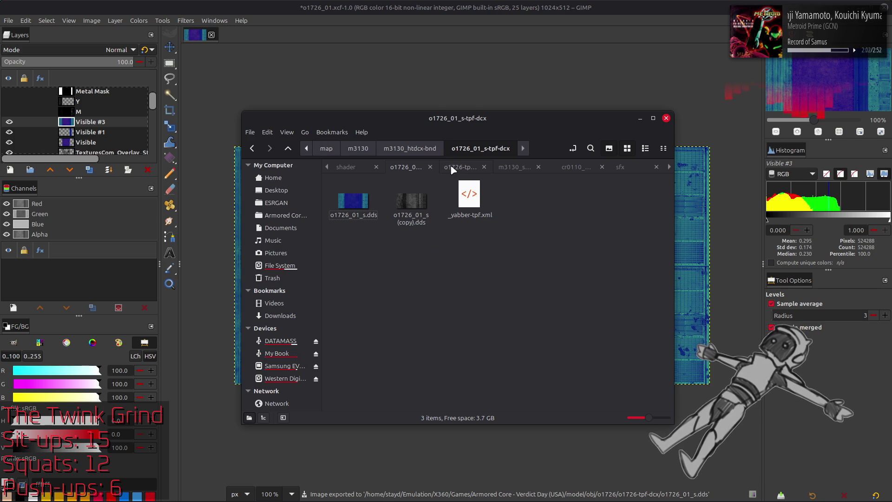
Copy the new o1726_01_s.dds from o1726-tpf-dcx into o1726_01_s-tpf-dcx, replacing the older copy
click(460, 166)
click(411, 209)
click(412, 258)
key(ctrl+c)
click(406, 167)
key(ctrl+v)
click(537, 387)
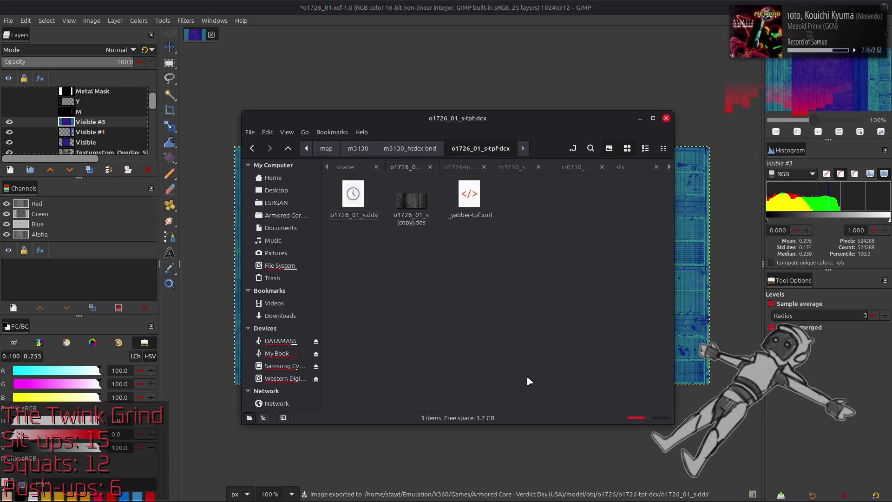